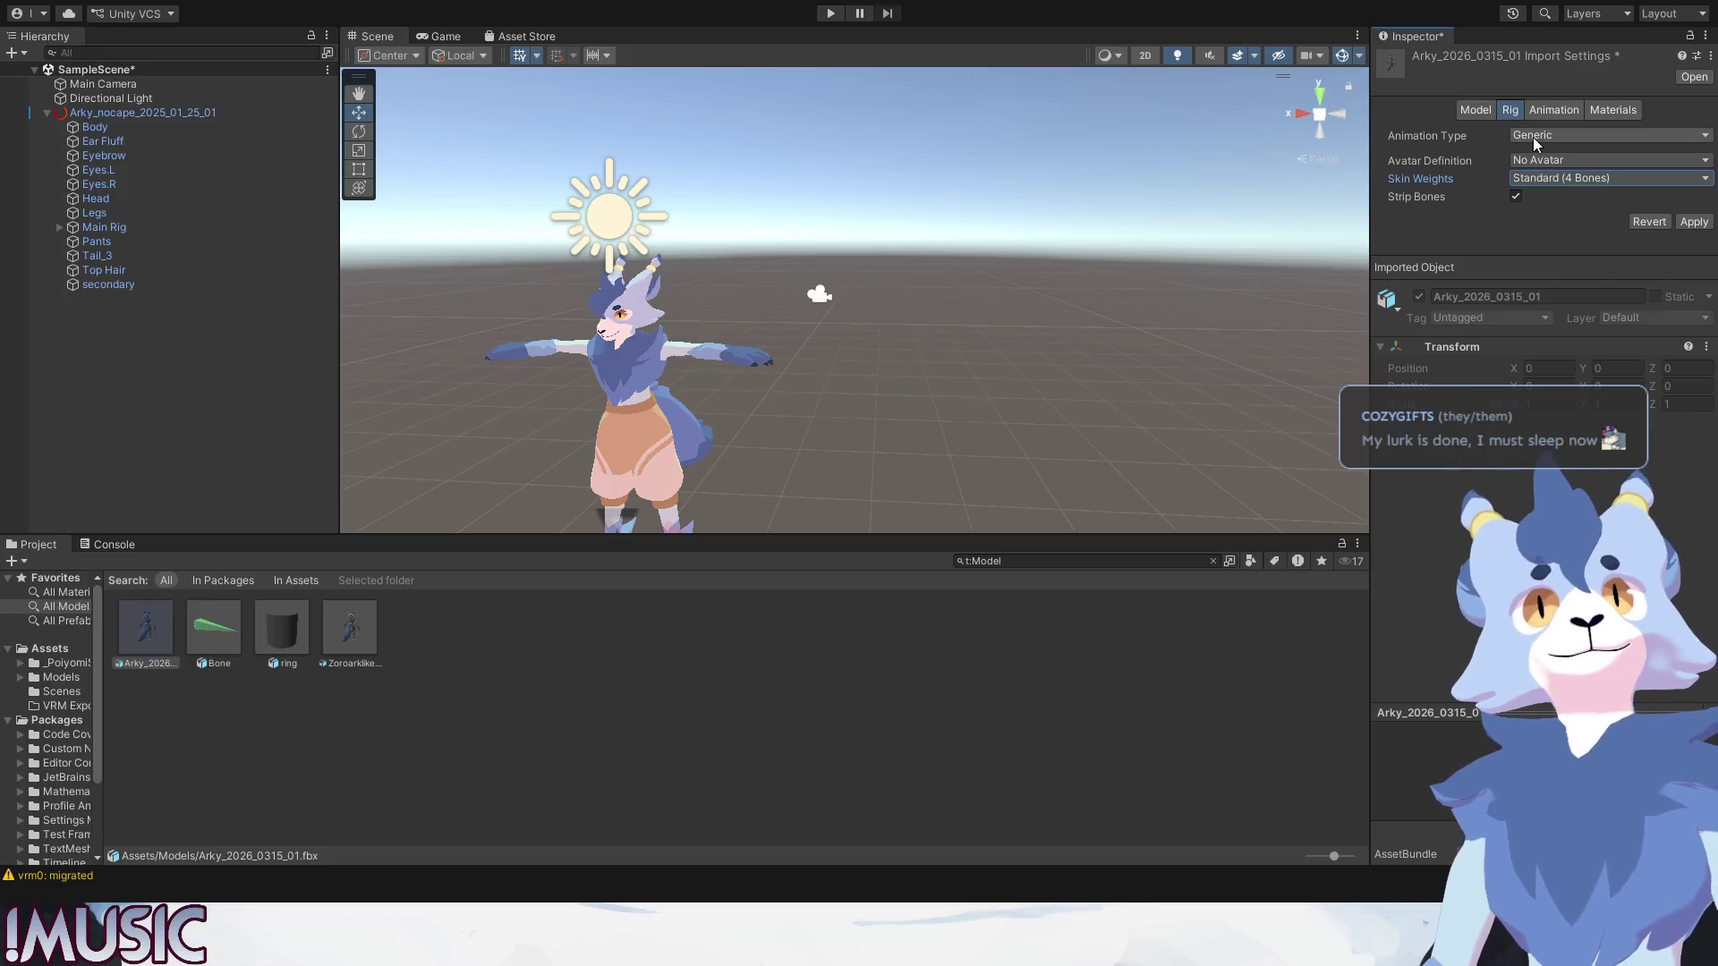
Set the rig's Animation Type to Humanoid, apply it, and enter Avatar Configuration.
{"action": "left_click", "coordinate": [1554, 193]}
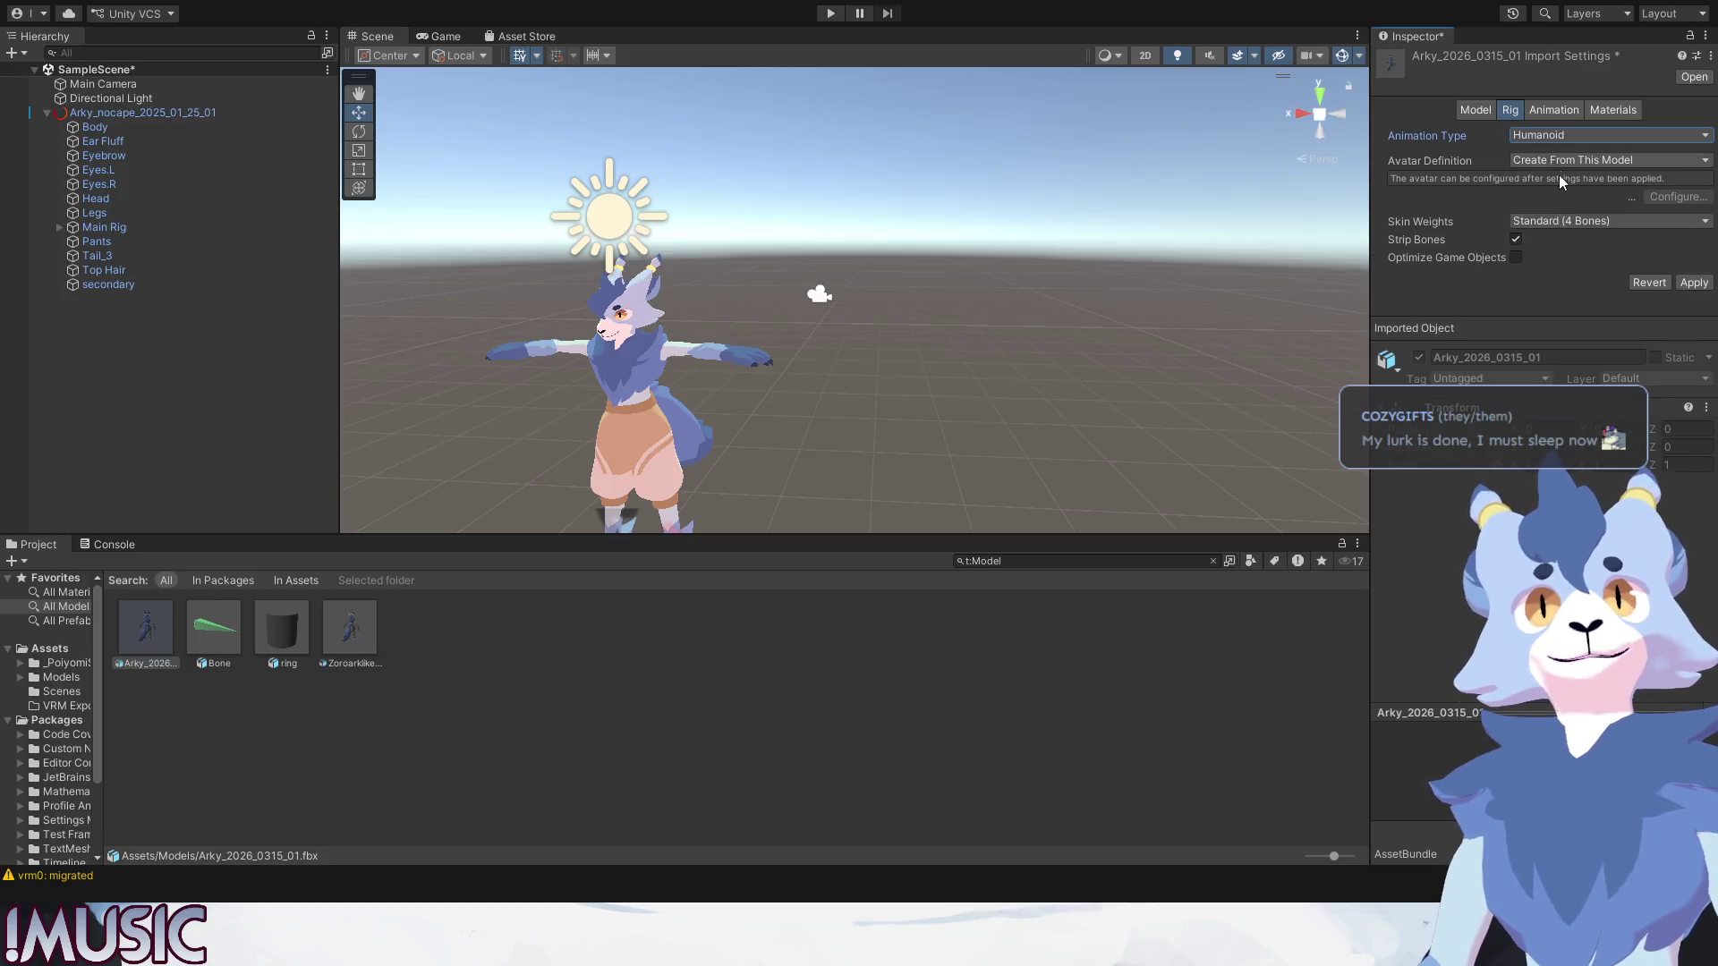
{"action": "left_click", "coordinate": [1695, 282]}
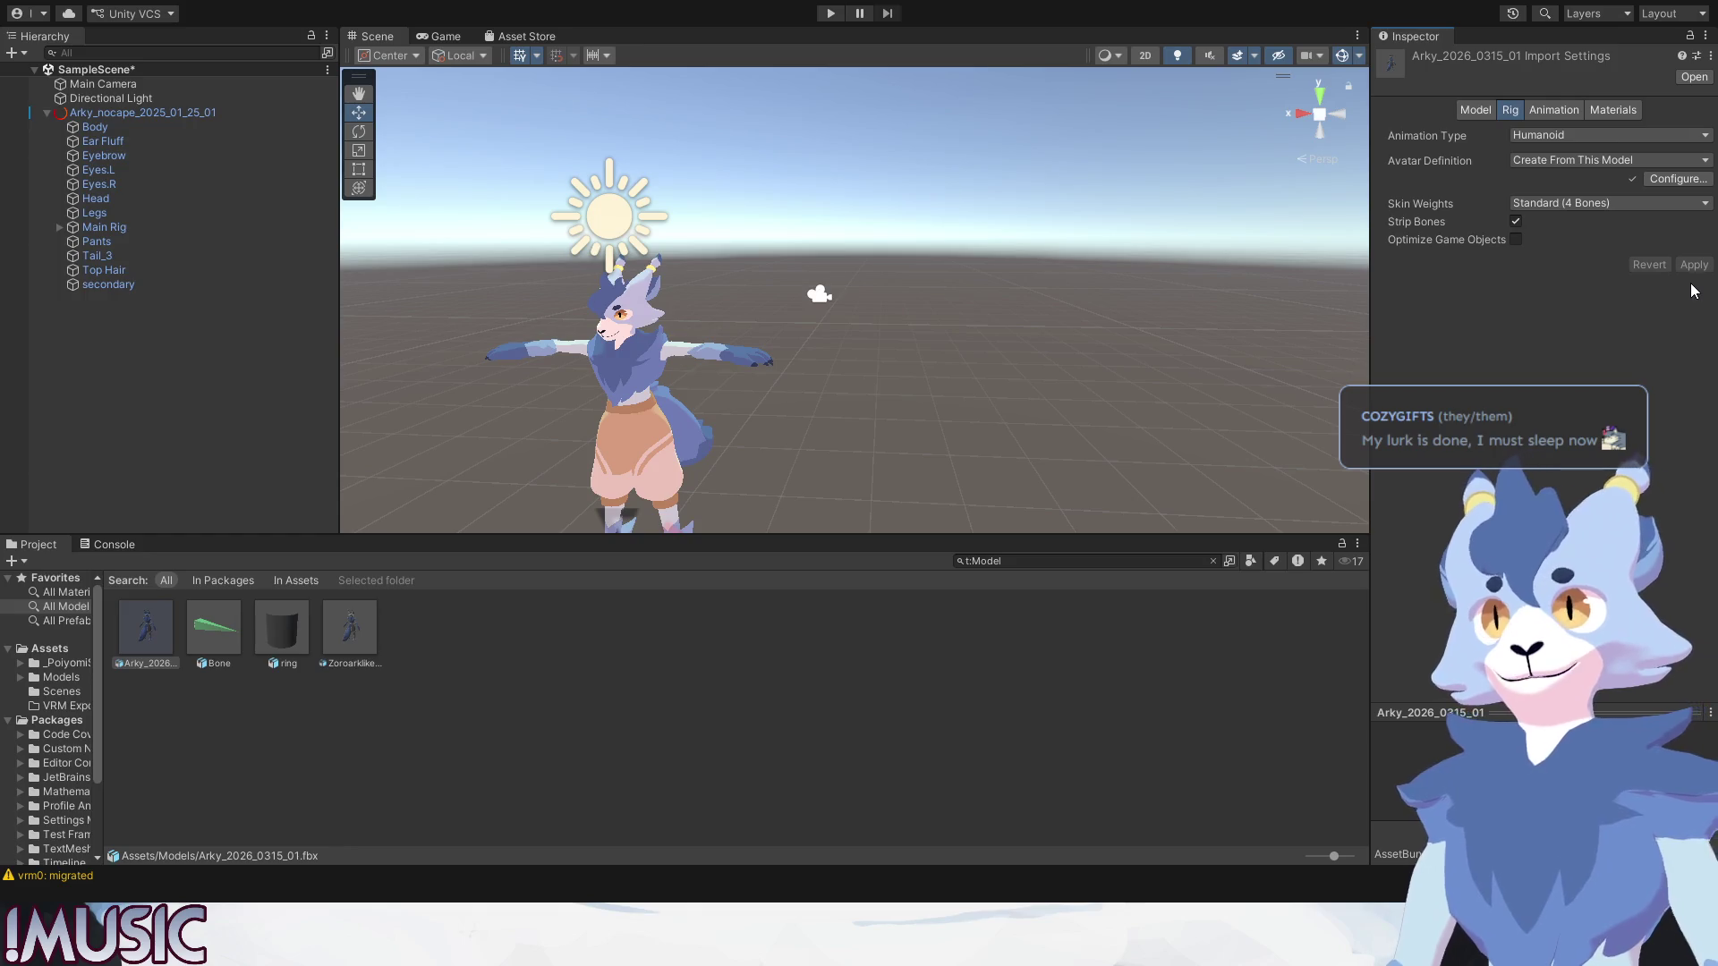
{"action": "left_click", "coordinate": [1671, 187]}
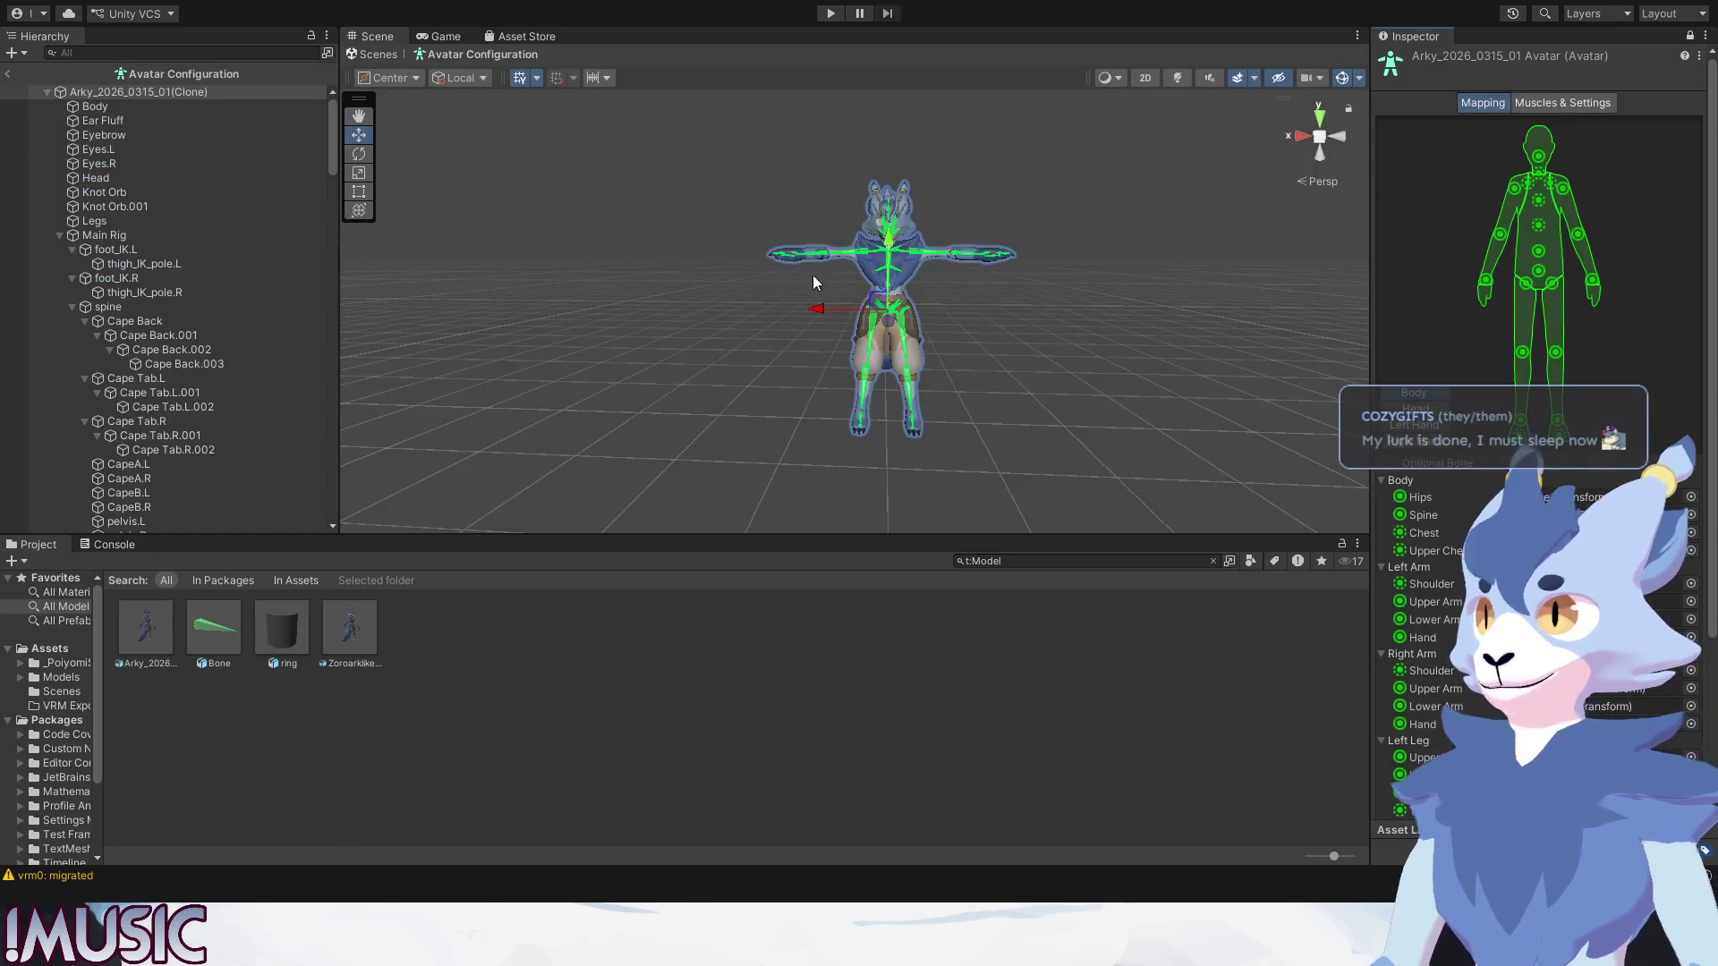
{"action": "scroll", "coordinate": [958, 295], "scroll_direction": "up", "scroll_amount": 5}
{"action": "scroll", "coordinate": [957, 296], "scroll_direction": "up", "scroll_amount": 3}
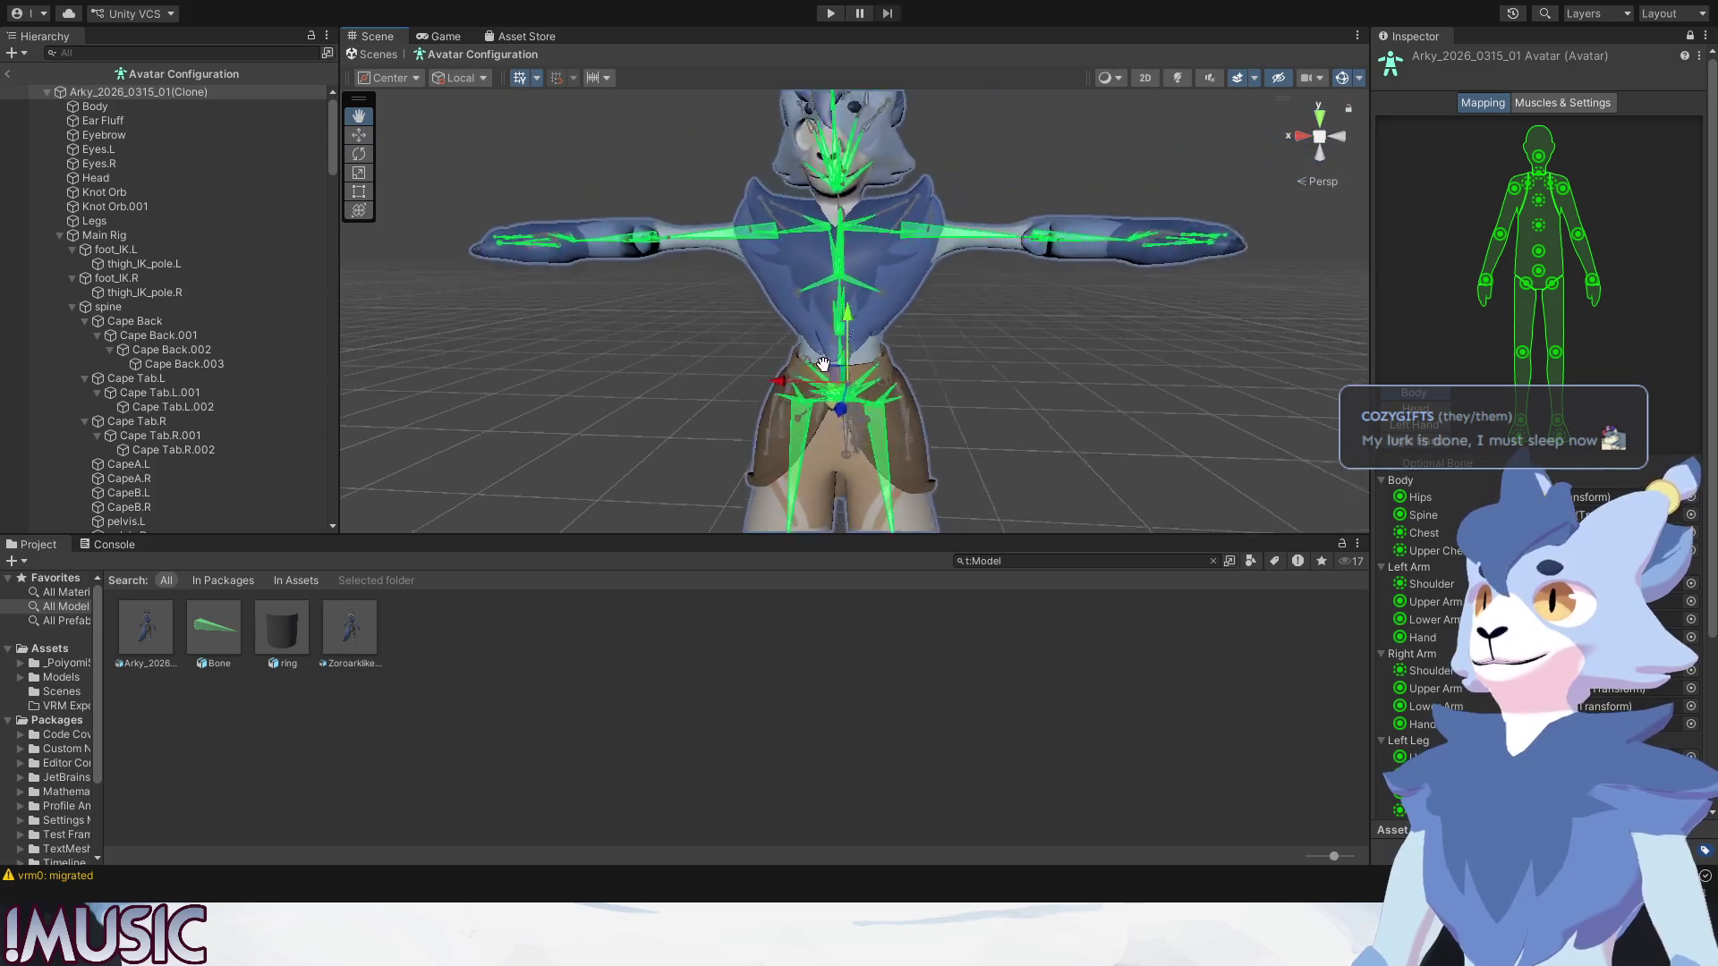
Inspect the rig from a few angles, save, and exit Avatar Configuration with Done.
{"action": "mouse_move", "coordinate": [956, 296]}
{"action": "left_mouse_down", "text": "alt"}
{"action": "mouse_move", "coordinate": [883, 286]}
{"action": "mouse_move", "coordinate": [931, 271]}
{"action": "mouse_move", "coordinate": [780, 340]}
{"action": "mouse_move", "coordinate": [800, 325]}
{"action": "mouse_move", "coordinate": [995, 333]}
{"action": "left_mouse_up", "text": "alt"}
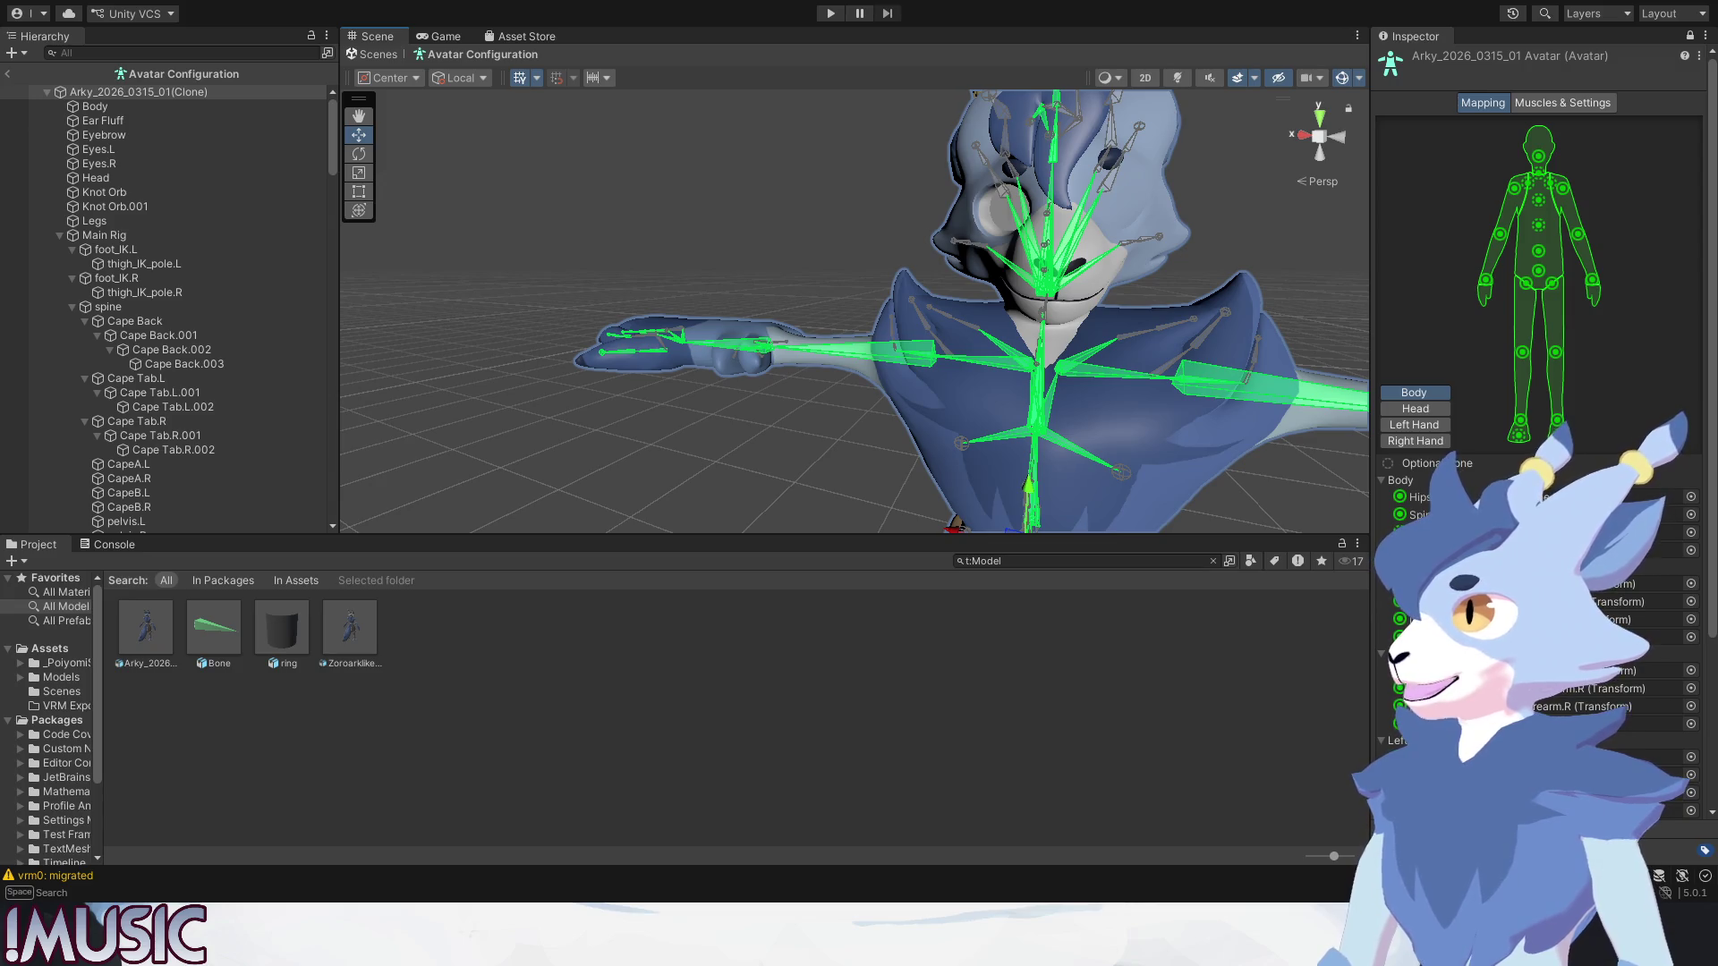
{"action": "key", "text": "ctrl+s"}
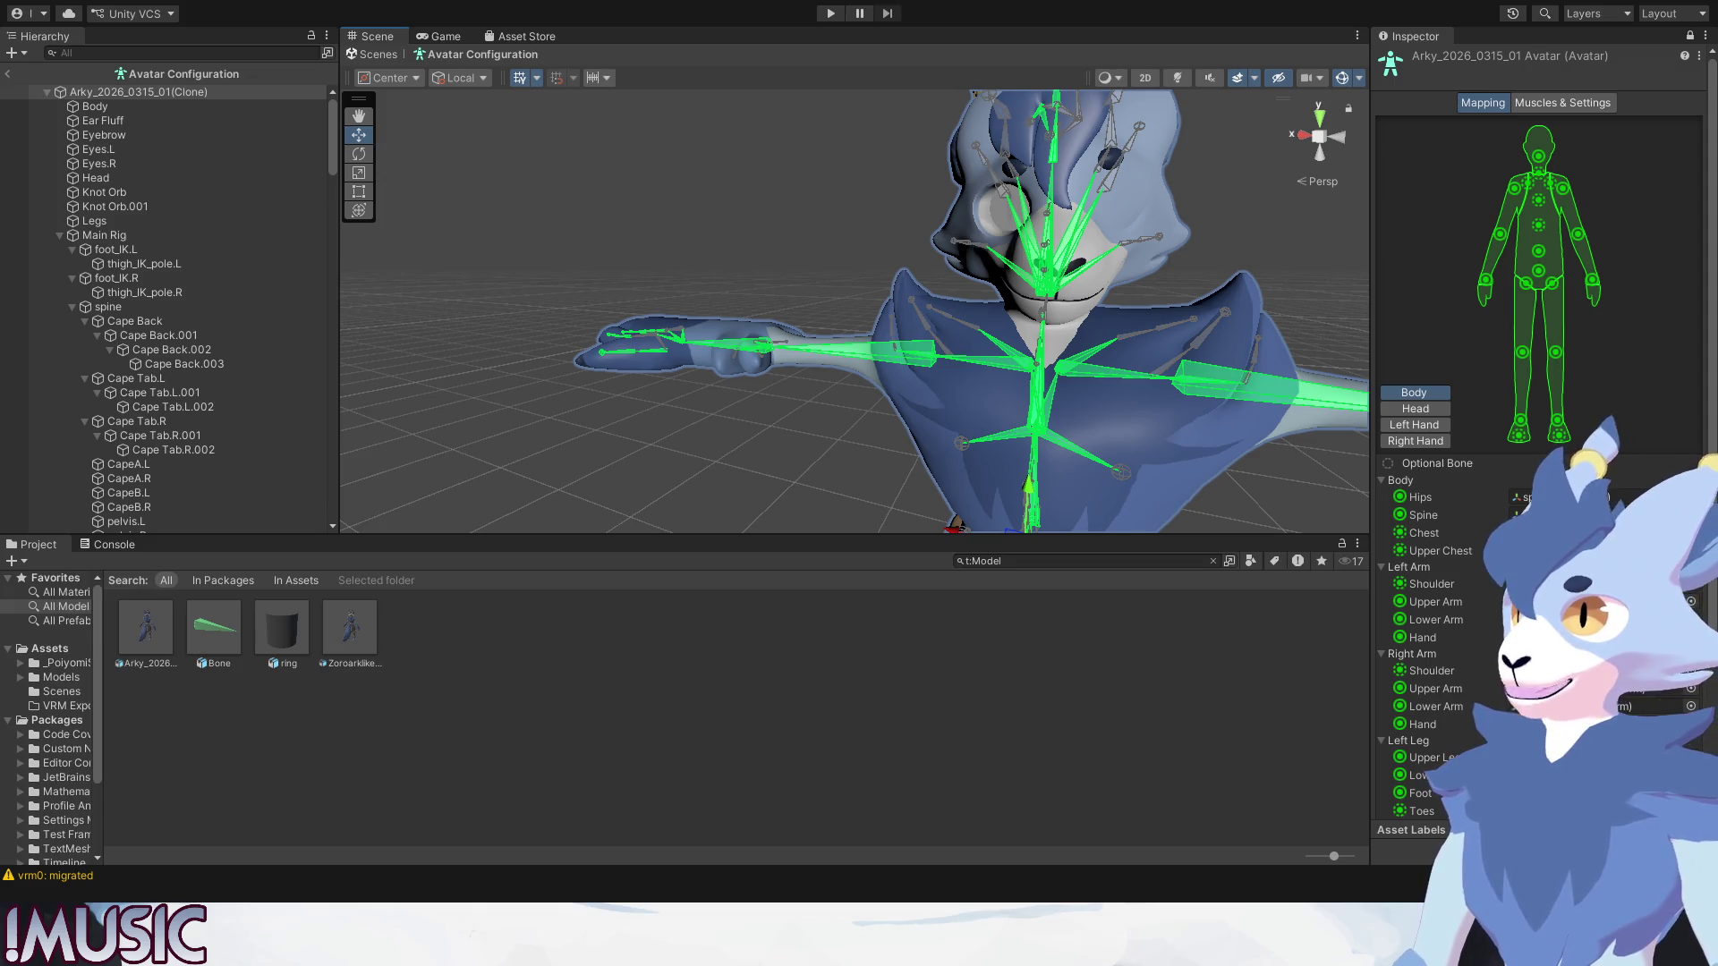
{"action": "middle_click_drag", "start_coordinate": [982, 383], "coordinate": [941, 376]}
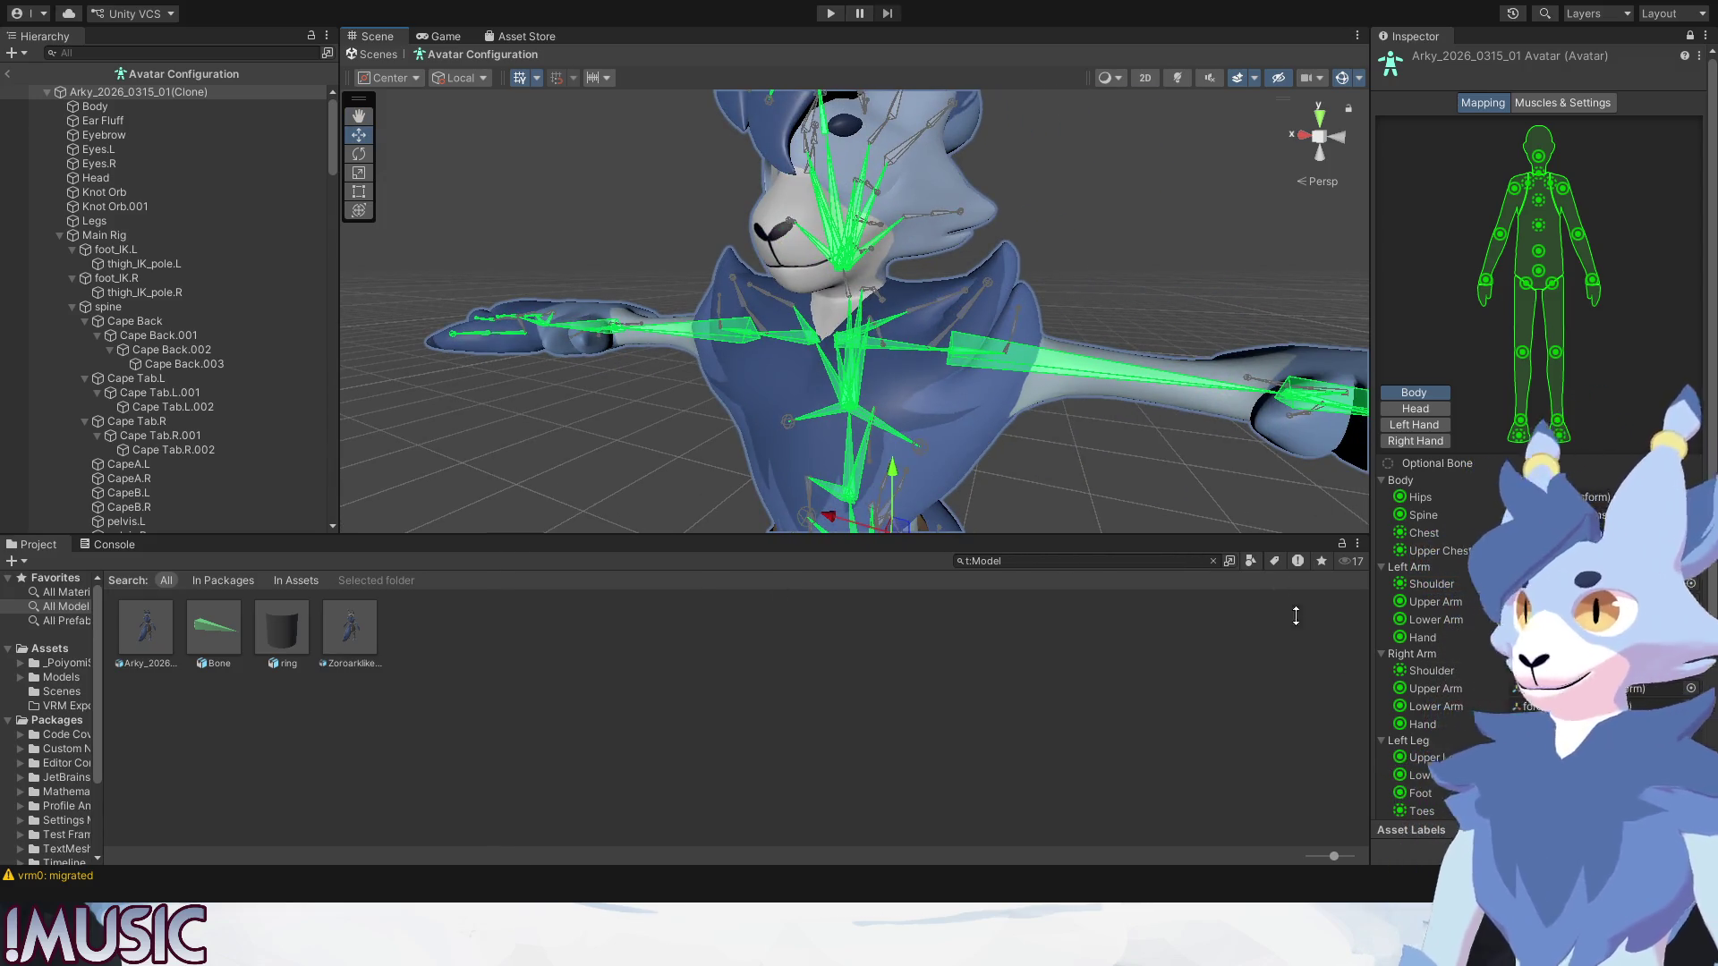
{"action": "scroll", "coordinate": [1545, 470], "scroll_direction": "down", "scroll_amount": 3}
{"action": "left_click", "coordinate": [1678, 721]}
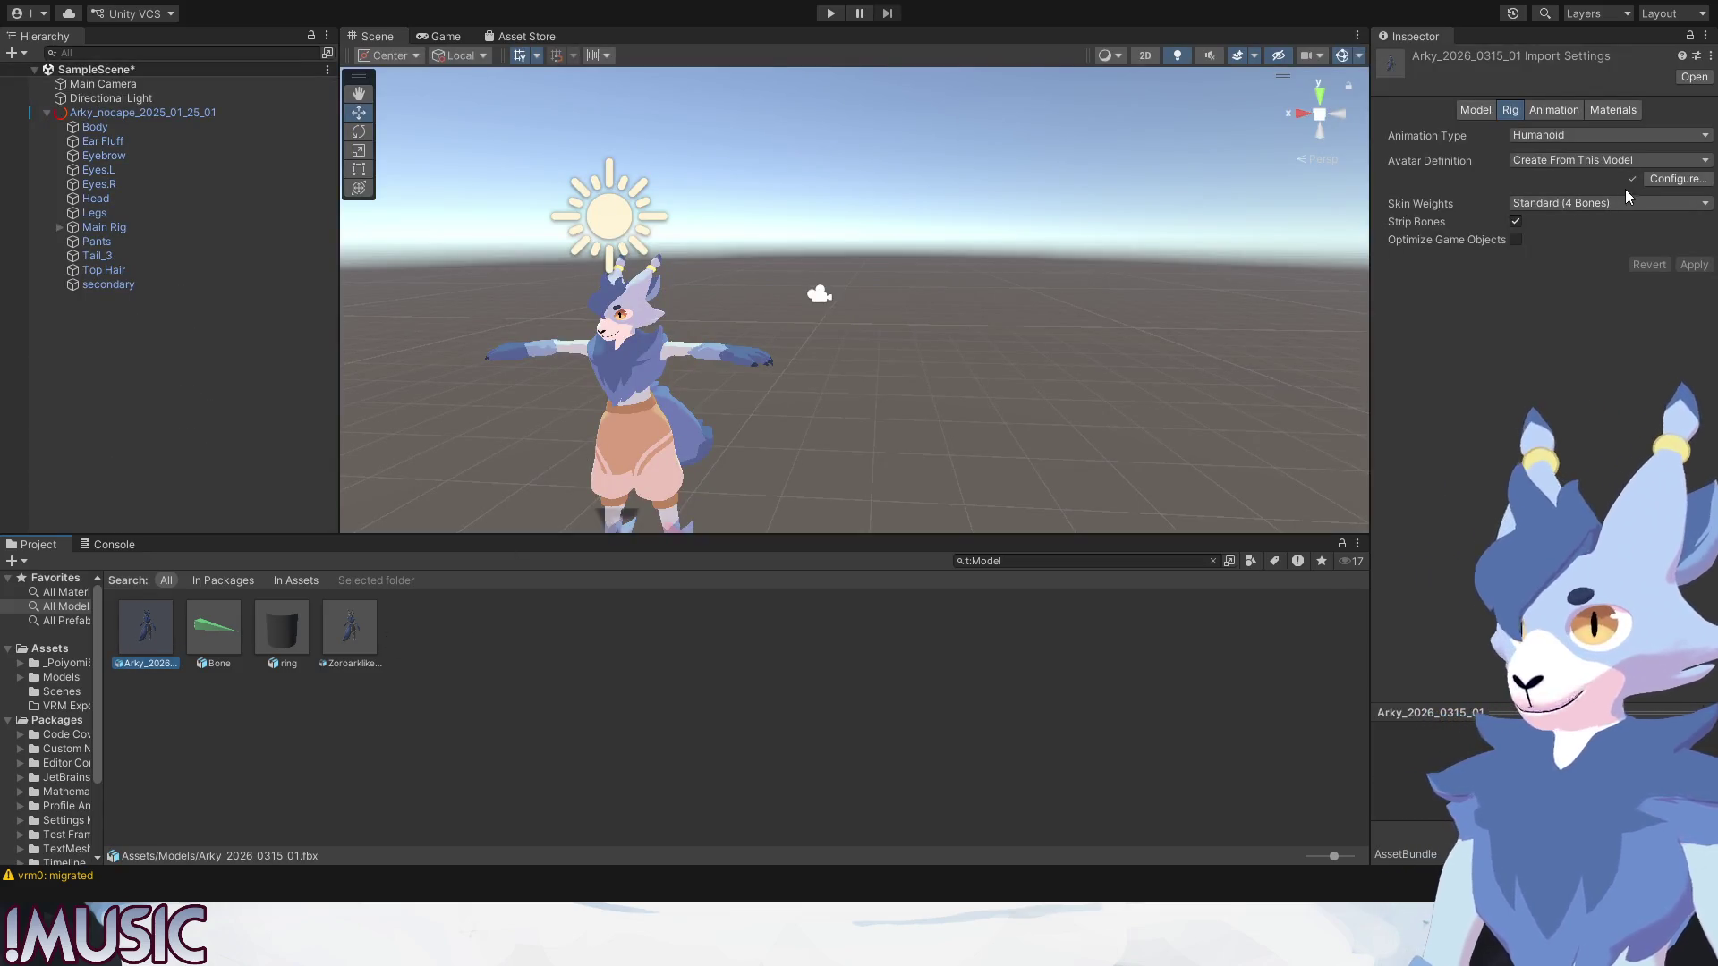
Re-enter Avatar Configuration and pan across the rig to check the body bone assignments.
{"action": "left_click", "coordinate": [1675, 179]}
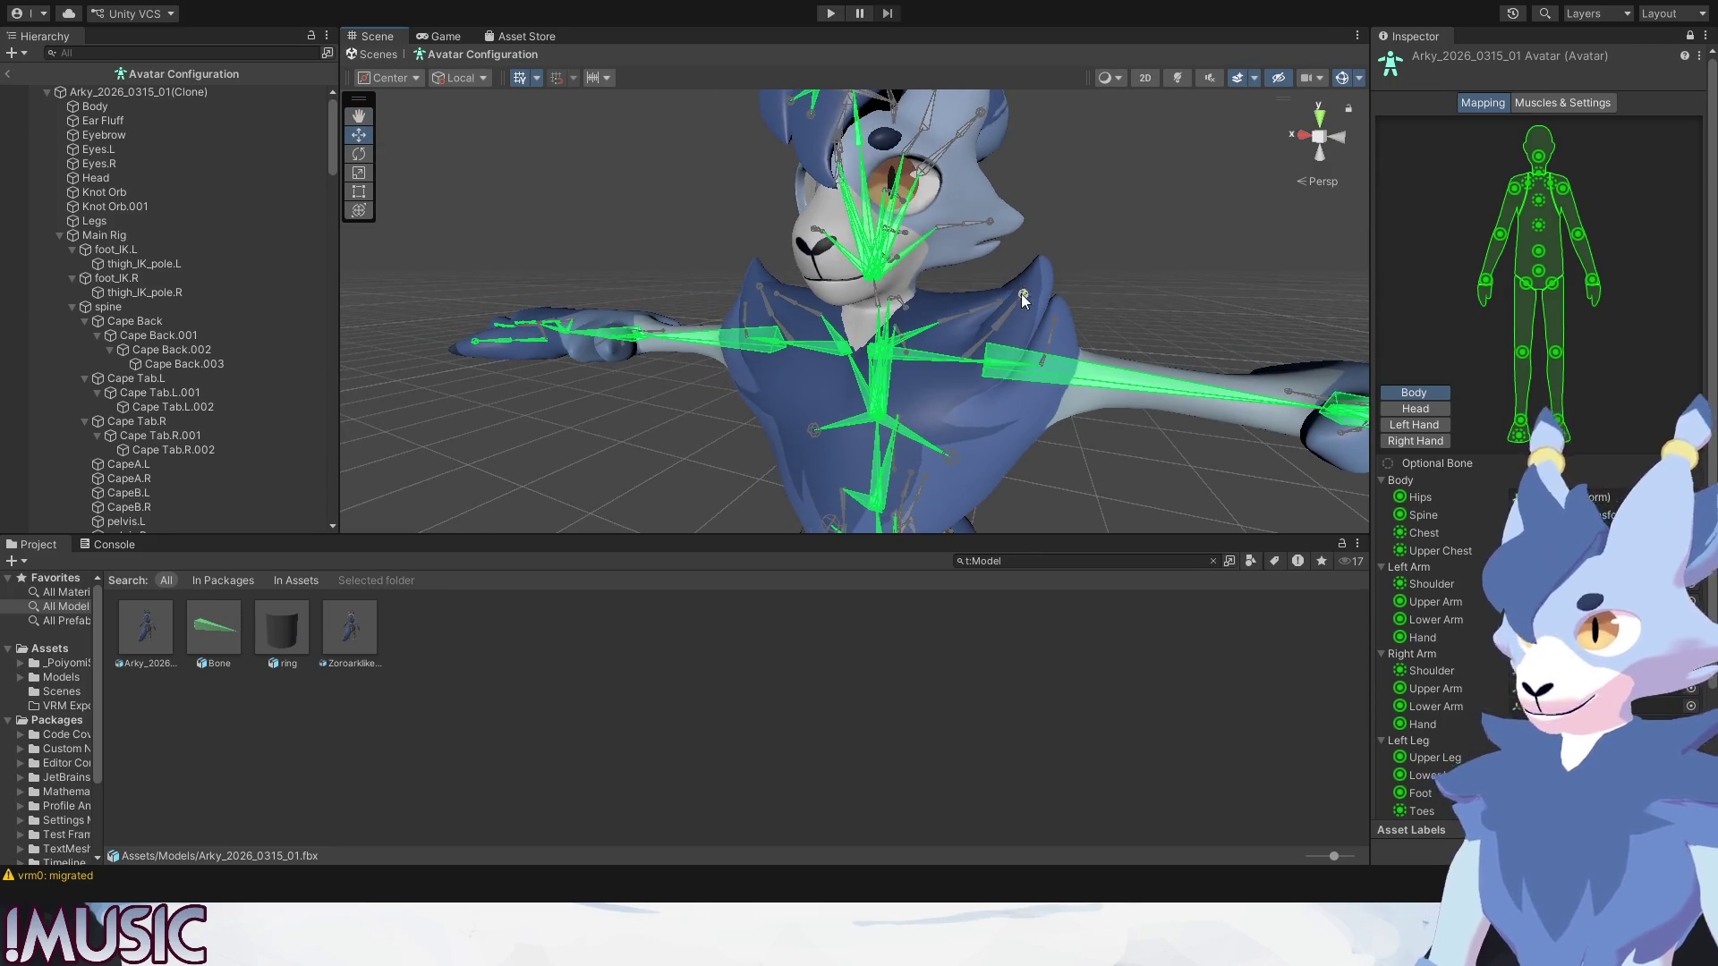
{"action": "middle_click_drag", "start_coordinate": [861, 292], "coordinate": [1119, 273]}
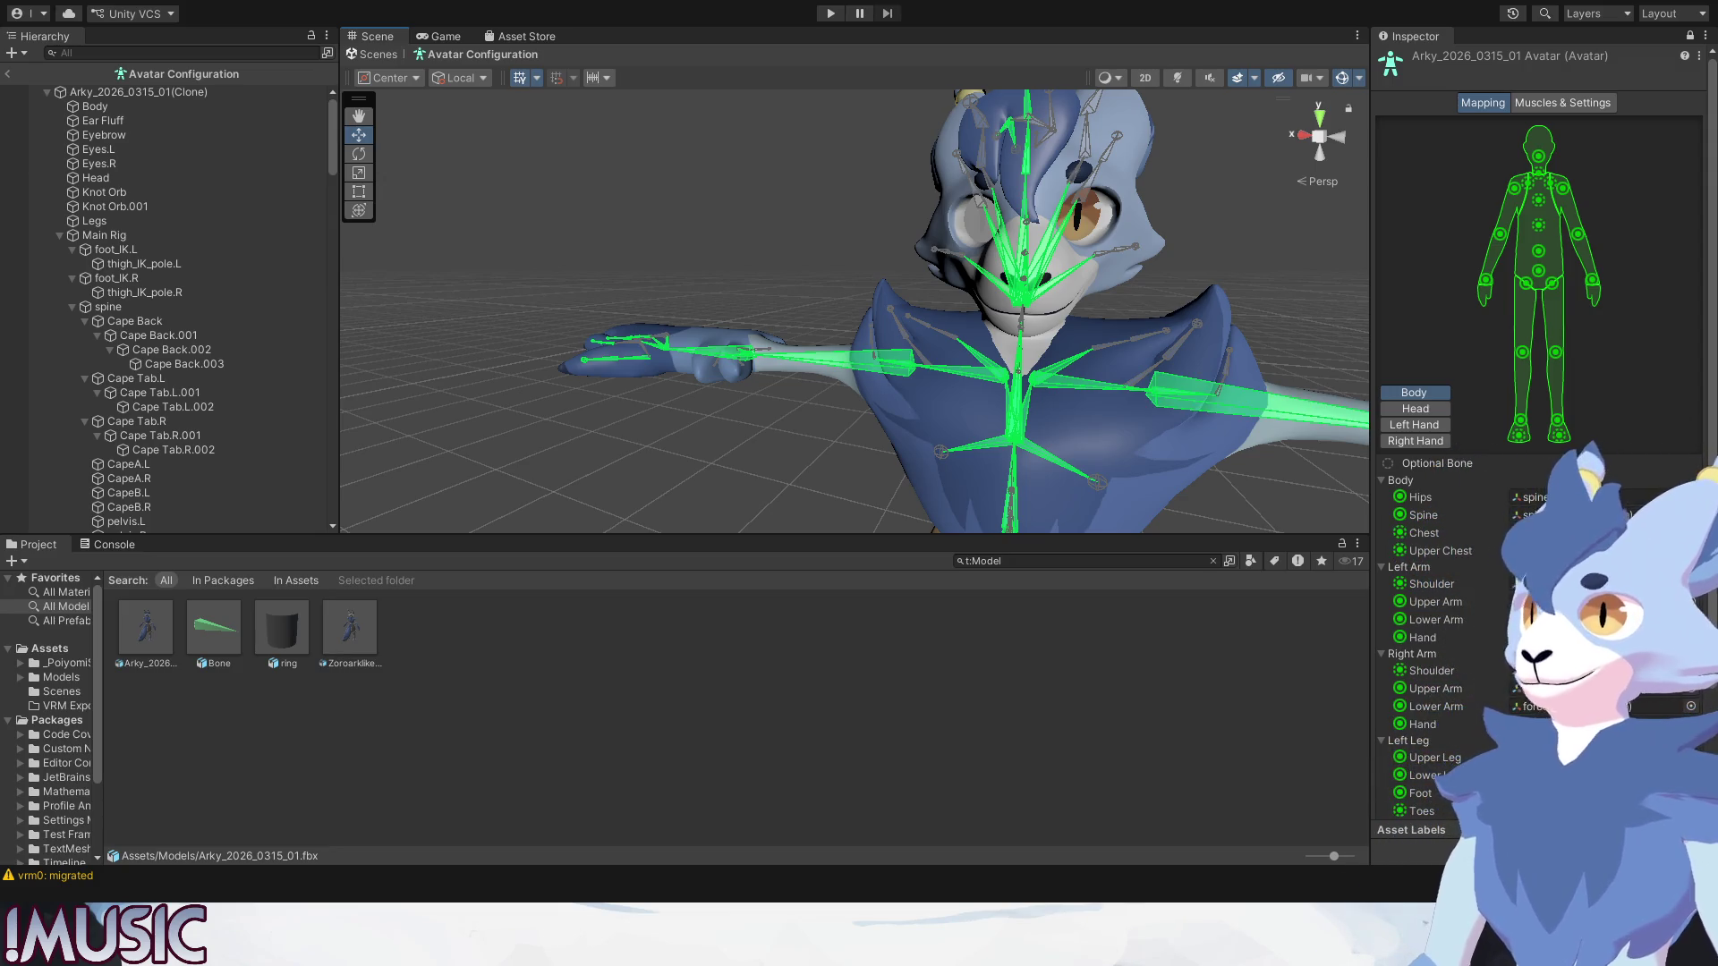
{"action": "scroll", "coordinate": [1449, 536], "scroll_direction": "down", "scroll_amount": 3}
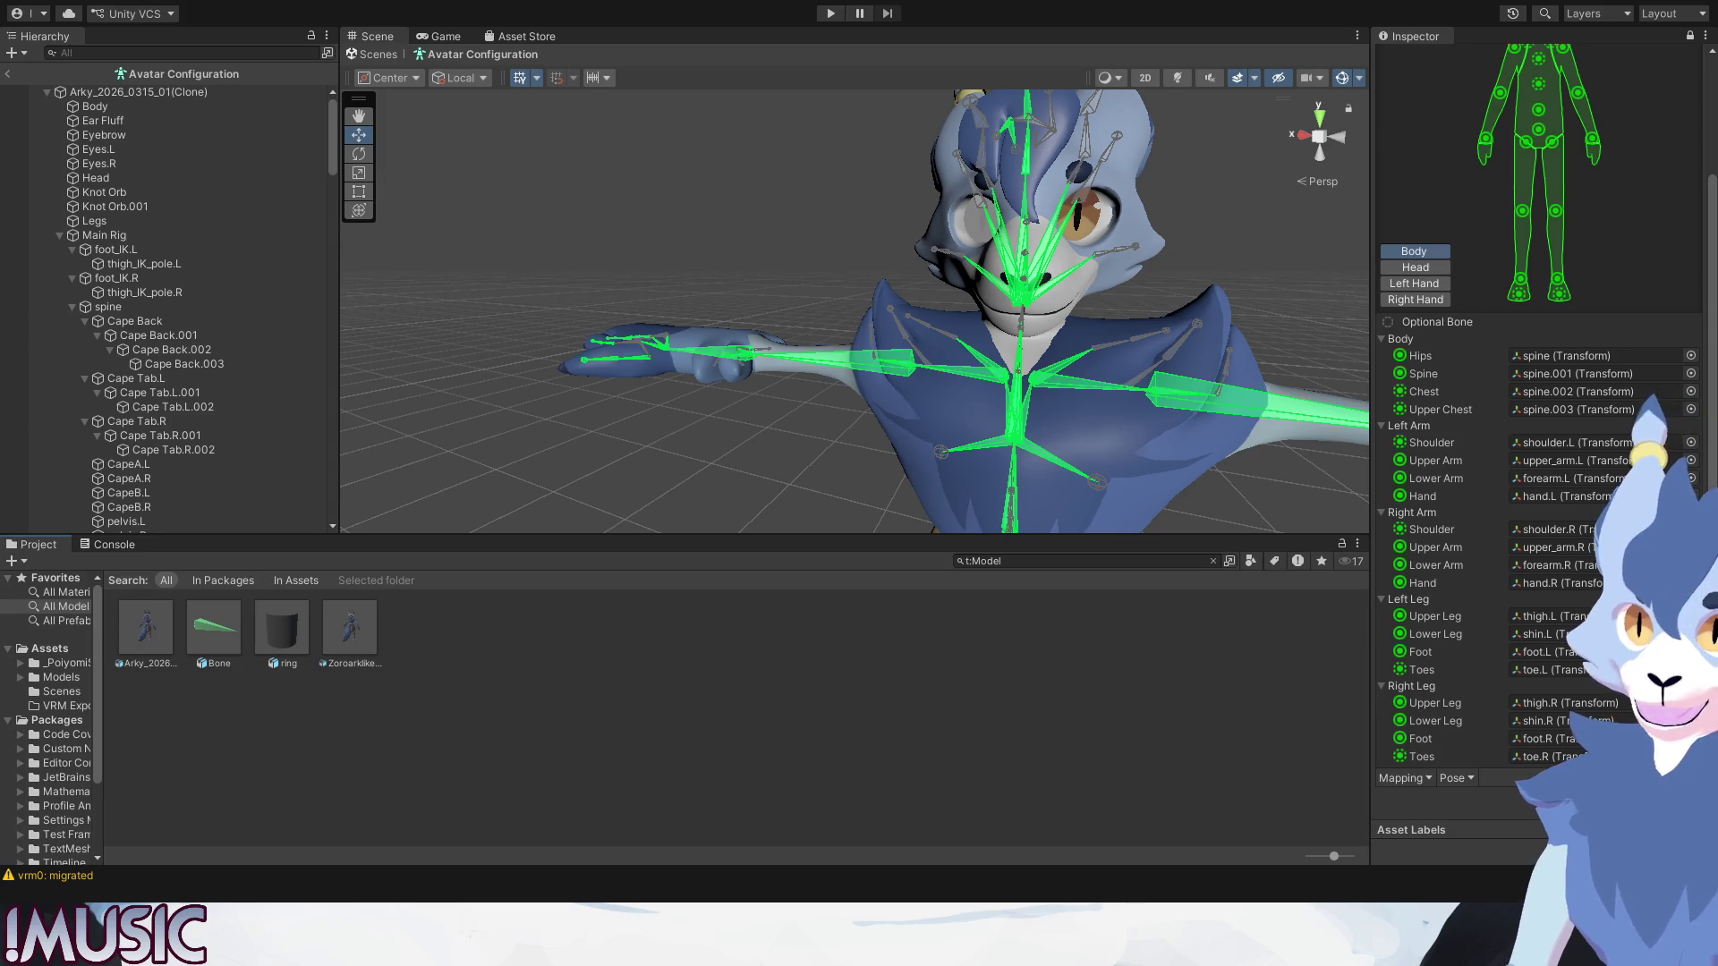
Show the Head section of the avatar's bone mapping.
{"action": "left_click", "coordinate": [1430, 267]}
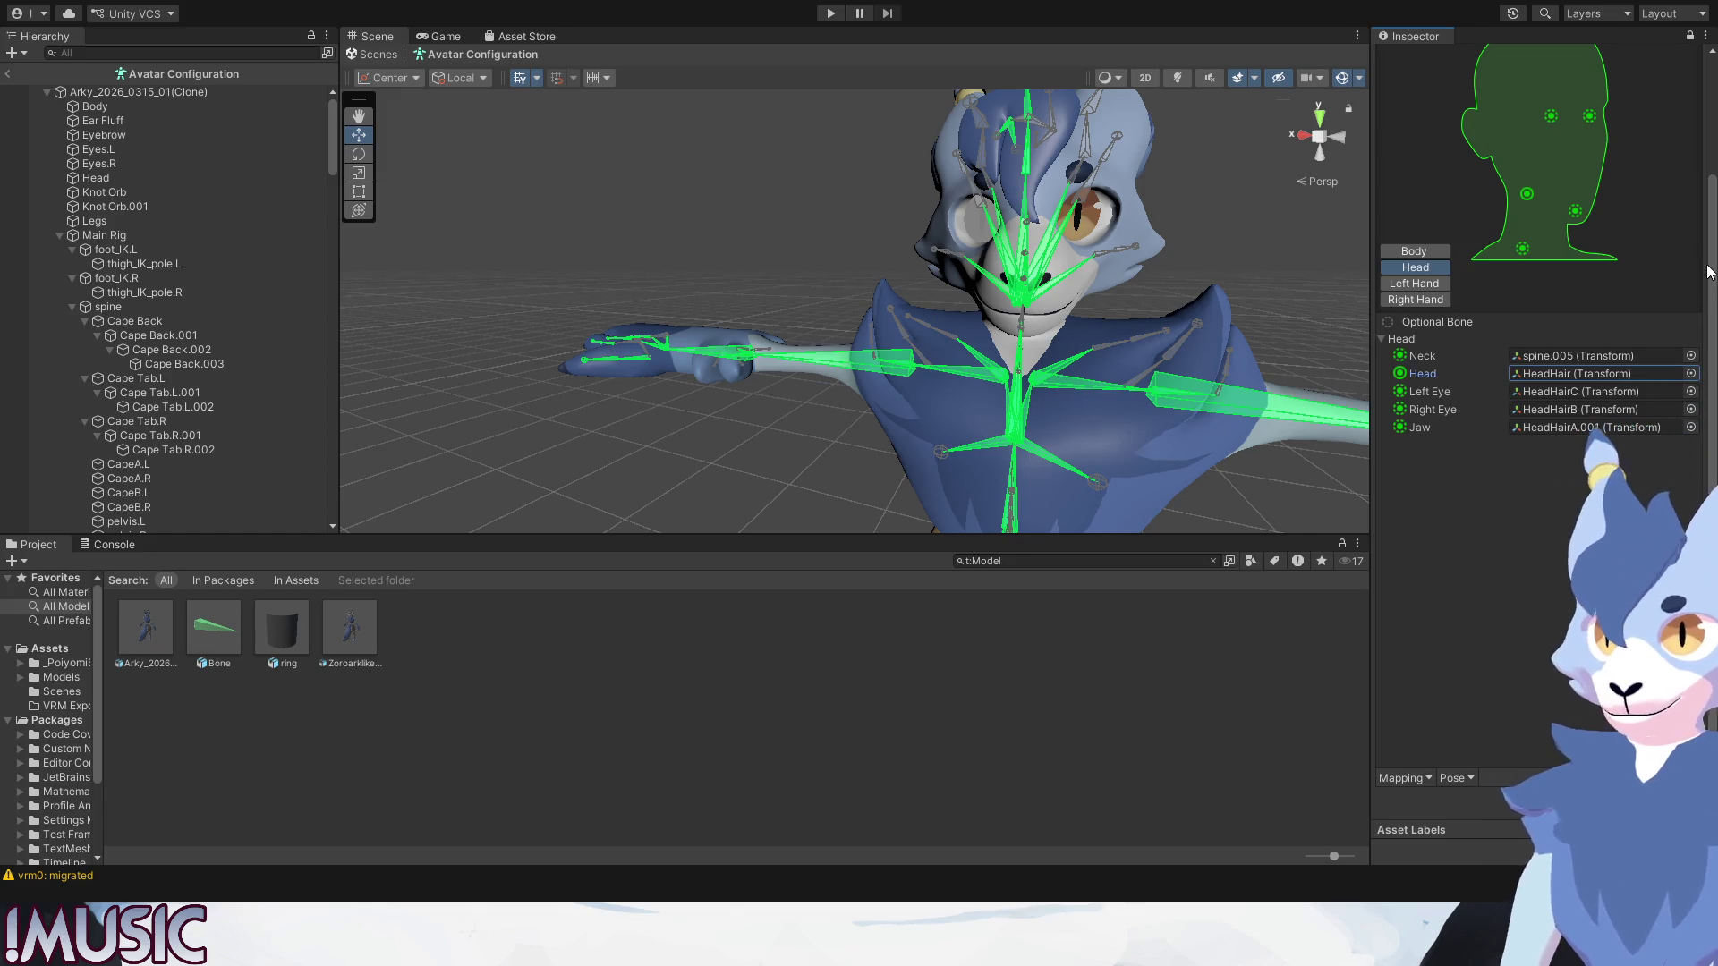
Assign spine.004 as the Neck bone, keeping spine.005 as Head.
{"action": "left_click", "coordinate": [1679, 356]}
{"action": "key", "text": "ctrl+z"}
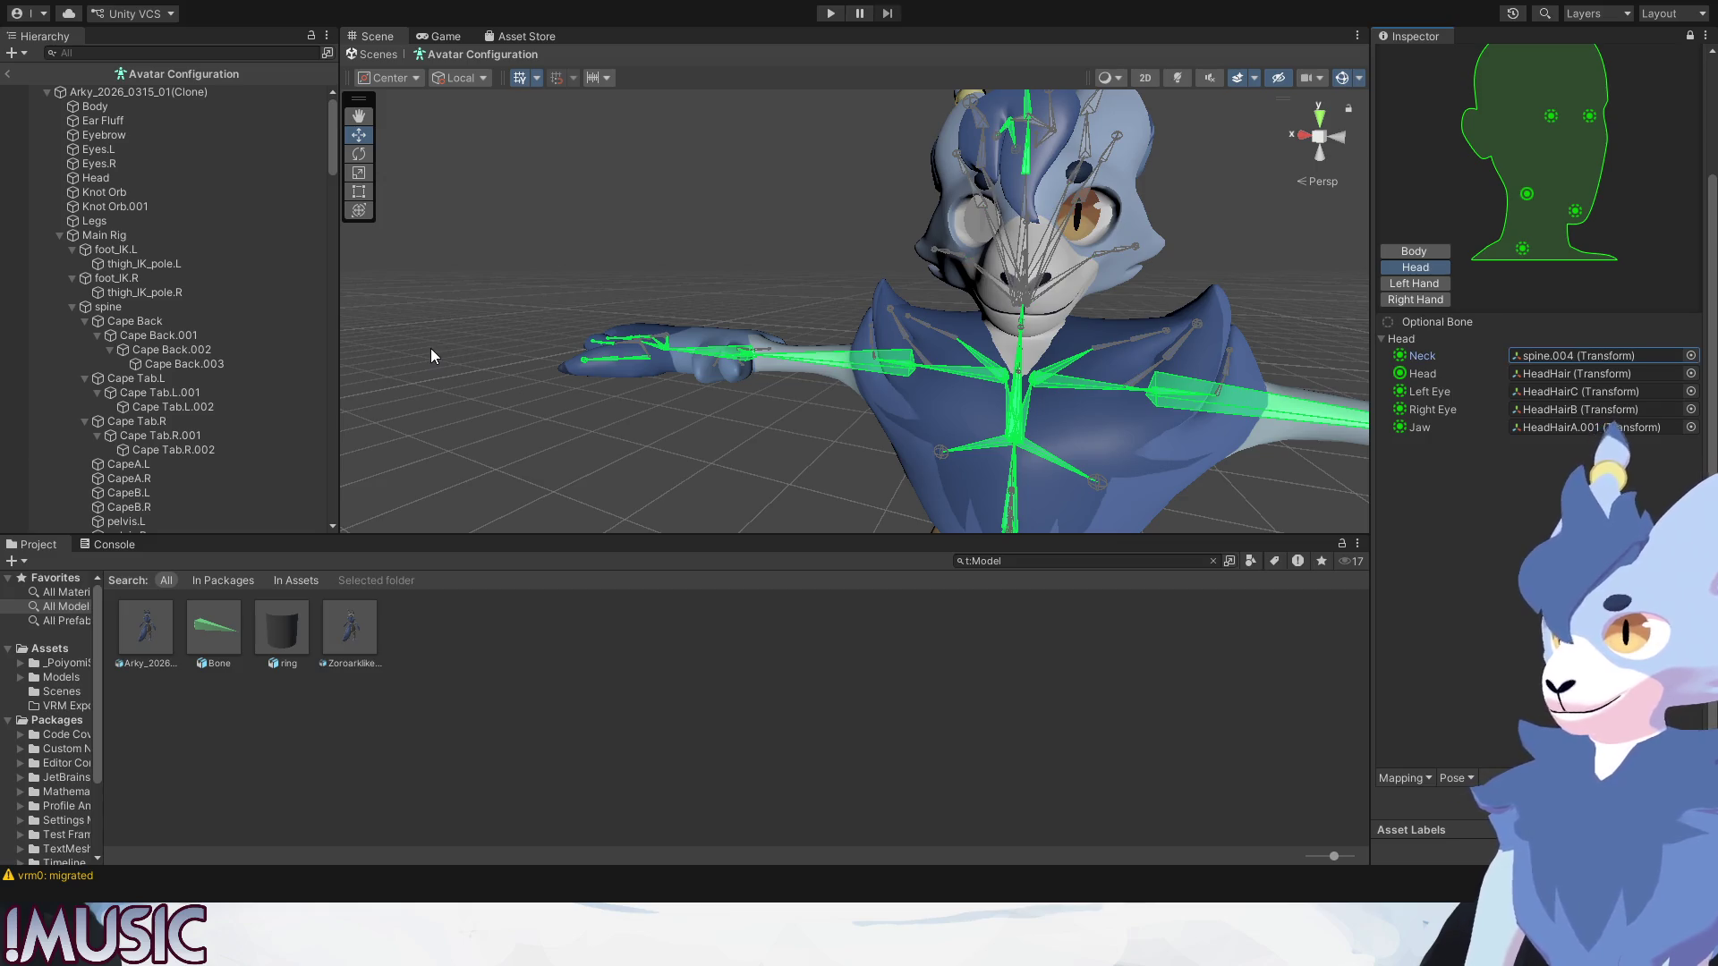
{"action": "left_click", "coordinate": [460, 399]}
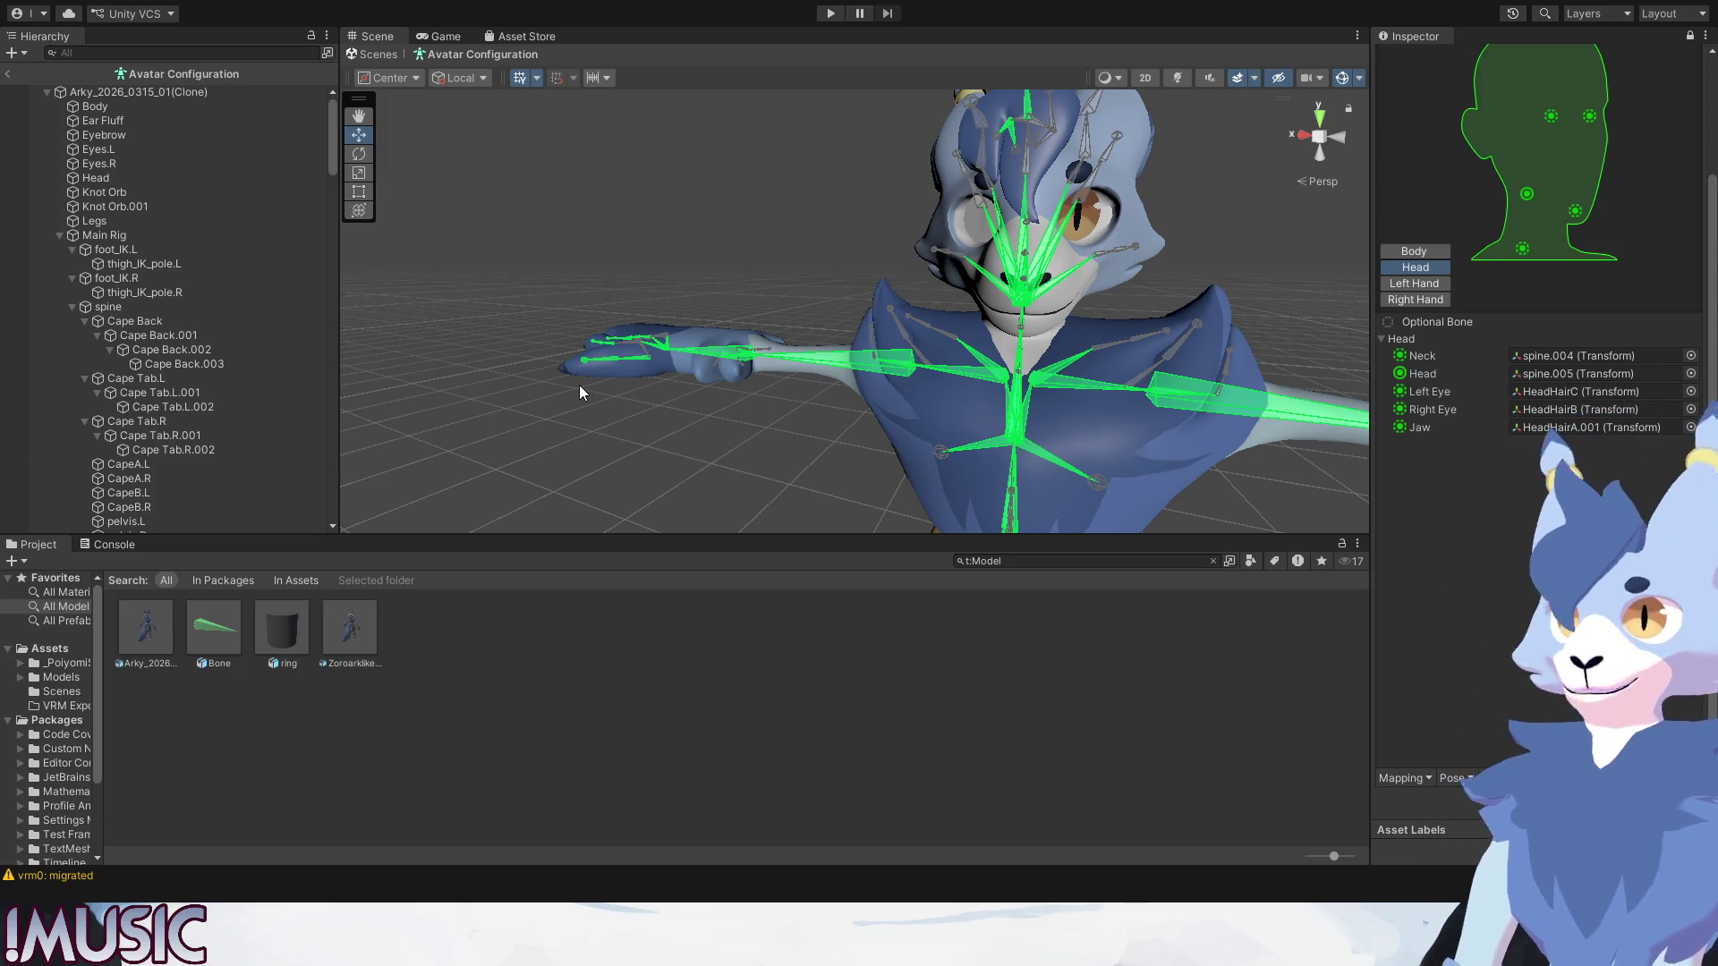
Clear the Left Eye, Right Eye and Jaw bone mappings to None.
{"action": "key", "text": "Delete"}
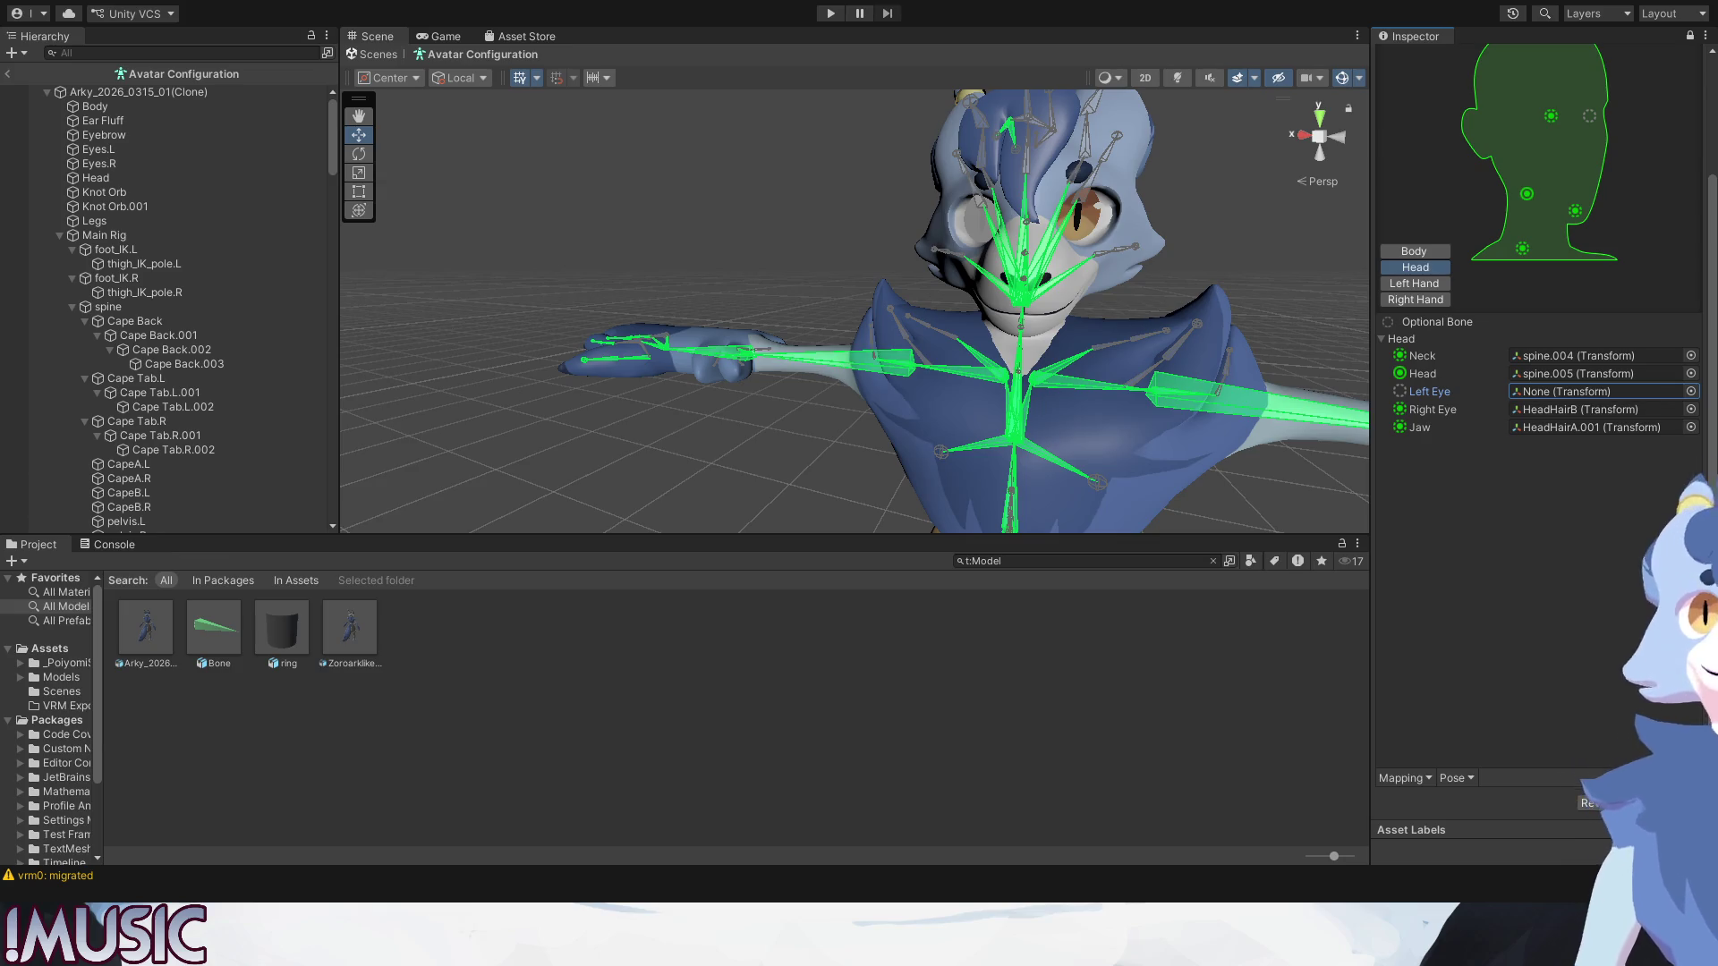
{"action": "left_click", "coordinate": [814, 510]}
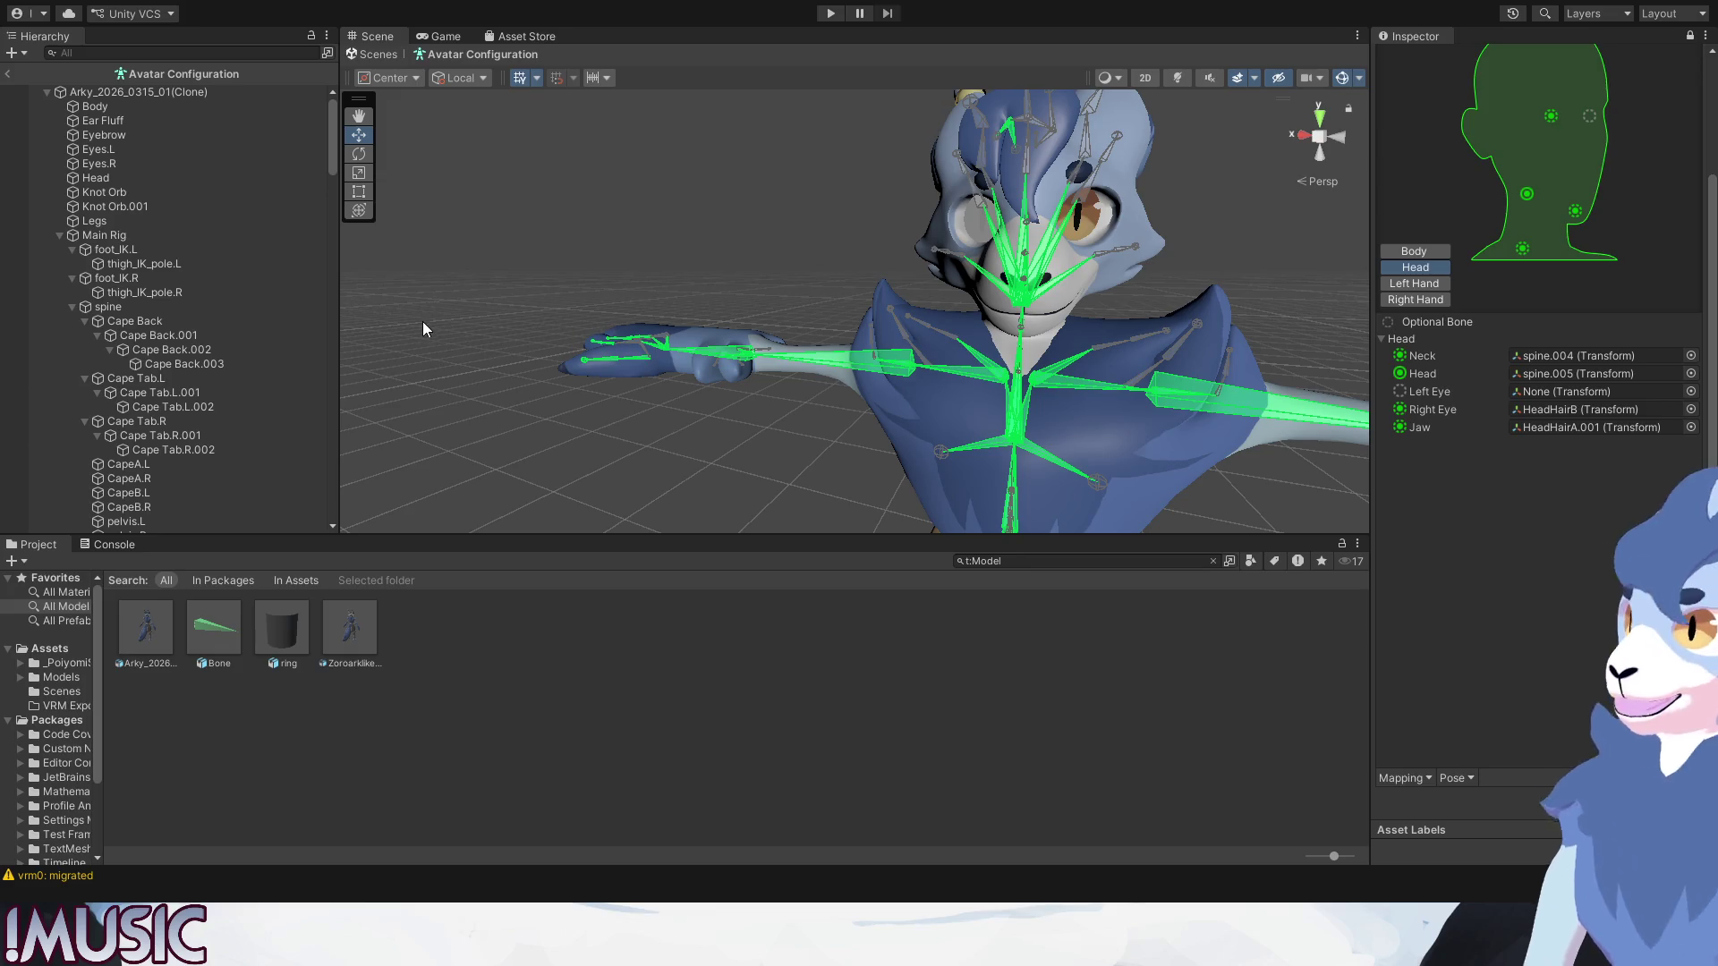
{"action": "left_click", "coordinate": [1597, 409]}
{"action": "key", "text": "Delete"}
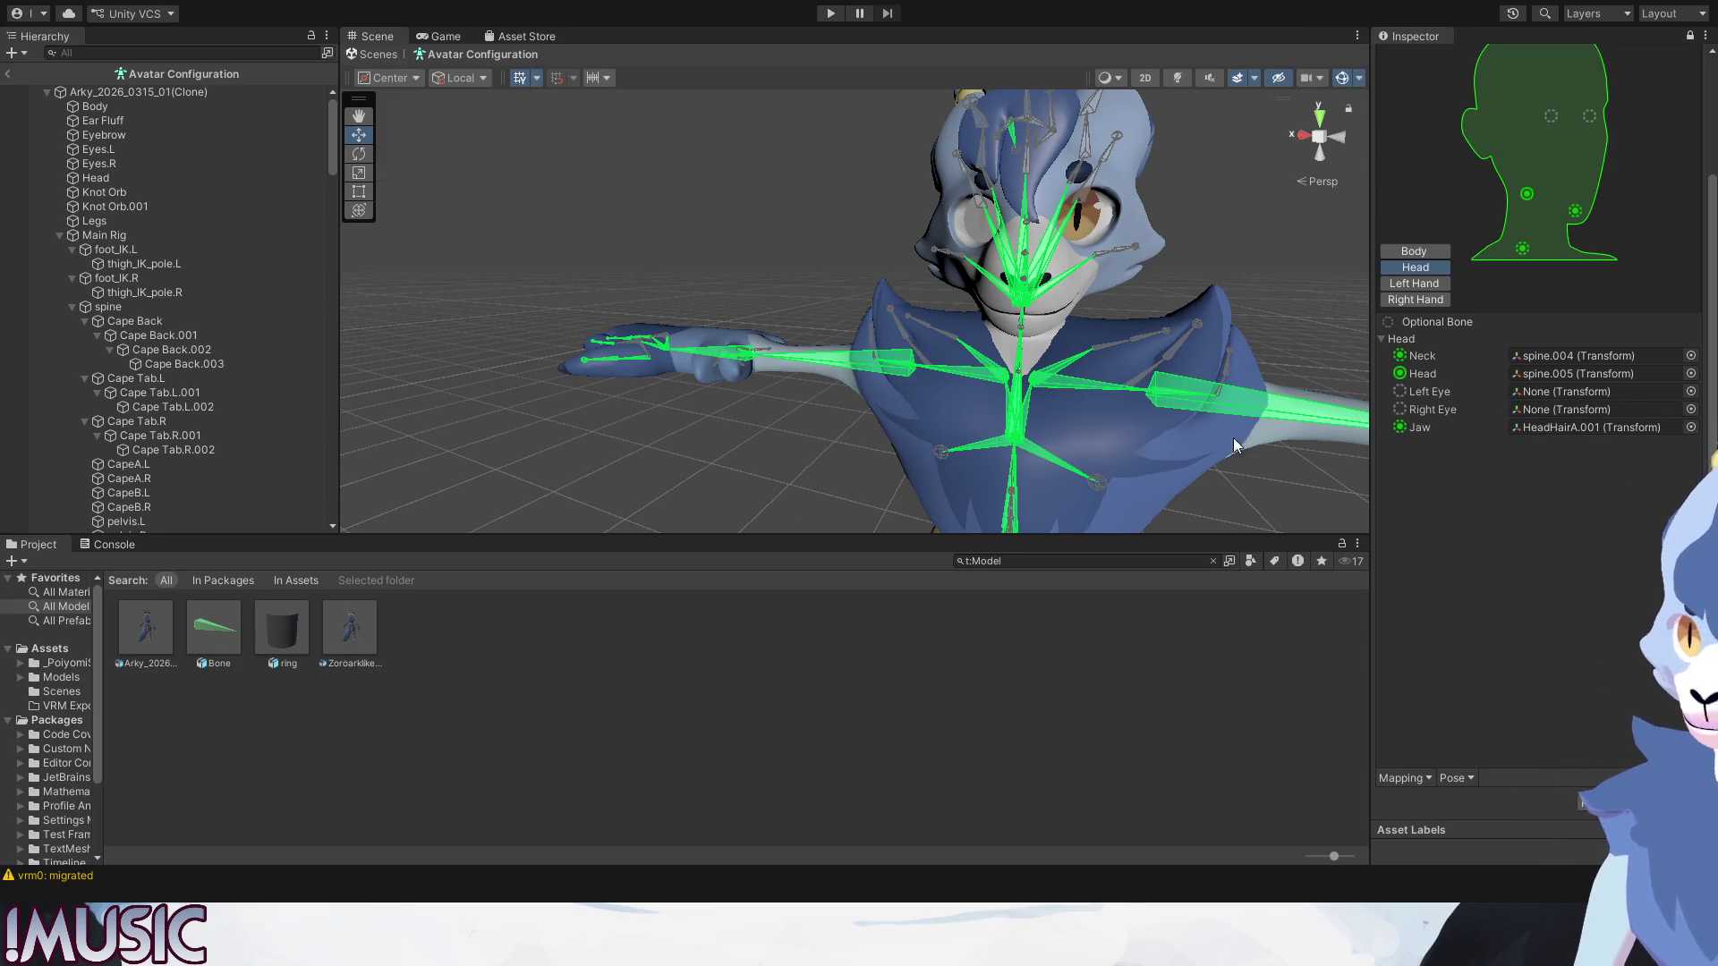
{"action": "left_click", "coordinate": [559, 372]}
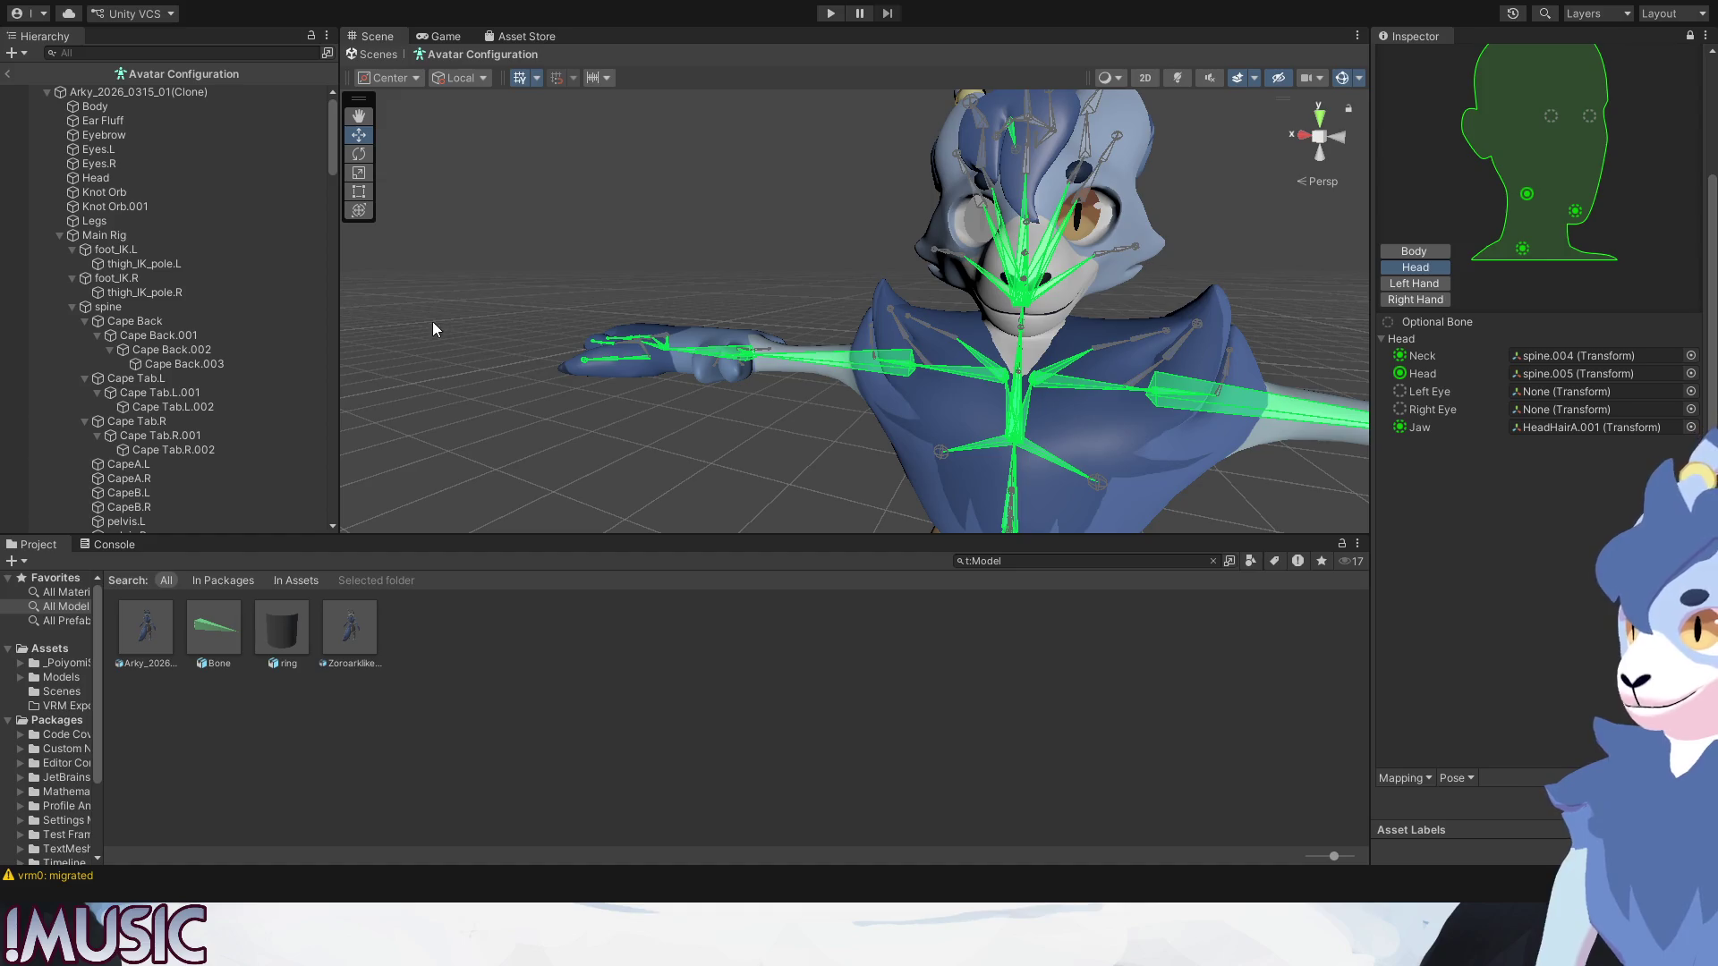
{"action": "left_click", "coordinate": [1597, 427]}
{"action": "key", "text": "Delete"}
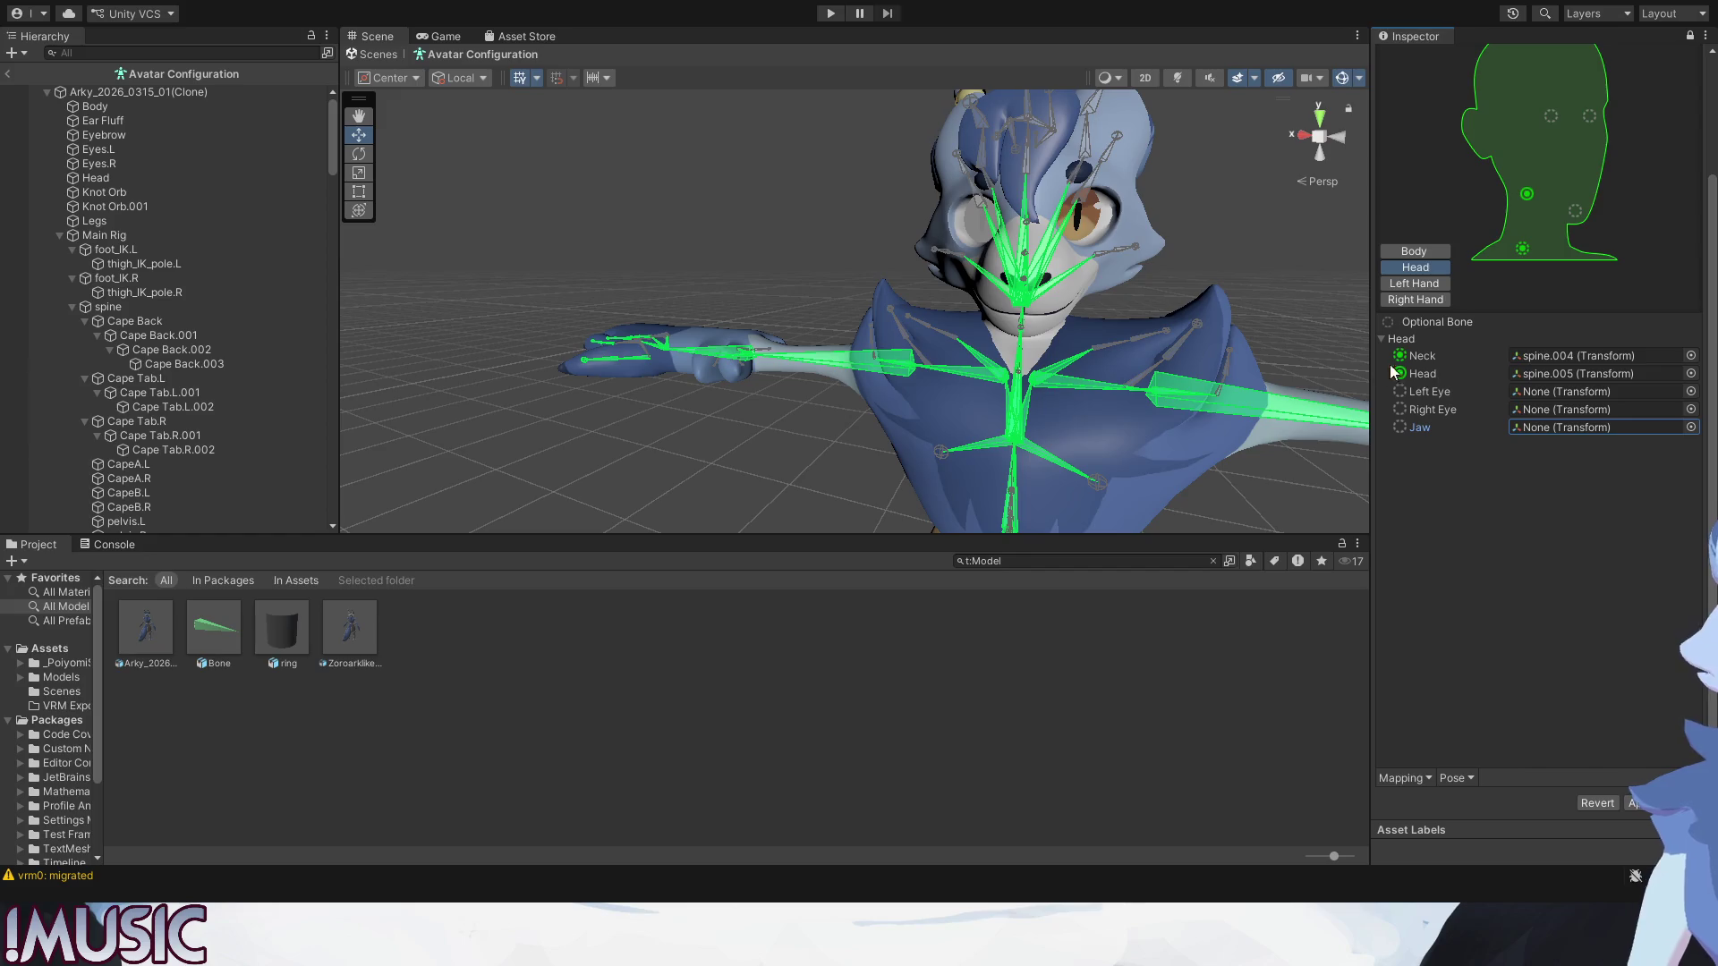
Review the left-hand finger bones up close, then show the right-hand finger mapping.
{"action": "left_click", "coordinate": [1415, 285]}
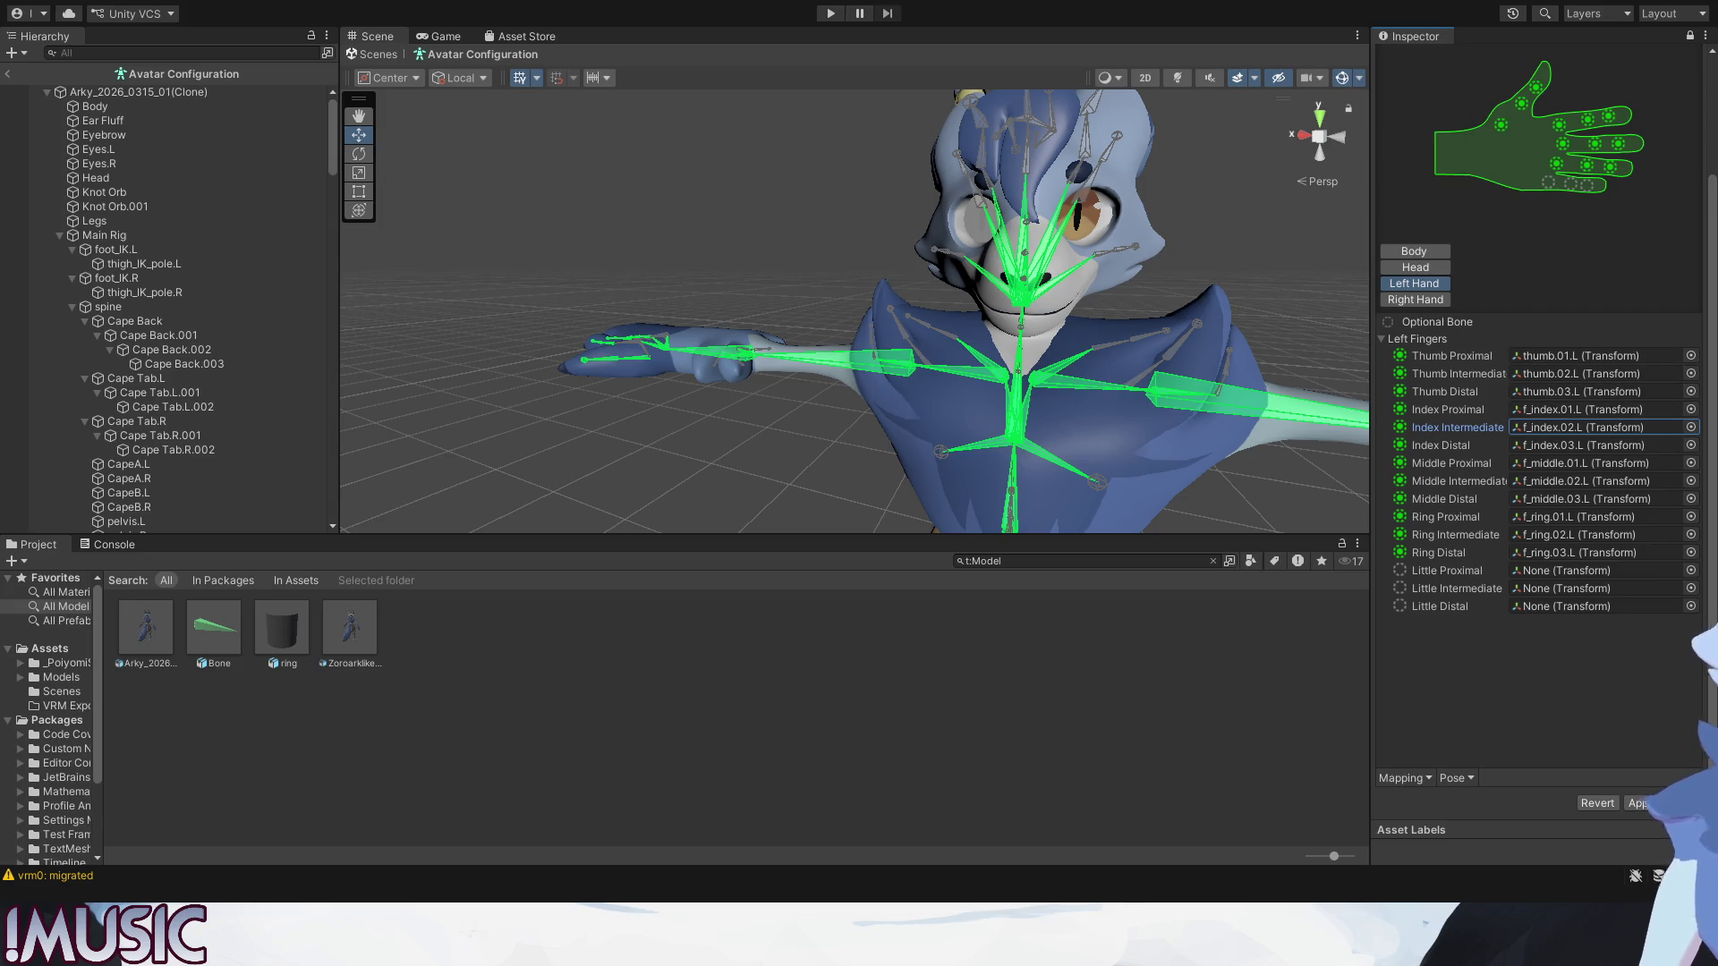
{"action": "middle_click_drag", "start_coordinate": [805, 309], "coordinate": [929, 355]}
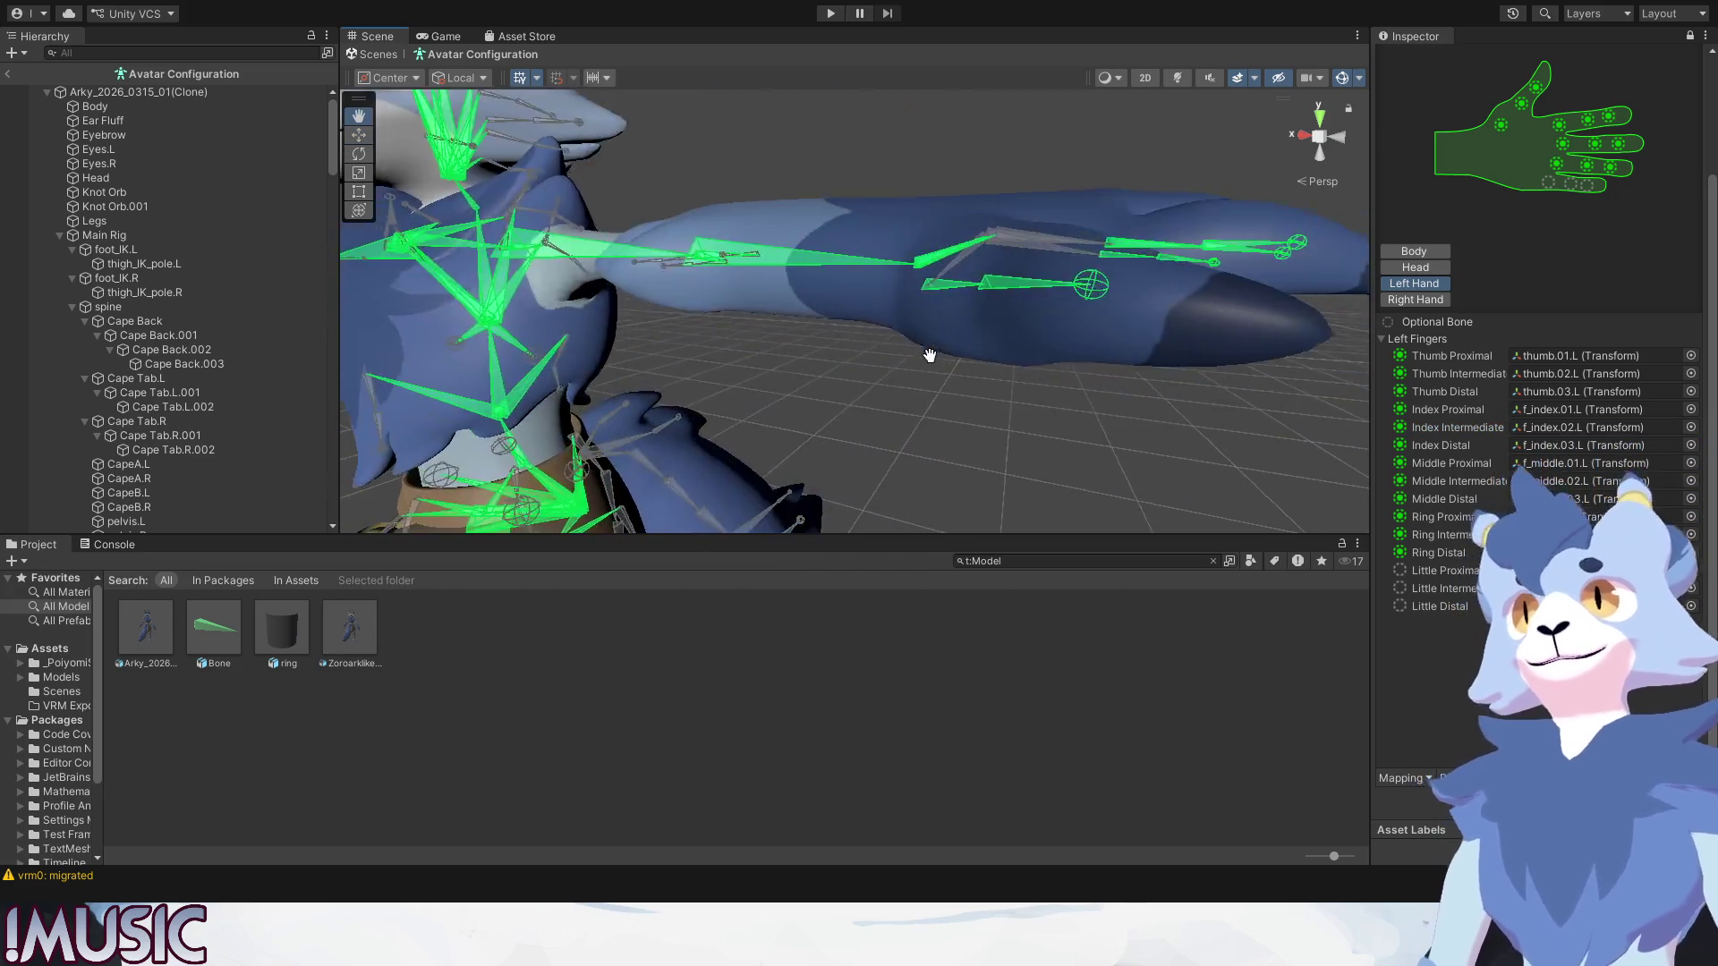
{"action": "scroll", "coordinate": [929, 356], "scroll_direction": "down", "scroll_amount": 5}
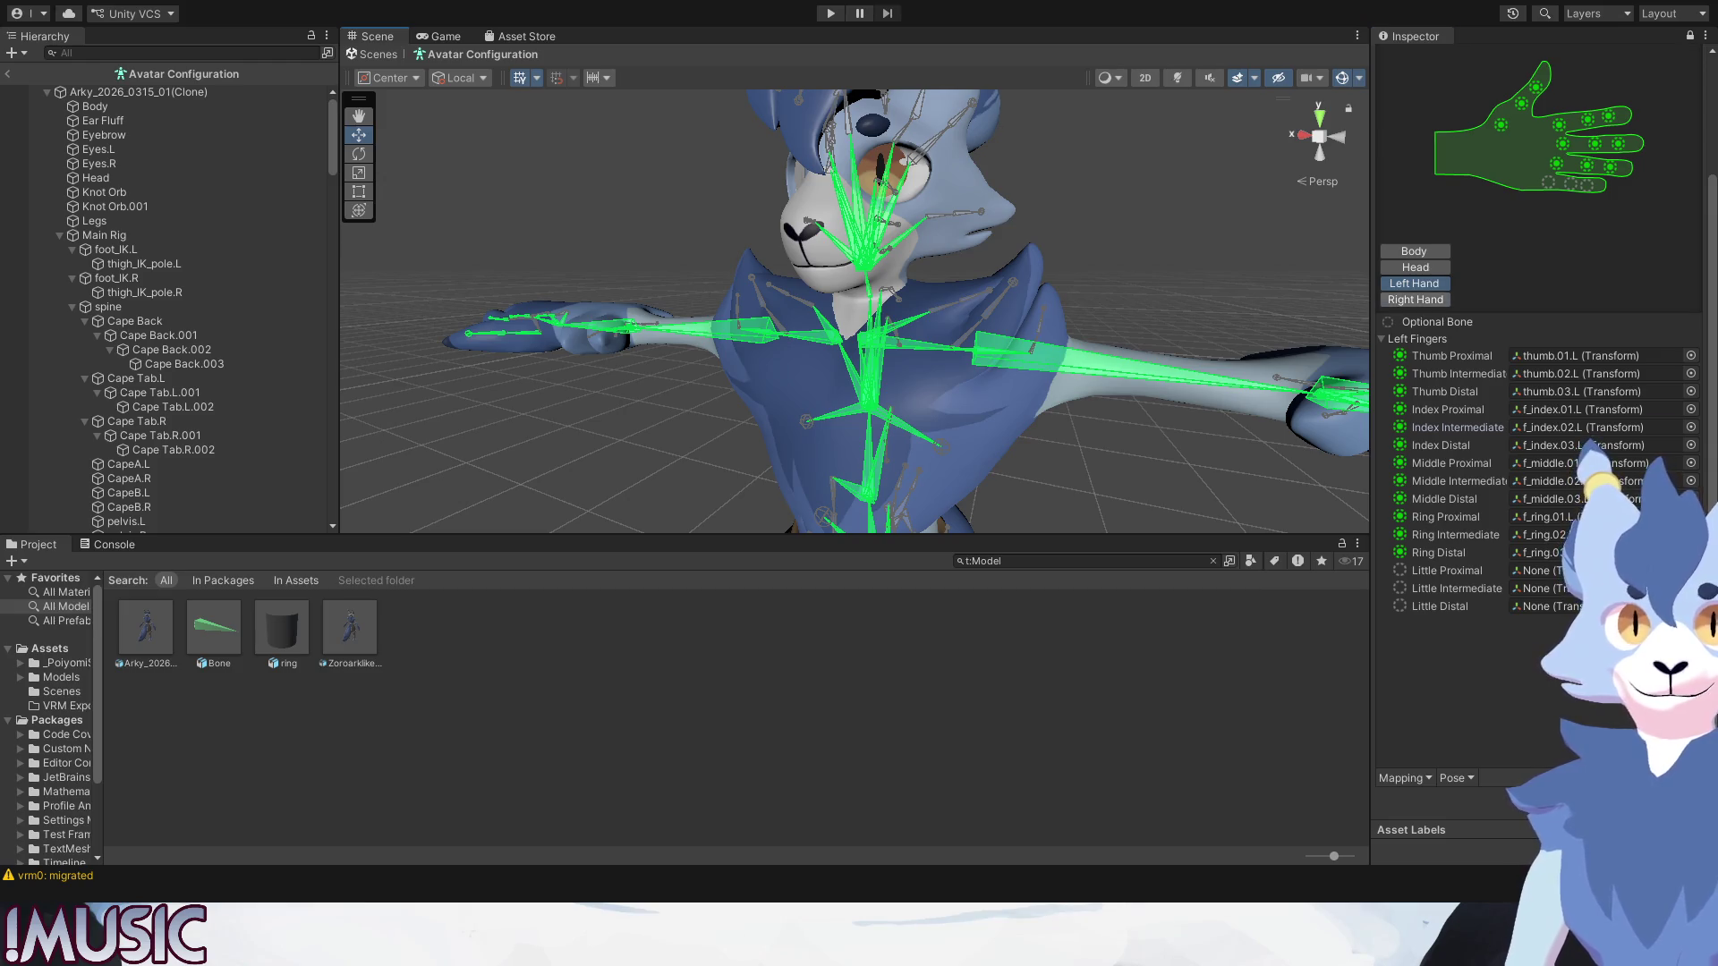
{"action": "left_click", "coordinate": [1412, 299]}
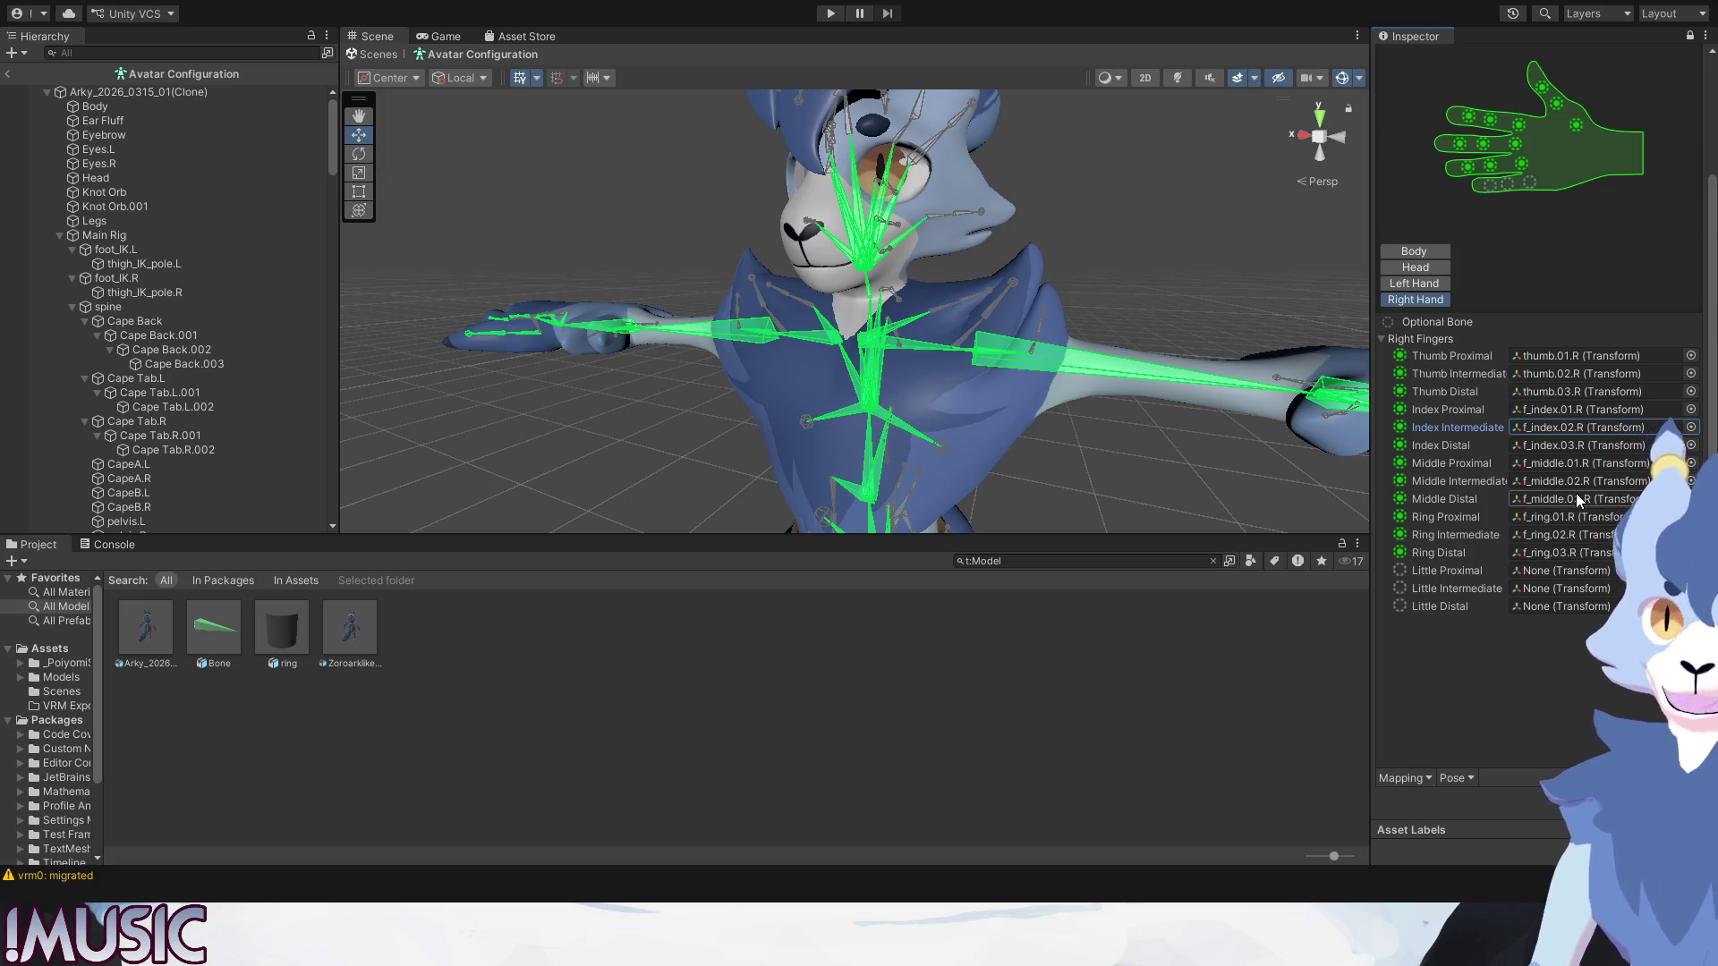
Check the Head and Body mappings, finish with Done, and select the Arky model asset's import settings.
{"action": "left_click", "coordinate": [1416, 268]}
{"action": "left_click", "coordinate": [1414, 251]}
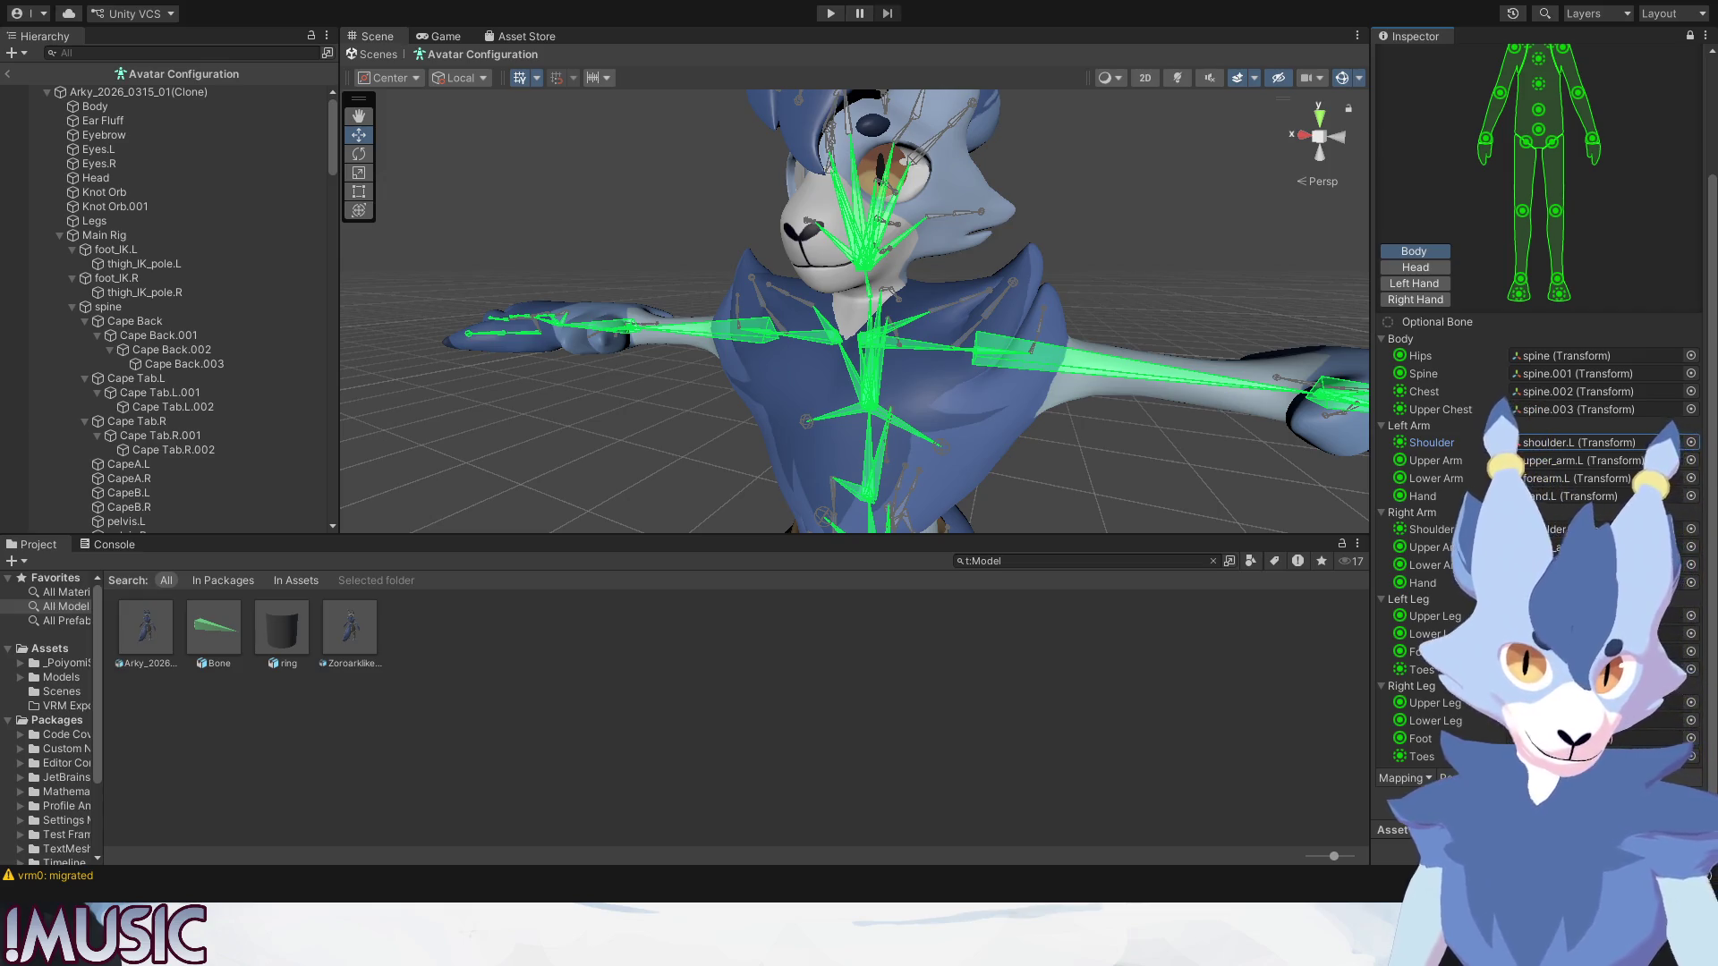
{"action": "left_click", "coordinate": [1683, 803]}
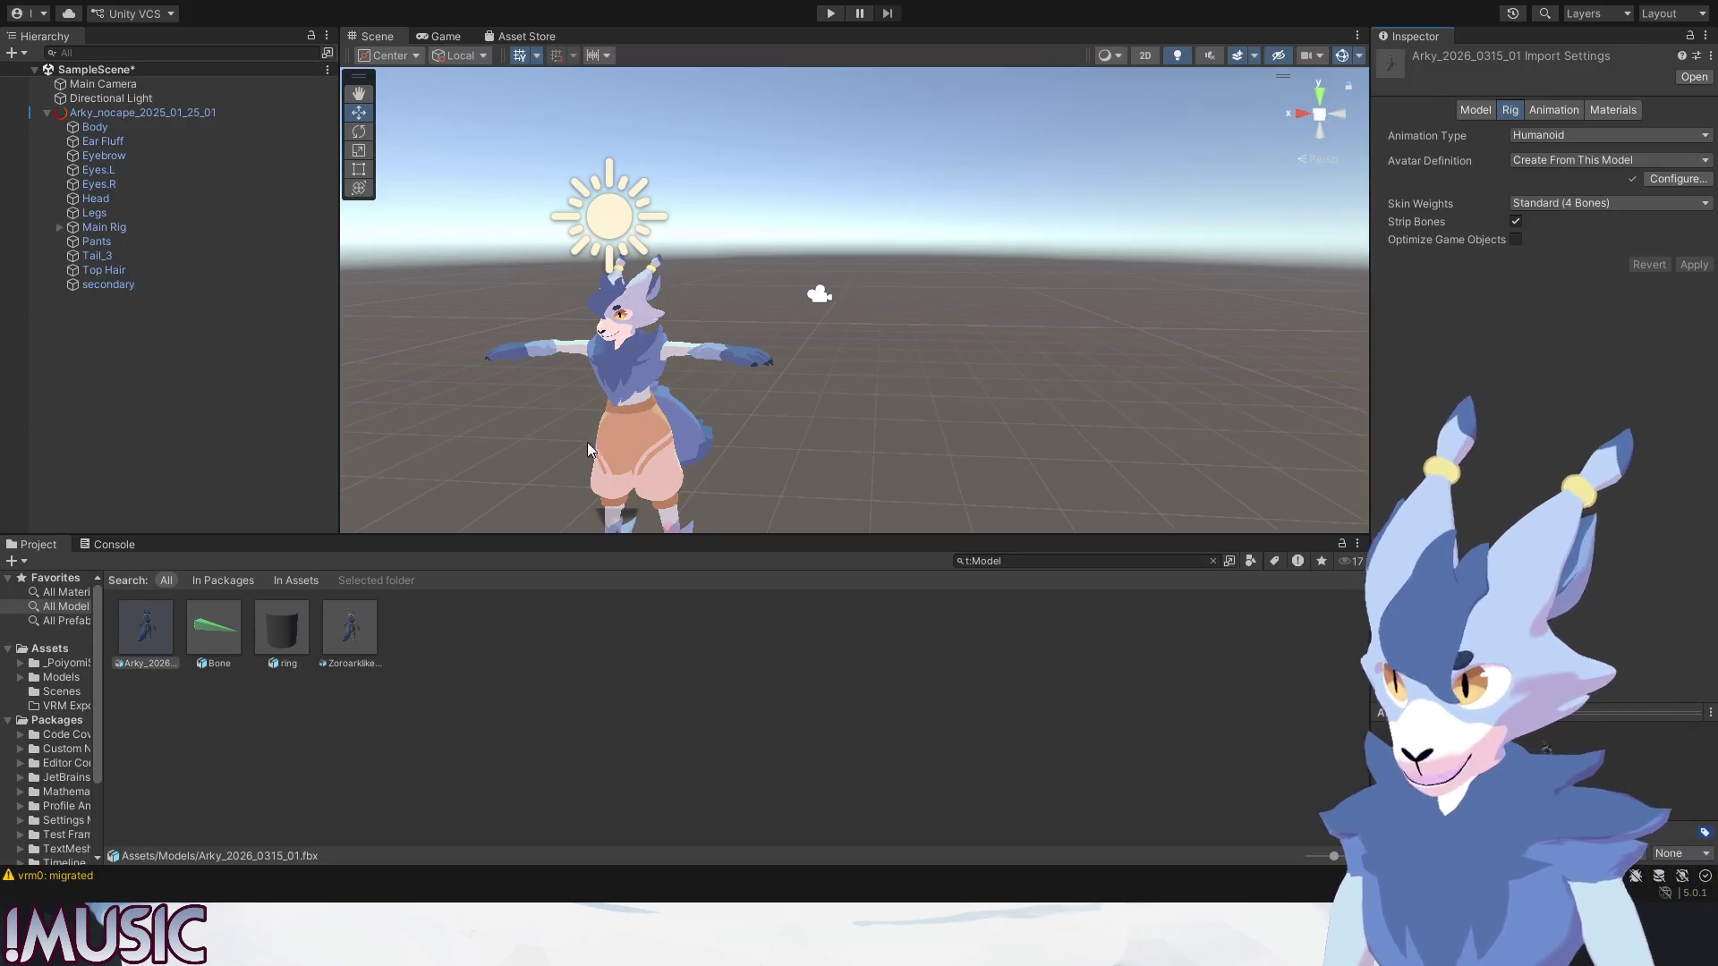
{"action": "left_click", "coordinate": [134, 638]}
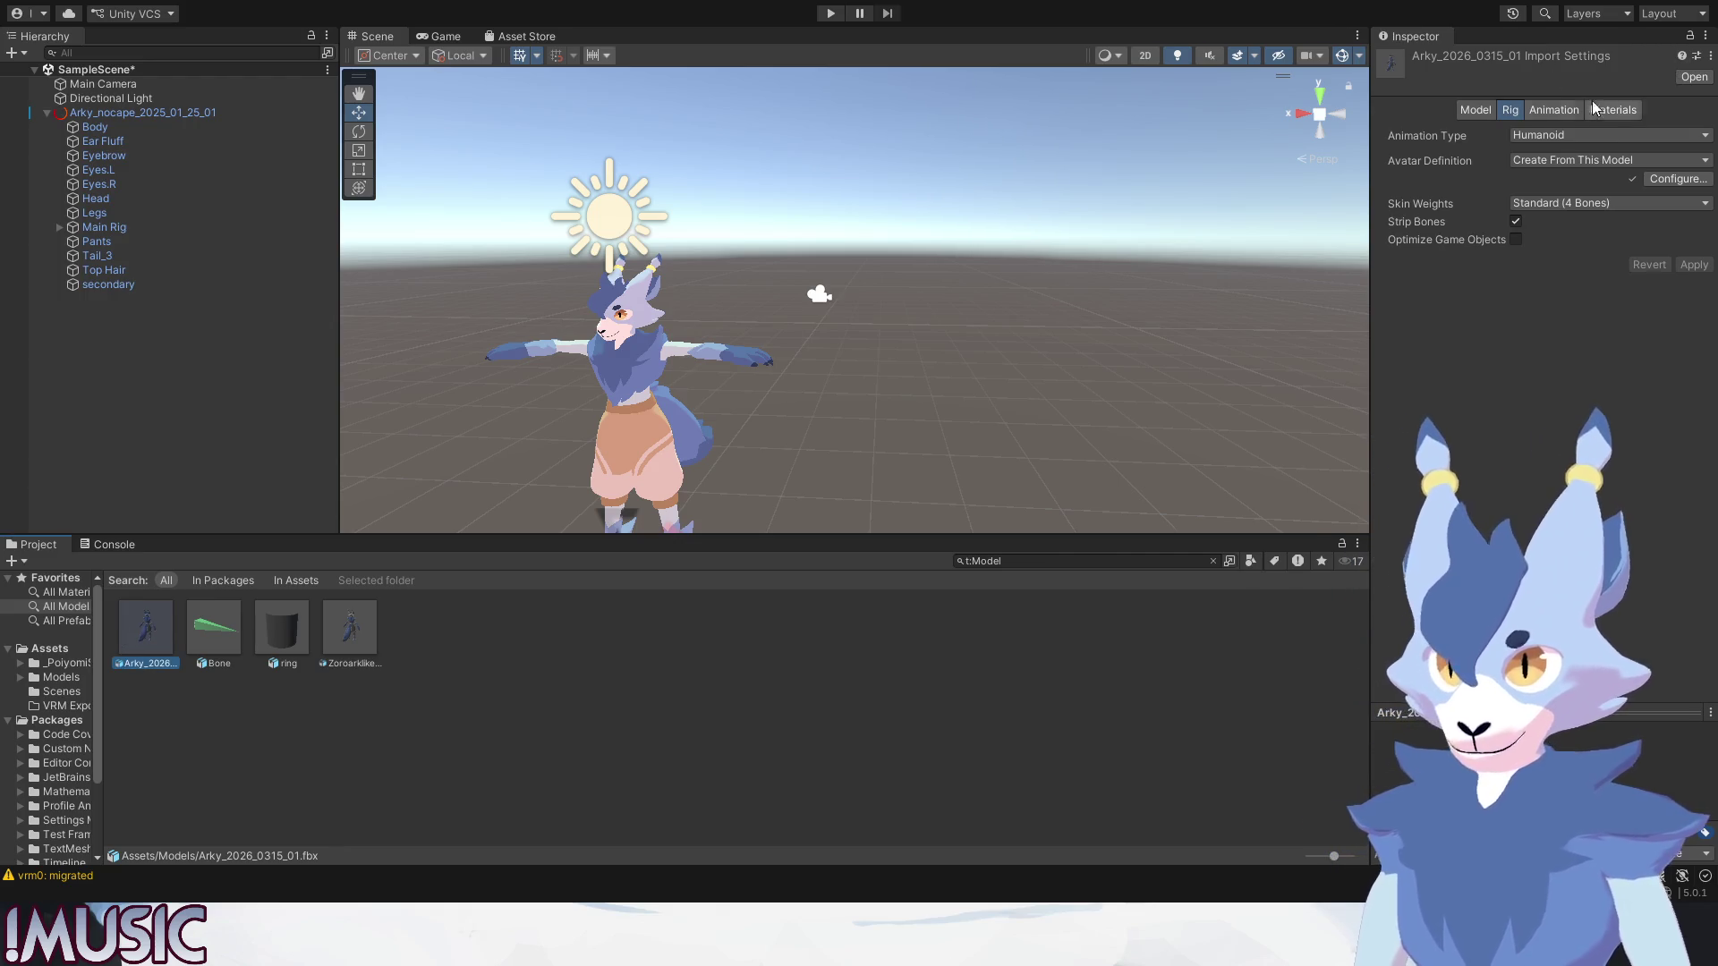
{"action": "left_click", "coordinate": [1544, 108]}
Extract the model's embedded materials from the Materials settings, then select the old avatar in the scene.
{"action": "left_click", "coordinate": [1613, 110]}
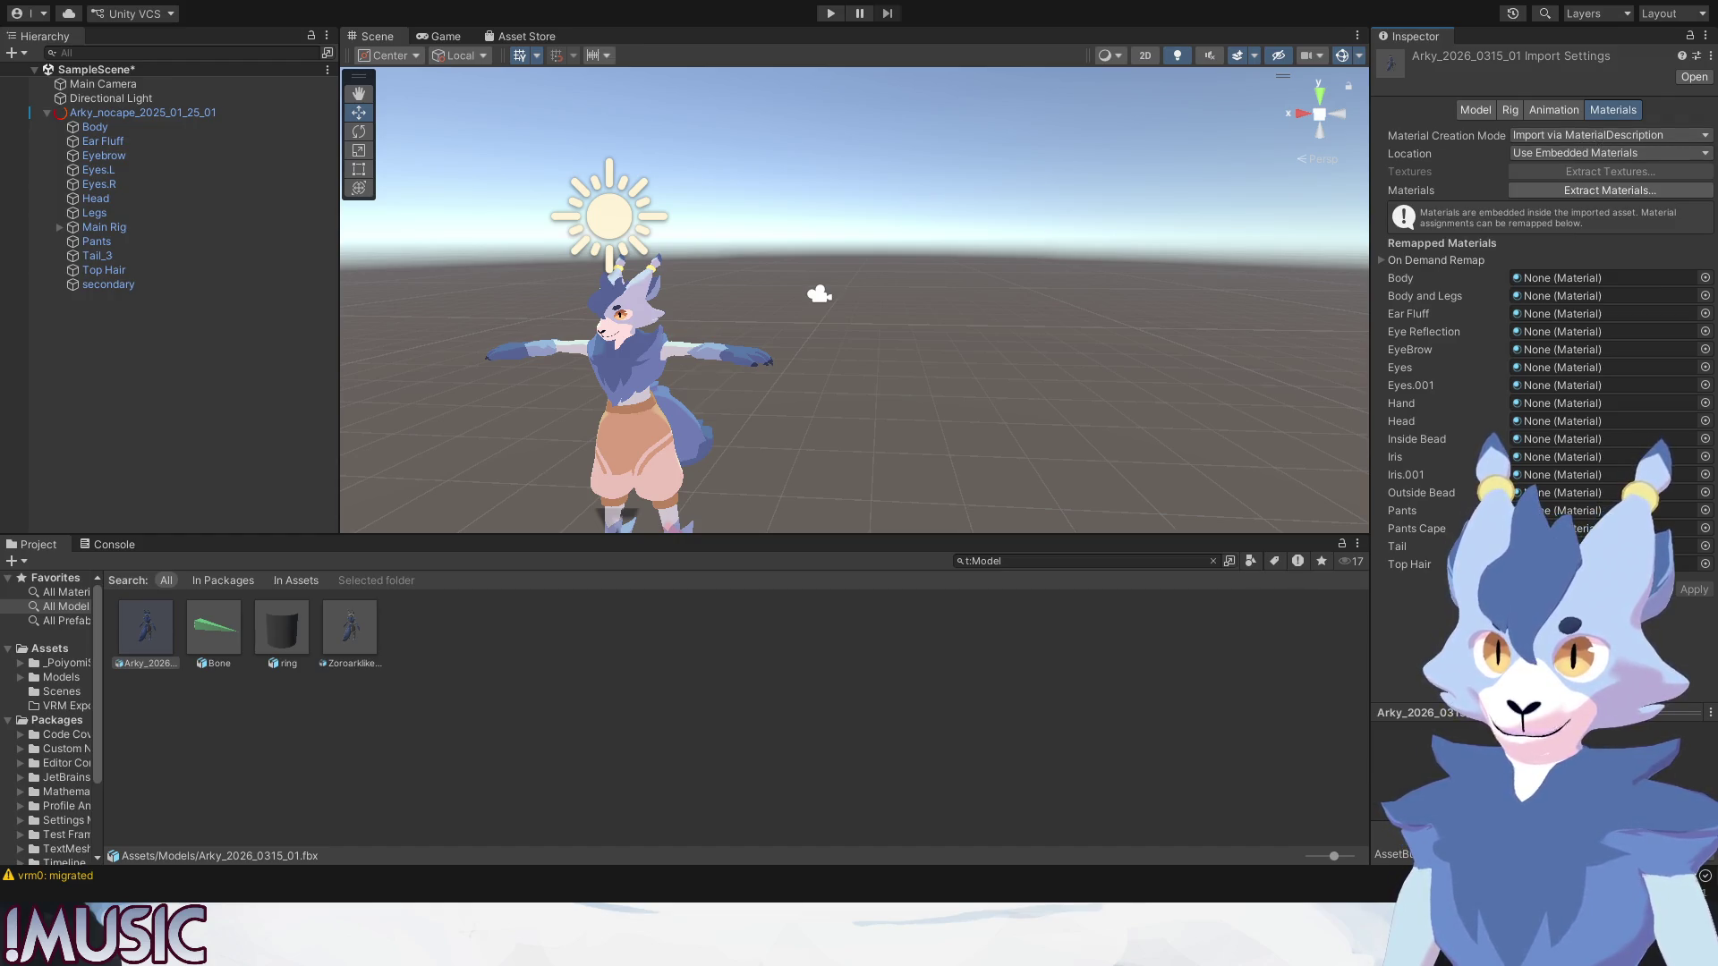
{"action": "left_click", "coordinate": [1591, 190]}
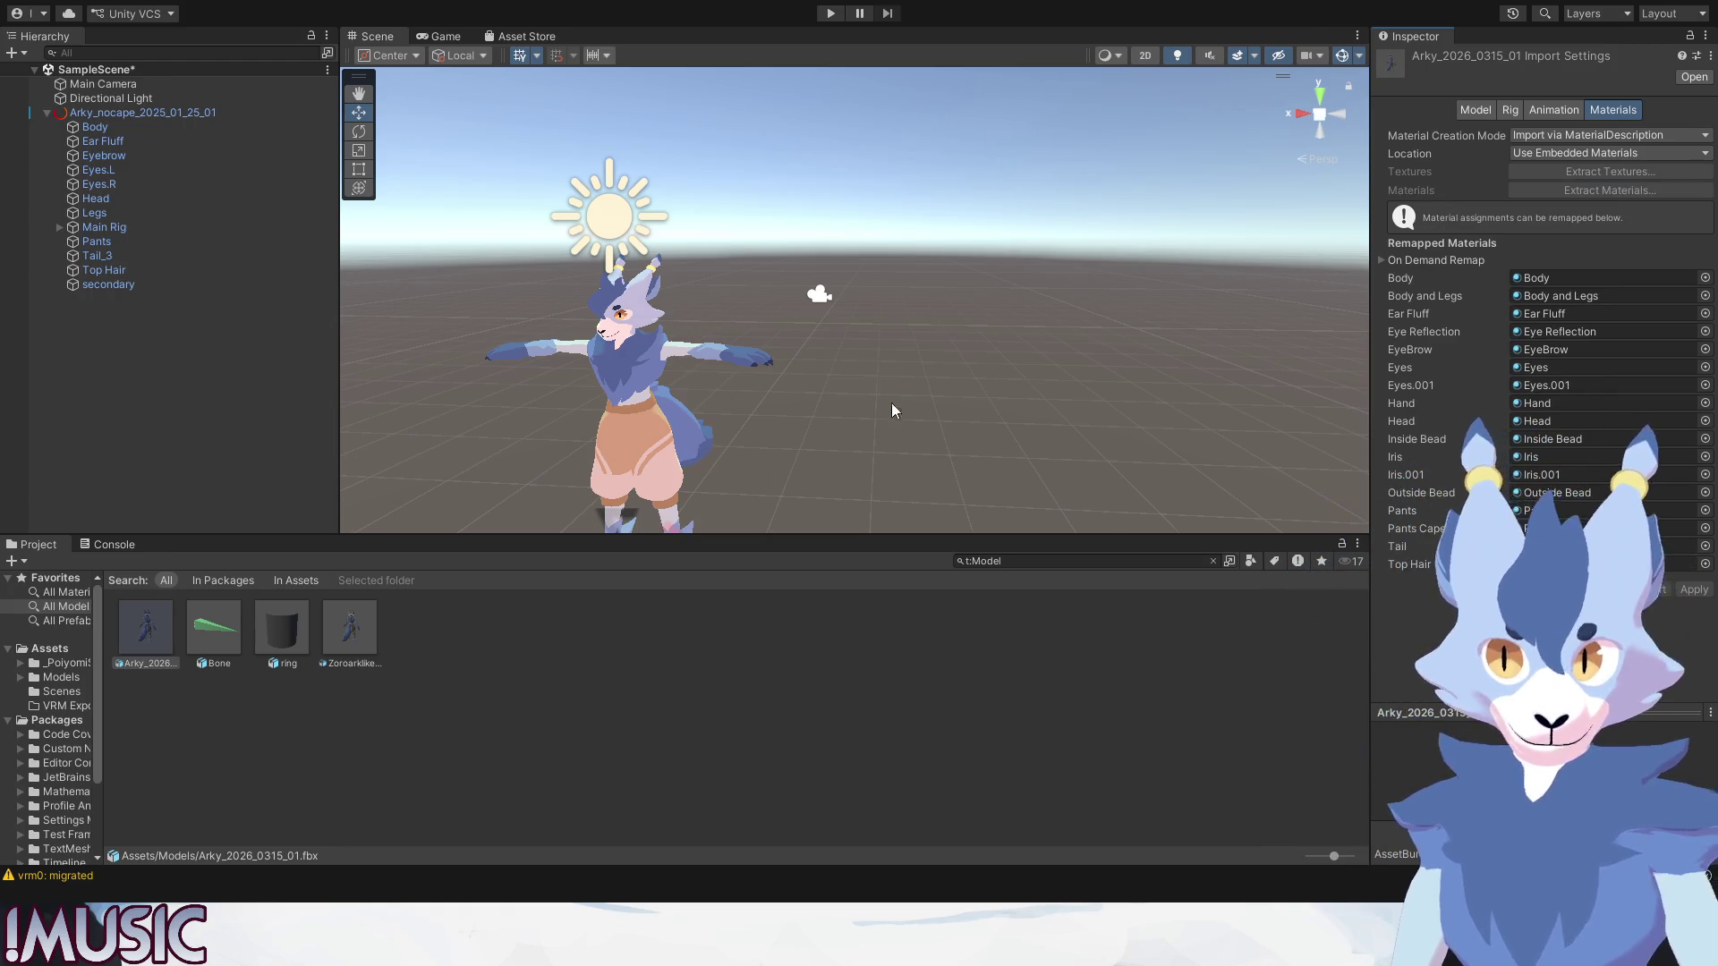
{"action": "left_click_drag", "start_coordinate": [891, 403], "coordinate": [854, 396], "text": "alt"}
{"action": "left_click", "coordinate": [854, 396]}
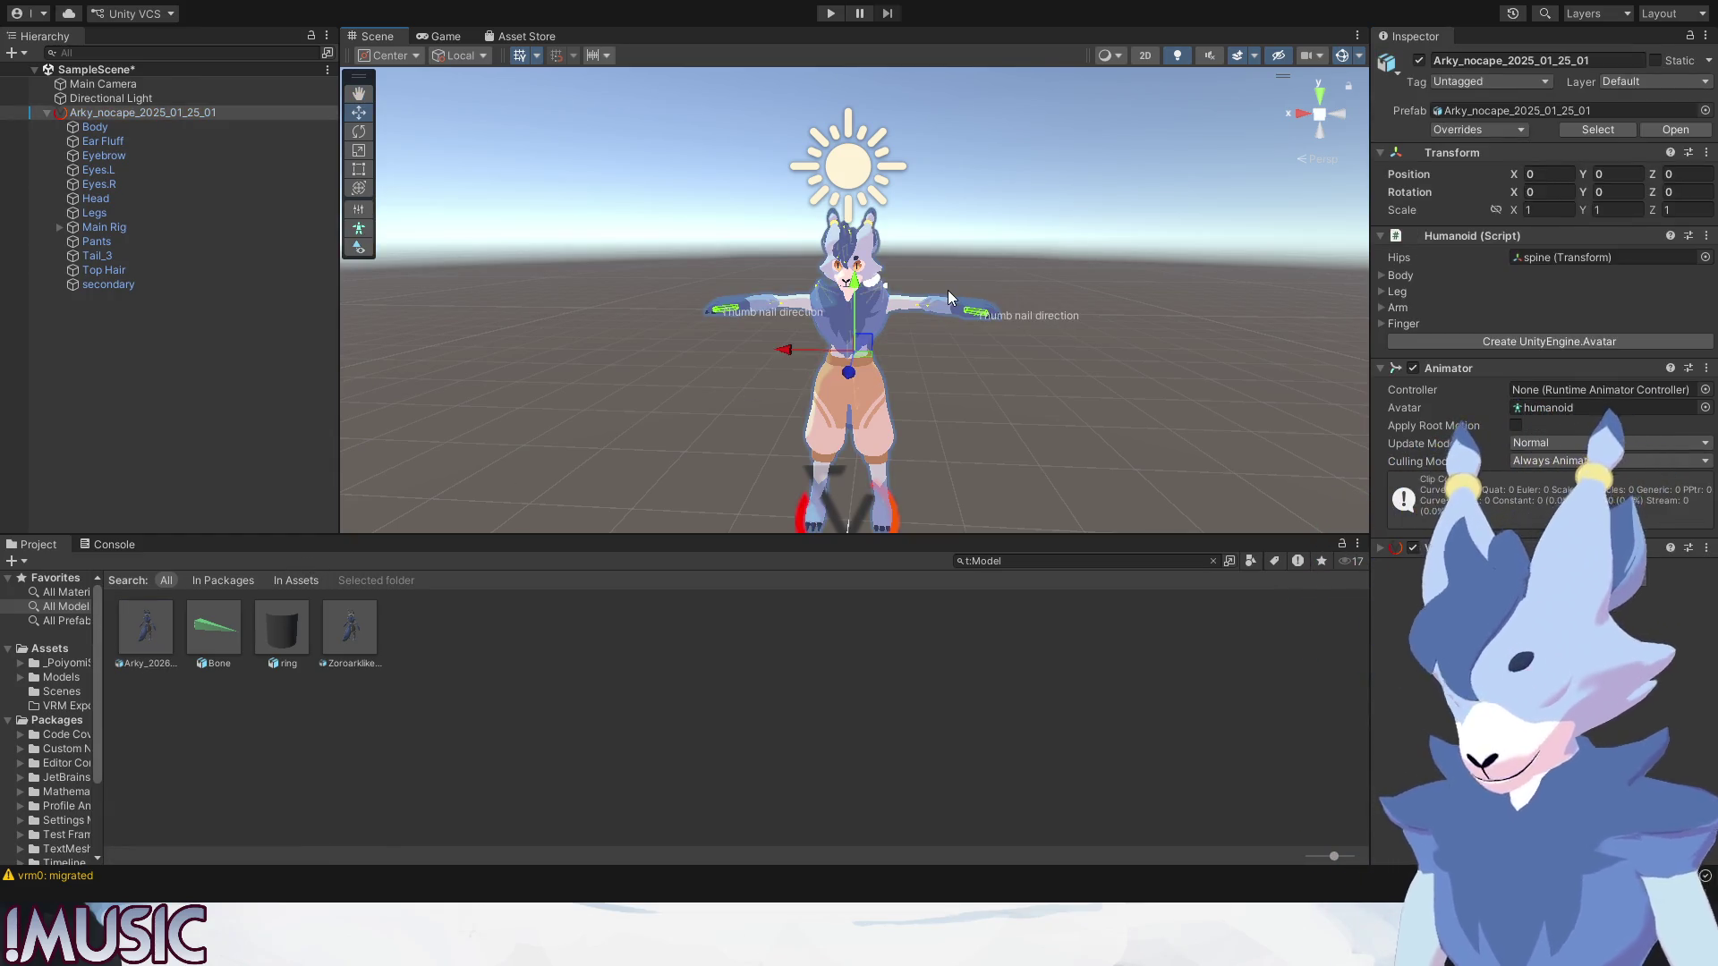
Delete the old avatar and place the new Arky model in the scene at position 0, 0, 0.
{"action": "key", "text": "Delete"}
{"action": "left_click", "coordinate": [145, 631]}
{"action": "mouse_move", "coordinate": [169, 648]}
{"action": "left_mouse_down"}
{"action": "mouse_move", "coordinate": [874, 510]}
{"action": "mouse_move", "coordinate": [901, 461]}
{"action": "left_mouse_up"}
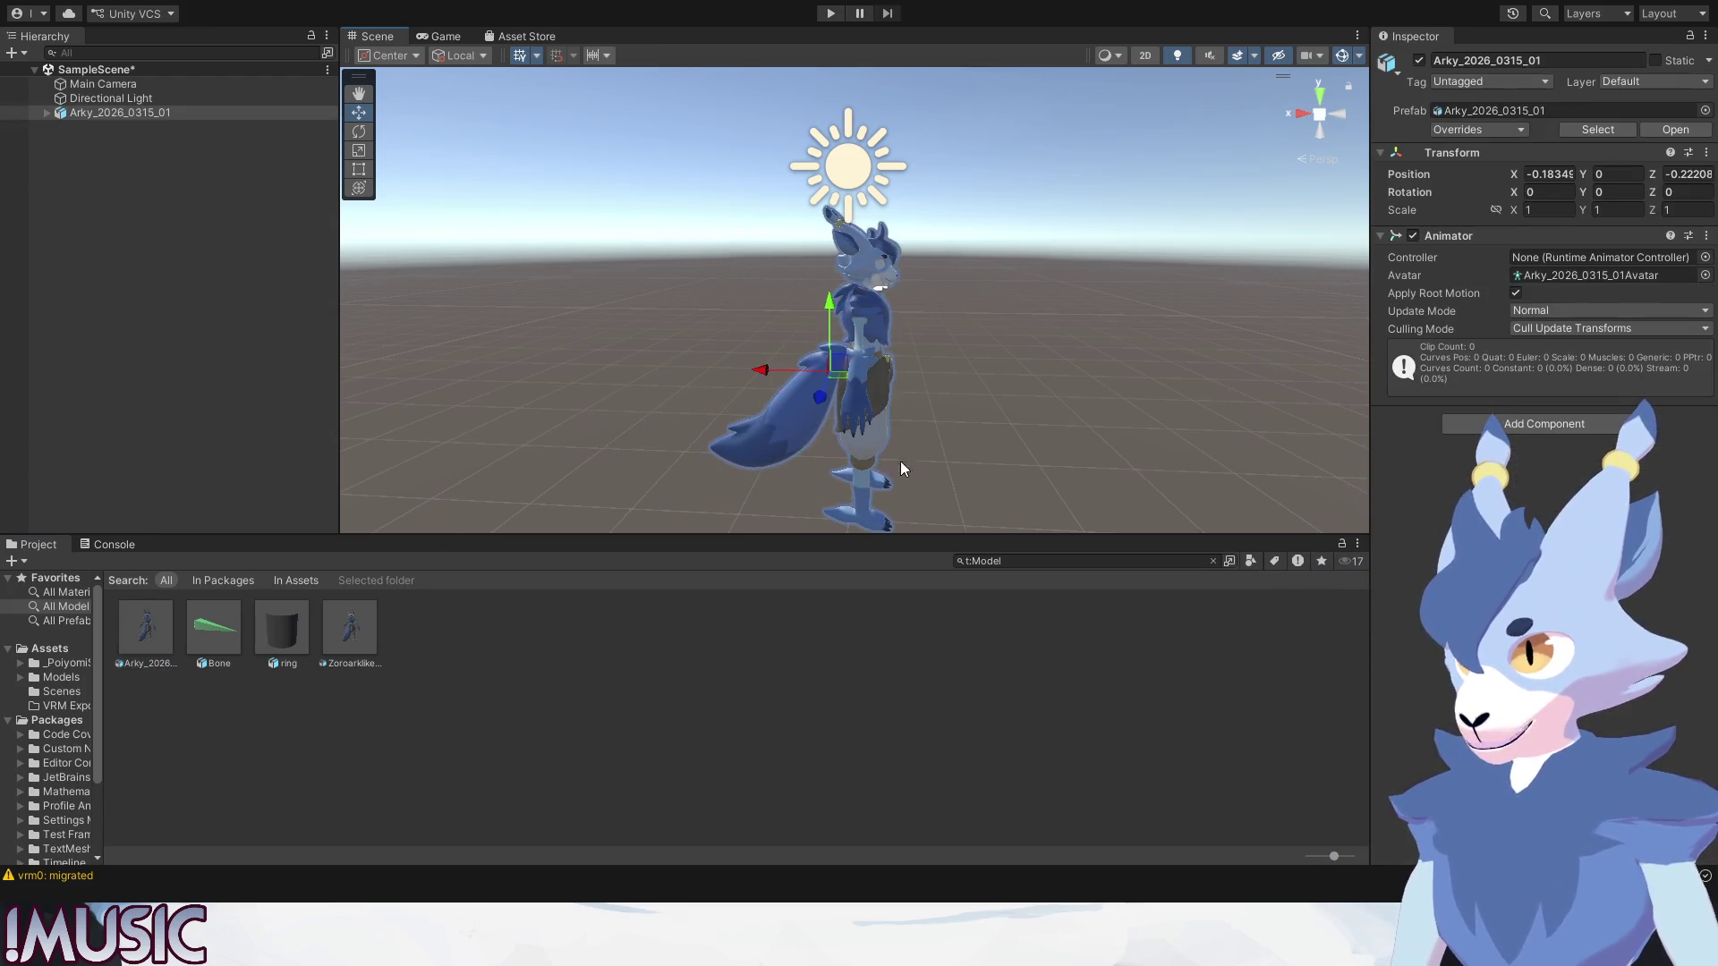
{"action": "right_click_drag", "start_coordinate": [900, 460], "coordinate": [677, 420]}
{"action": "scroll", "coordinate": [676, 419], "scroll_direction": "up", "scroll_amount": 2}
{"action": "scroll", "coordinate": [689, 399], "scroll_direction": "up", "scroll_amount": 2}
{"action": "scroll", "coordinate": [680, 409], "scroll_direction": "up", "scroll_amount": 3}
{"action": "scroll", "coordinate": [677, 434], "scroll_direction": "up", "scroll_amount": 2}
{"action": "scroll", "coordinate": [678, 433], "scroll_direction": "down", "scroll_amount": 3}
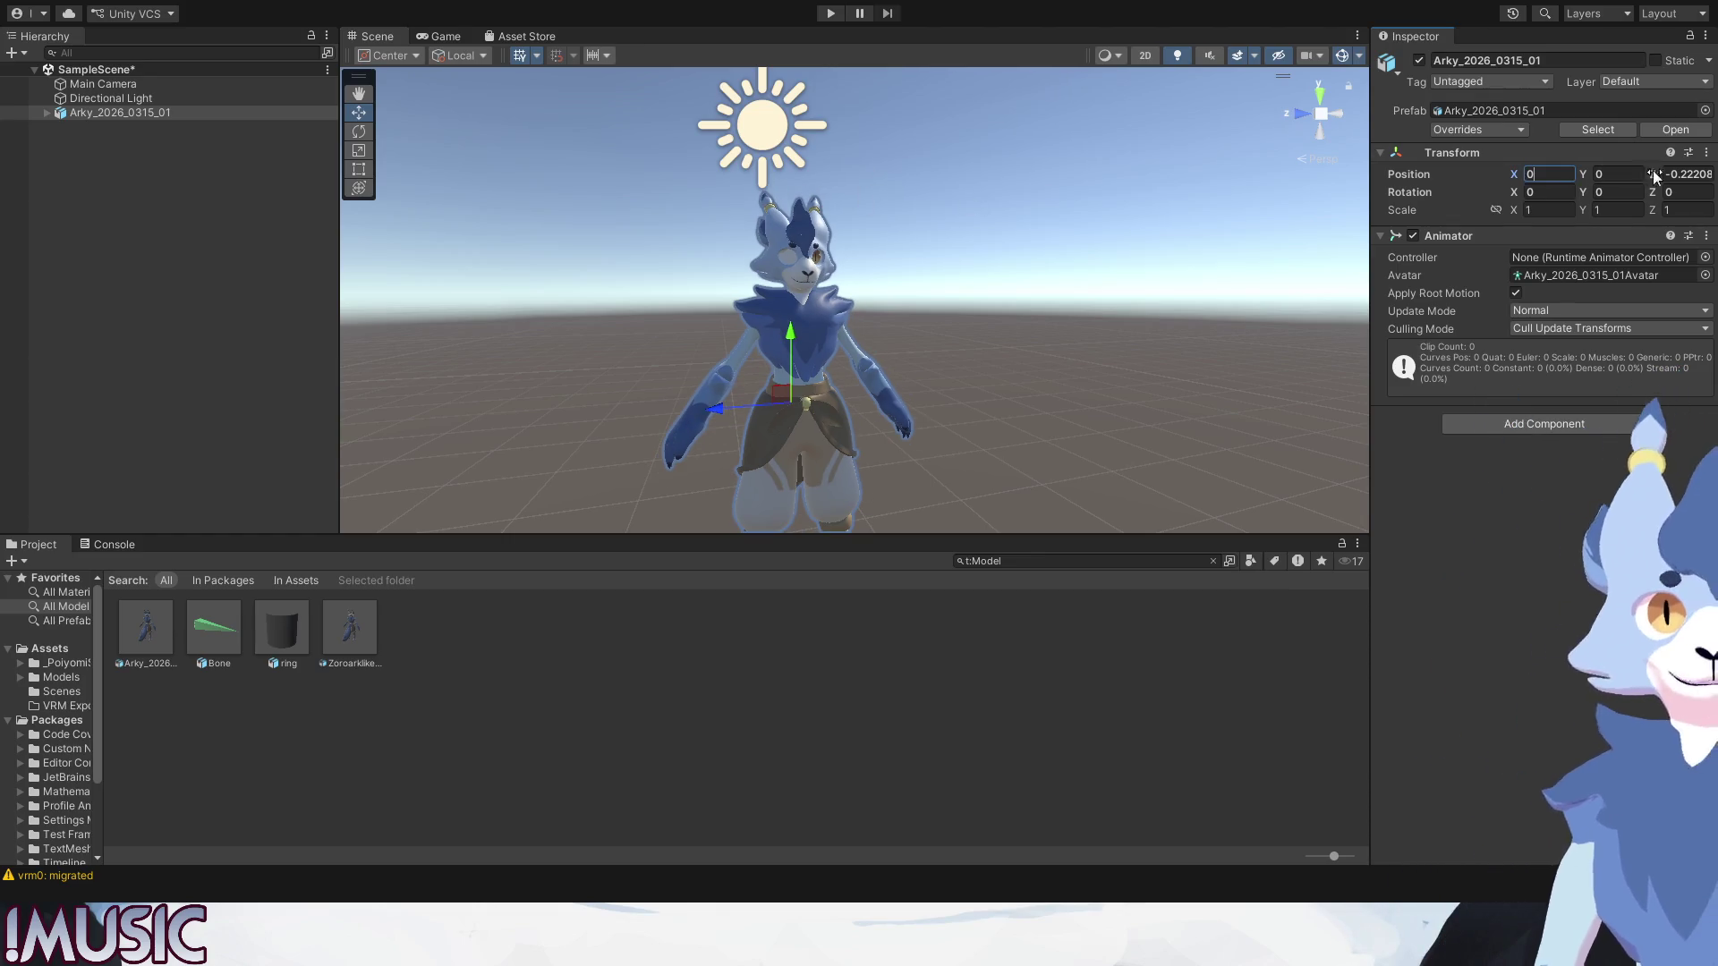
{"action": "left_click", "coordinate": [858, 337]}
{"action": "mouse_move", "coordinate": [859, 336]}
{"action": "left_mouse_down", "text": "alt"}
{"action": "mouse_move", "coordinate": [889, 421]}
{"action": "mouse_move", "coordinate": [748, 429]}
{"action": "mouse_move", "coordinate": [796, 340]}
{"action": "mouse_move", "coordinate": [876, 304]}
{"action": "left_mouse_up", "text": "alt"}
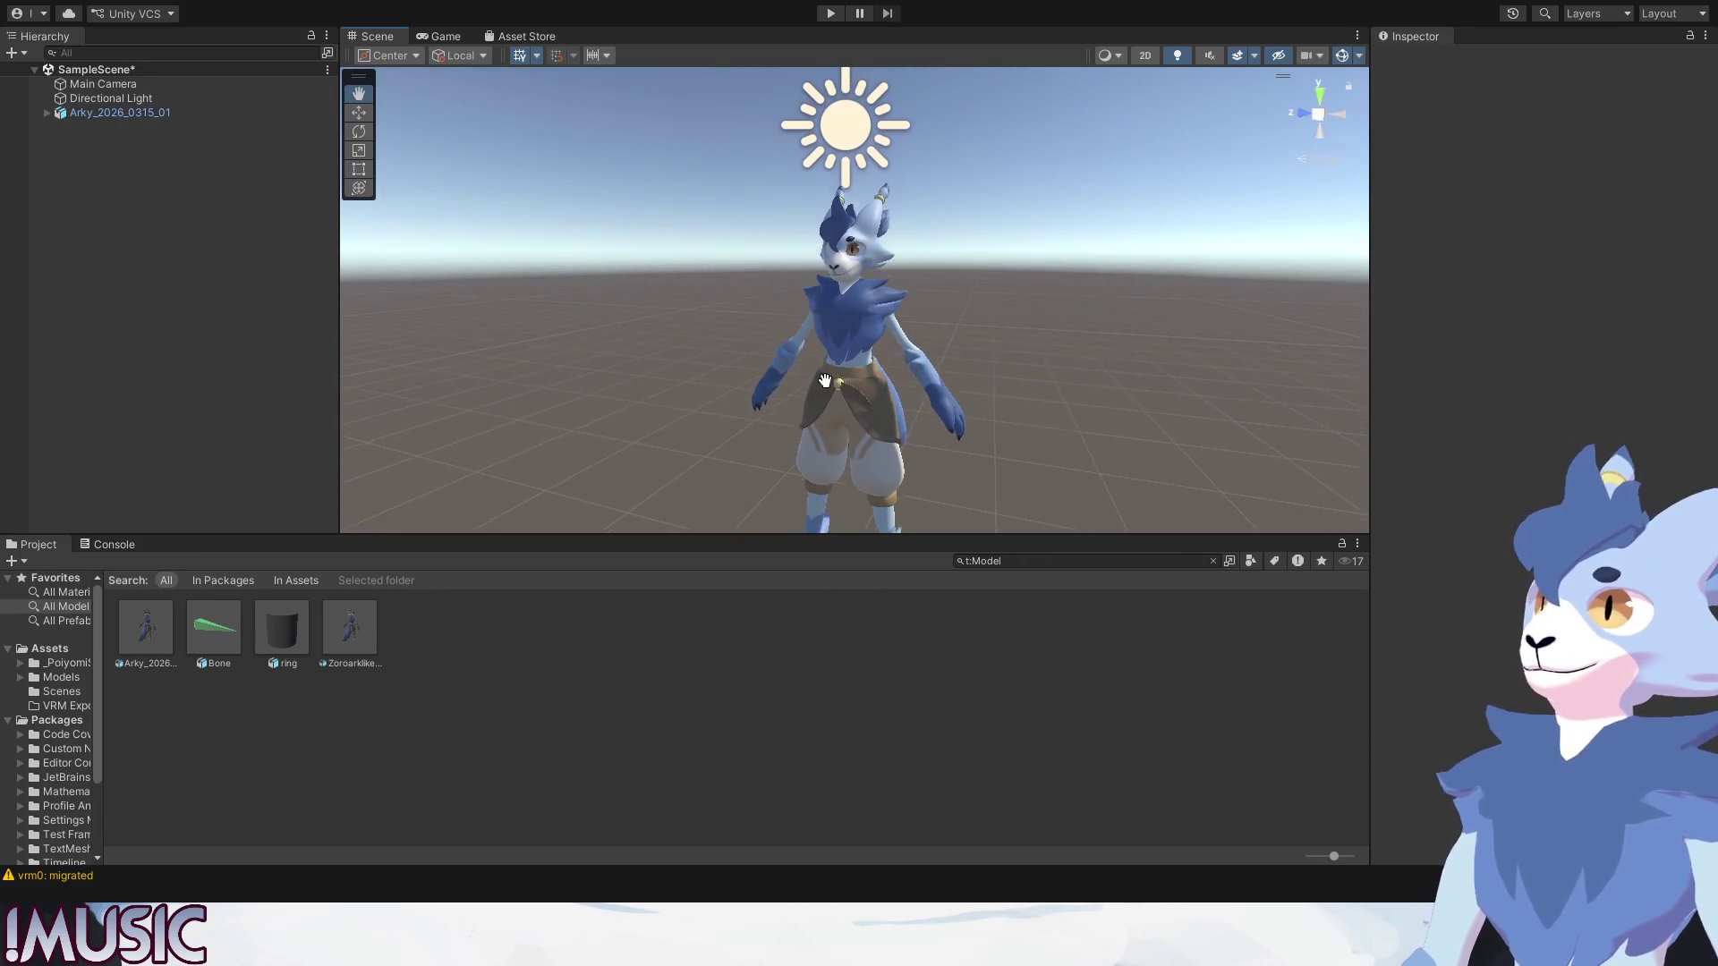
{"action": "left_click", "coordinate": [47, 114]}
Select the character object and flip between its Eyes.L and Eyes.R parts.
{"action": "left_click", "coordinate": [94, 118]}
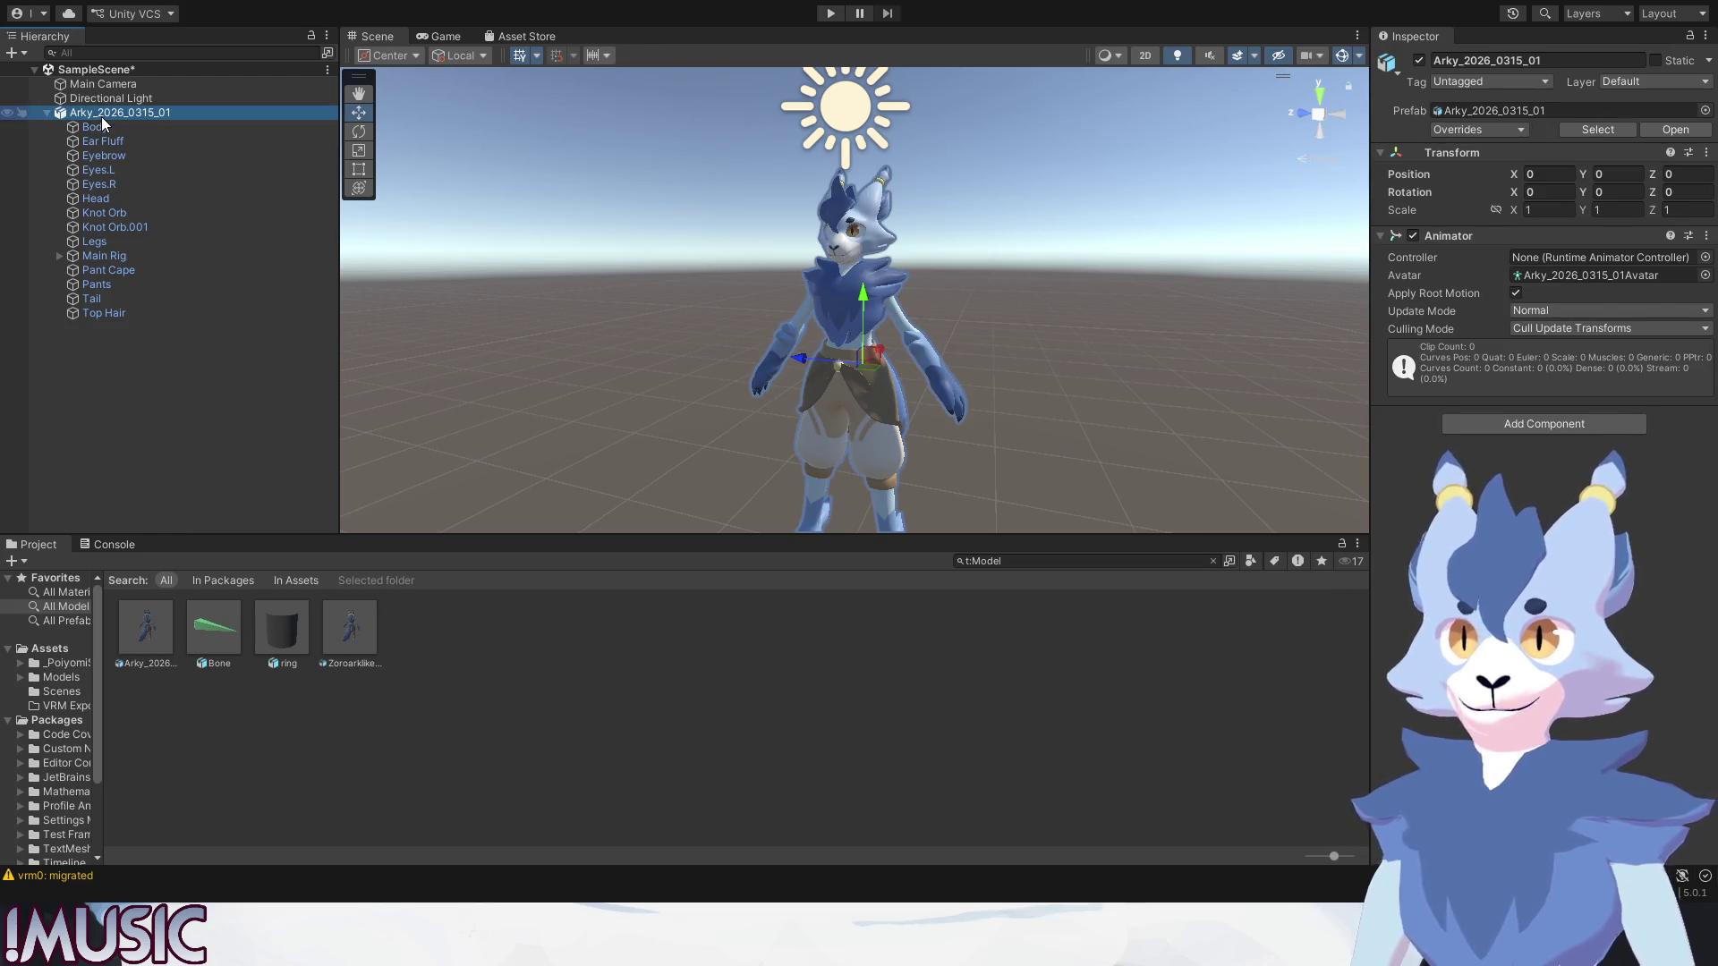
{"action": "left_click", "coordinate": [101, 118]}
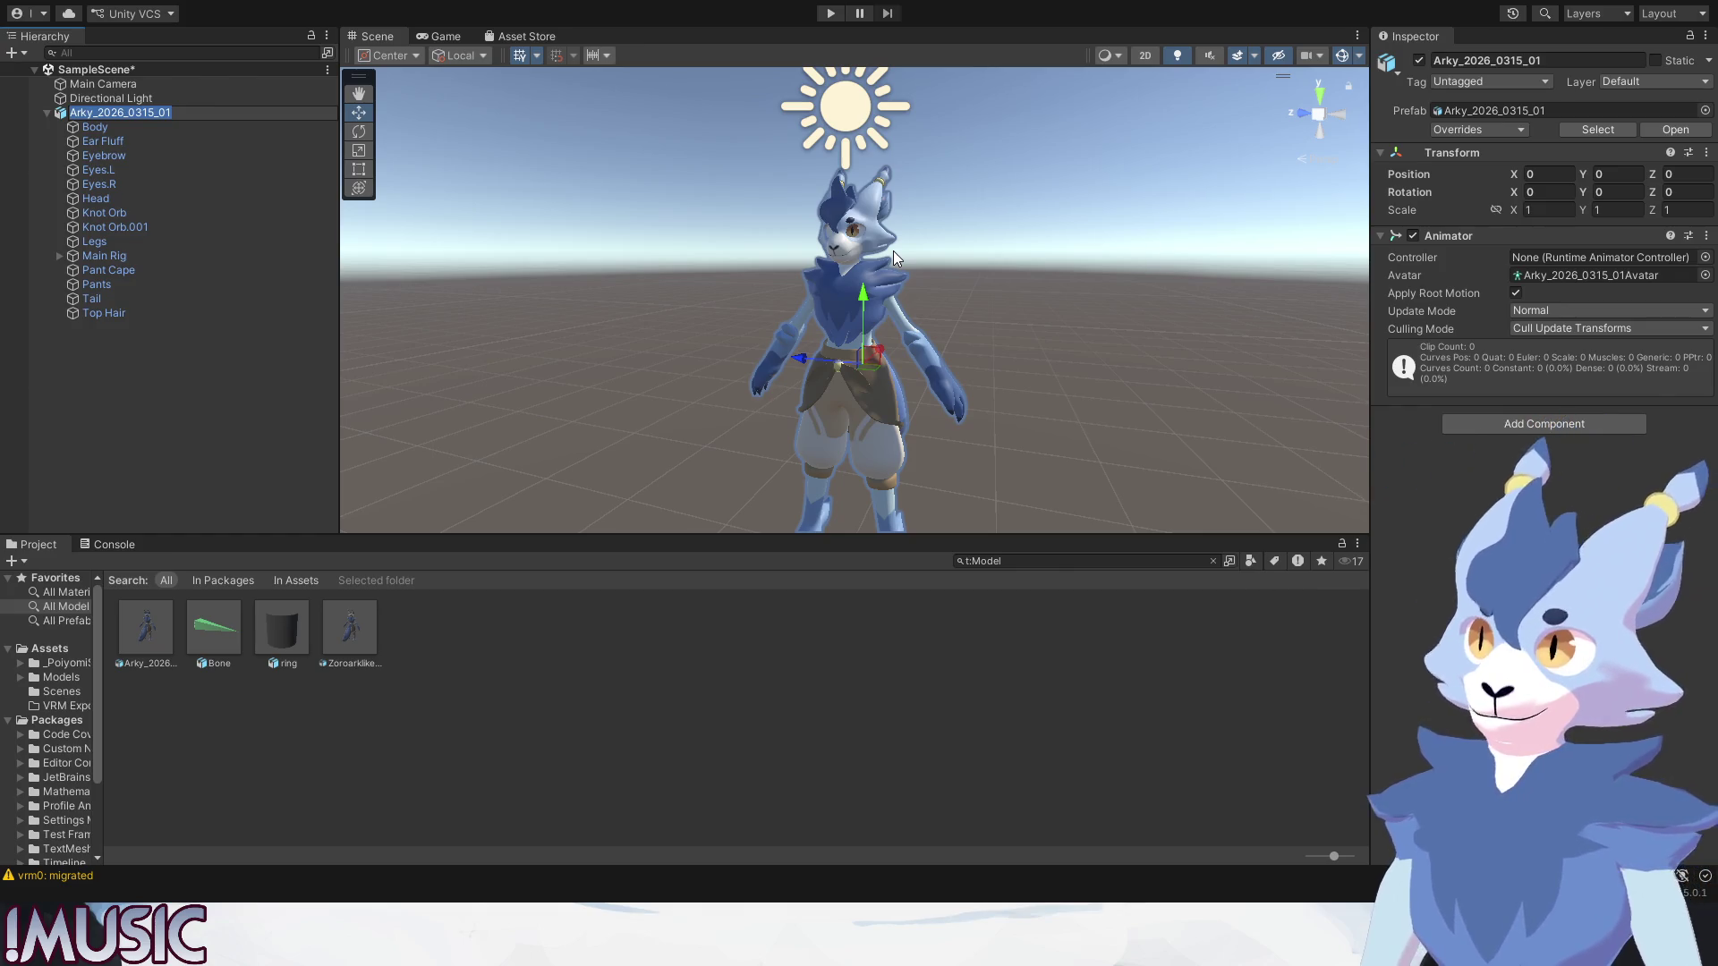
{"action": "left_click", "coordinate": [127, 174]}
{"action": "left_click", "coordinate": [120, 186]}
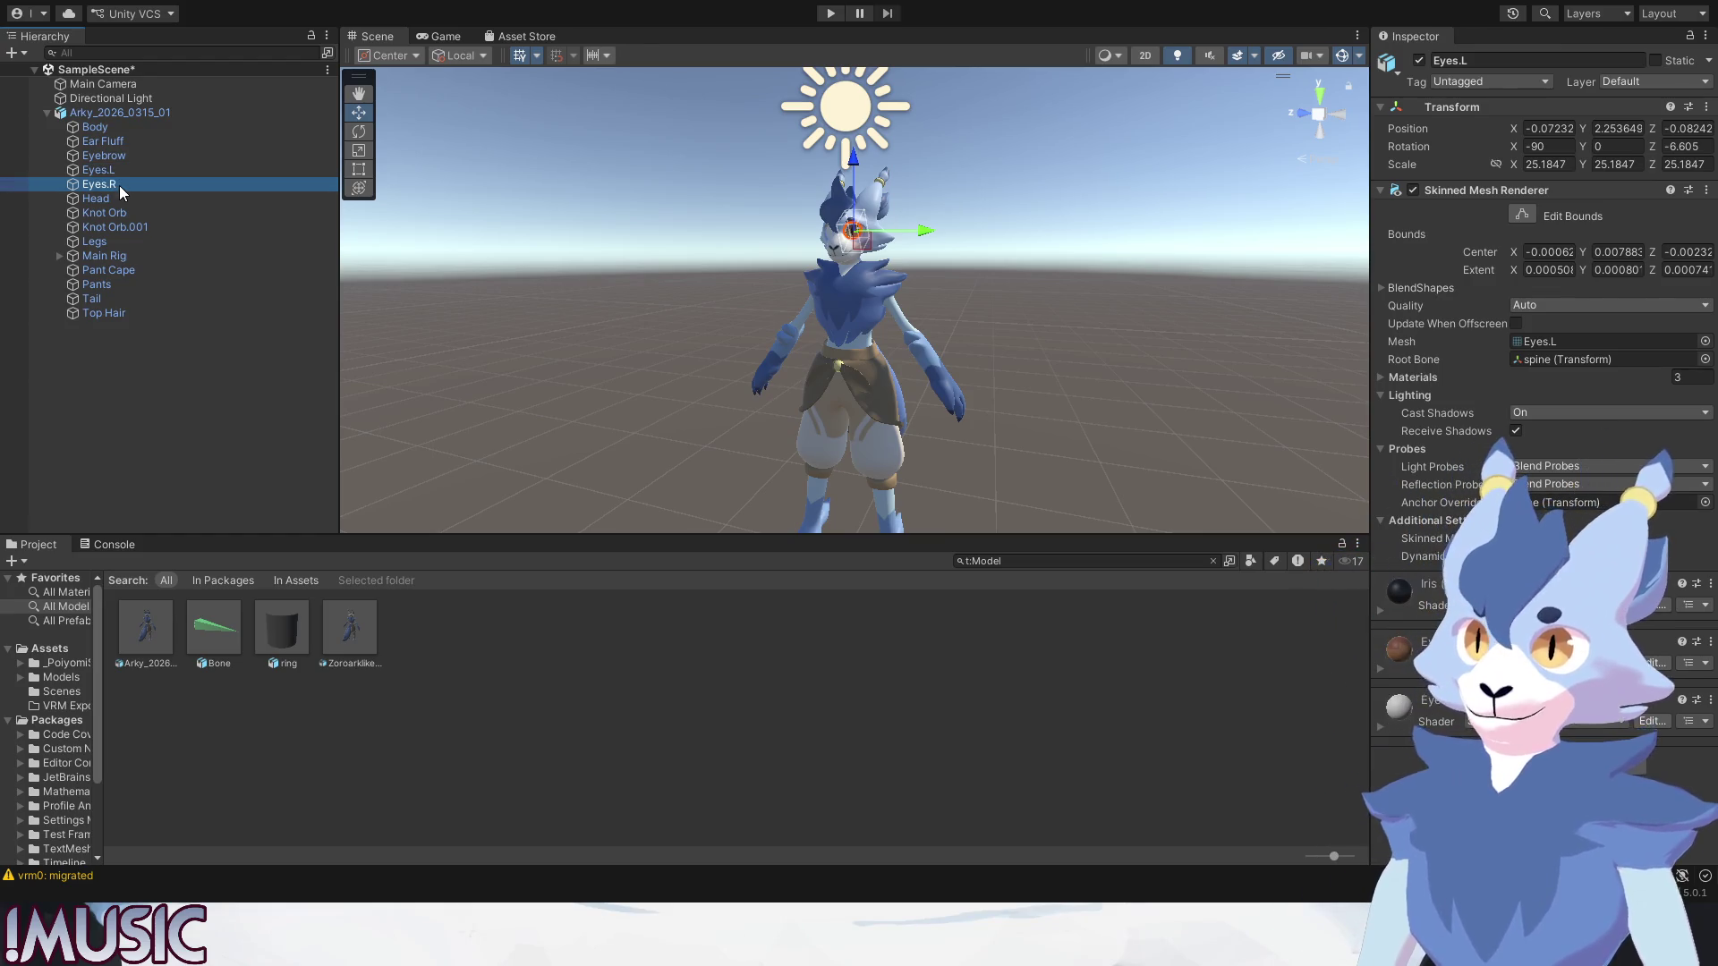
{"action": "left_click", "coordinate": [120, 171]}
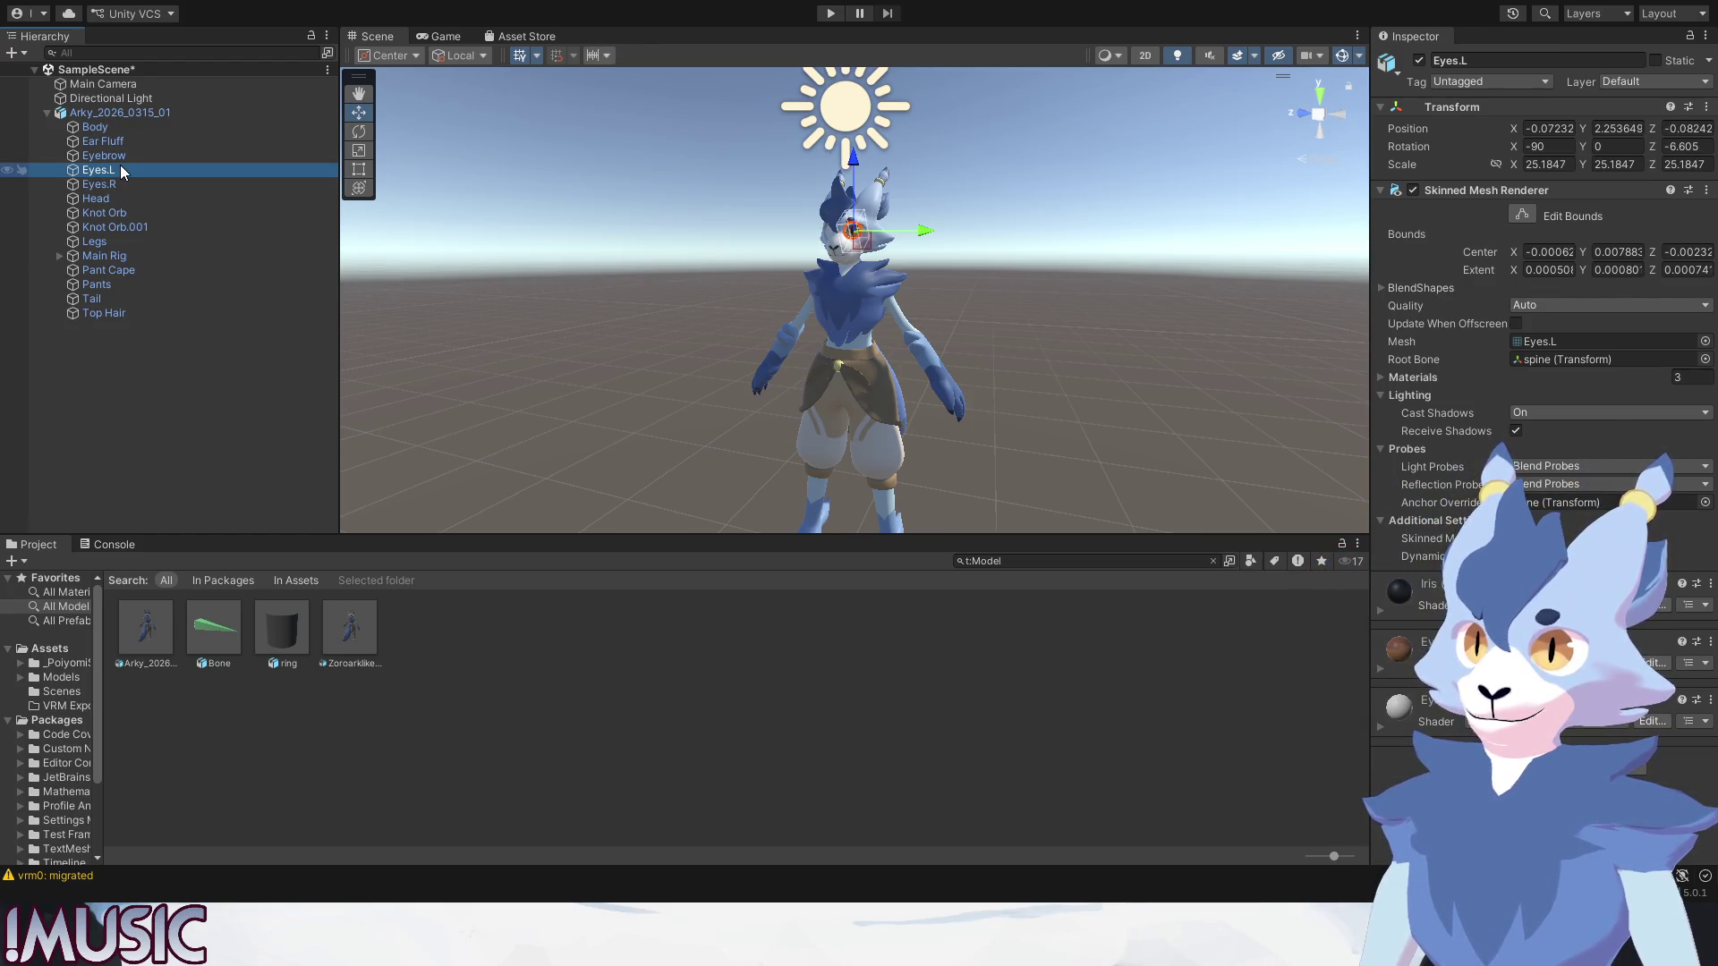
{"action": "left_click", "coordinate": [117, 179]}
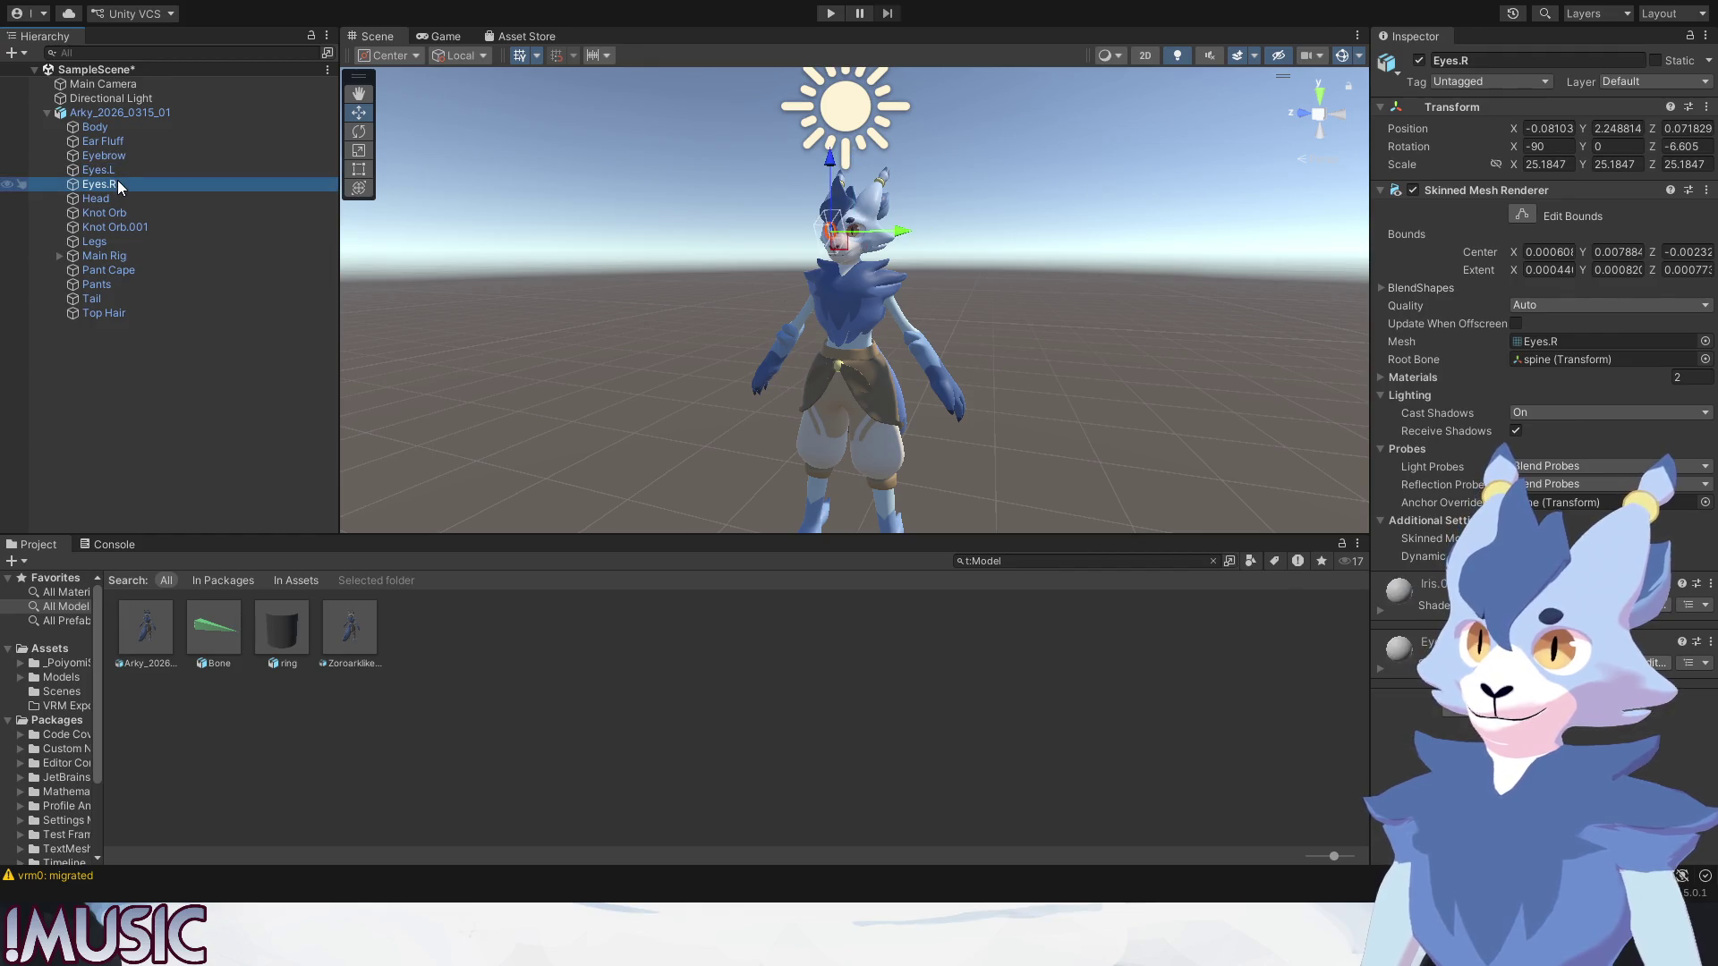
{"action": "scroll", "coordinate": [1378, 615], "scroll_direction": "down", "scroll_amount": 5}
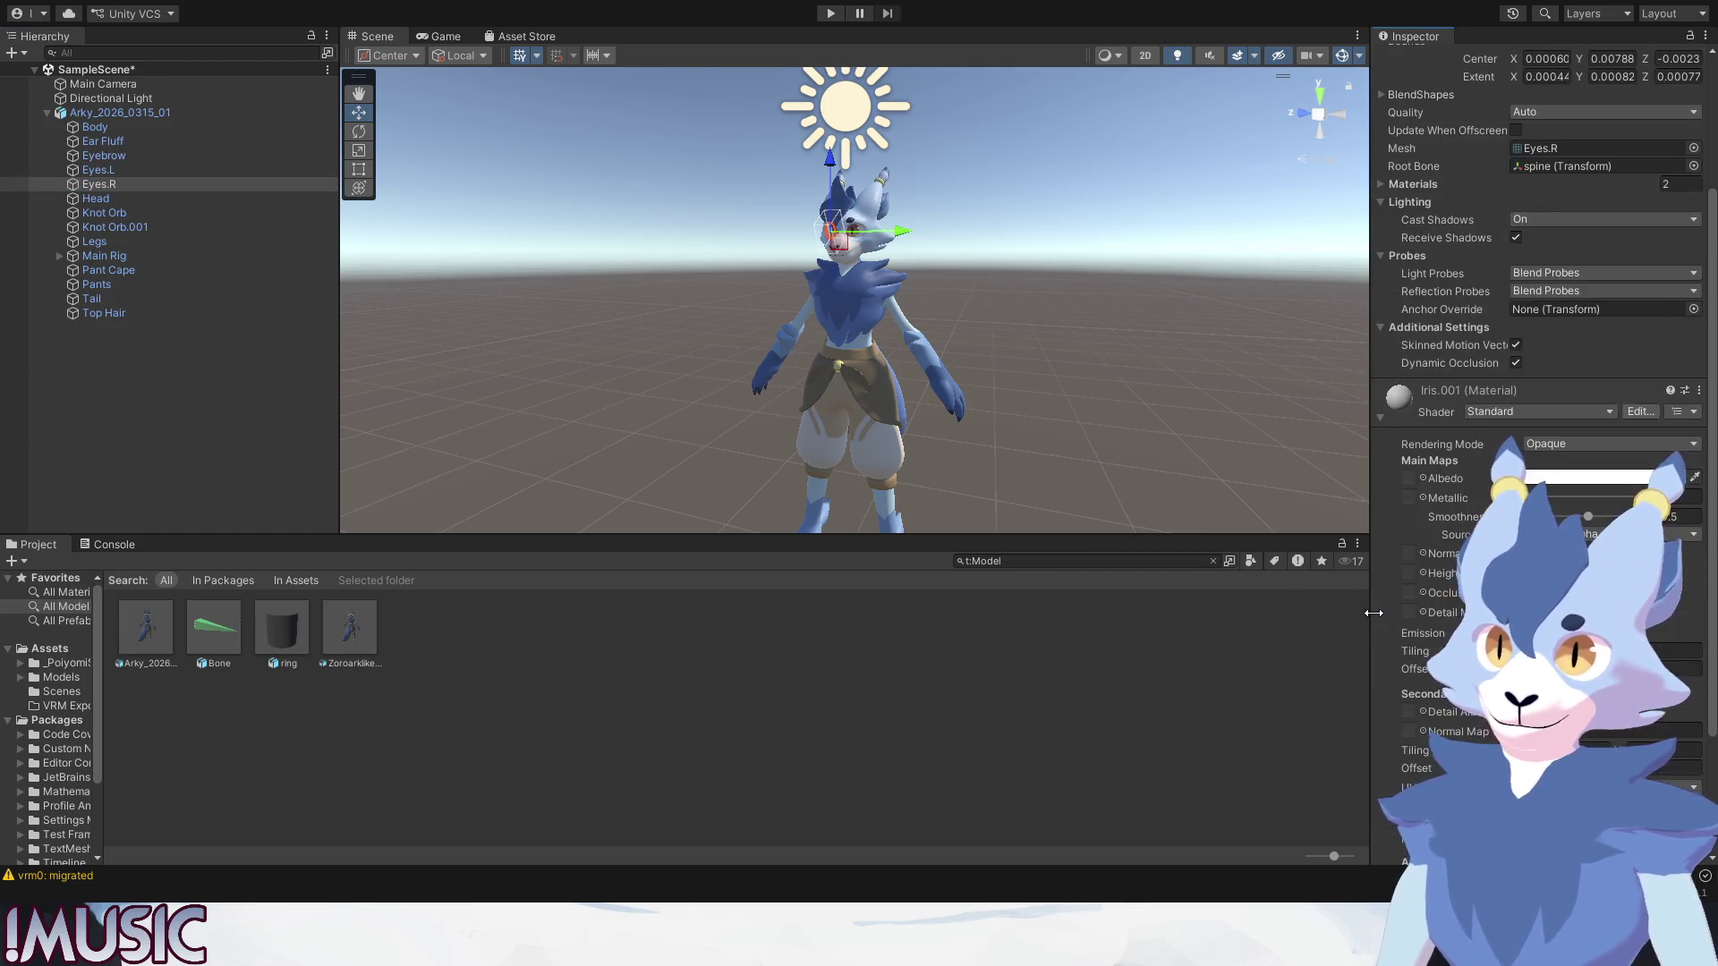
{"action": "scroll", "coordinate": [1379, 614], "scroll_direction": "down", "scroll_amount": 5}
{"action": "scroll", "coordinate": [1387, 818], "scroll_direction": "up", "scroll_amount": 5}
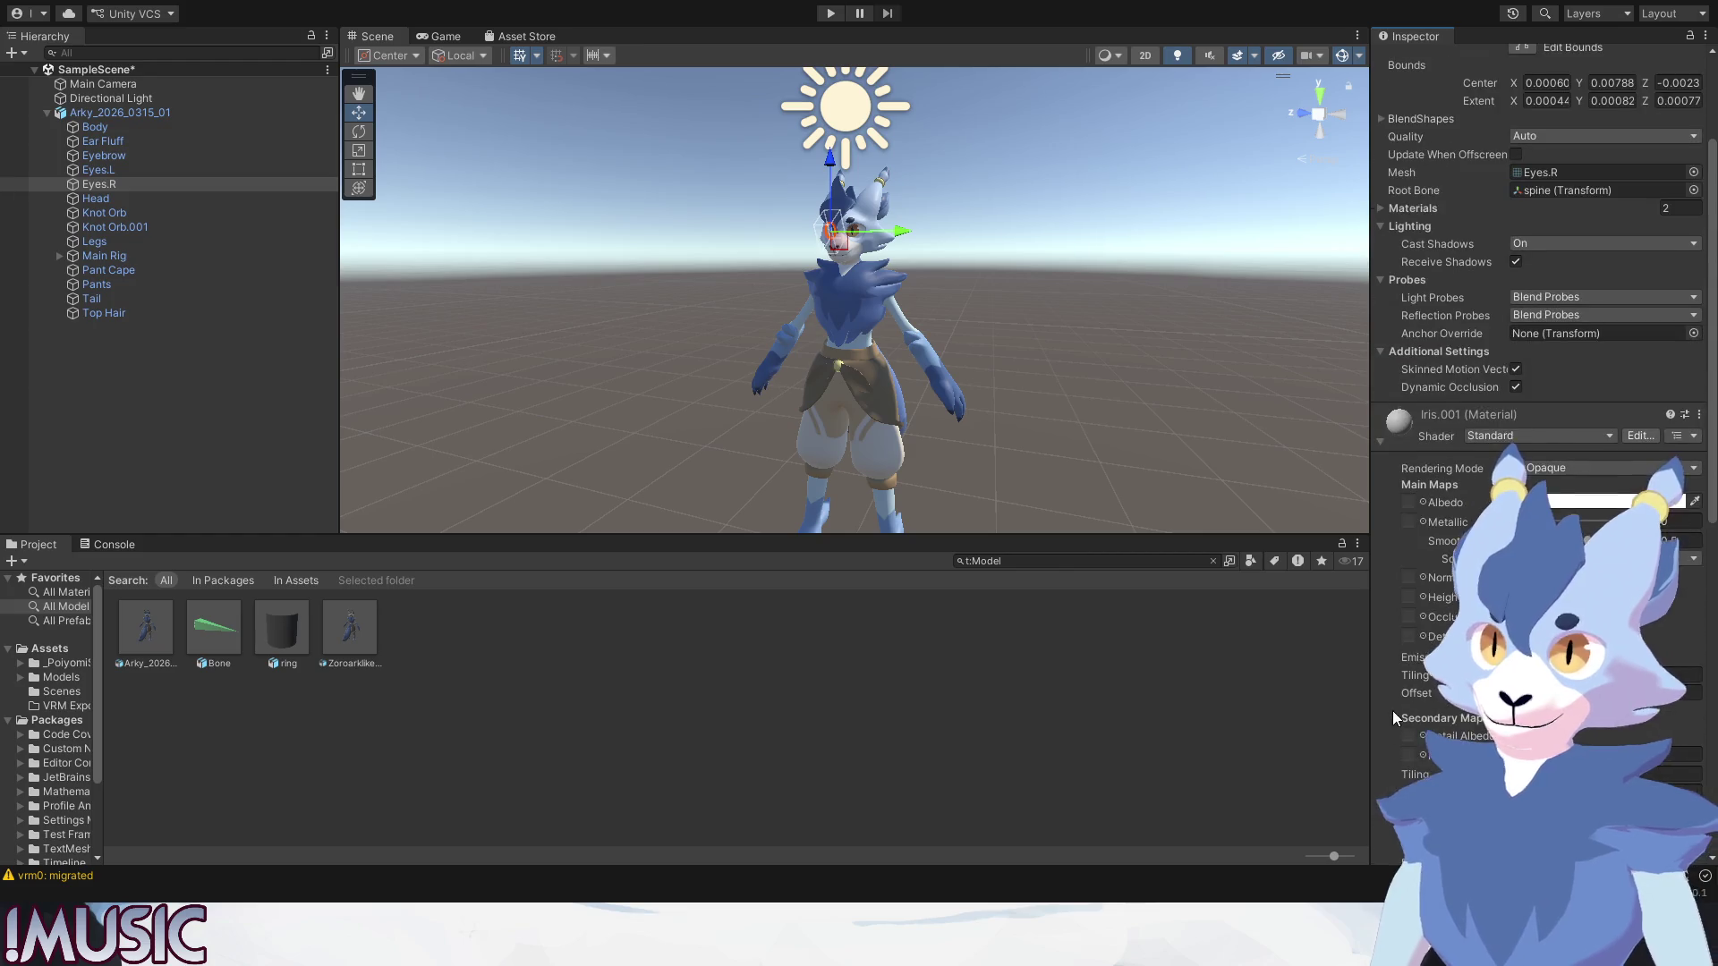
Expand the Iris material on Eyes.L and inspect the two materials on Eyes.R.
{"action": "left_click", "coordinate": [97, 171]}
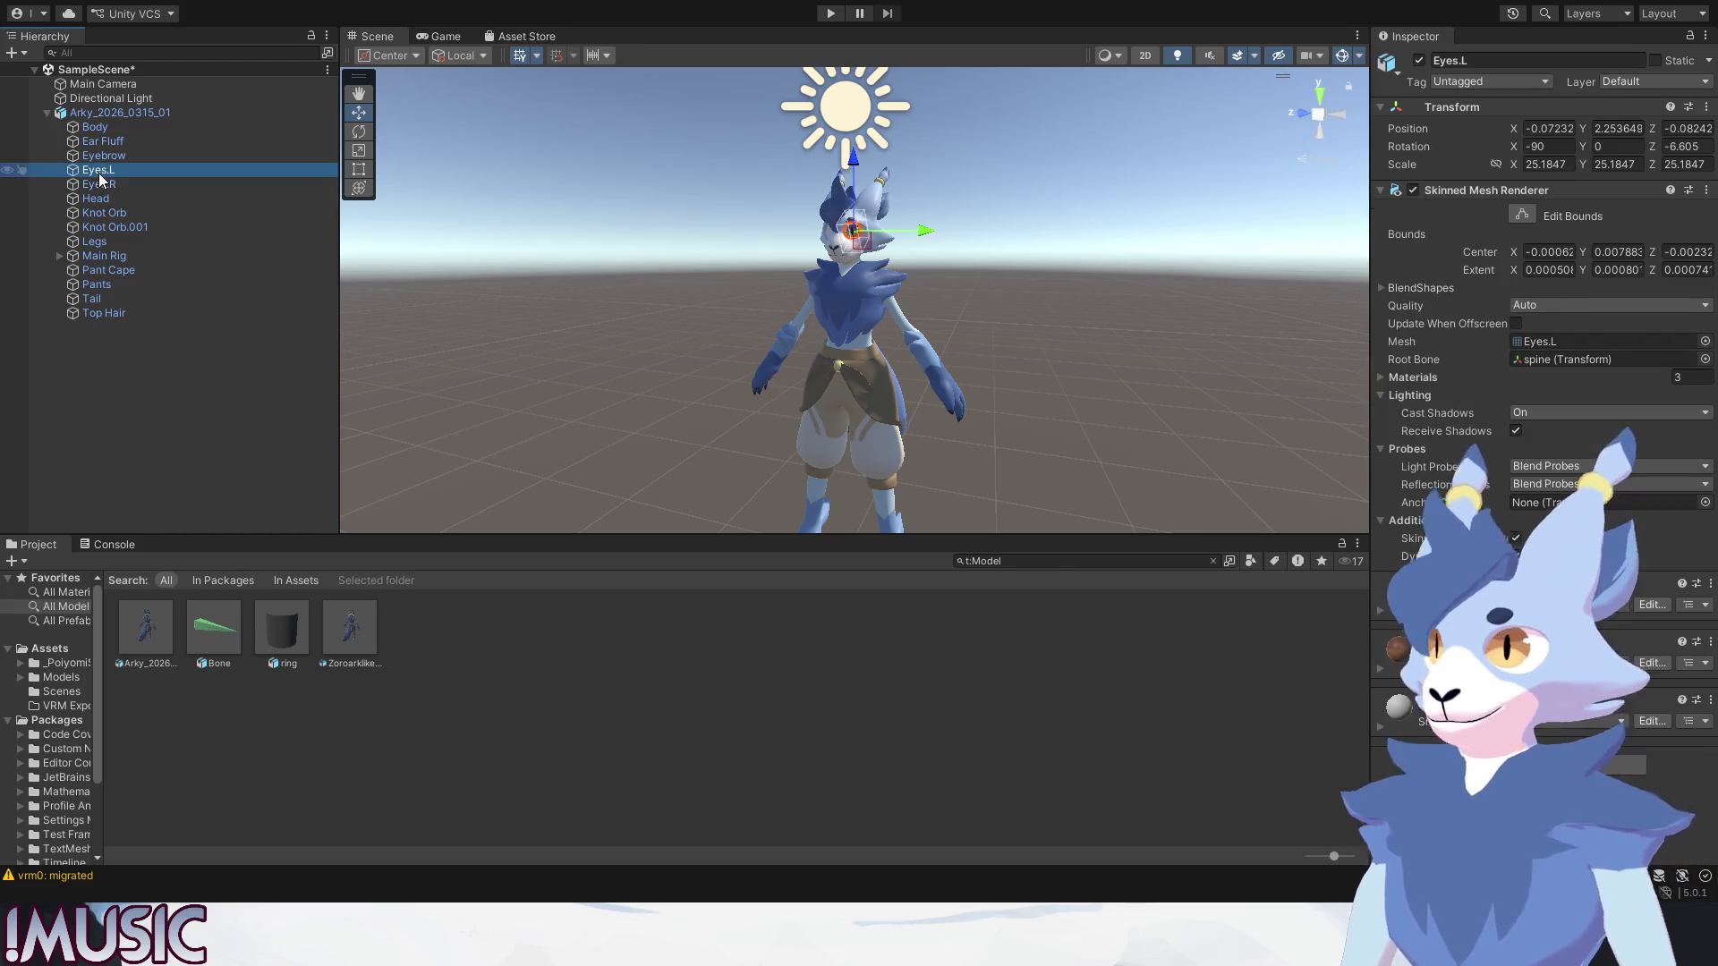
{"action": "left_click", "coordinate": [1379, 613]}
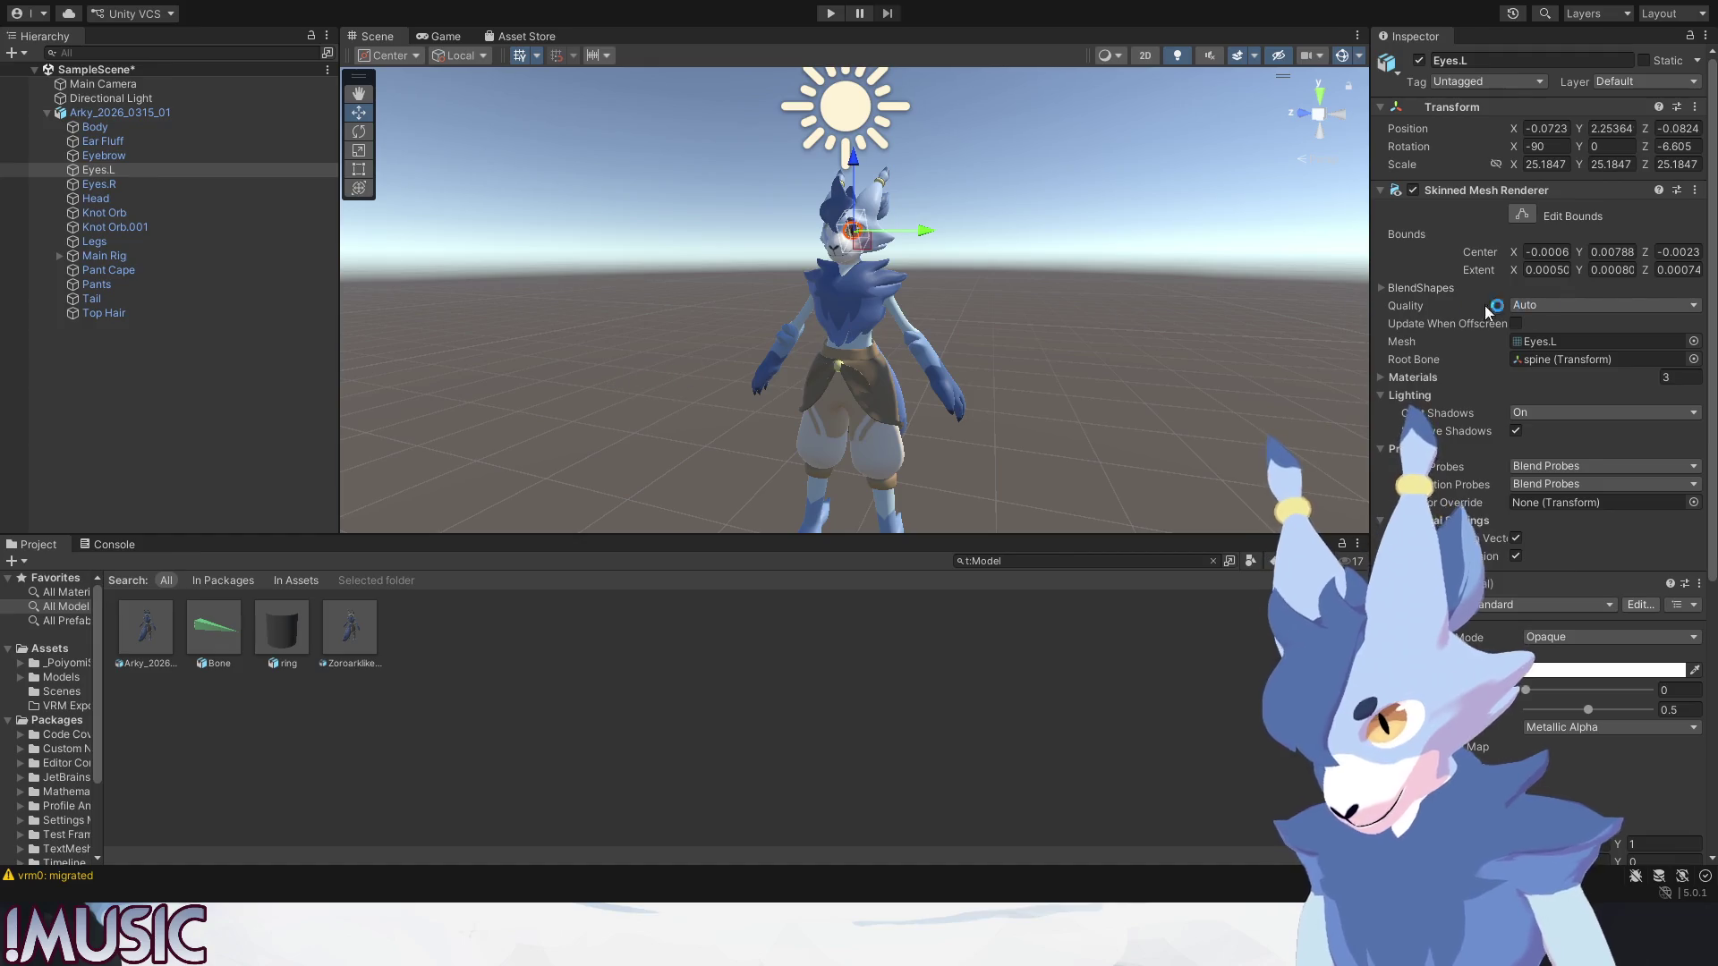
{"action": "left_click", "coordinate": [139, 183]}
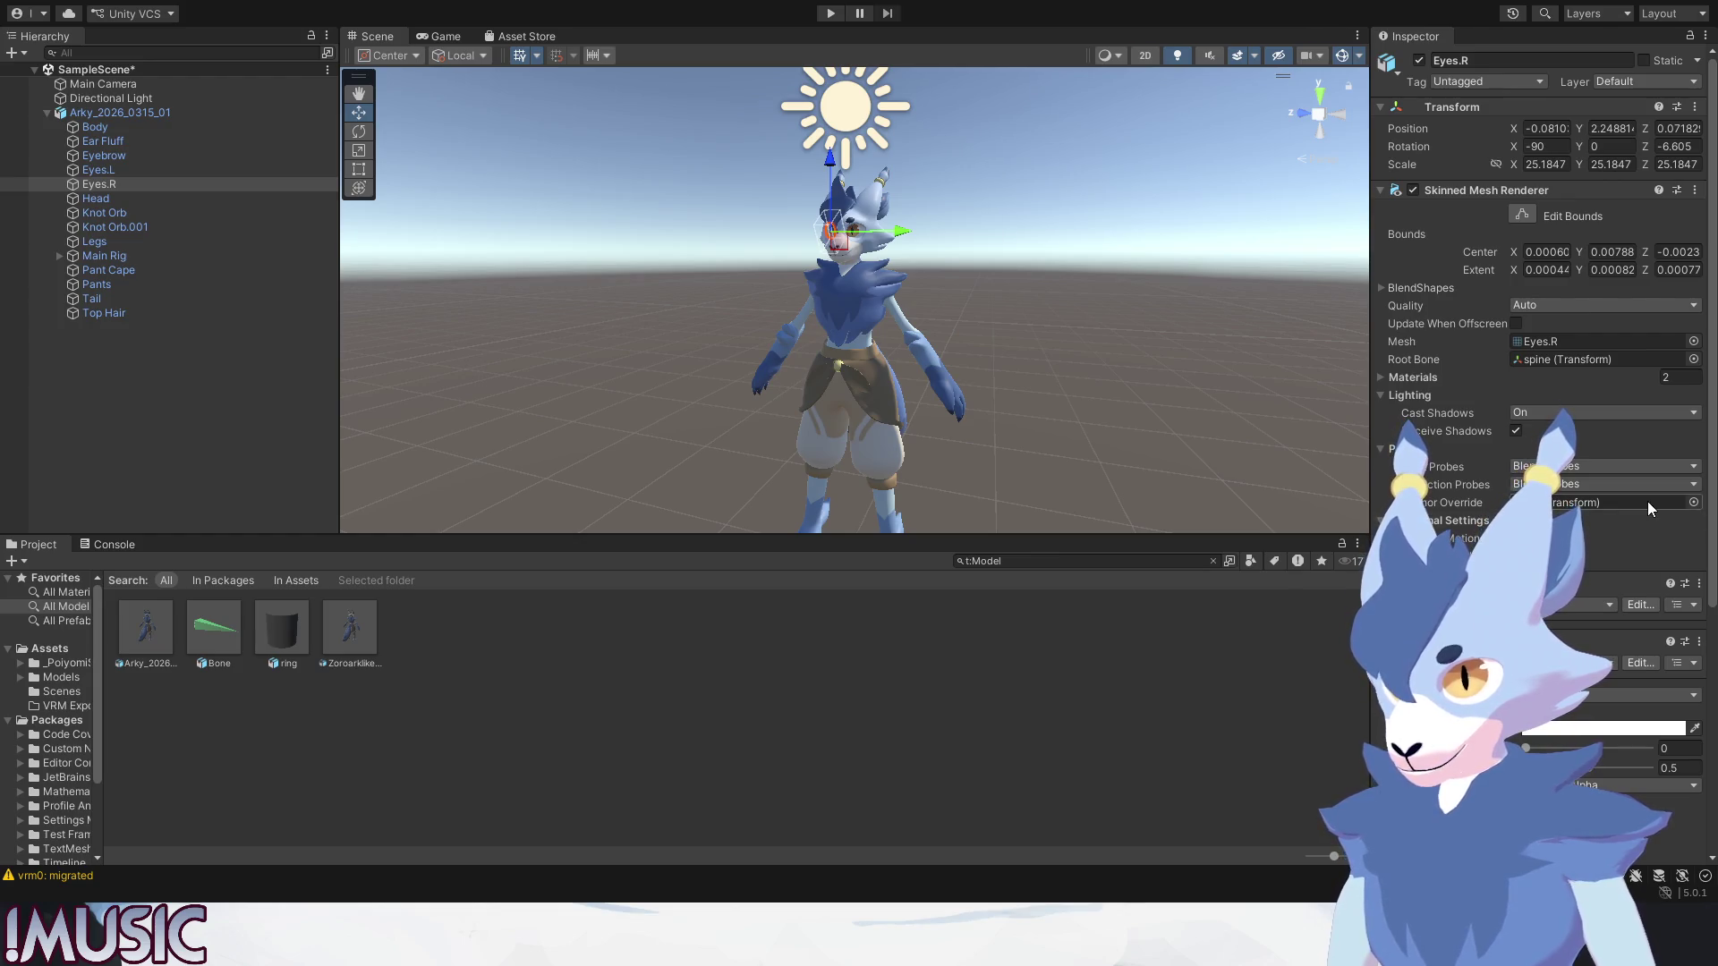
{"action": "left_click", "coordinate": [768, 284]}
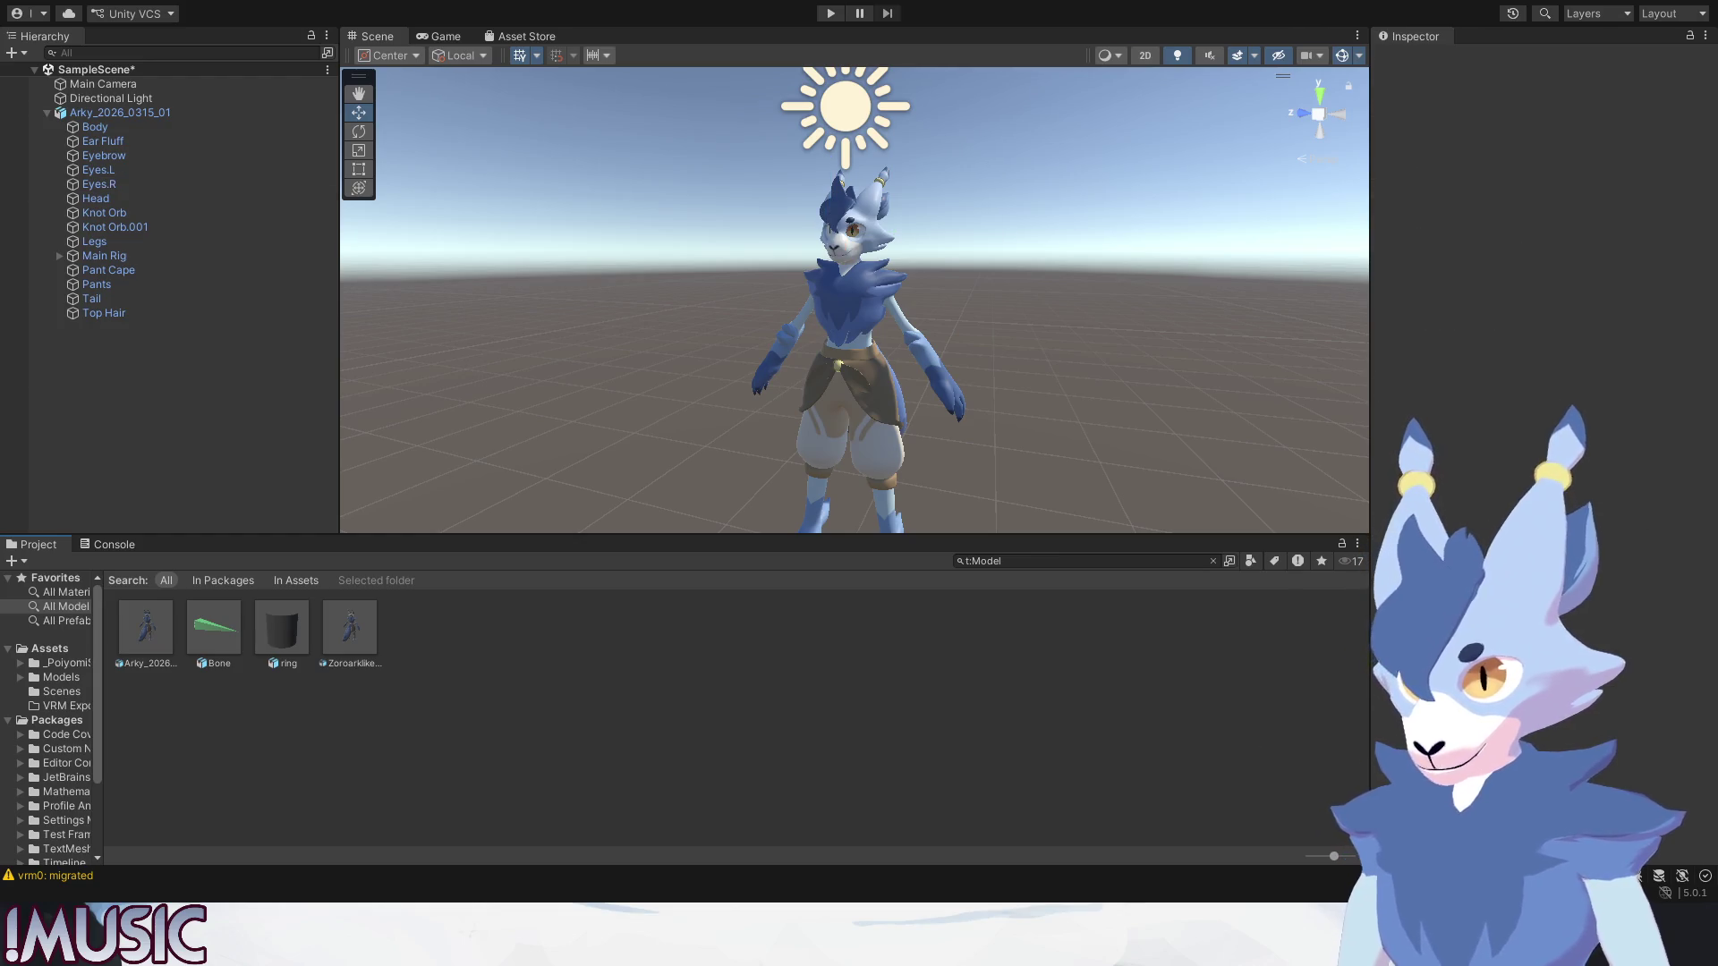
{"action": "left_click", "coordinate": [112, 183]}
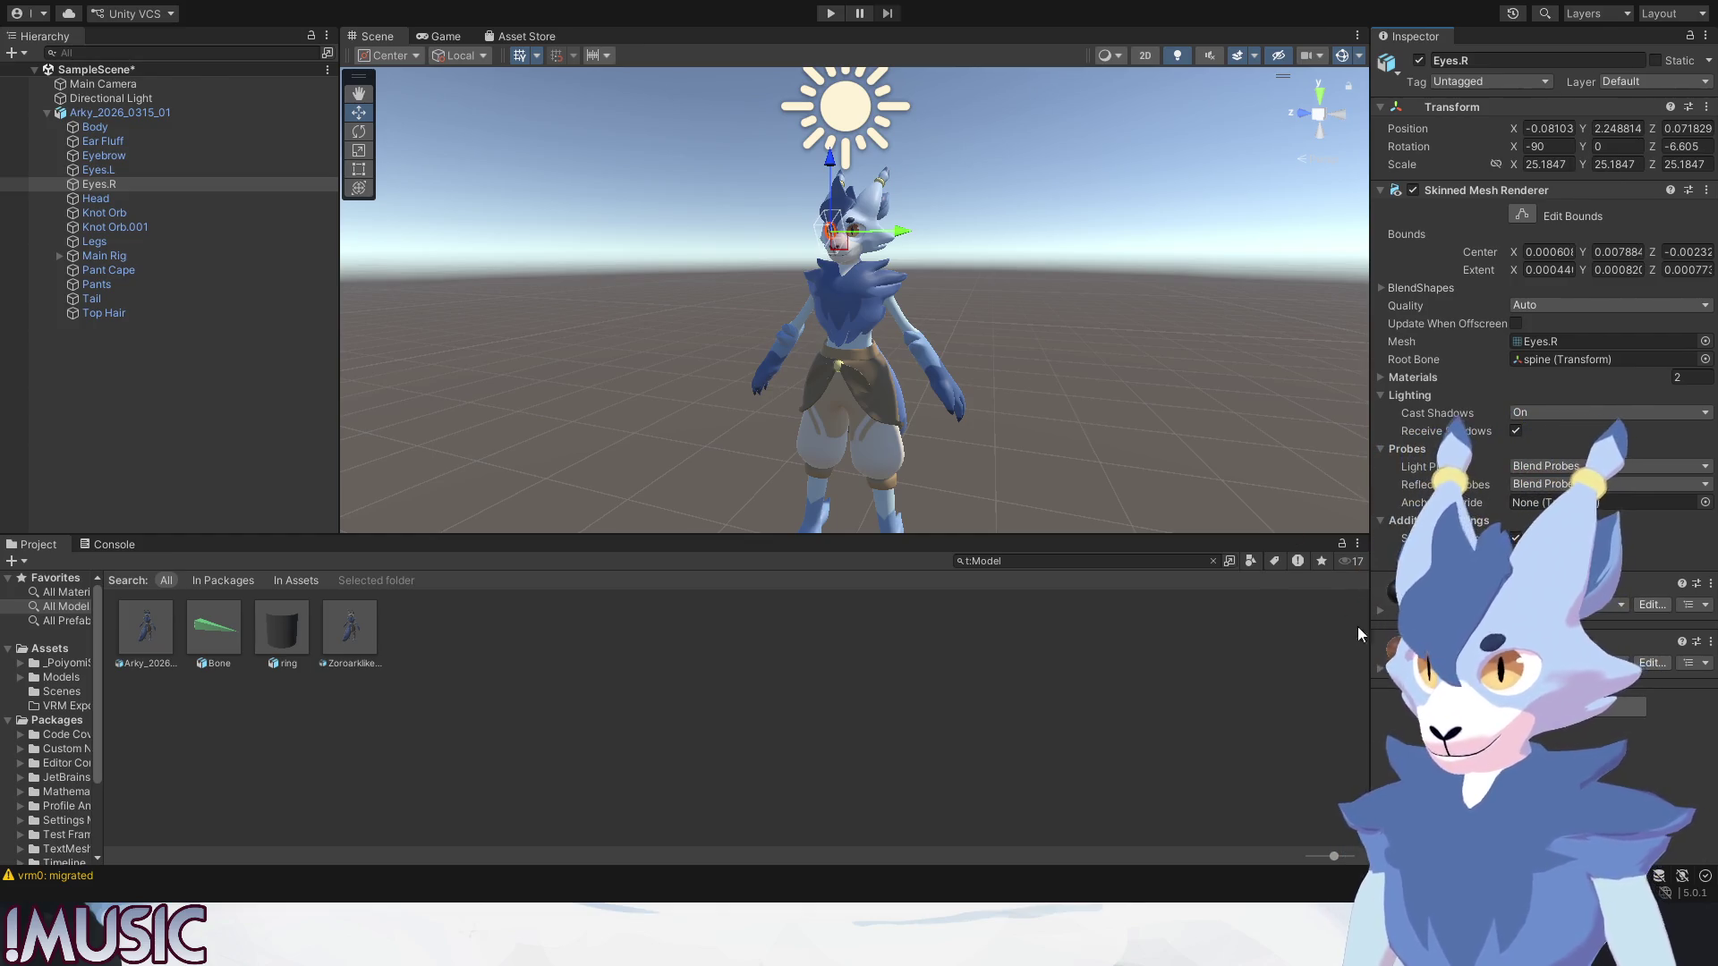
{"action": "left_click", "coordinate": [1123, 378]}
{"action": "scroll", "coordinate": [812, 448], "scroll_direction": "up", "scroll_amount": 5}
{"action": "scroll", "coordinate": [813, 450], "scroll_direction": "up", "scroll_amount": 3}
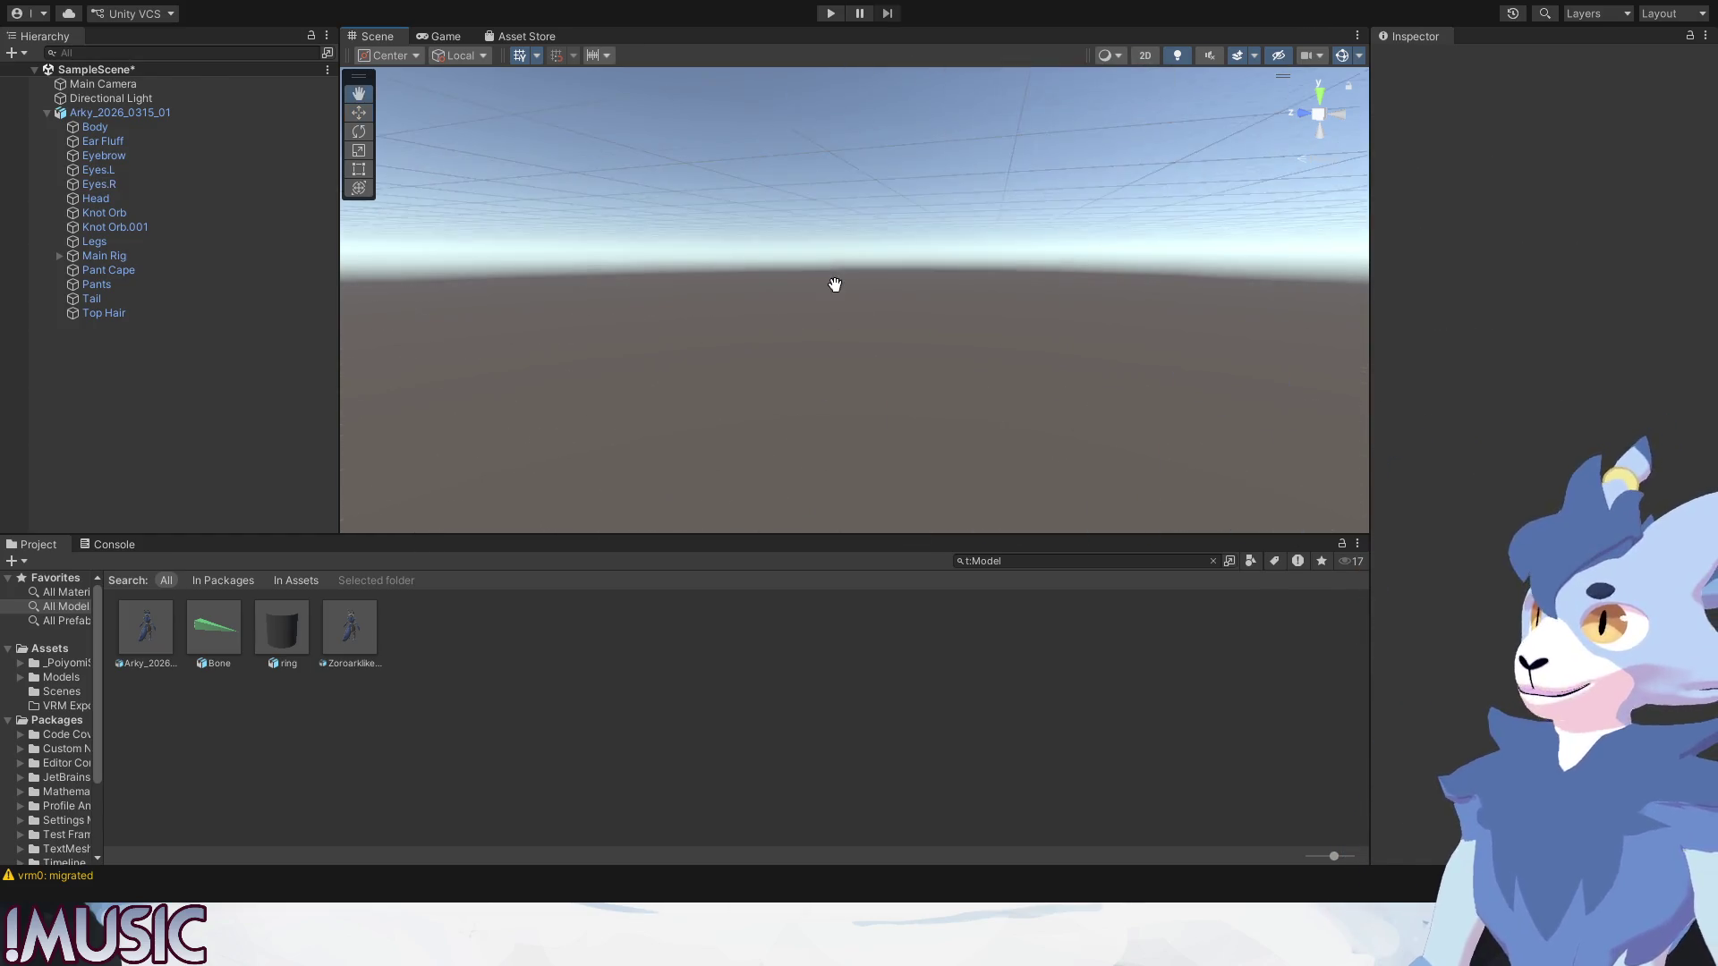
{"action": "left_click_drag", "start_coordinate": [786, 376], "coordinate": [603, 366], "text": "alt"}
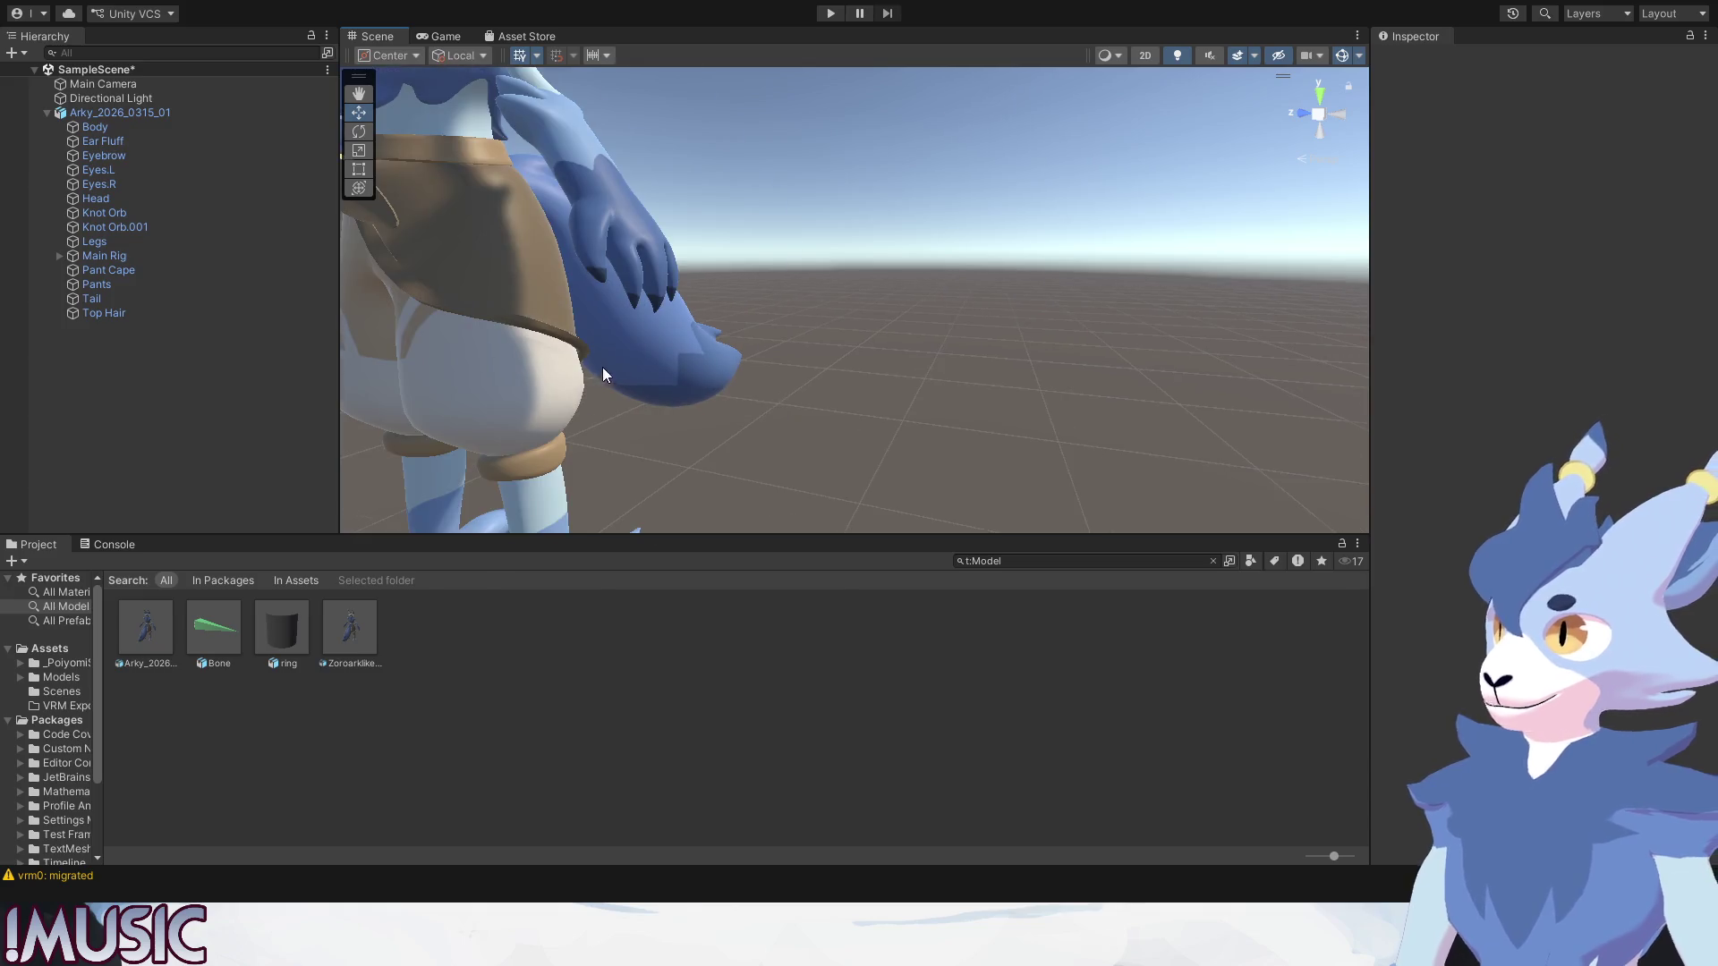
{"action": "middle_click_drag", "start_coordinate": [602, 366], "coordinate": [666, 375]}
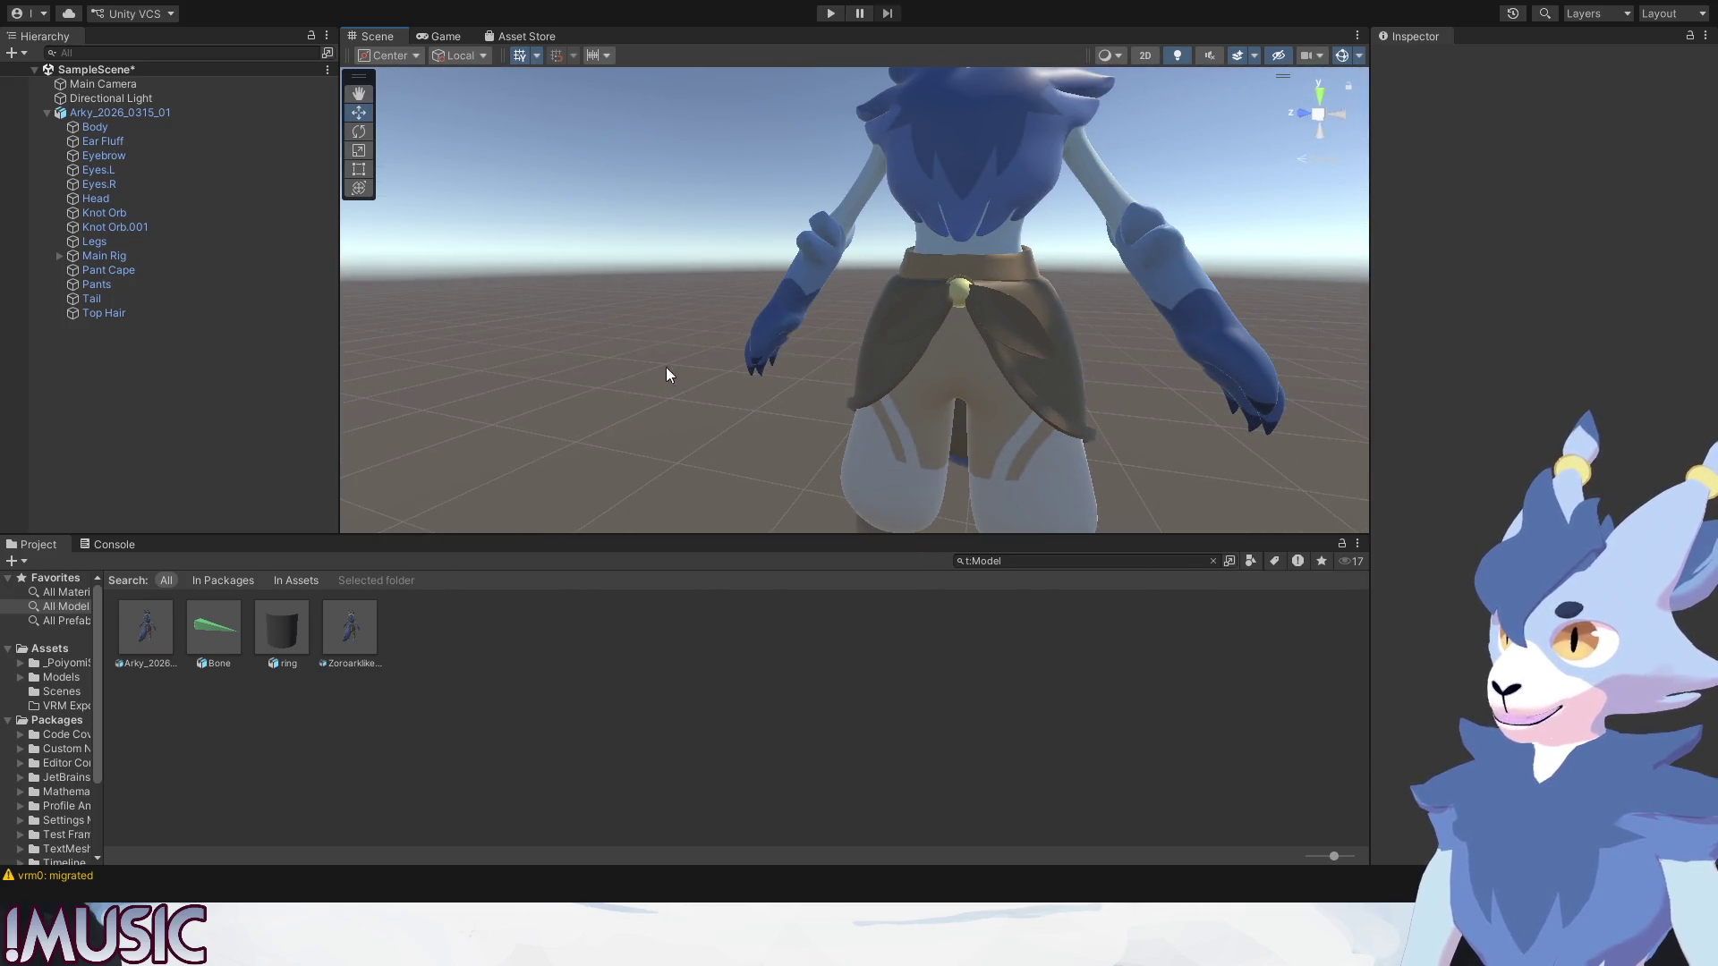
{"action": "scroll", "coordinate": [941, 305], "scroll_direction": "up", "scroll_amount": 5}
{"action": "scroll", "coordinate": [933, 330], "scroll_direction": "up", "scroll_amount": 2}
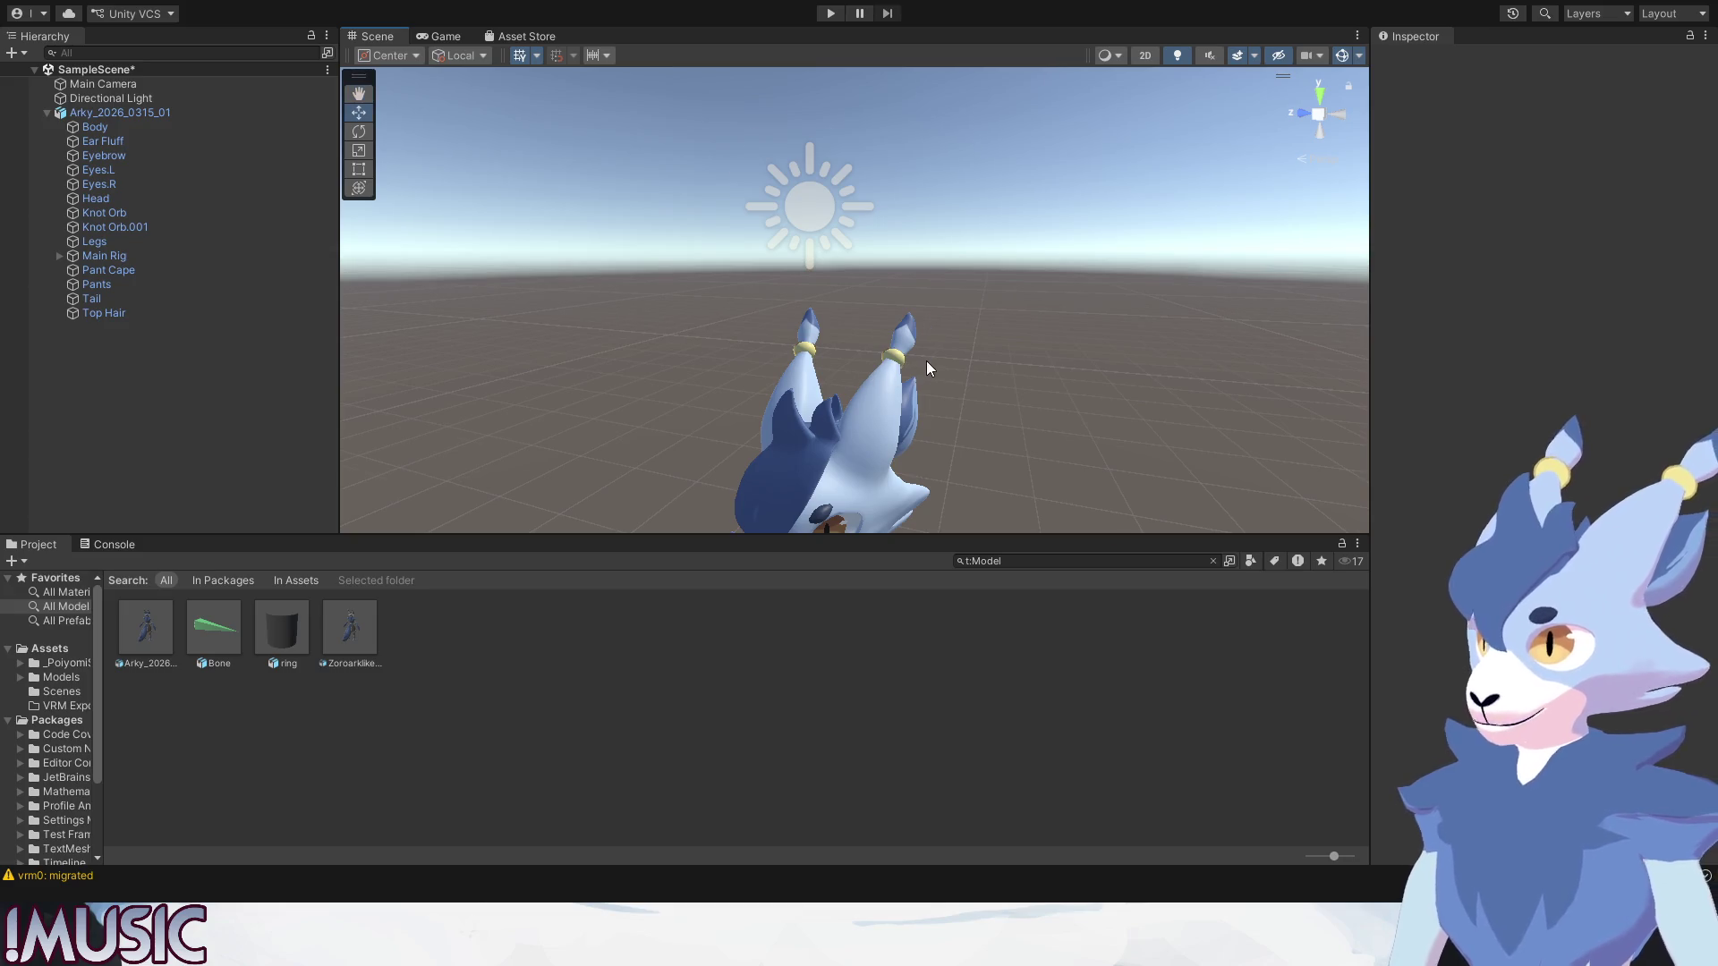
{"action": "scroll", "coordinate": [927, 361], "scroll_direction": "up", "scroll_amount": 2}
{"action": "scroll", "coordinate": [920, 368], "scroll_direction": "down", "scroll_amount": 3}
{"action": "scroll", "coordinate": [908, 375], "scroll_direction": "down", "scroll_amount": 3}
{"action": "scroll", "coordinate": [909, 375], "scroll_direction": "down", "scroll_amount": 4}
{"action": "mouse_move", "coordinate": [909, 374]}
{"action": "middle_mouse_down"}
{"action": "mouse_move", "coordinate": [875, 433]}
{"action": "mouse_move", "coordinate": [888, 383]}
{"action": "middle_mouse_up"}
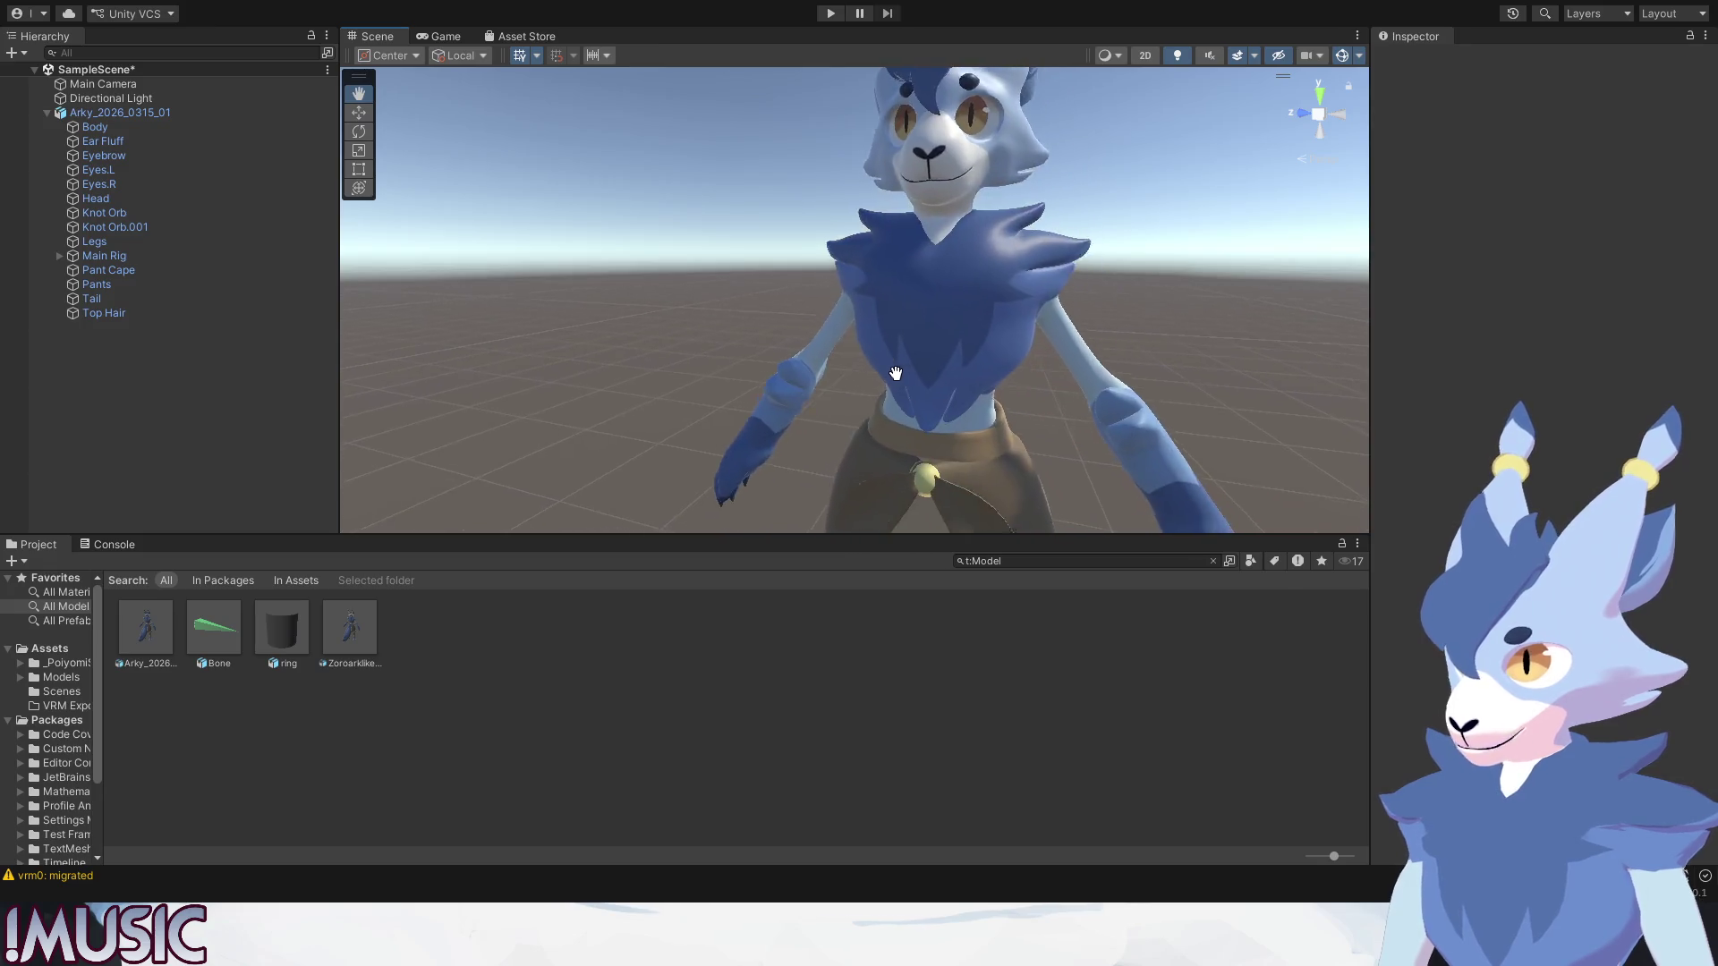
{"action": "mouse_move", "coordinate": [888, 375]}
{"action": "left_mouse_down", "text": "alt"}
{"action": "mouse_move", "coordinate": [863, 426]}
{"action": "mouse_move", "coordinate": [835, 424]}
{"action": "mouse_move", "coordinate": [851, 409]}
{"action": "mouse_move", "coordinate": [820, 382]}
{"action": "left_mouse_up", "text": "alt"}
{"action": "key", "text": "w"}
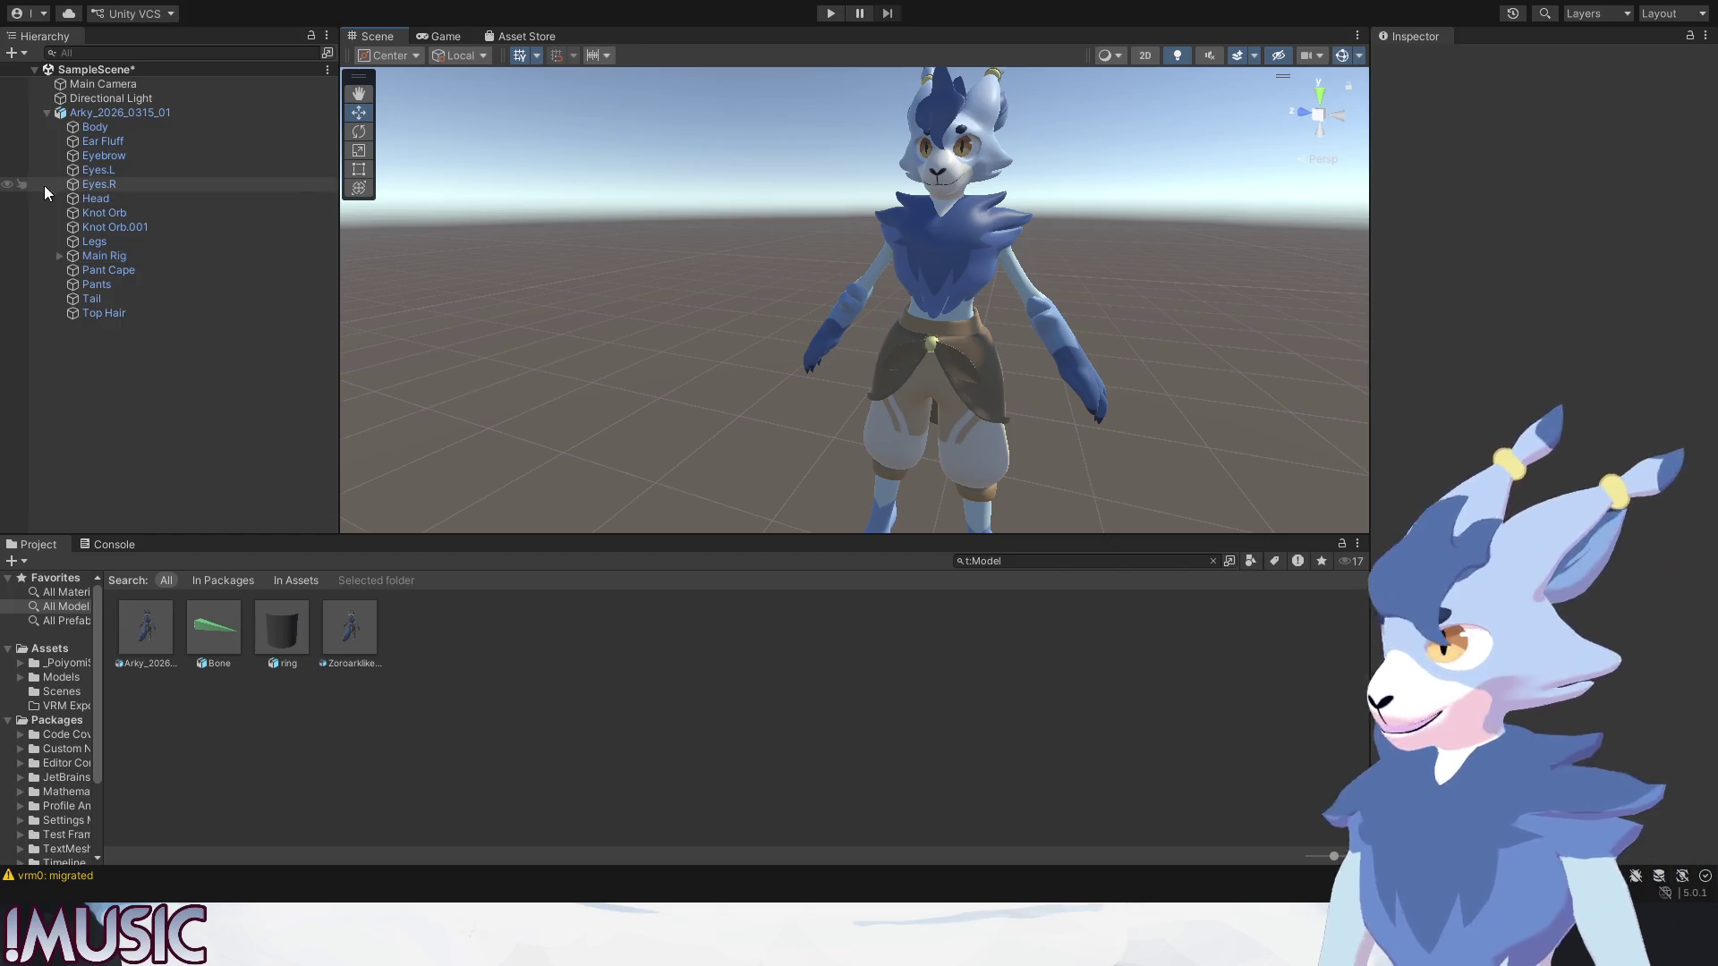
{"action": "left_click", "coordinate": [96, 128]}
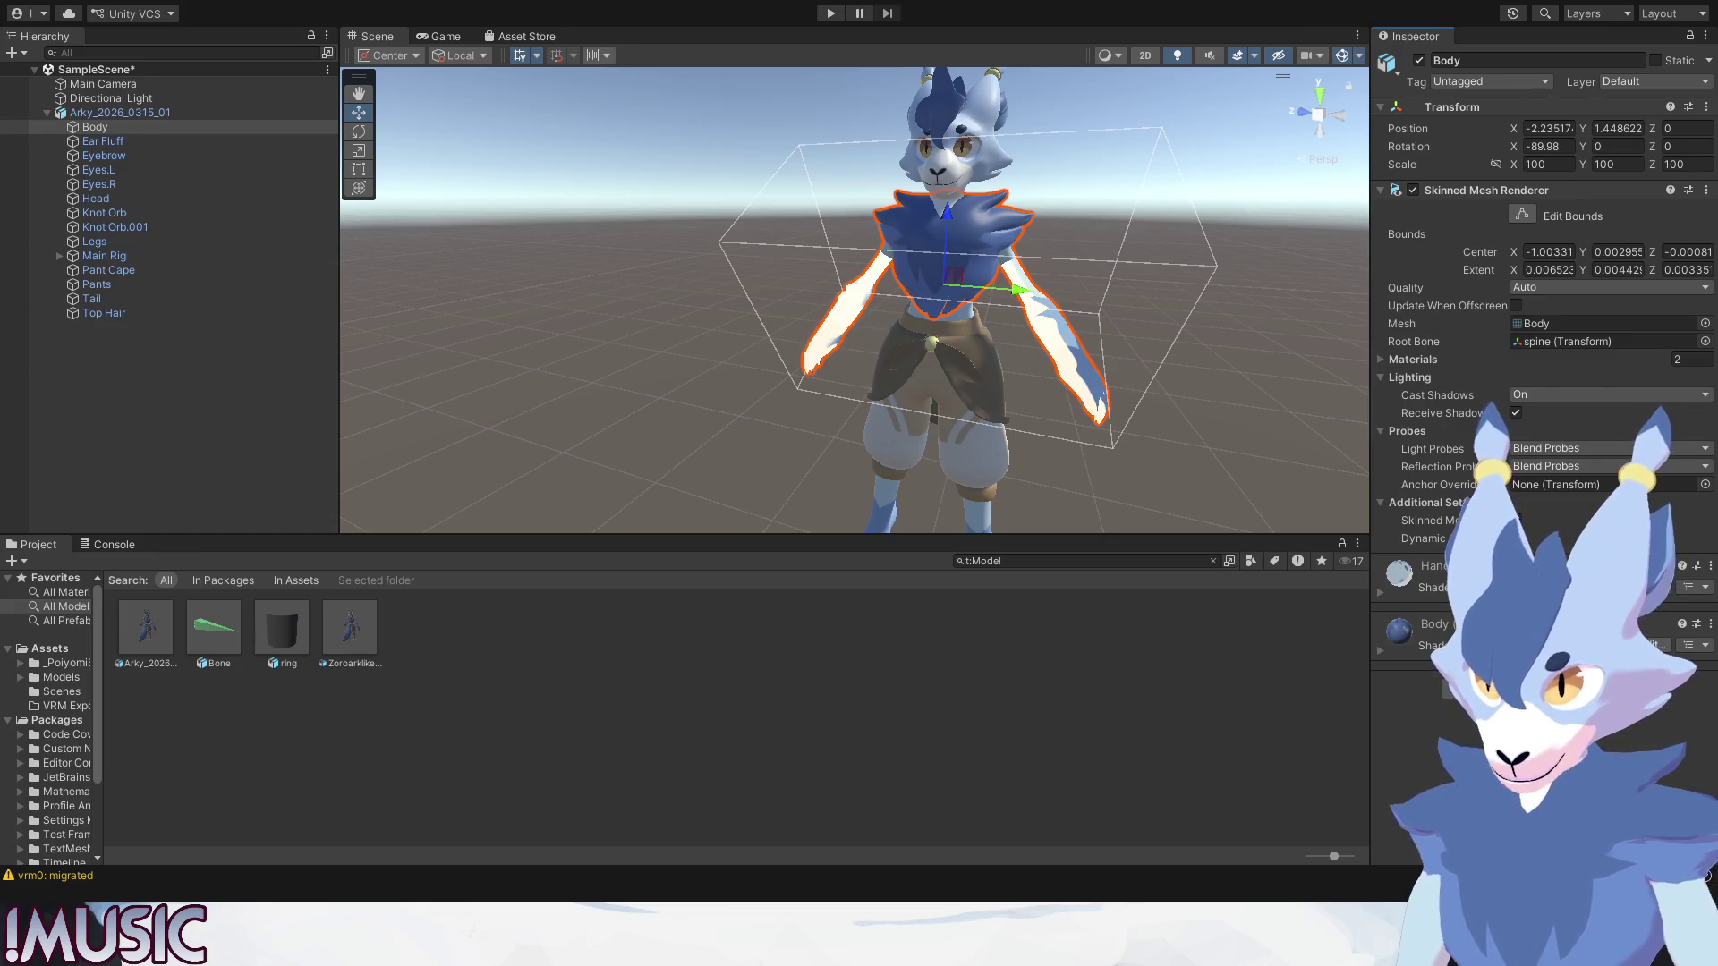
Expand the Hand material on the Body mesh to show its MToon10 settings.
{"action": "left_click", "coordinate": [1384, 588]}
{"action": "scroll", "coordinate": [1384, 662], "scroll_direction": "down", "scroll_amount": 3}
{"action": "scroll", "coordinate": [1384, 662], "scroll_direction": "down", "scroll_amount": 2}
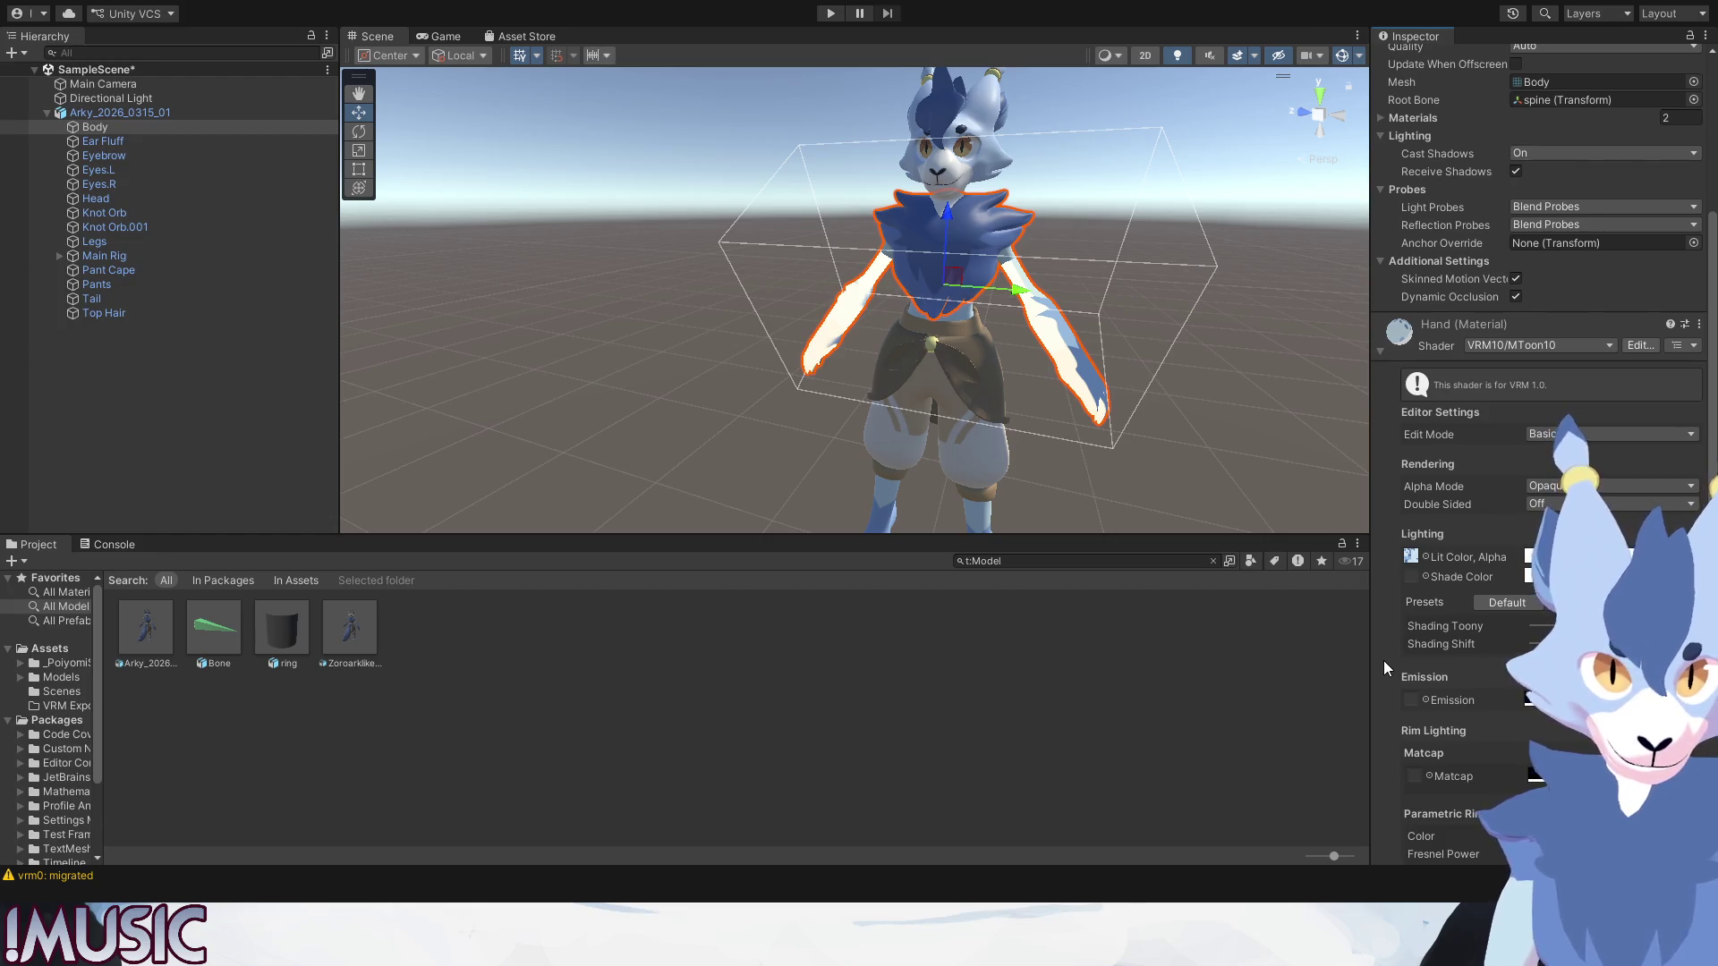
Switch the Hand material to Advanced edit mode for blue-tinted shading, then deselect Body.
{"action": "left_click", "coordinate": [1557, 456]}
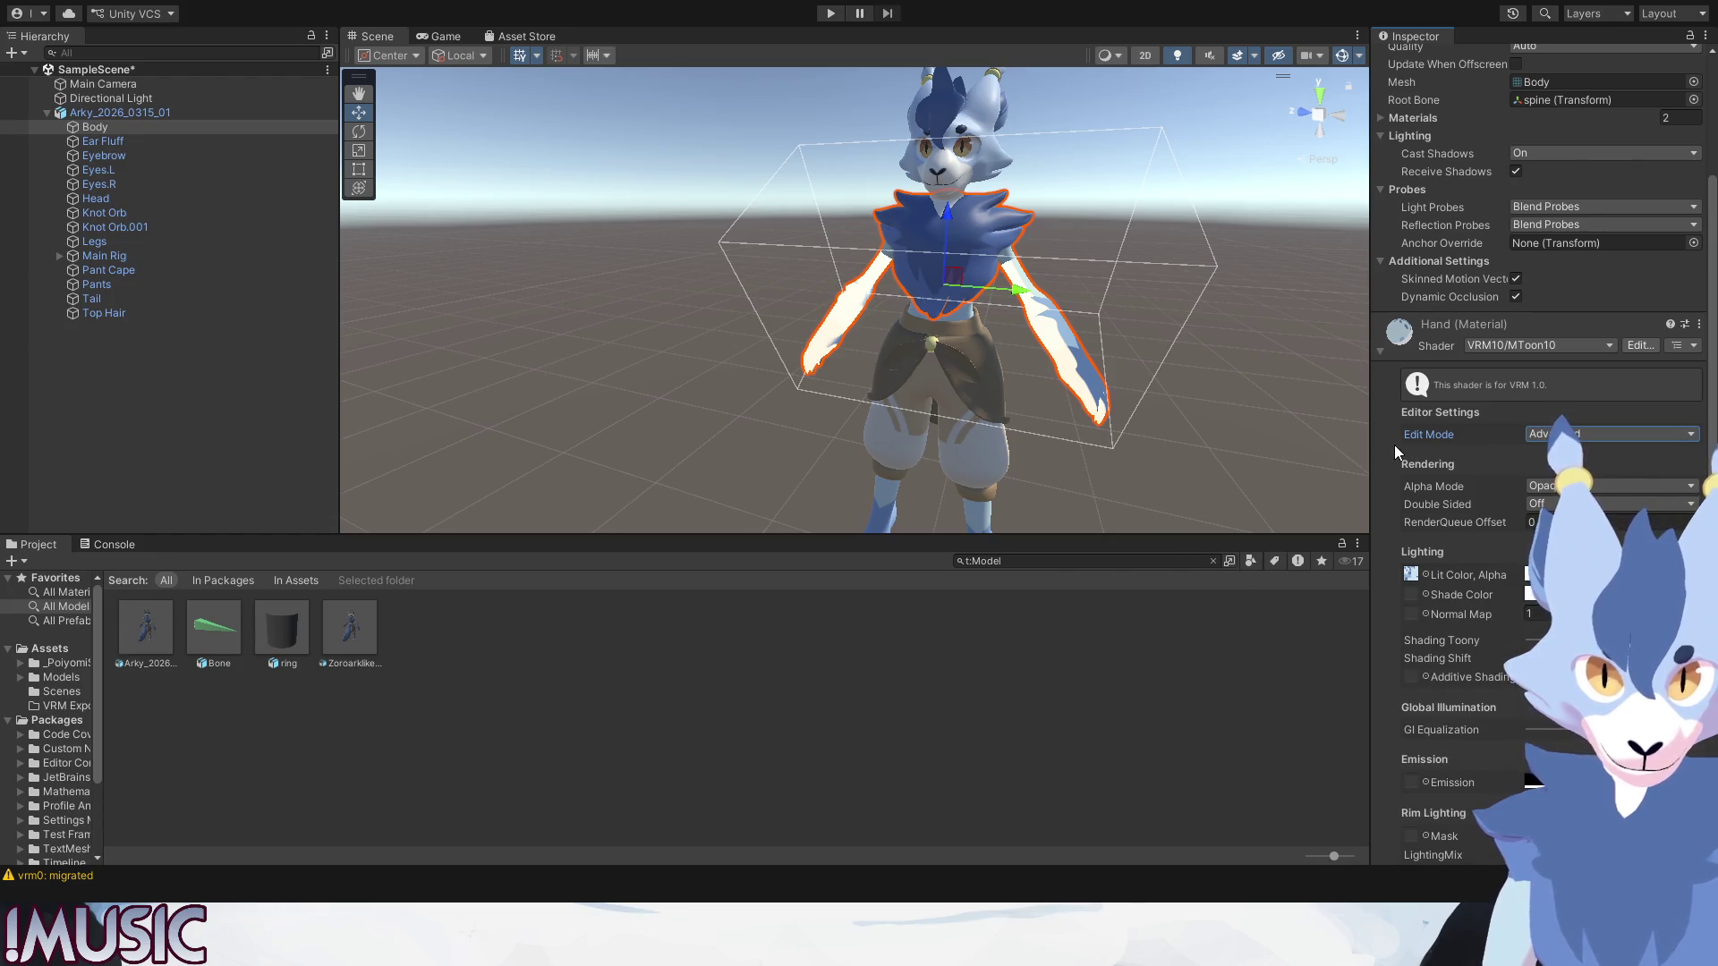
{"action": "scroll", "coordinate": [1394, 444], "scroll_direction": "down", "scroll_amount": 2}
{"action": "scroll", "coordinate": [1394, 444], "scroll_direction": "down", "scroll_amount": 2}
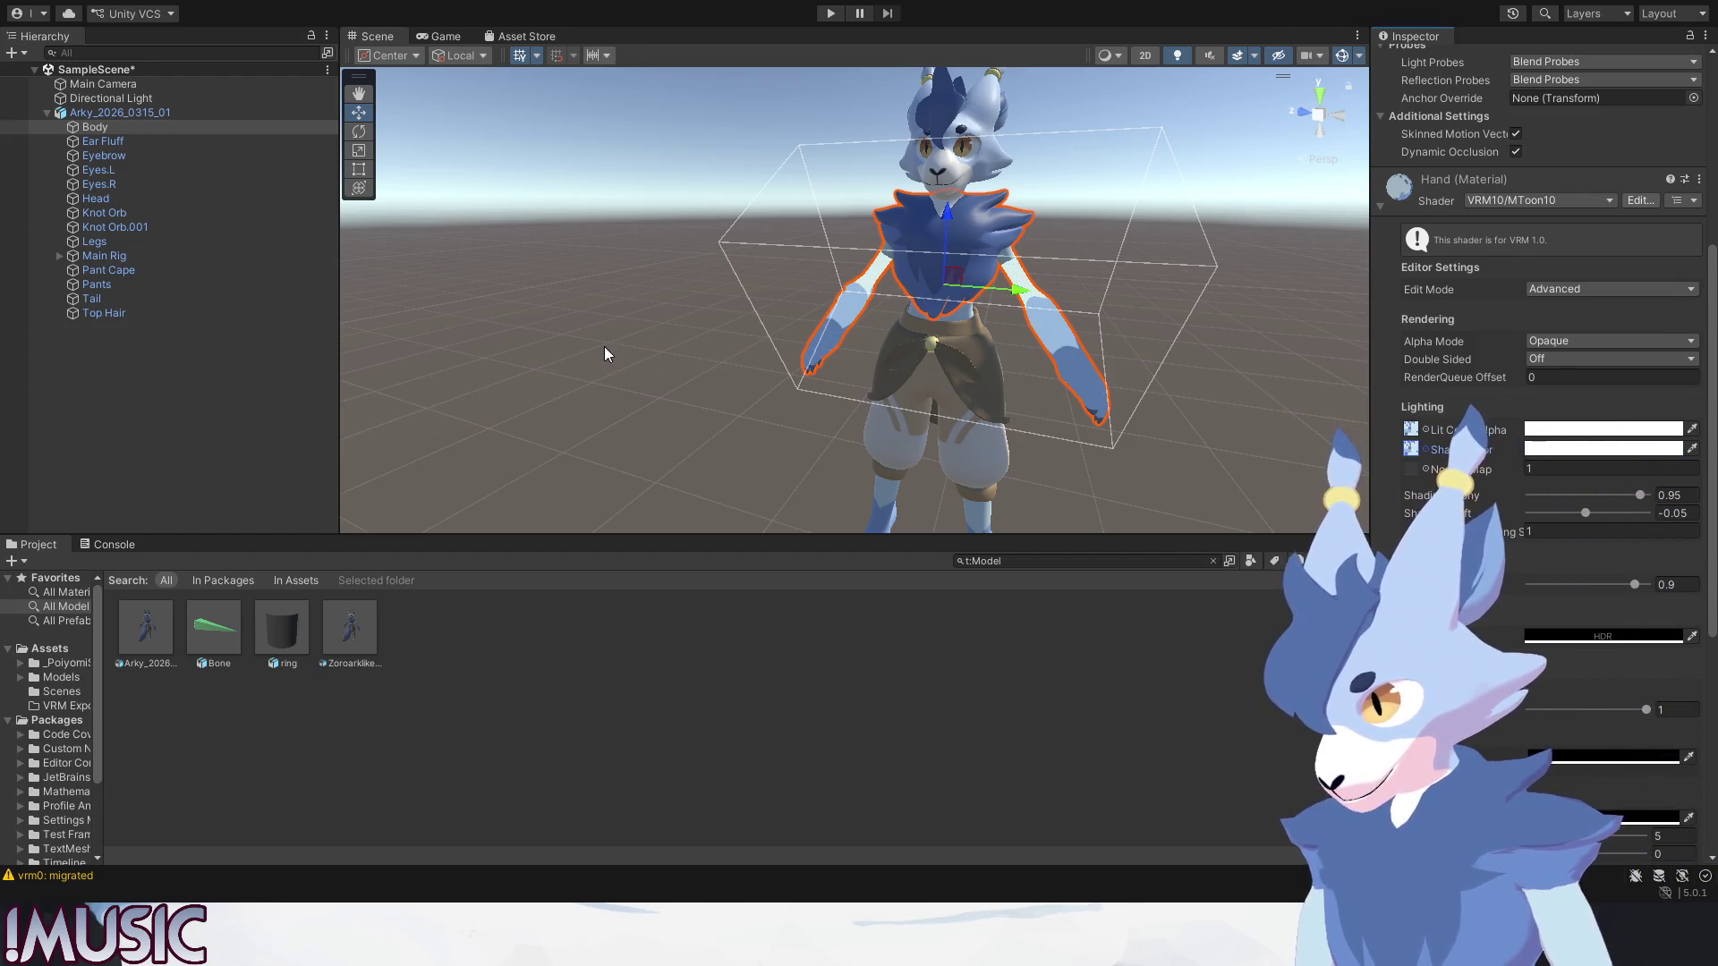
{"action": "left_click", "coordinate": [1272, 356]}
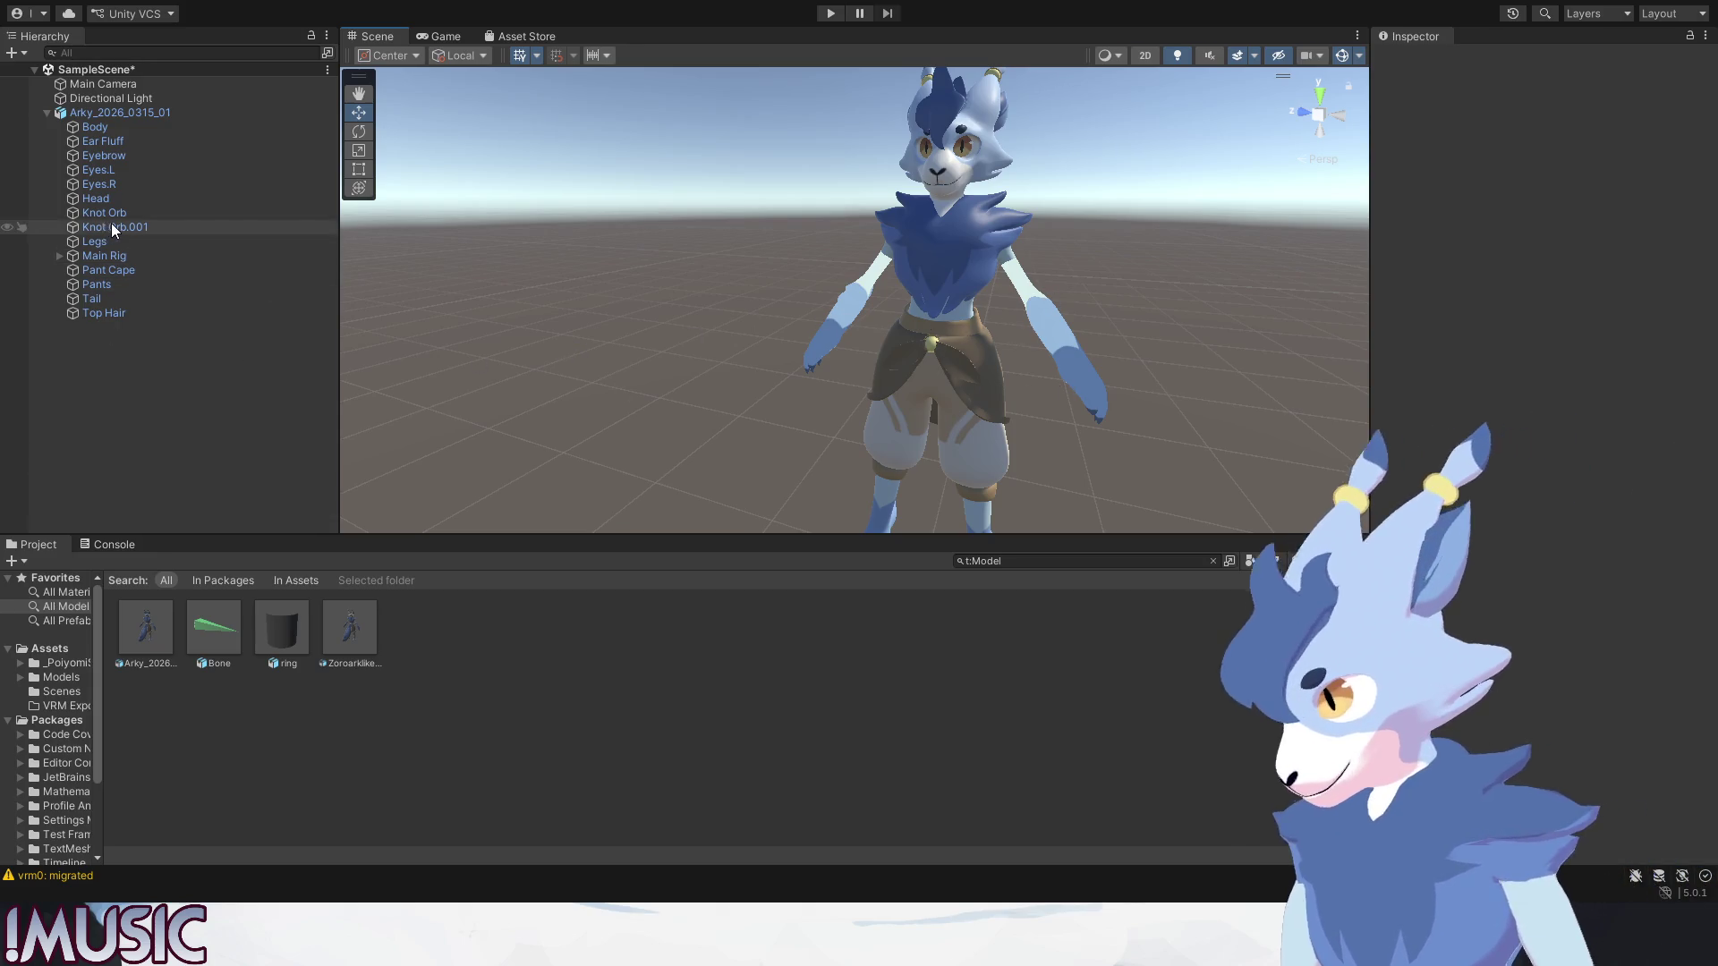
Select the Body mesh so its Hand material's advanced MToon10 settings show.
{"action": "left_click", "coordinate": [1062, 315]}
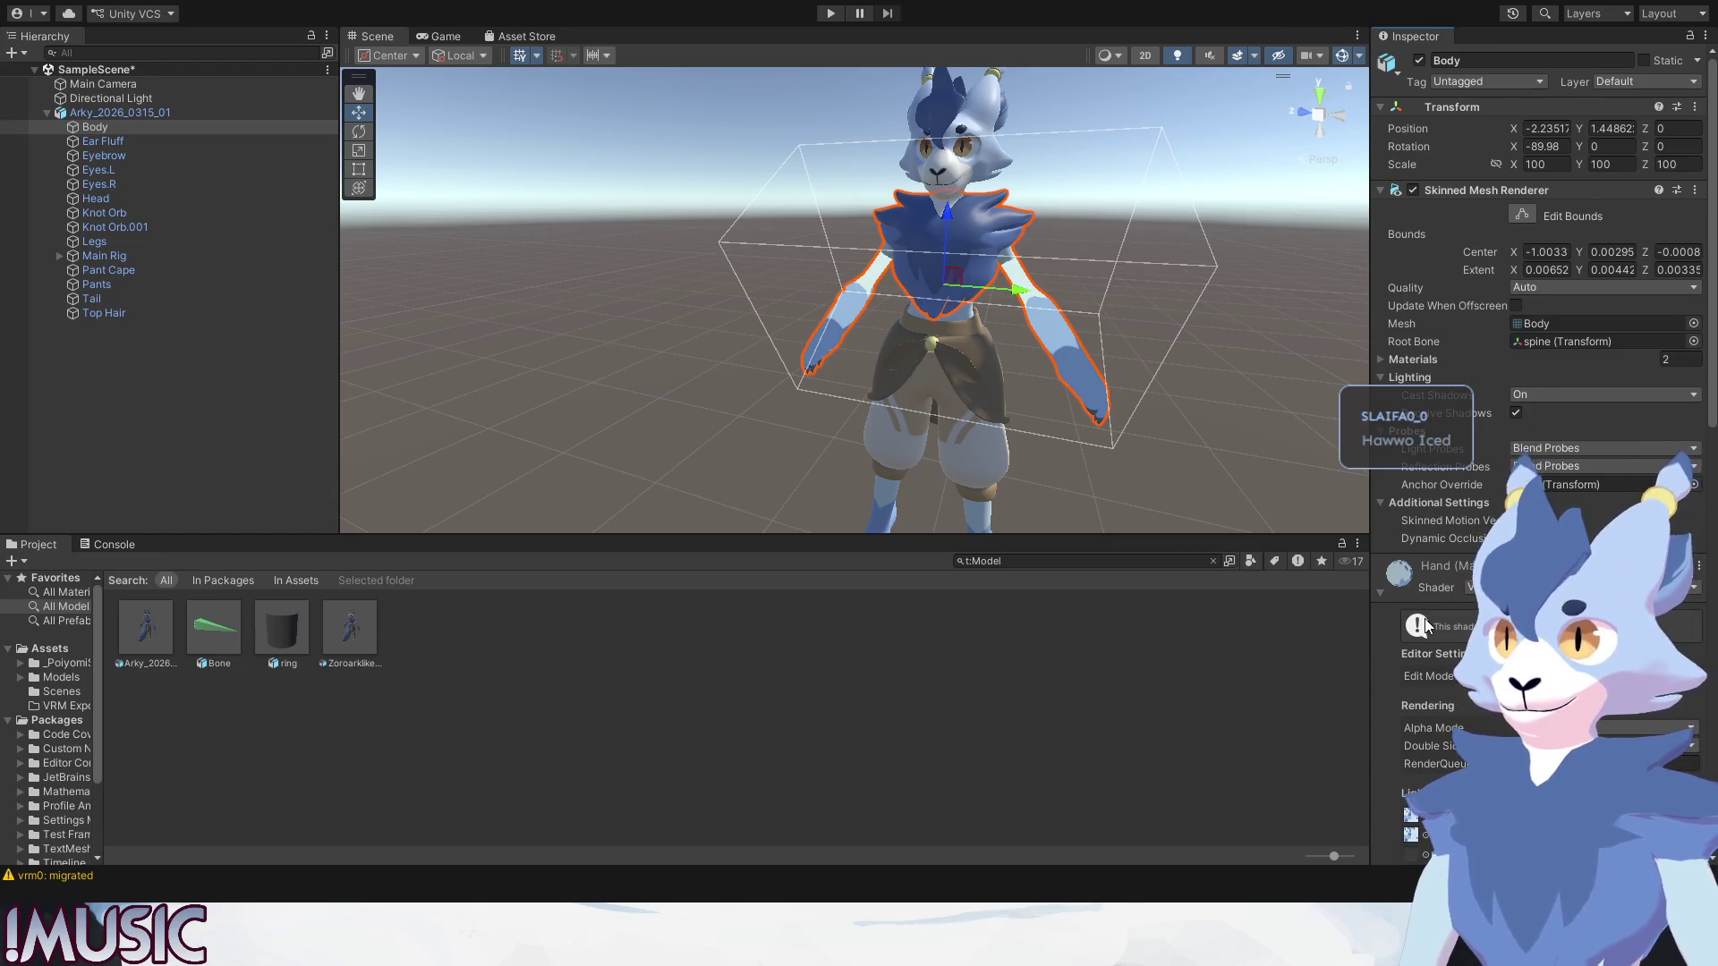
{"action": "scroll", "coordinate": [1395, 664], "scroll_direction": "down", "scroll_amount": 3}
{"action": "scroll", "coordinate": [1395, 665], "scroll_direction": "down", "scroll_amount": 3}
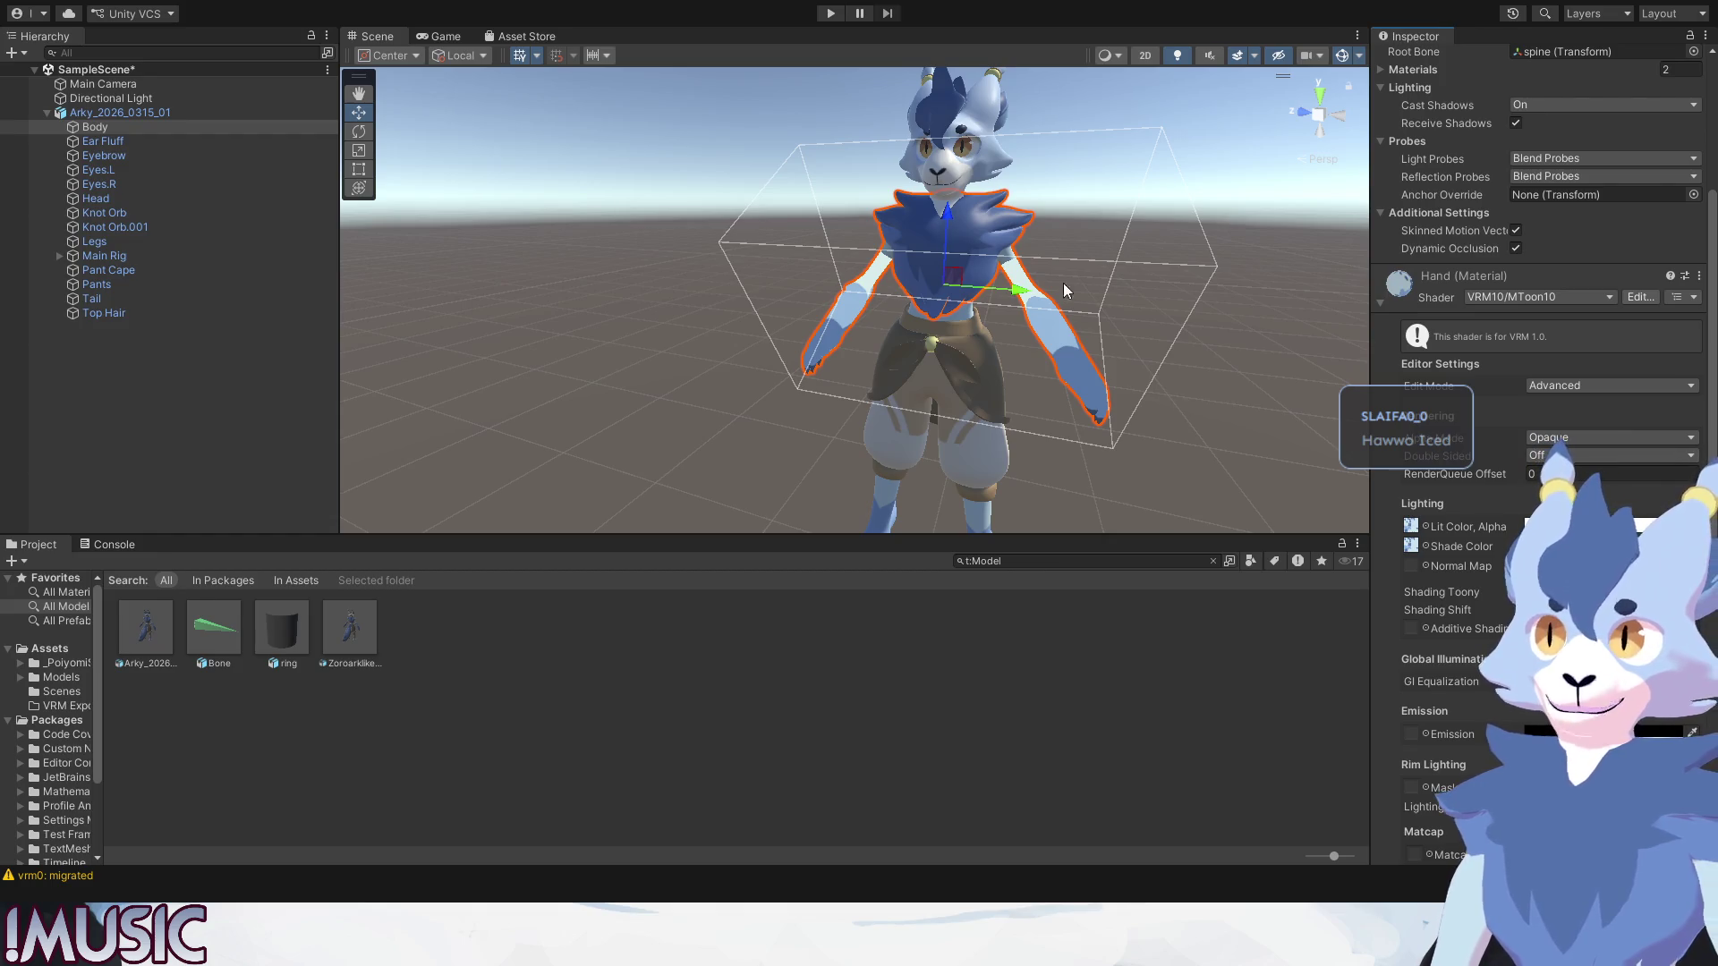
{"action": "scroll", "coordinate": [1177, 460], "scroll_direction": "up", "scroll_amount": 3}
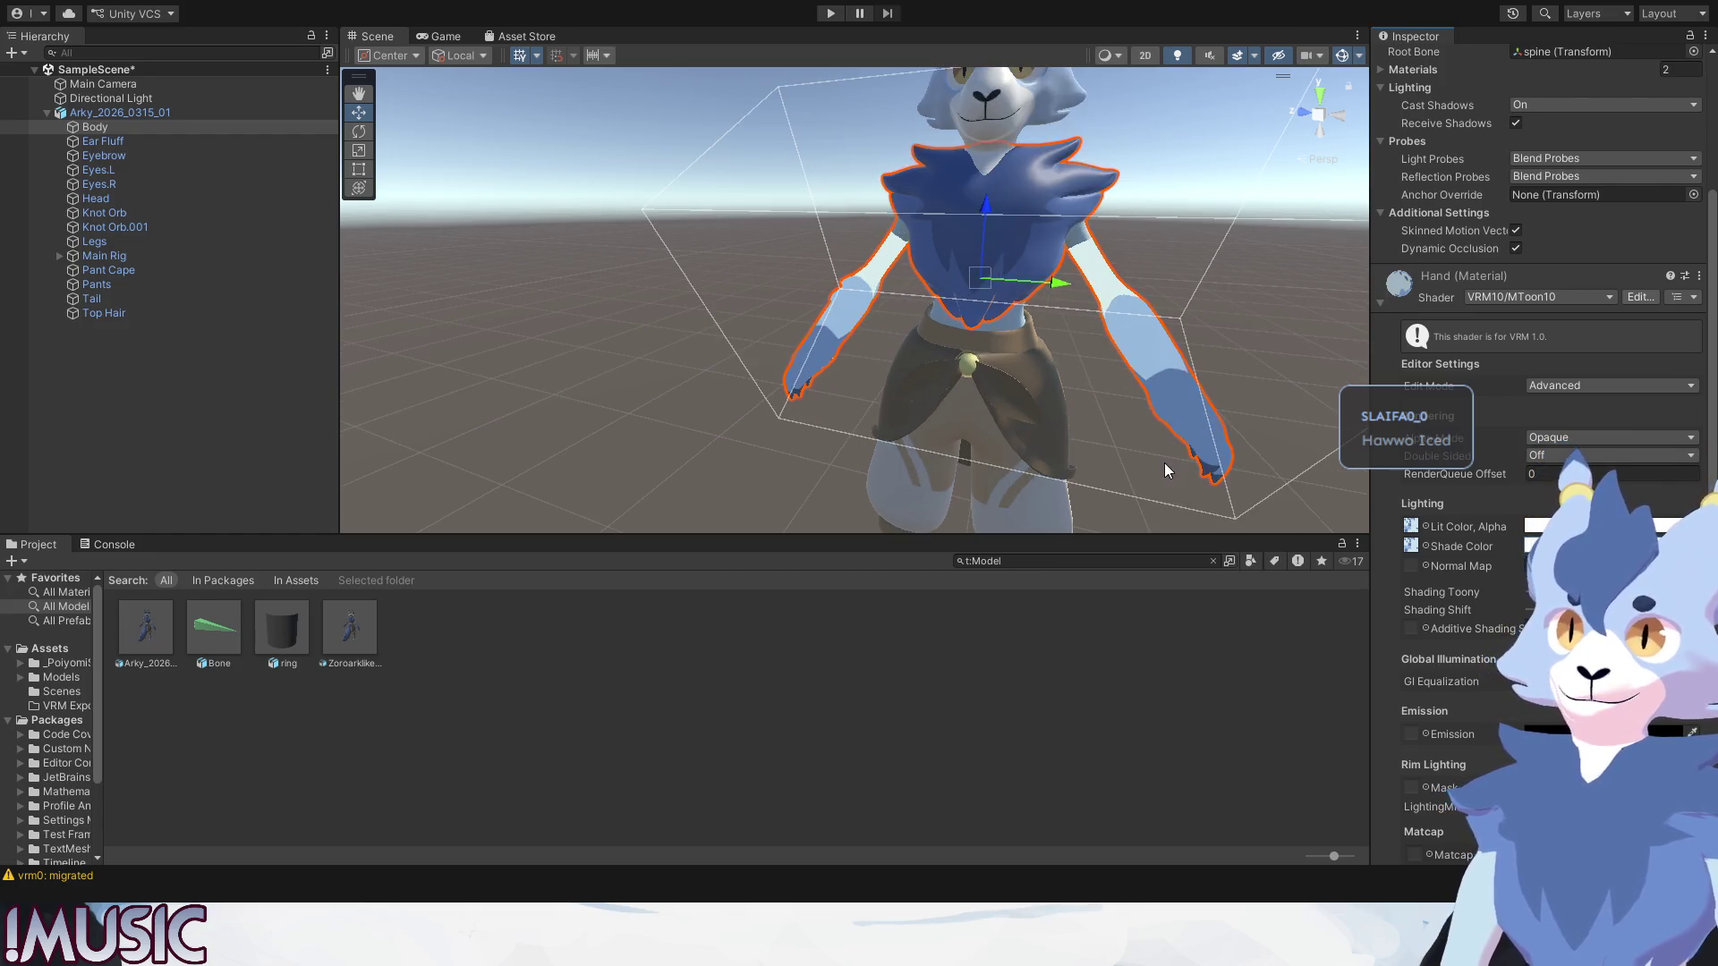
Clear the Hand material's Shade Color texture so the arms turn white, then deselect Body.
{"action": "middle_click_drag", "start_coordinate": [1164, 463], "coordinate": [1130, 474]}
{"action": "left_click_drag", "start_coordinate": [1131, 474], "coordinate": [939, 470], "text": "alt"}
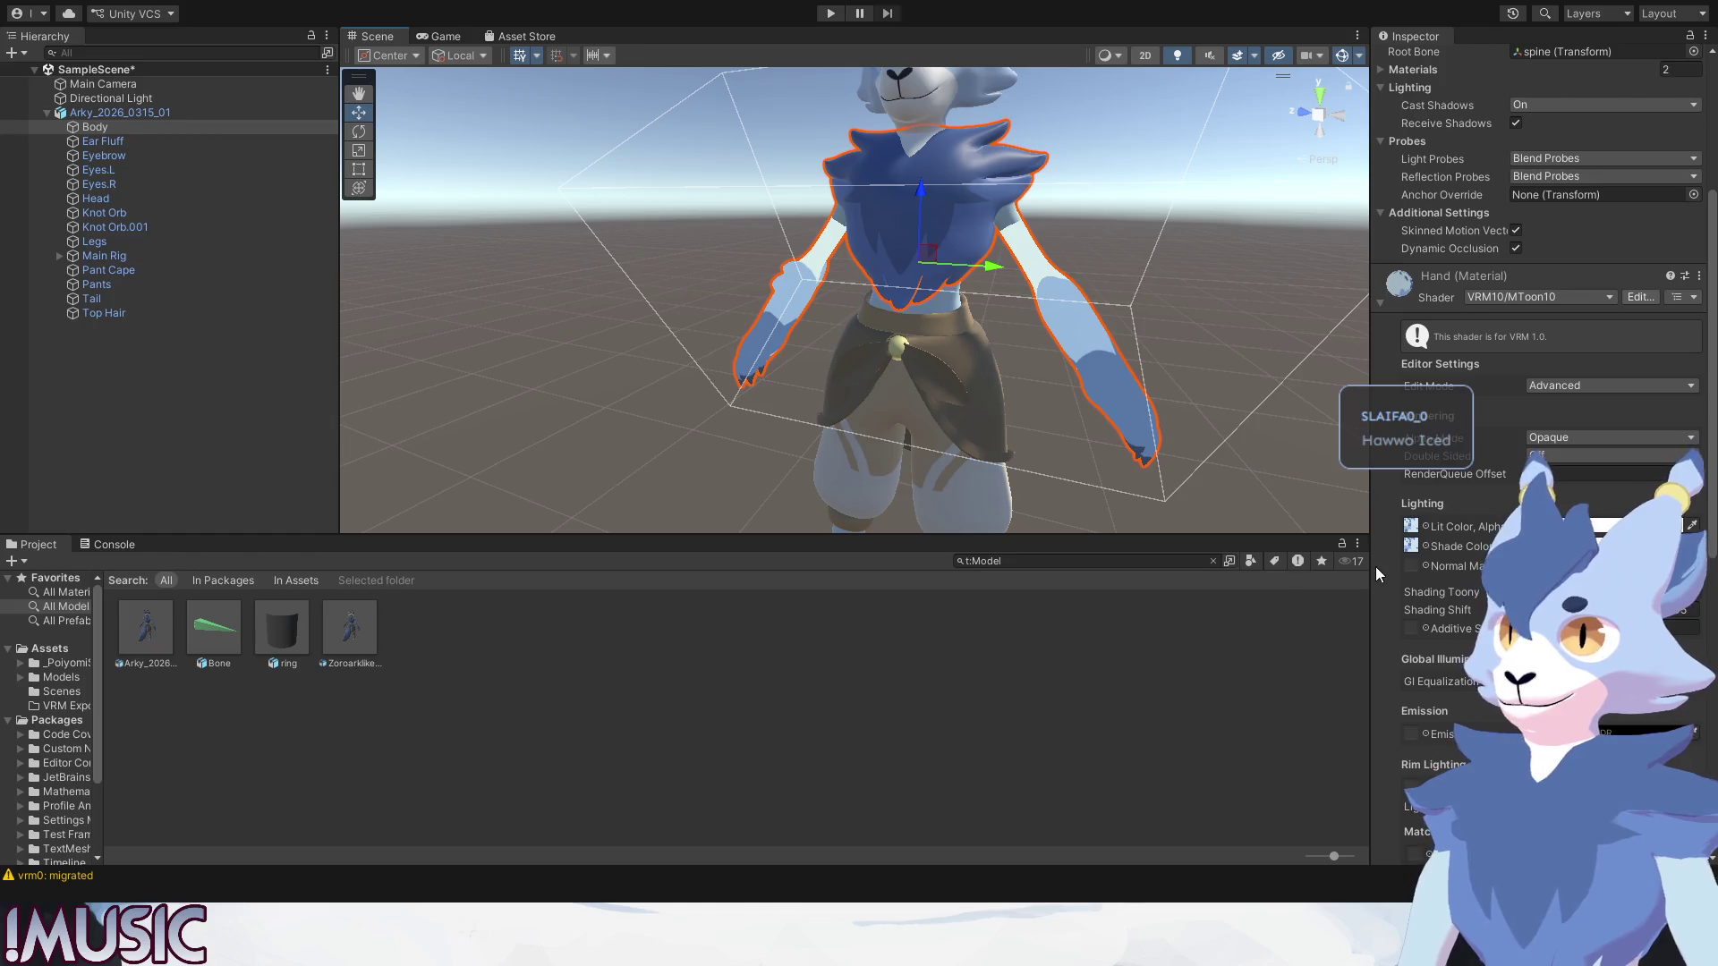
{"action": "left_click", "coordinate": [1411, 545]}
{"action": "key", "text": "Delete"}
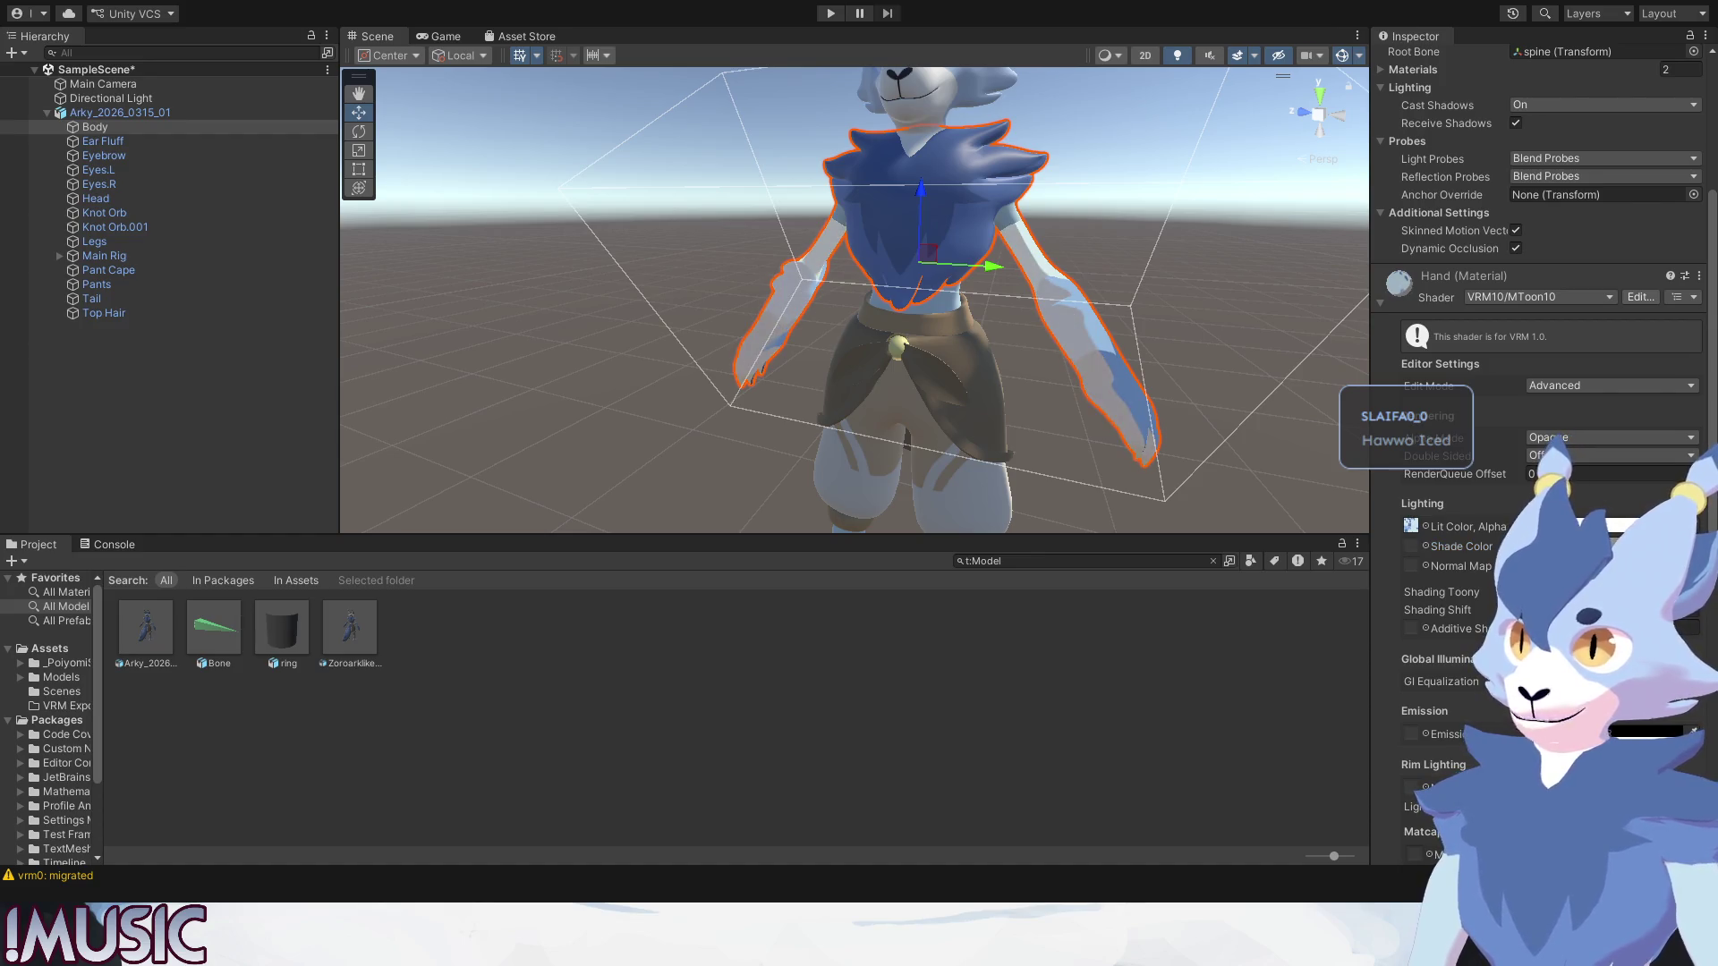
{"action": "left_click", "coordinate": [1178, 396]}
{"action": "mouse_move", "coordinate": [1176, 375]}
{"action": "left_mouse_down", "text": "alt"}
{"action": "mouse_move", "coordinate": [981, 428]}
{"action": "mouse_move", "coordinate": [1047, 430]}
{"action": "left_mouse_up", "text": "alt"}
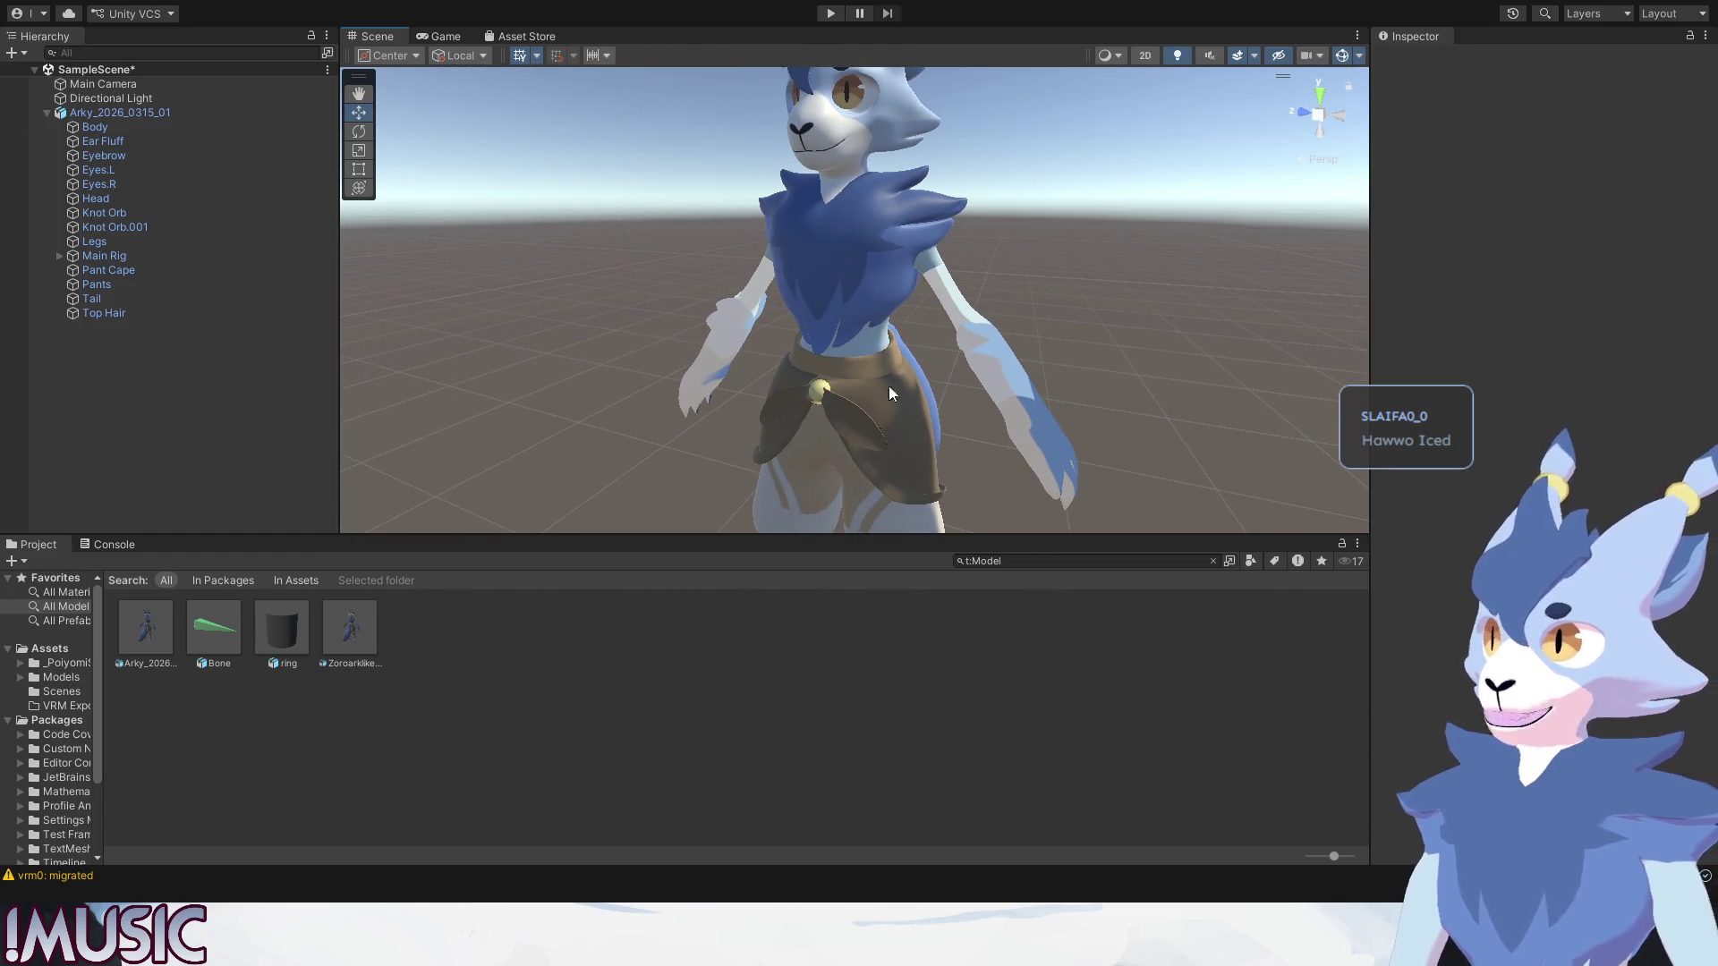
{"action": "left_click", "coordinate": [962, 315]}
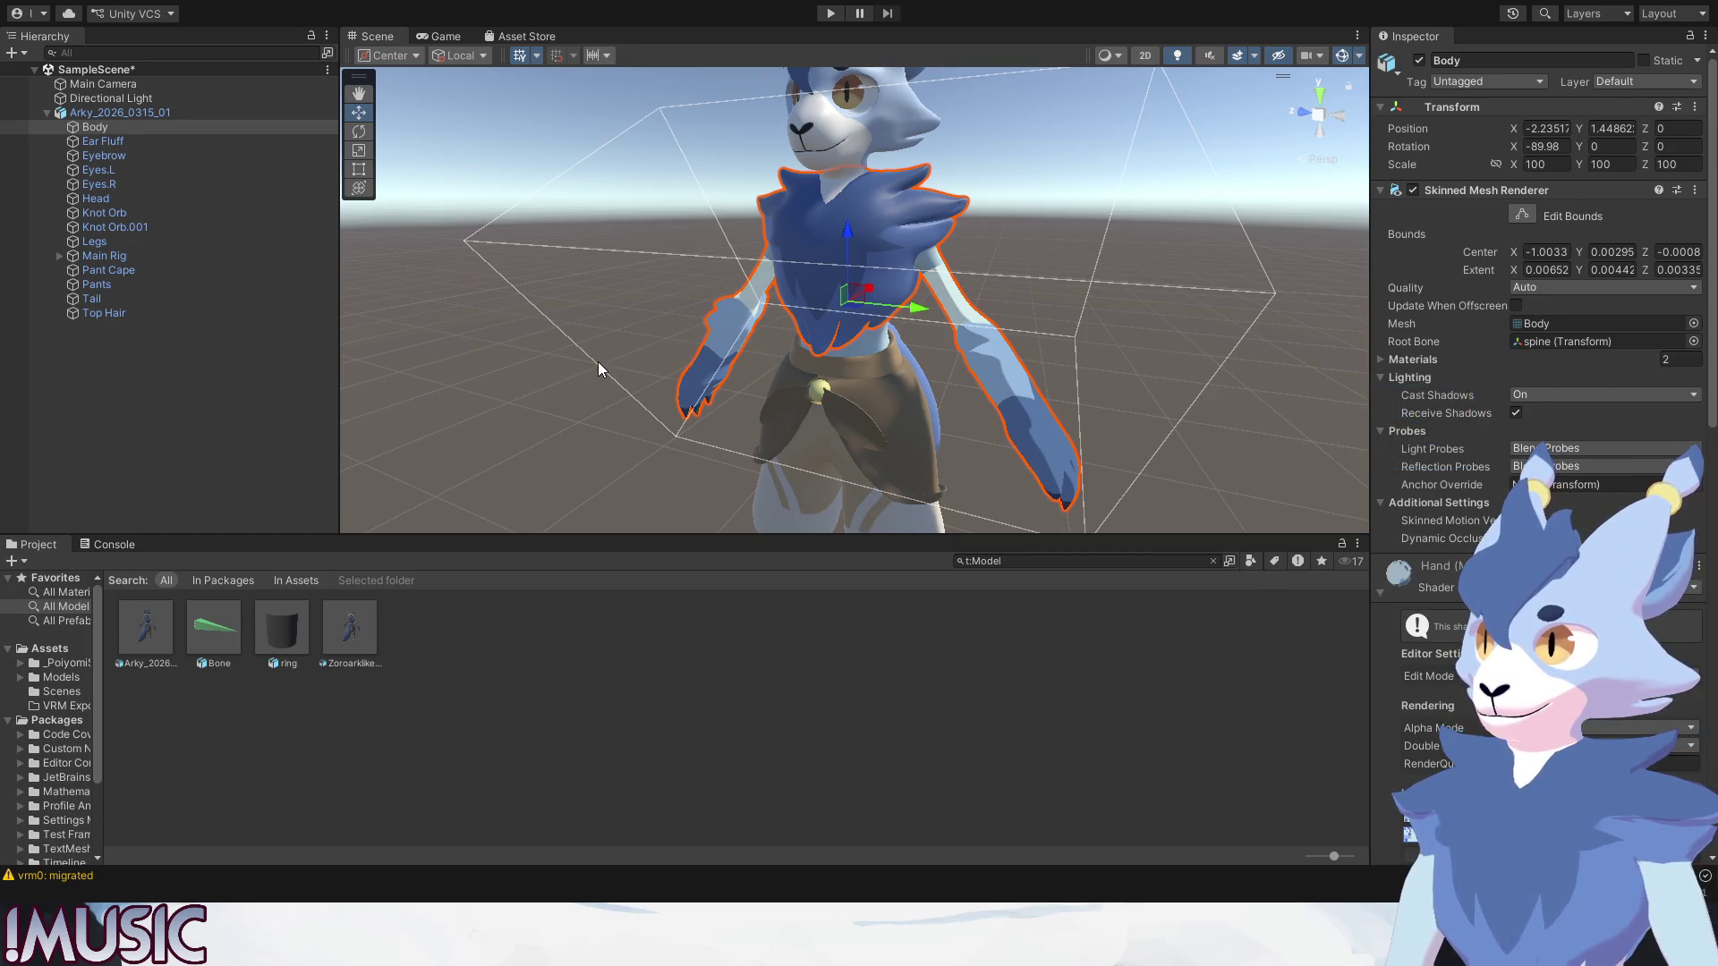
{"action": "left_click", "coordinate": [1186, 456]}
{"action": "scroll", "coordinate": [1036, 443], "scroll_direction": "up", "scroll_amount": 3}
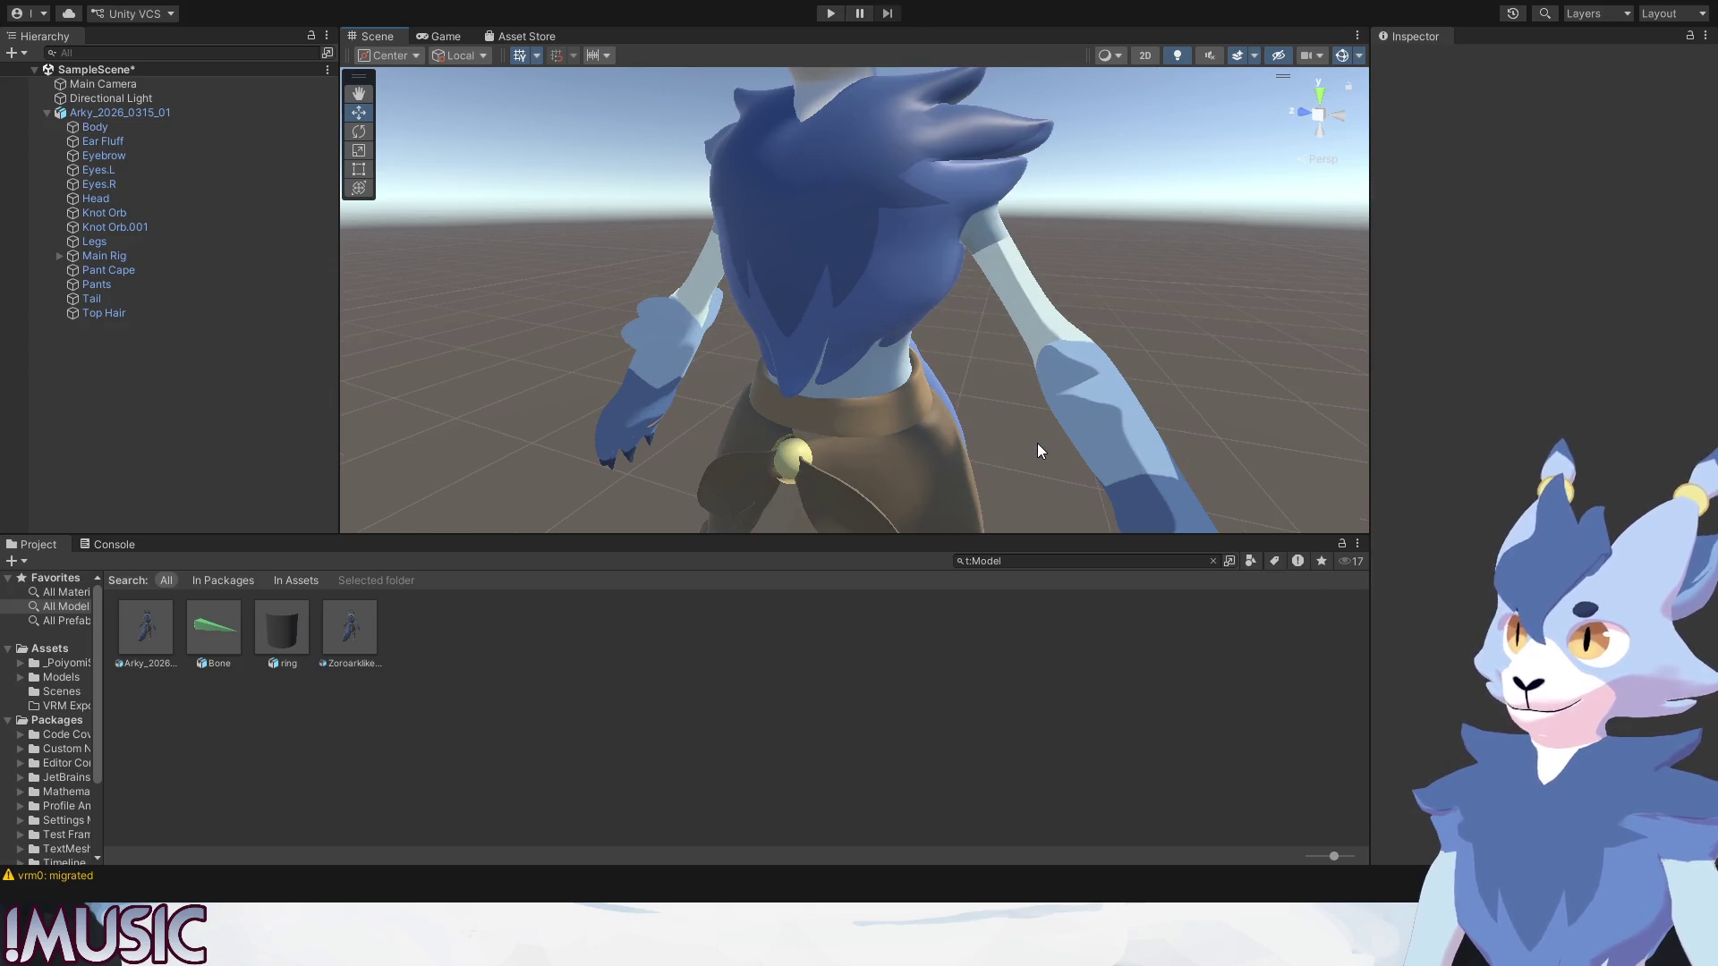
{"action": "scroll", "coordinate": [1038, 445], "scroll_direction": "up", "scroll_amount": 3}
{"action": "middle_click_drag", "start_coordinate": [1038, 446], "coordinate": [1020, 435]}
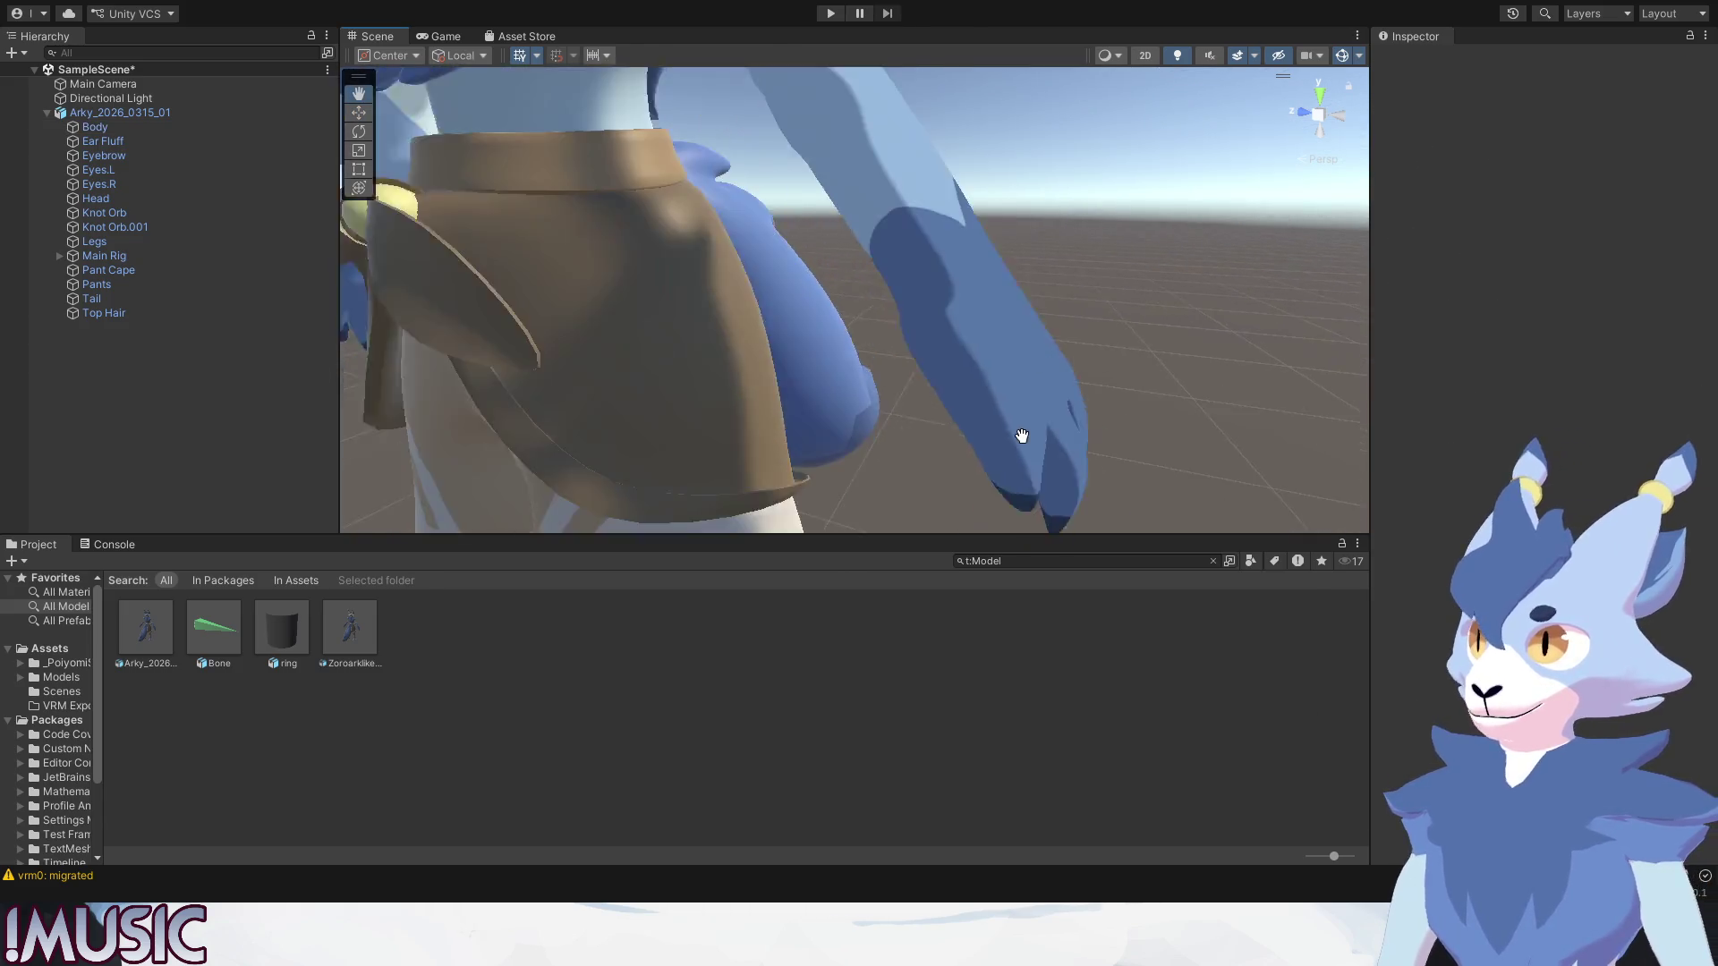
{"action": "scroll", "coordinate": [800, 184], "scroll_direction": "up", "scroll_amount": 2}
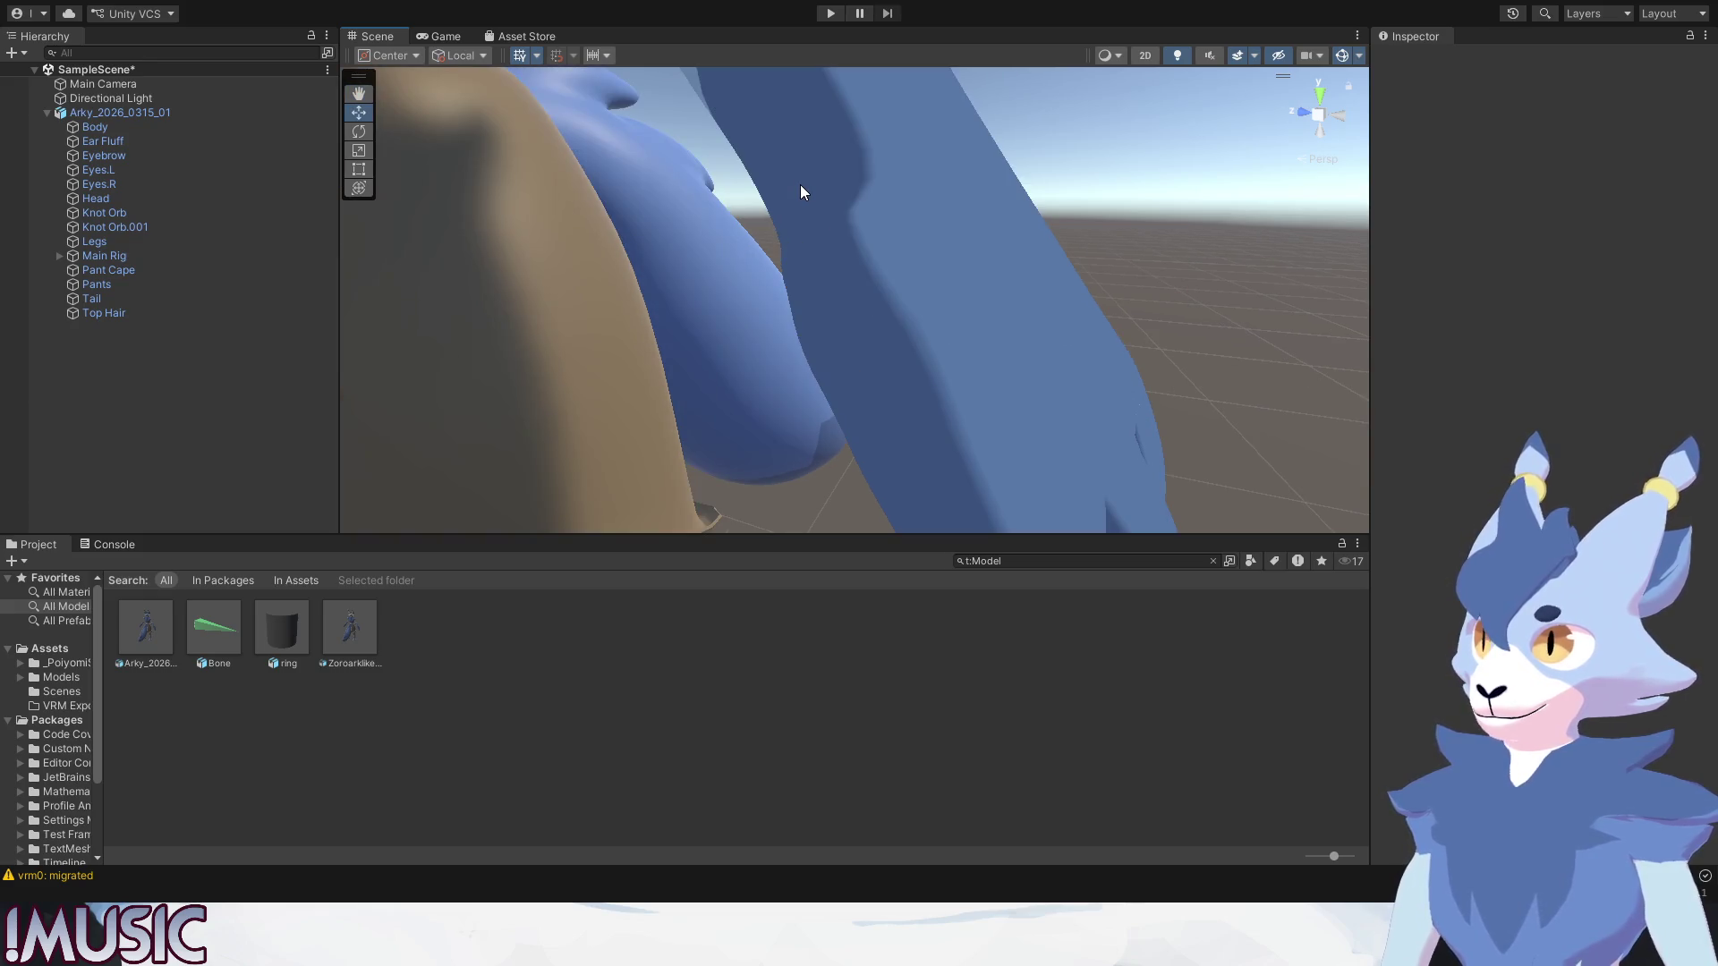
{"action": "scroll", "coordinate": [799, 194], "scroll_direction": "up", "scroll_amount": 2}
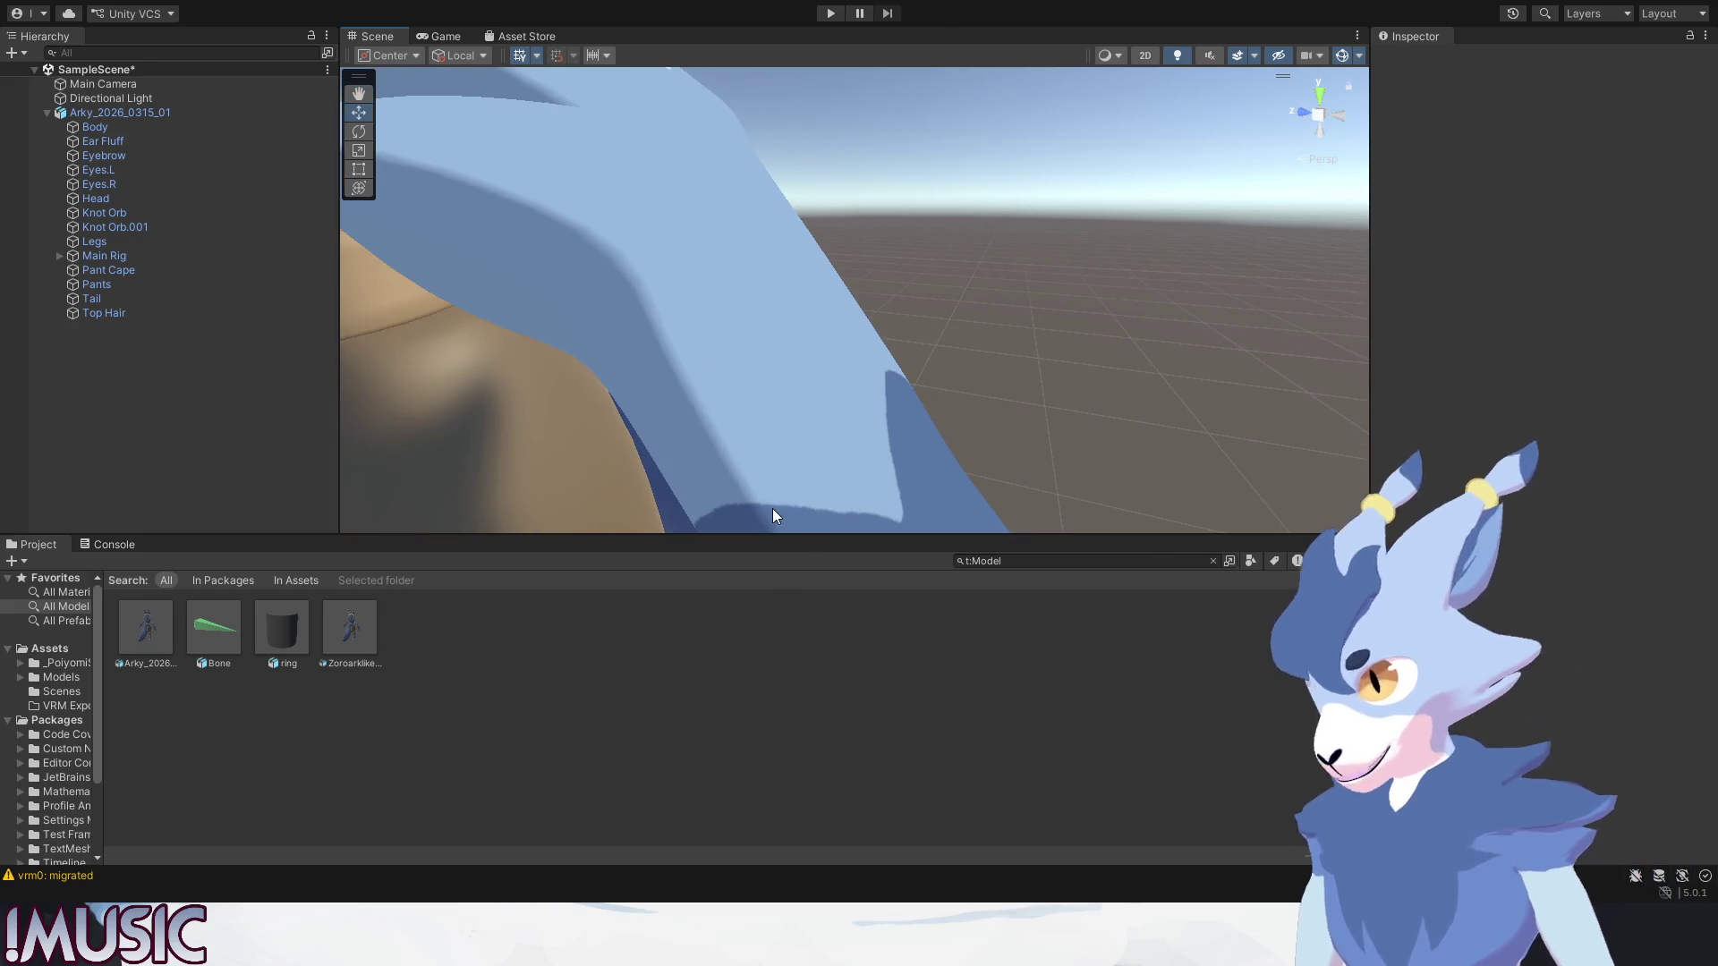
{"action": "scroll", "coordinate": [913, 368], "scroll_direction": "down", "scroll_amount": 5}
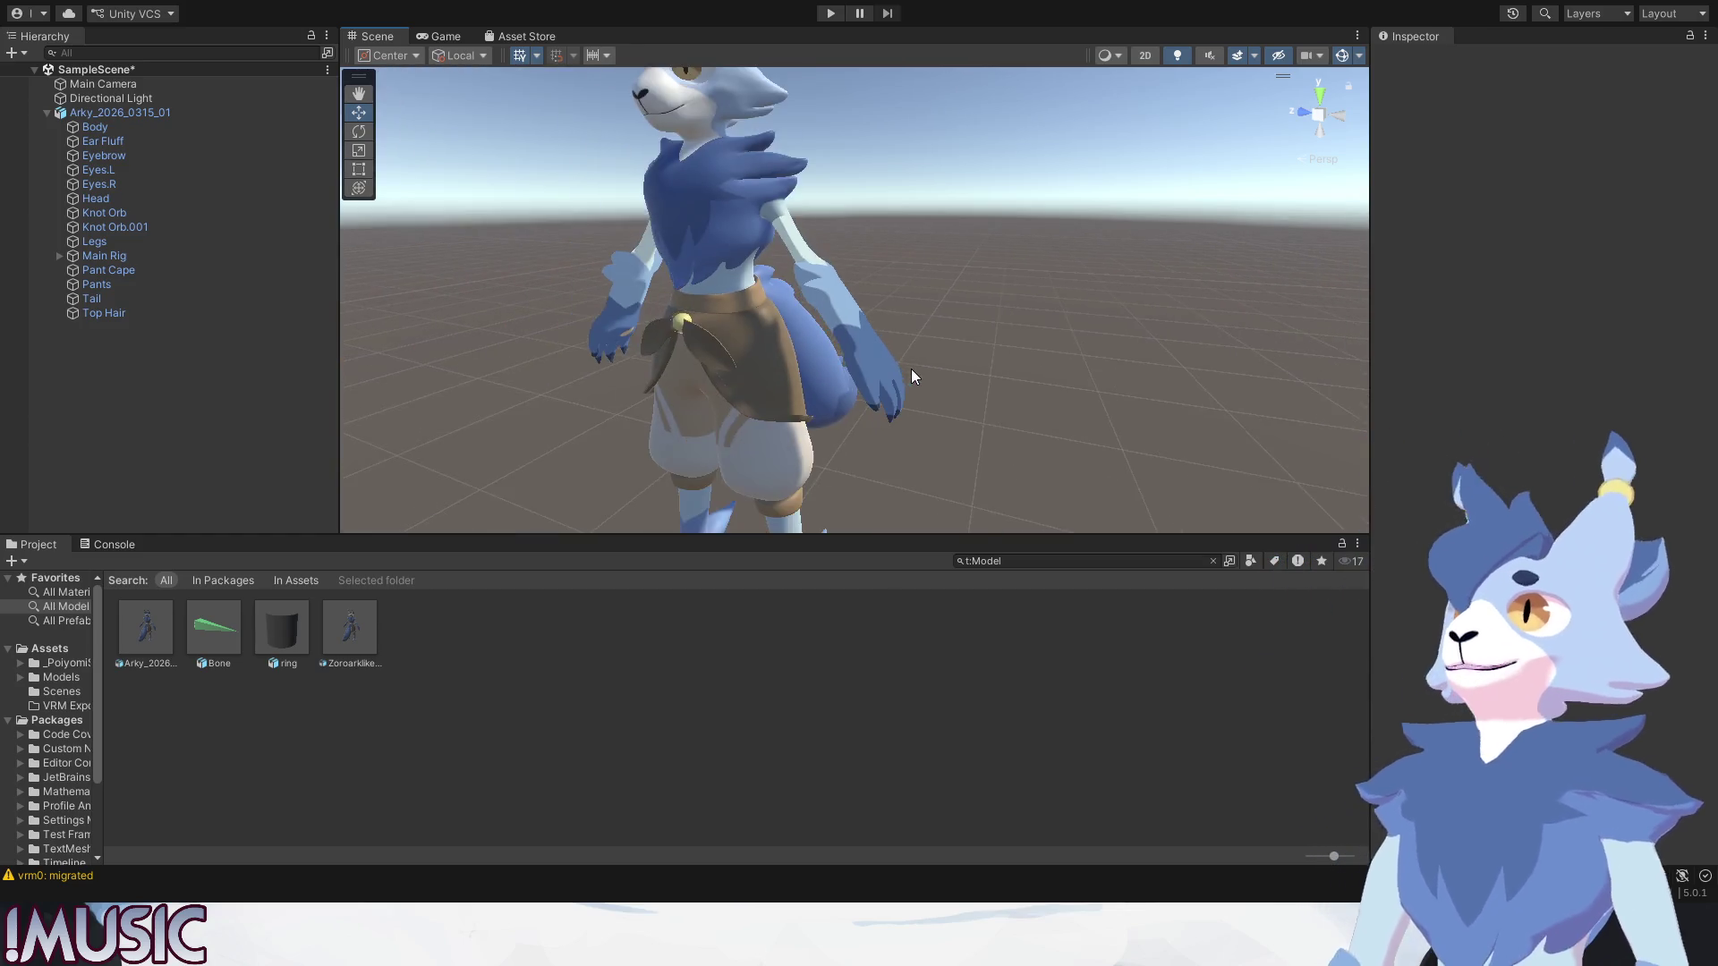
{"action": "left_click_drag", "start_coordinate": [849, 374], "coordinate": [856, 441], "text": "alt"}
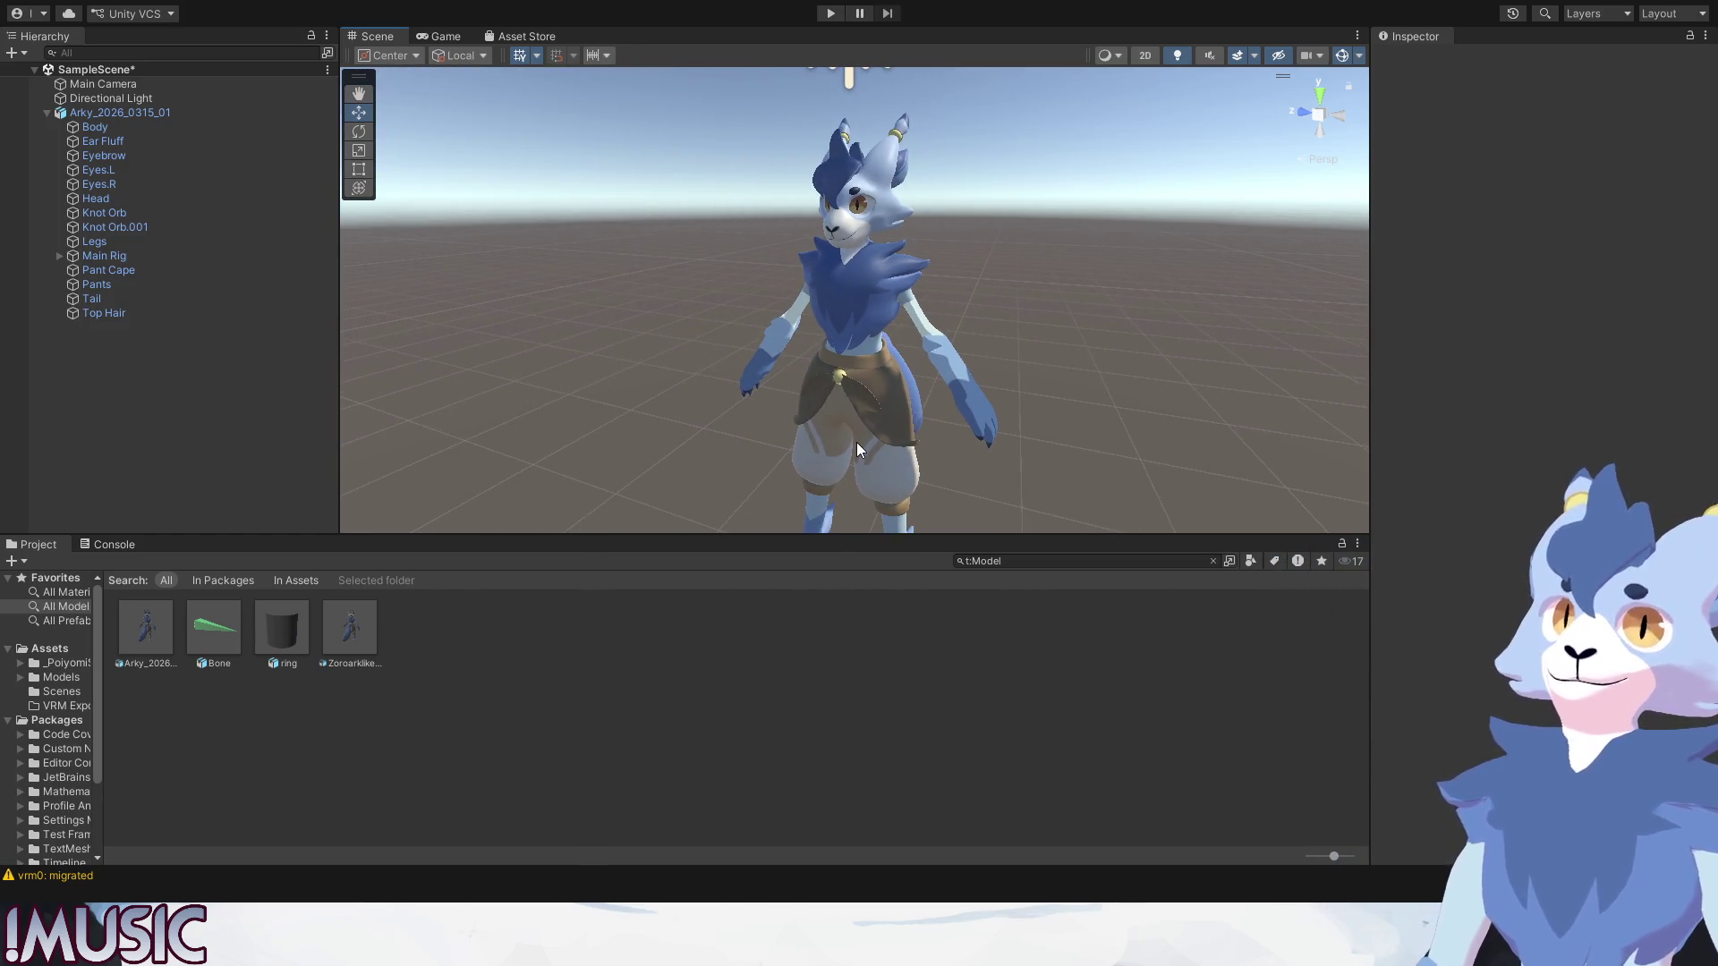
{"action": "left_click", "coordinate": [952, 378]}
{"action": "scroll", "coordinate": [1442, 676], "scroll_direction": "down", "scroll_amount": 3}
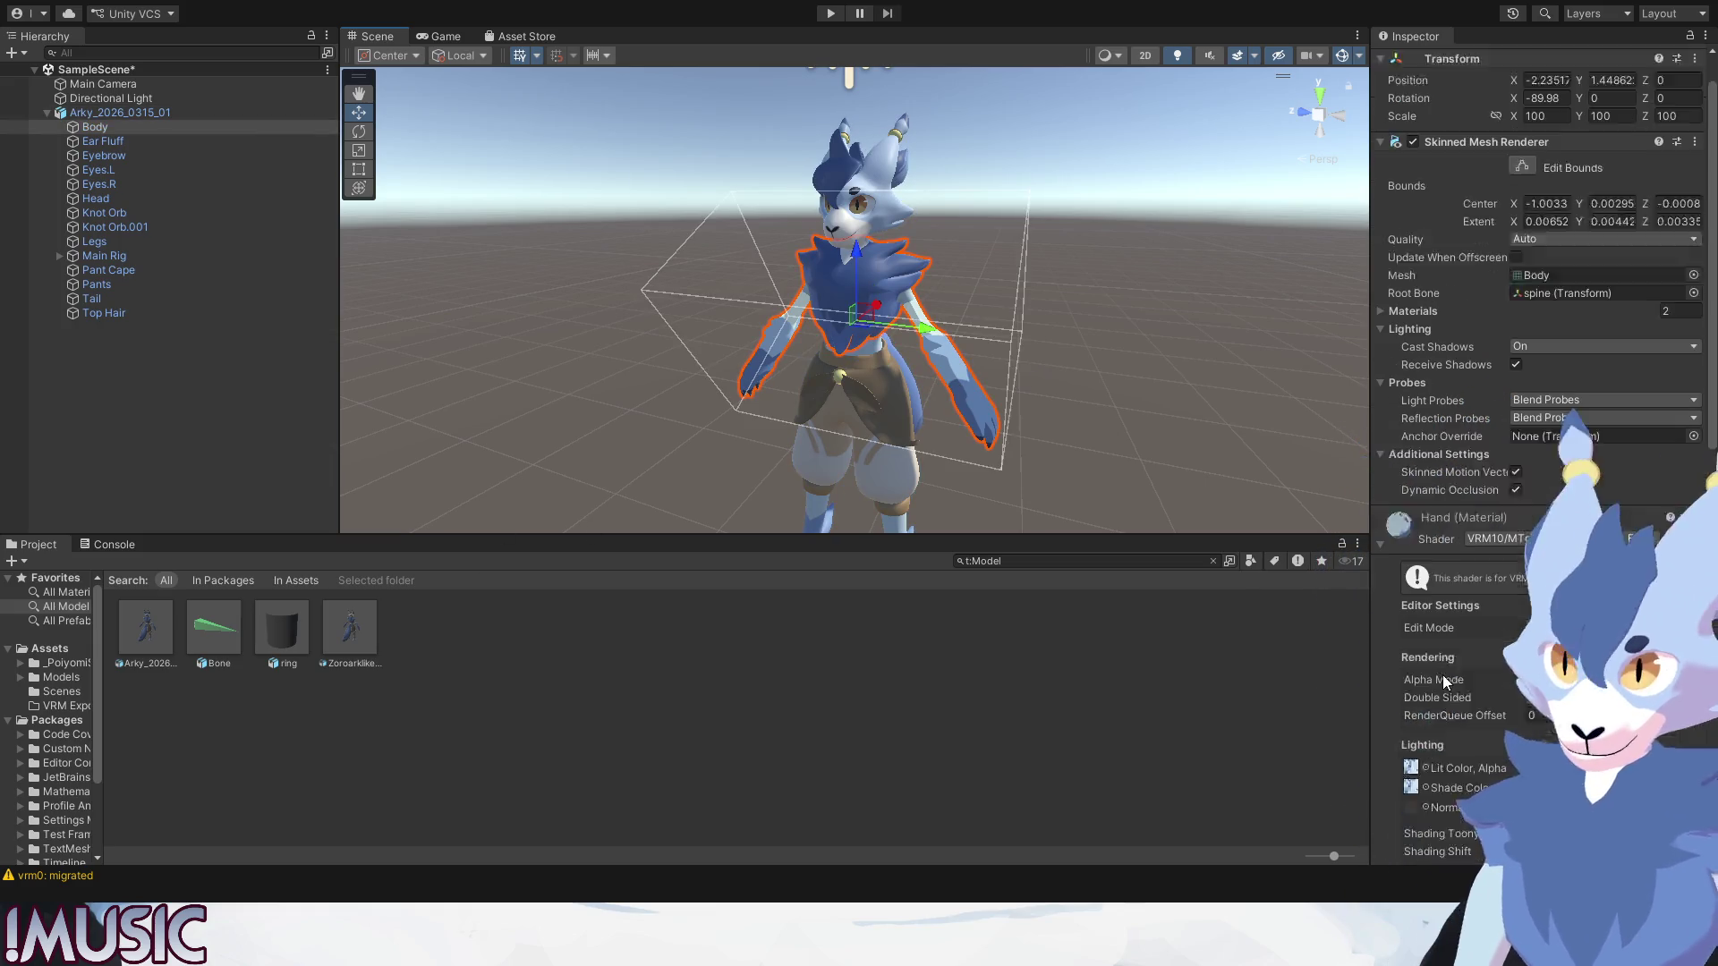
{"action": "scroll", "coordinate": [1443, 675], "scroll_direction": "down", "scroll_amount": 3}
{"action": "scroll", "coordinate": [1442, 674], "scroll_direction": "down", "scroll_amount": 3}
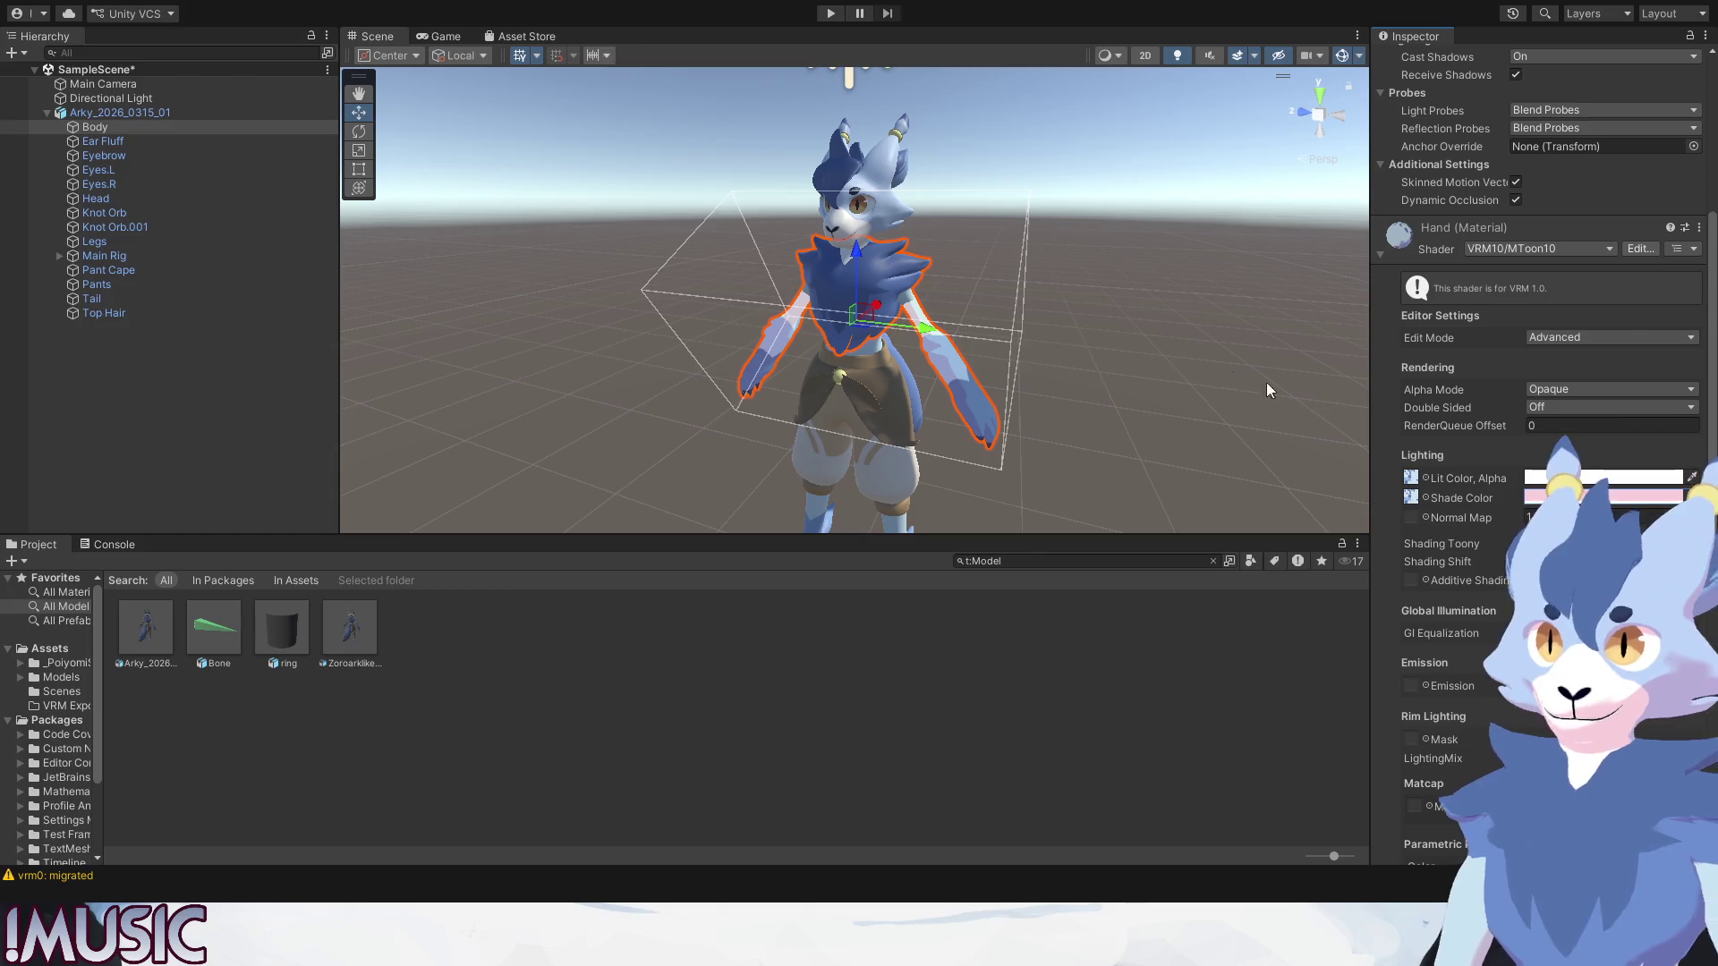
{"action": "left_click", "coordinate": [1009, 351]}
{"action": "scroll", "coordinate": [990, 357], "scroll_direction": "up", "scroll_amount": 2}
{"action": "scroll", "coordinate": [994, 364], "scroll_direction": "up", "scroll_amount": 3}
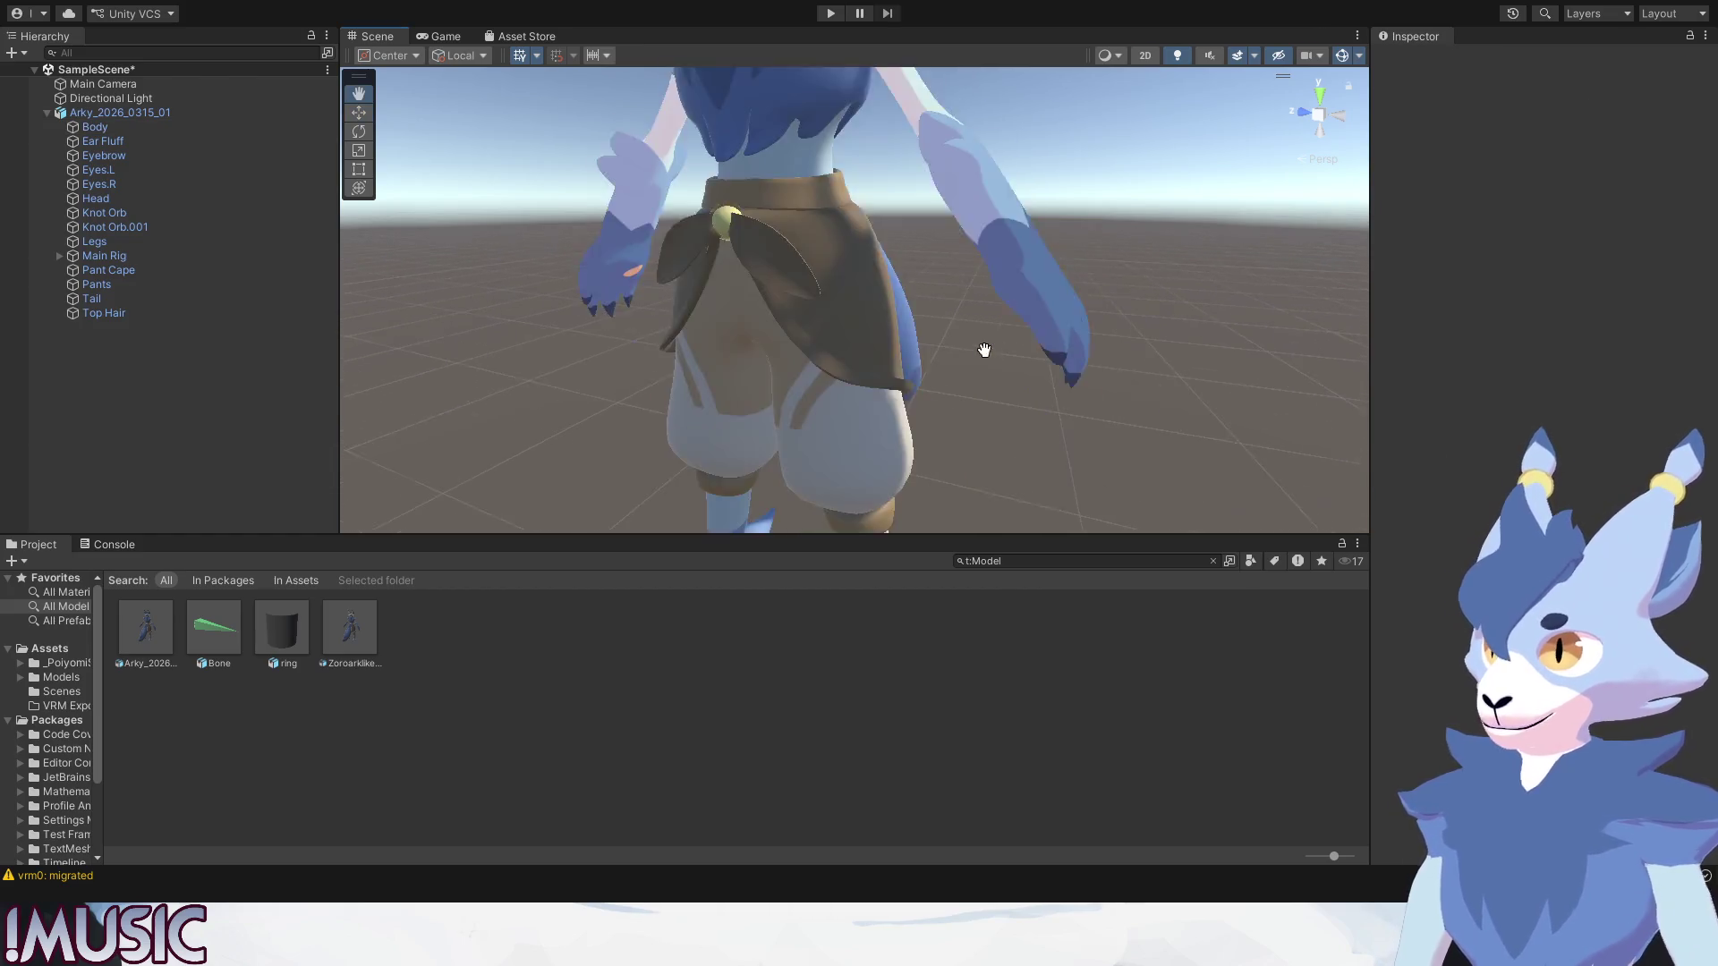
{"action": "left_click_drag", "start_coordinate": [994, 364], "coordinate": [982, 352], "text": "alt"}
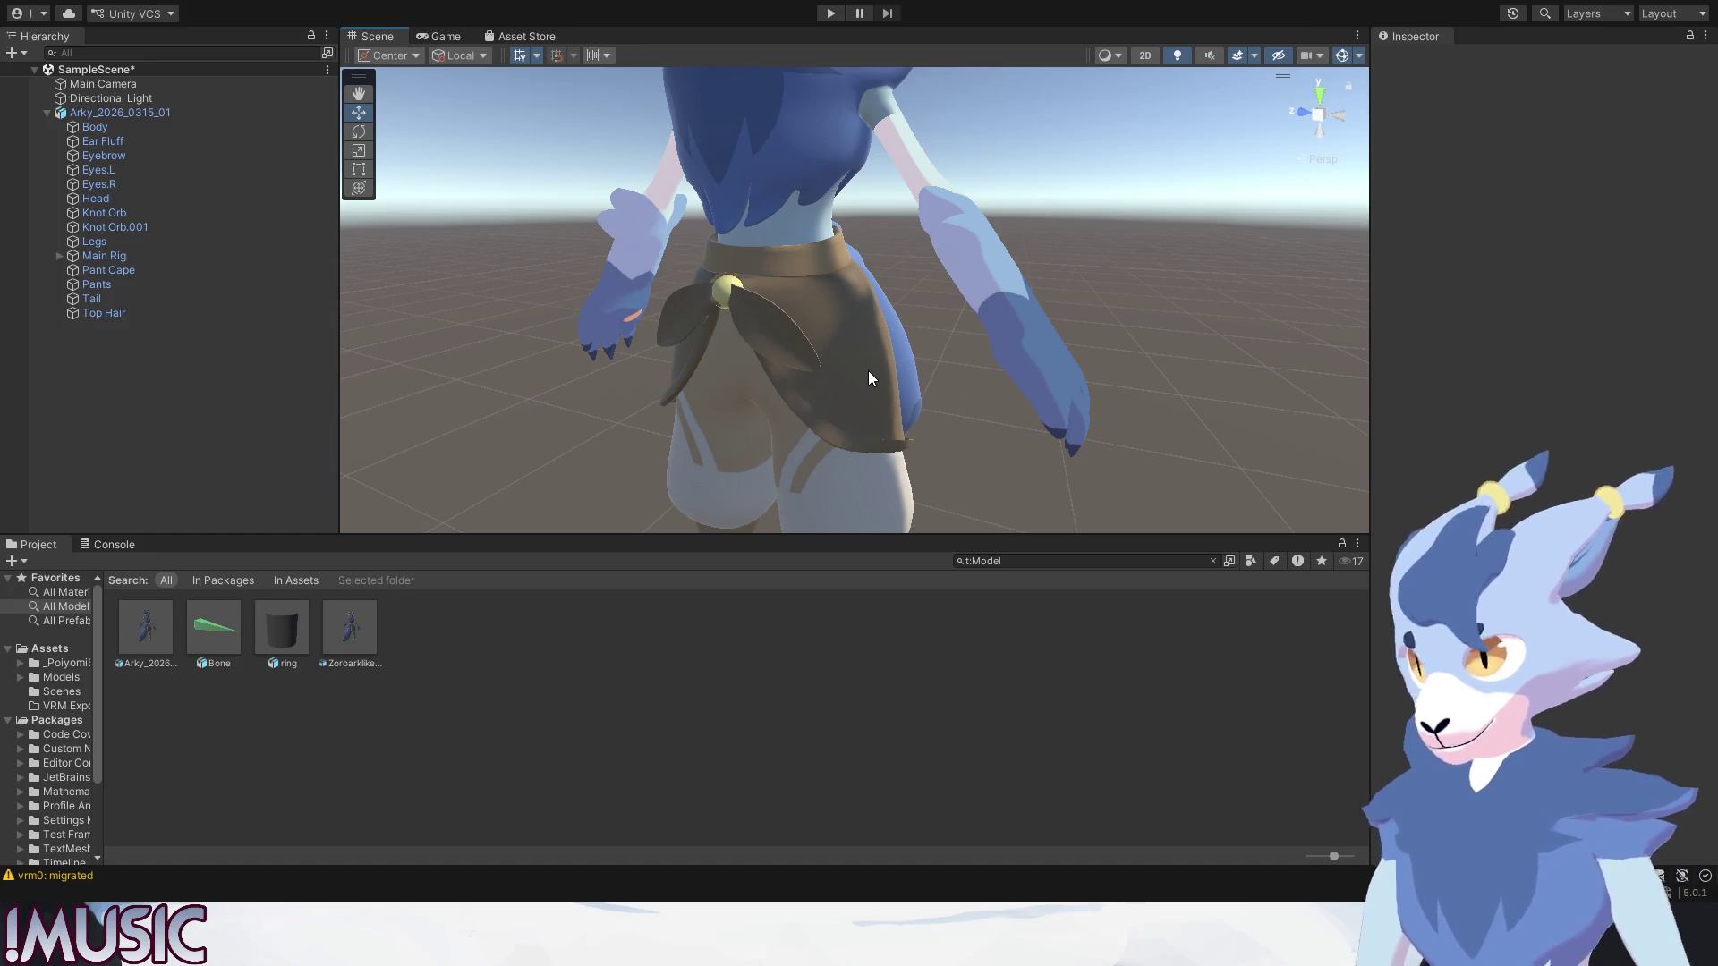
{"action": "left_click", "coordinate": [1005, 290]}
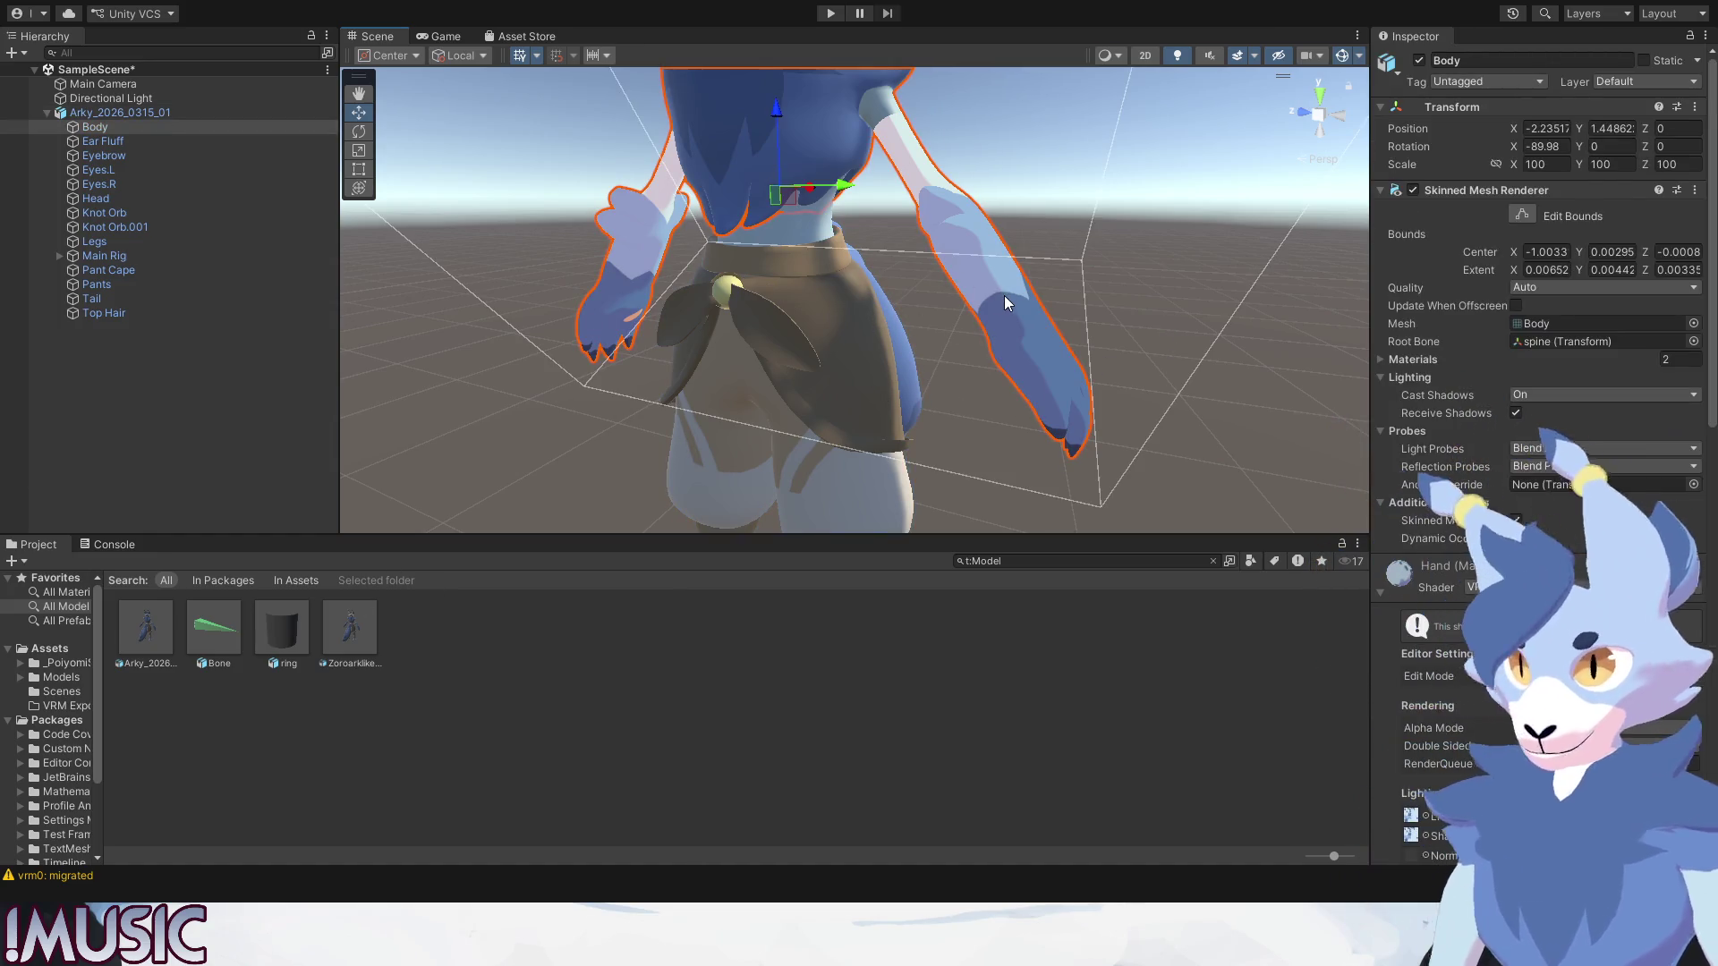
Switch the Body material to the VRM10/MToon10 shader alongside Hand.
{"action": "left_click", "coordinate": [1383, 592]}
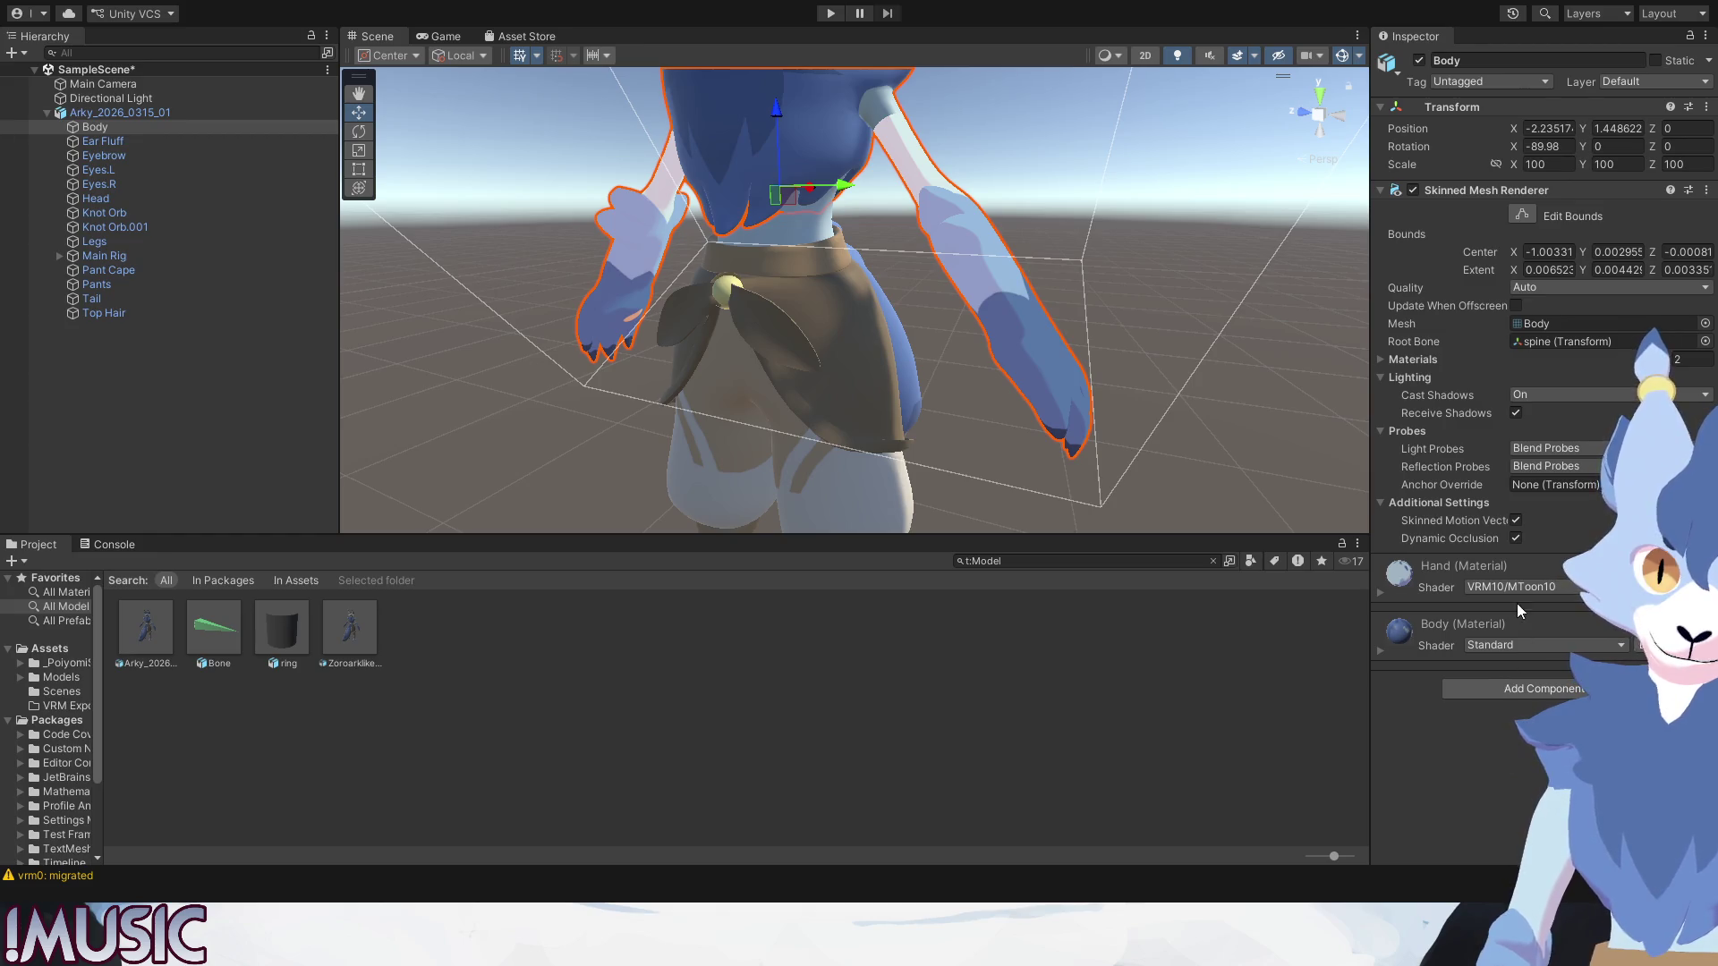
{"action": "left_click", "coordinate": [1383, 646]}
{"action": "scroll", "coordinate": [1389, 662], "scroll_direction": "down", "scroll_amount": 2}
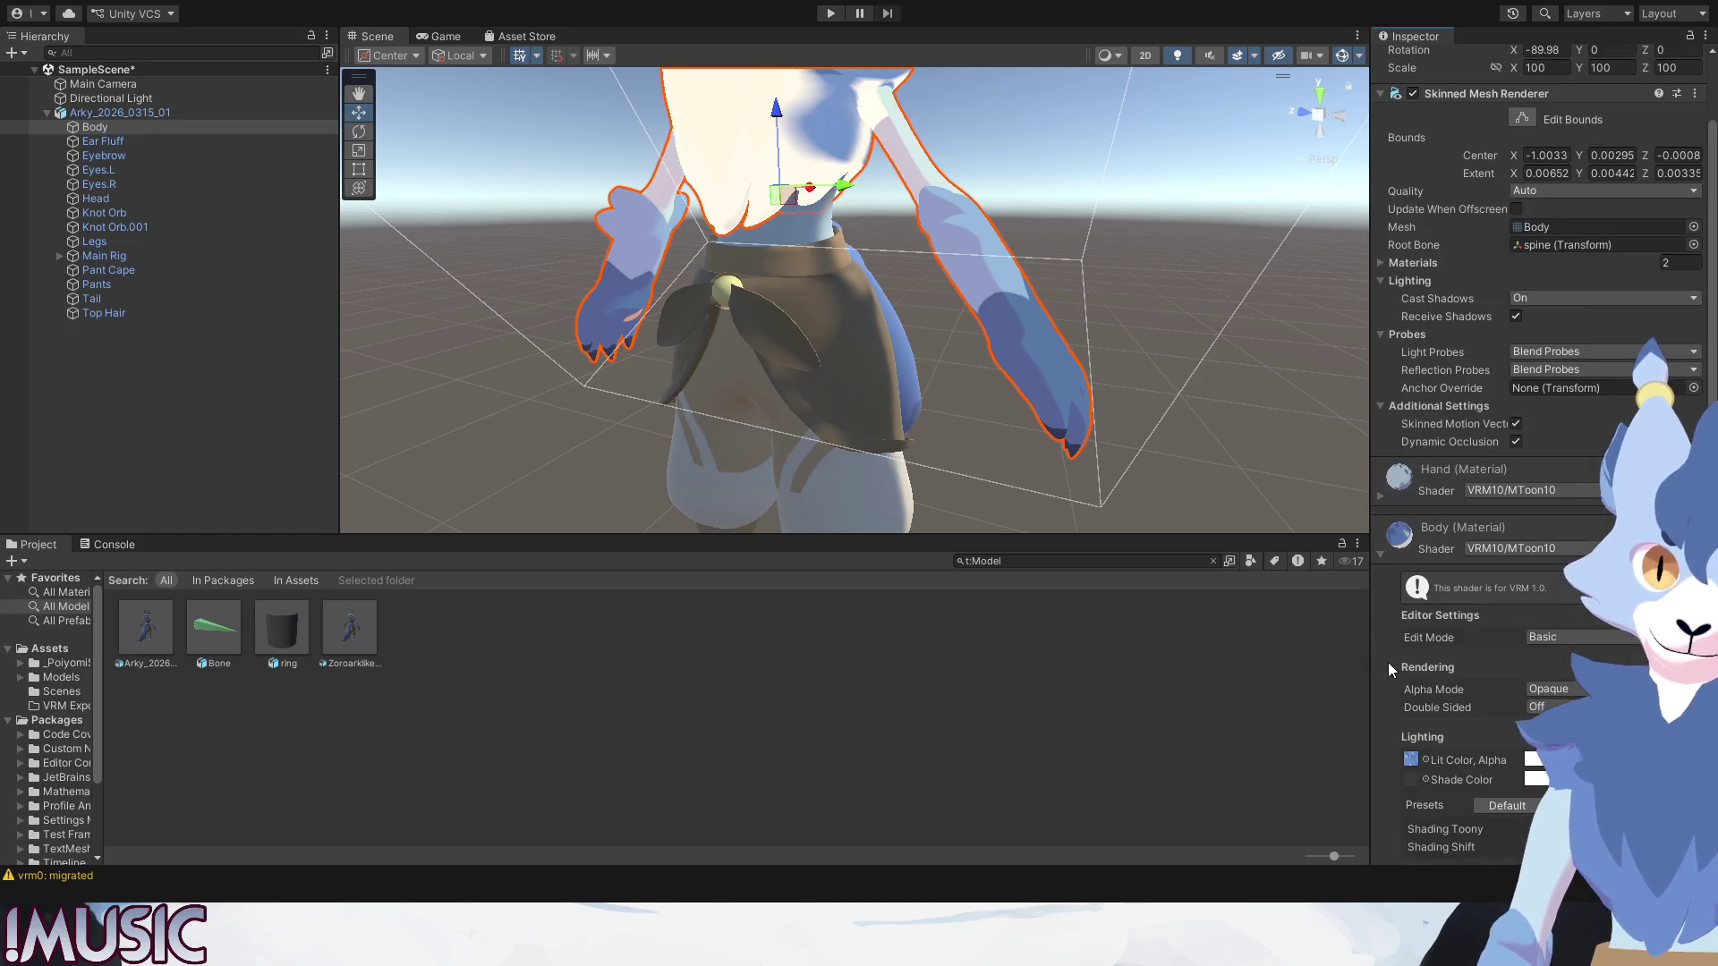
{"action": "scroll", "coordinate": [1390, 667], "scroll_direction": "down", "scroll_amount": 3}
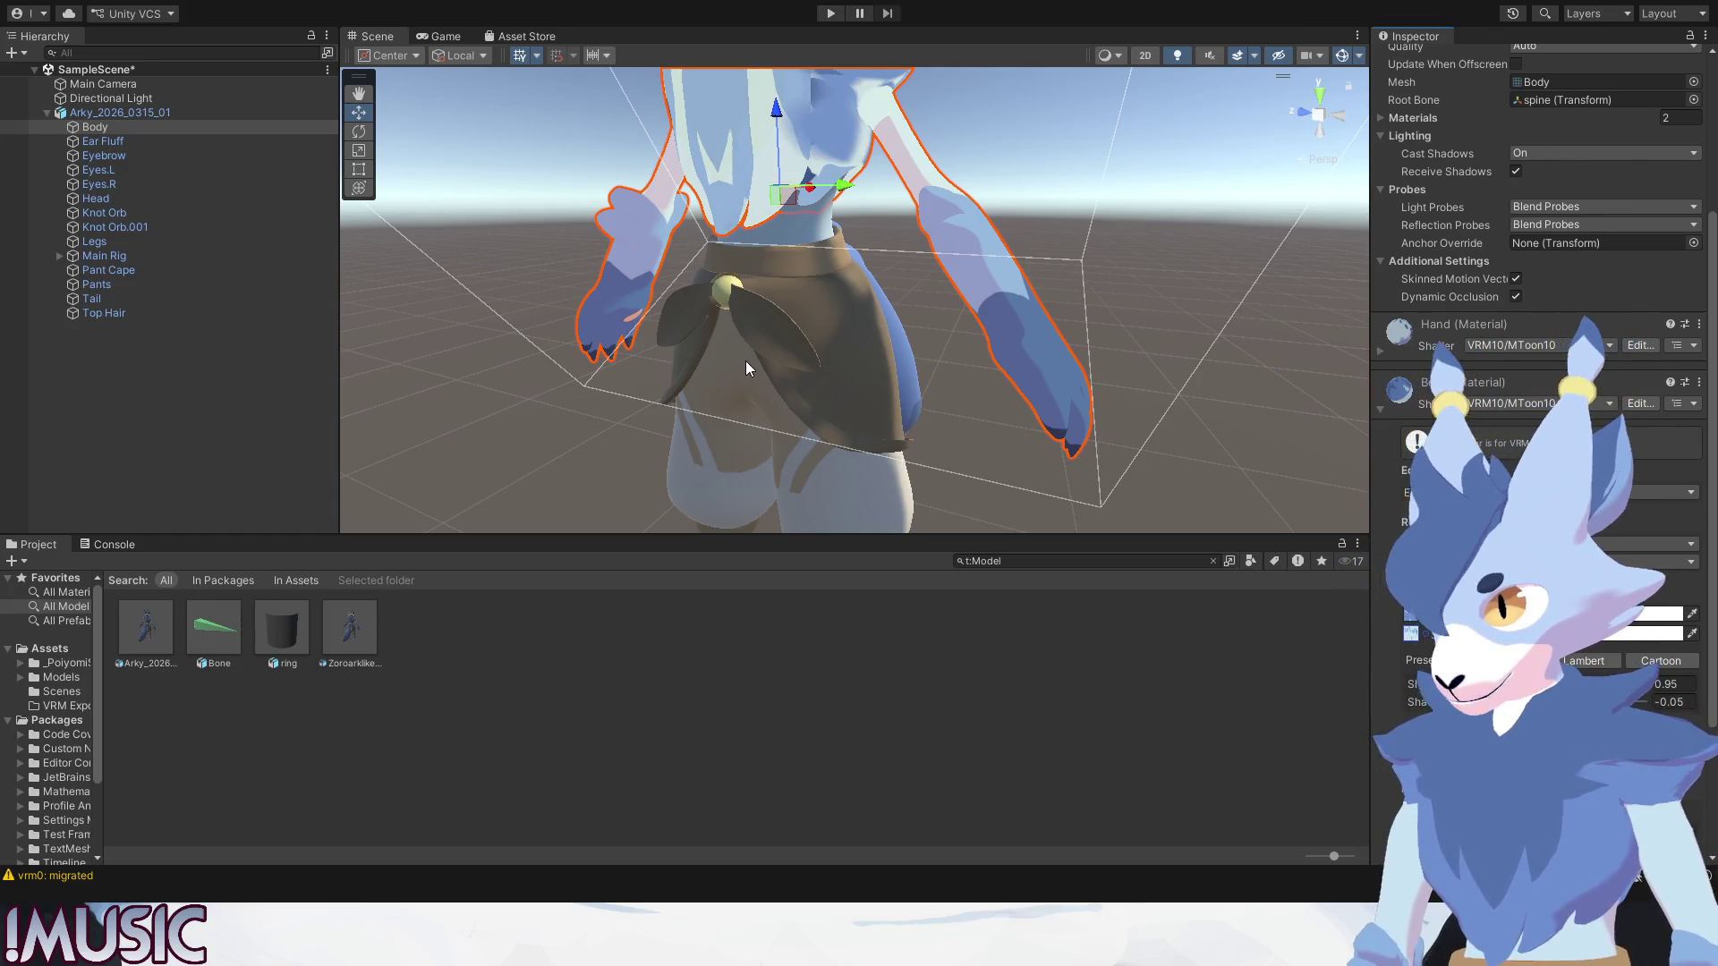
{"action": "left_click", "coordinate": [1174, 703]}
{"action": "middle_click_drag", "start_coordinate": [891, 277], "coordinate": [927, 285]}
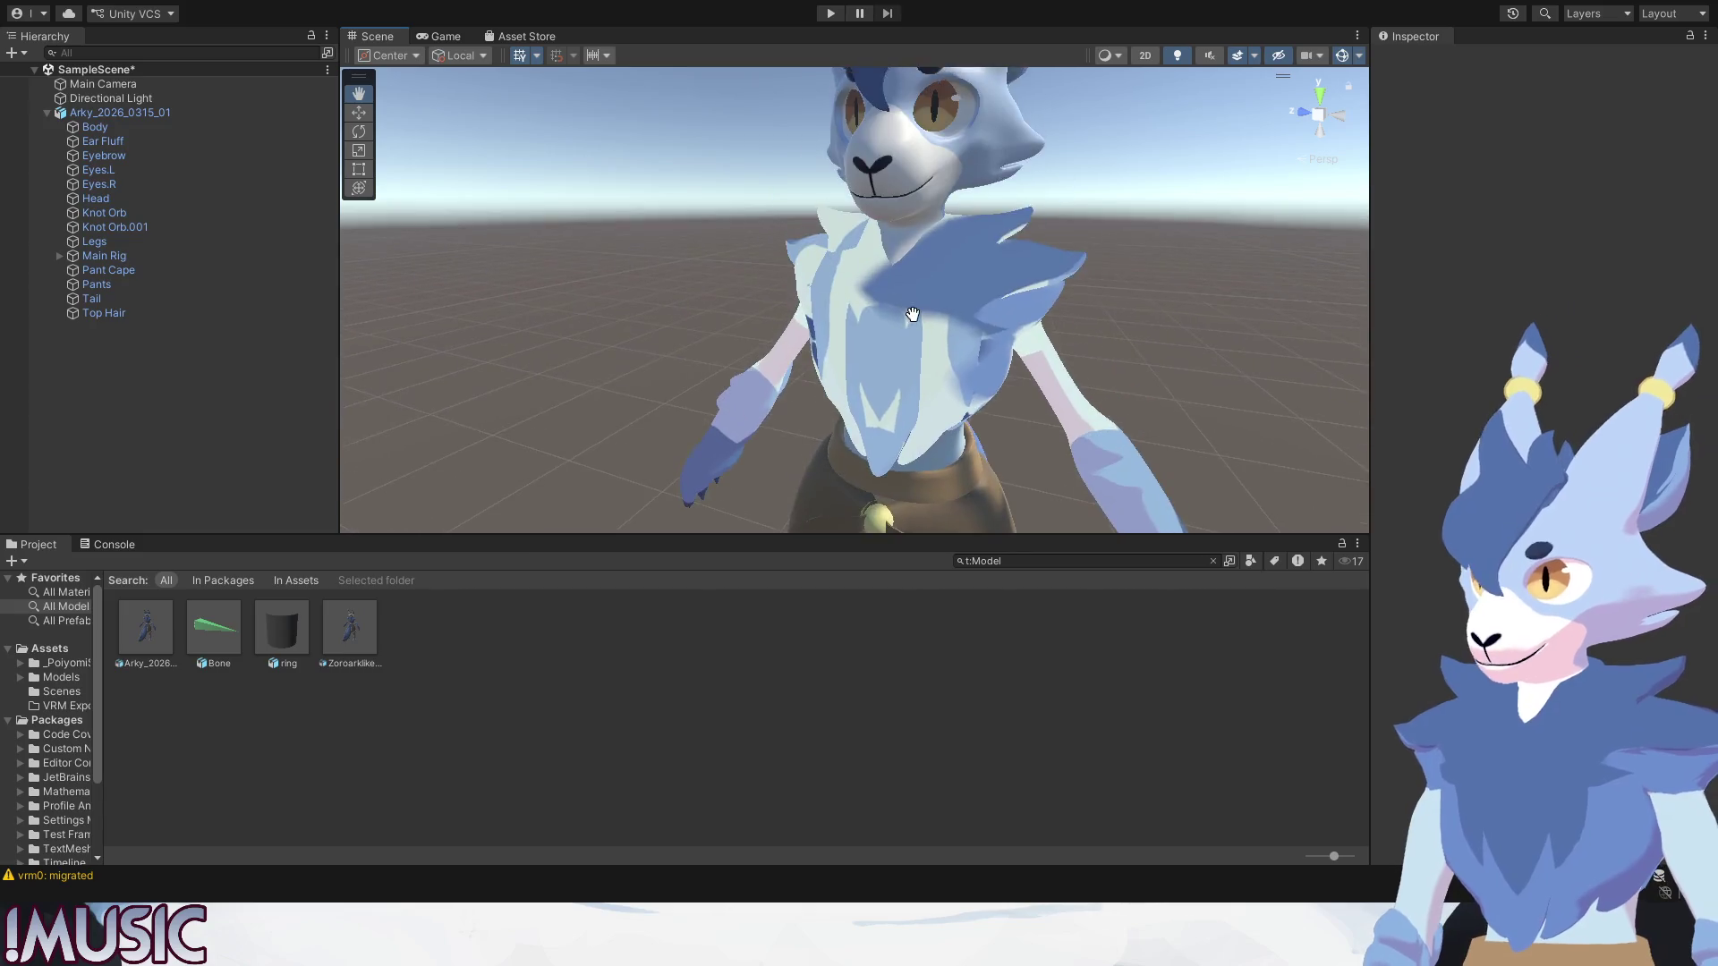
Reselect Body to confirm the conversion, then select the left eye for its materials.
{"action": "left_click", "coordinate": [946, 285]}
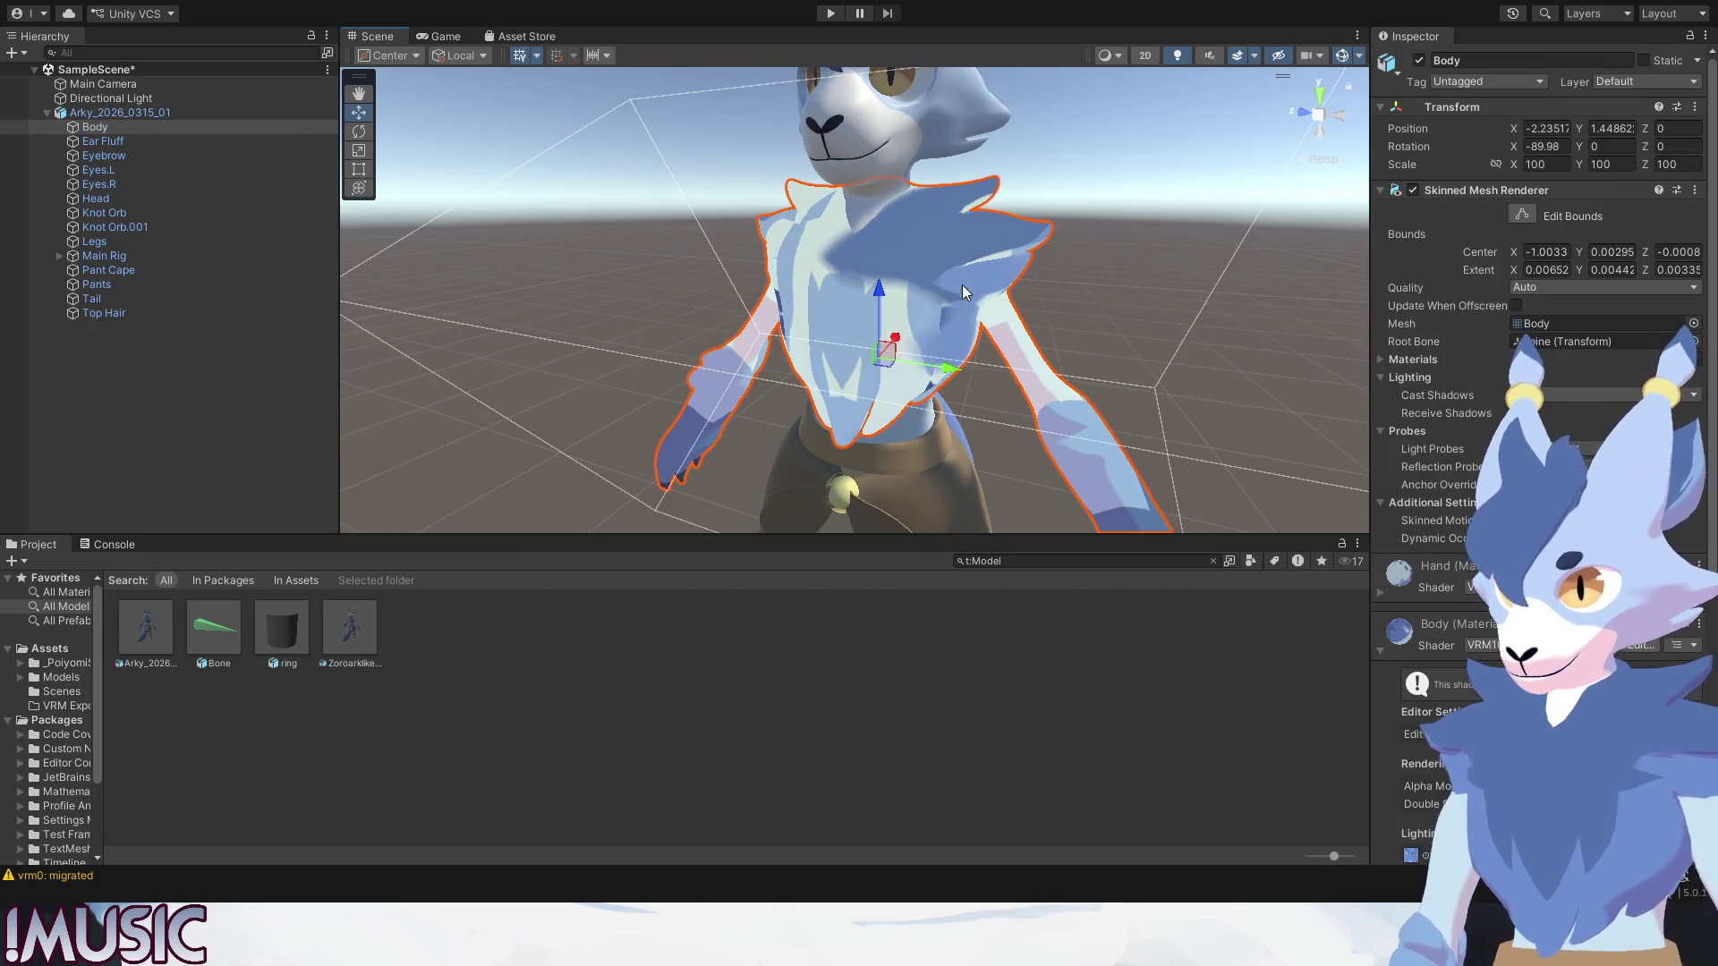
{"action": "scroll", "coordinate": [1422, 732], "scroll_direction": "down", "scroll_amount": 3}
{"action": "scroll", "coordinate": [1423, 732], "scroll_direction": "down", "scroll_amount": 3}
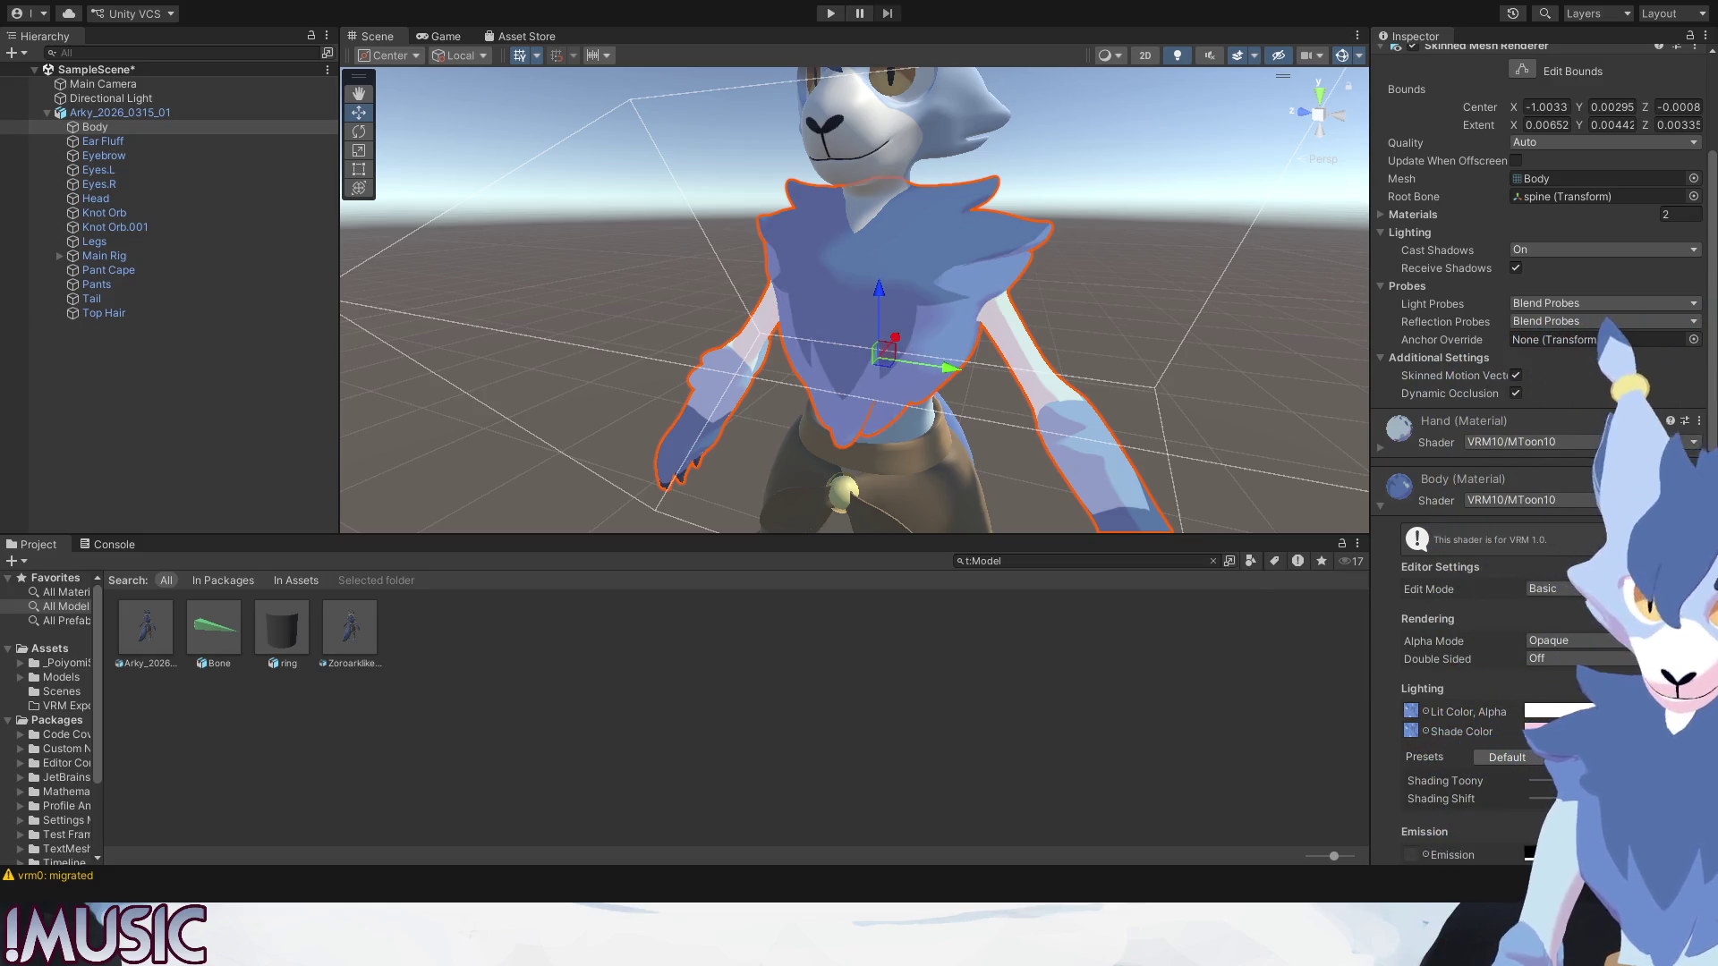
{"action": "scroll", "coordinate": [1396, 607], "scroll_direction": "down", "scroll_amount": 3}
{"action": "scroll", "coordinate": [1392, 613], "scroll_direction": "down", "scroll_amount": 3}
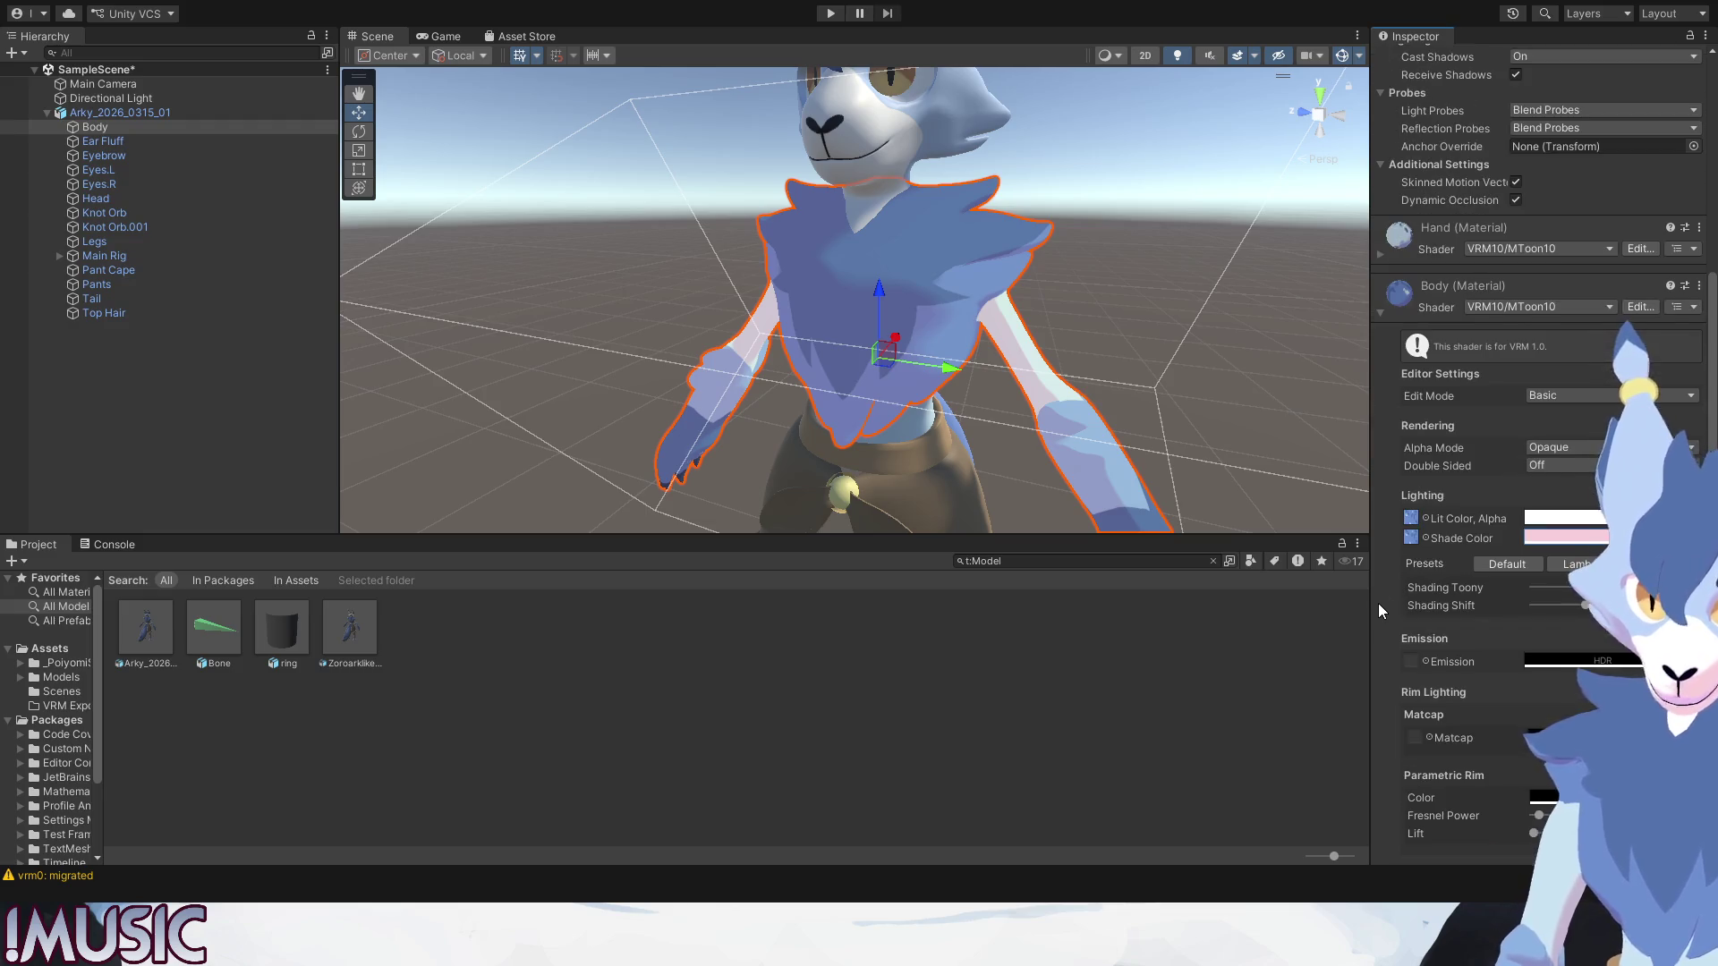
{"action": "left_click", "coordinate": [1381, 312]}
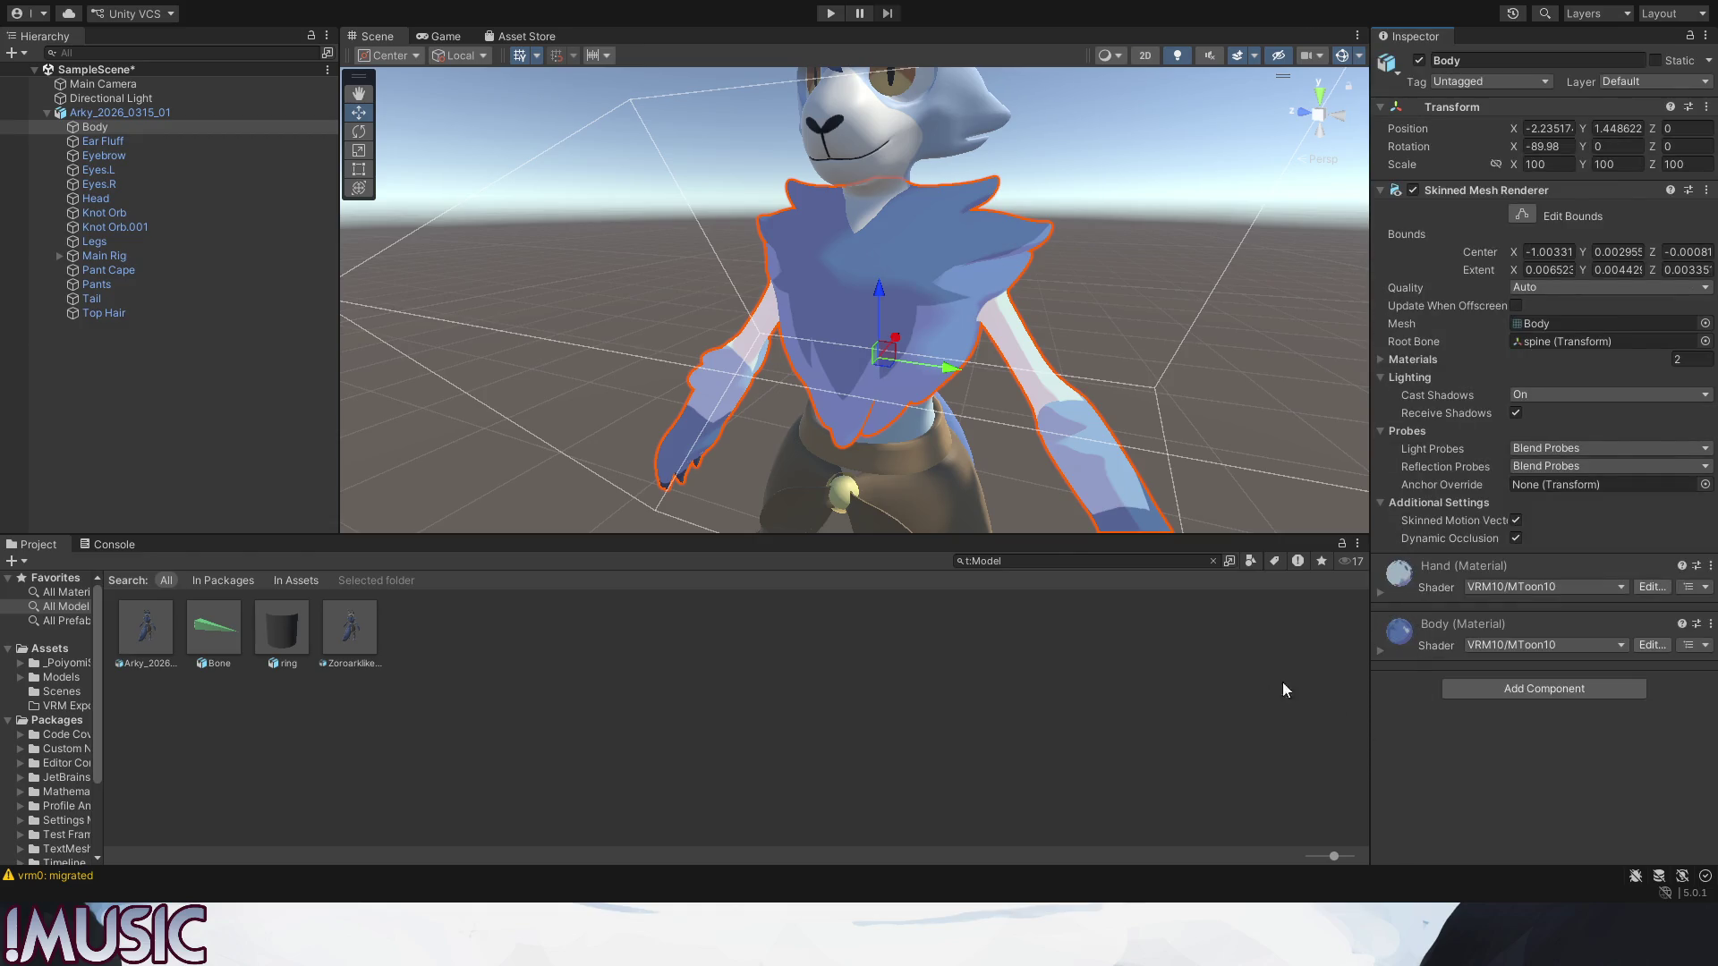
{"action": "left_click_drag", "start_coordinate": [928, 330], "coordinate": [884, 316], "text": "alt"}
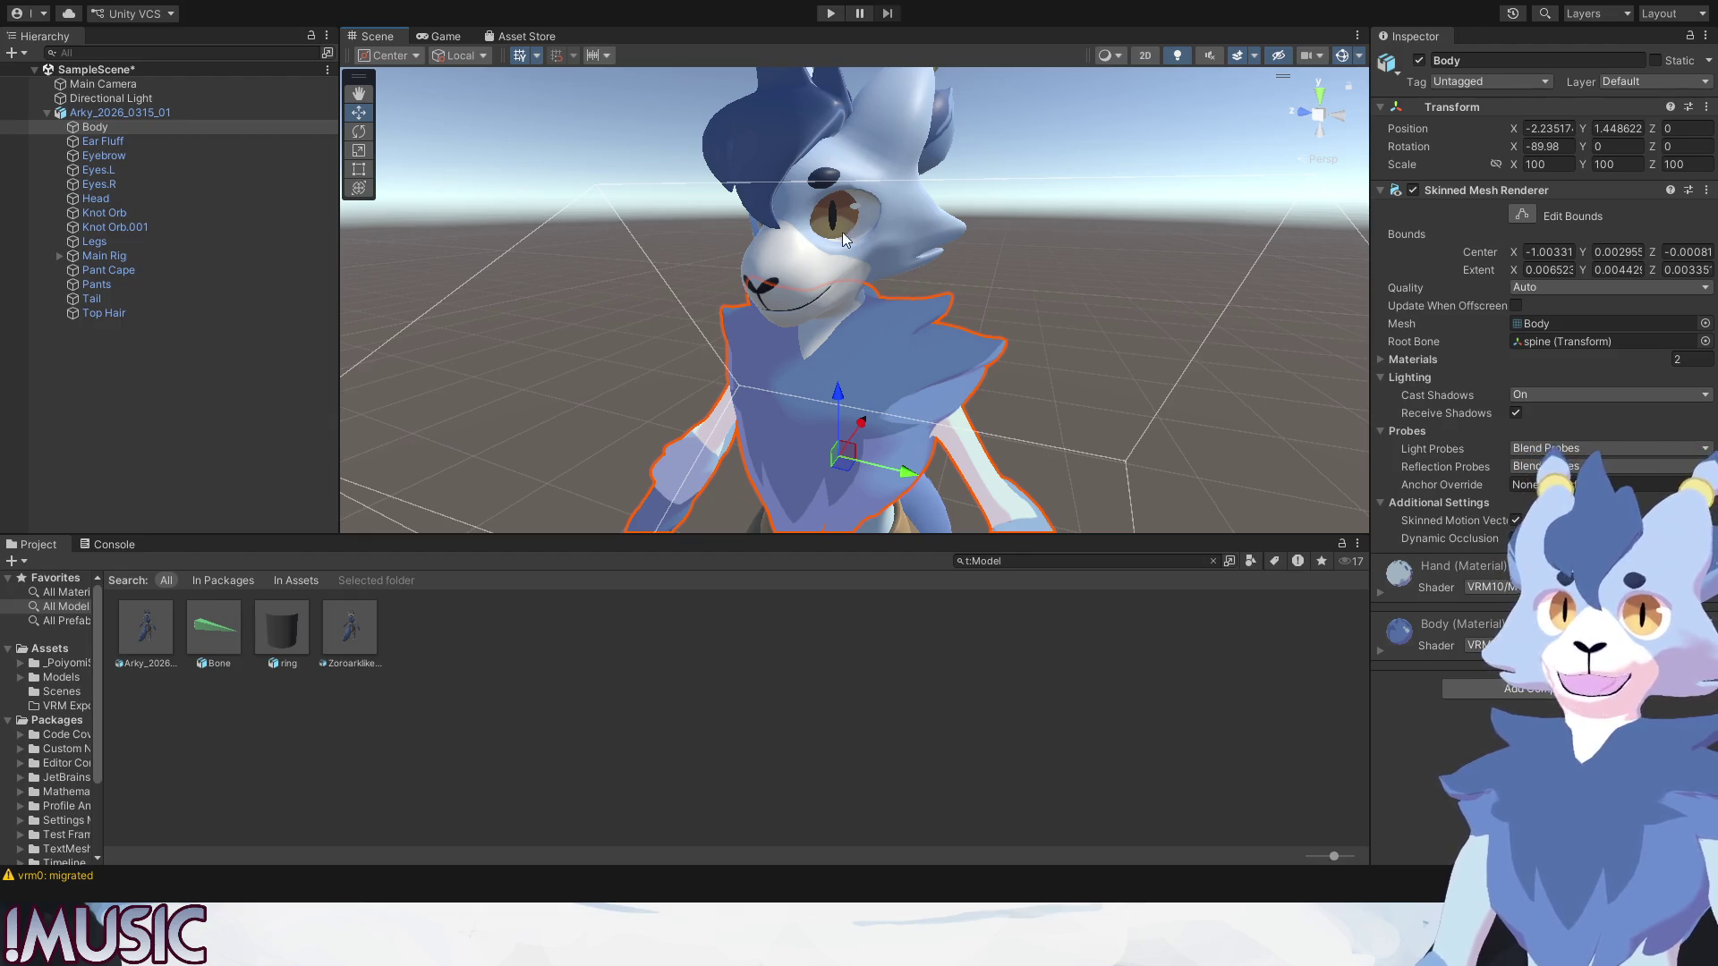
{"action": "scroll", "coordinate": [846, 199], "scroll_direction": "down", "scroll_amount": 5}
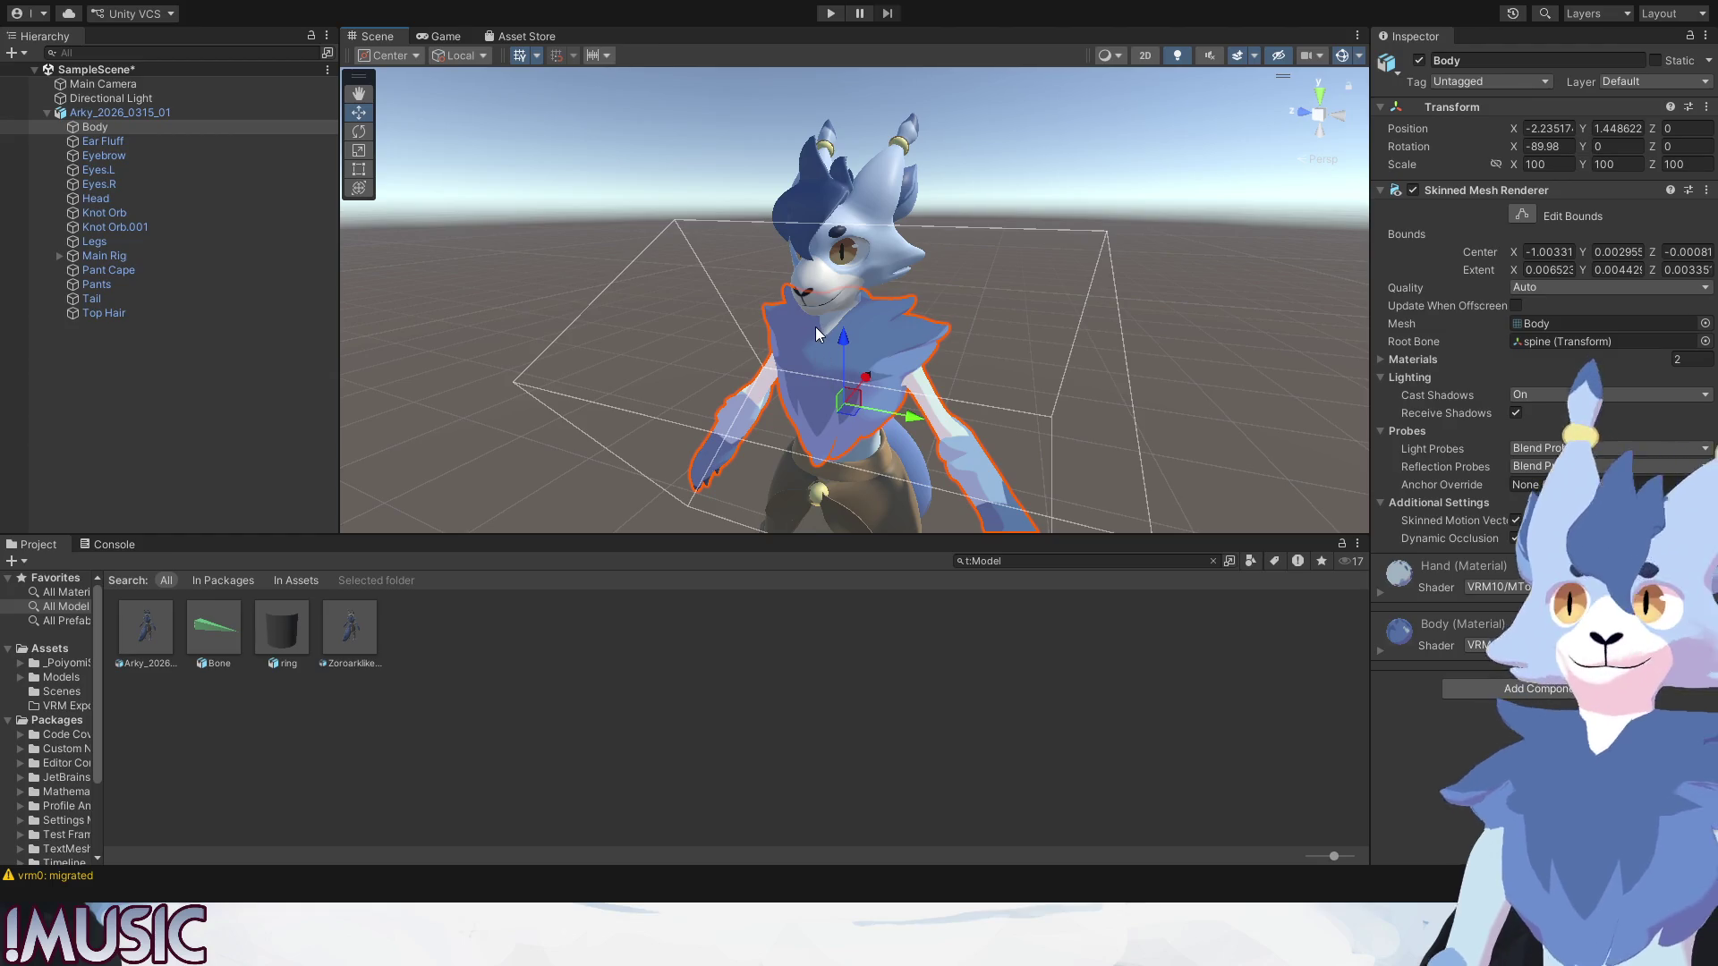
{"action": "left_click", "coordinate": [994, 256]}
{"action": "left_click", "coordinate": [843, 251]}
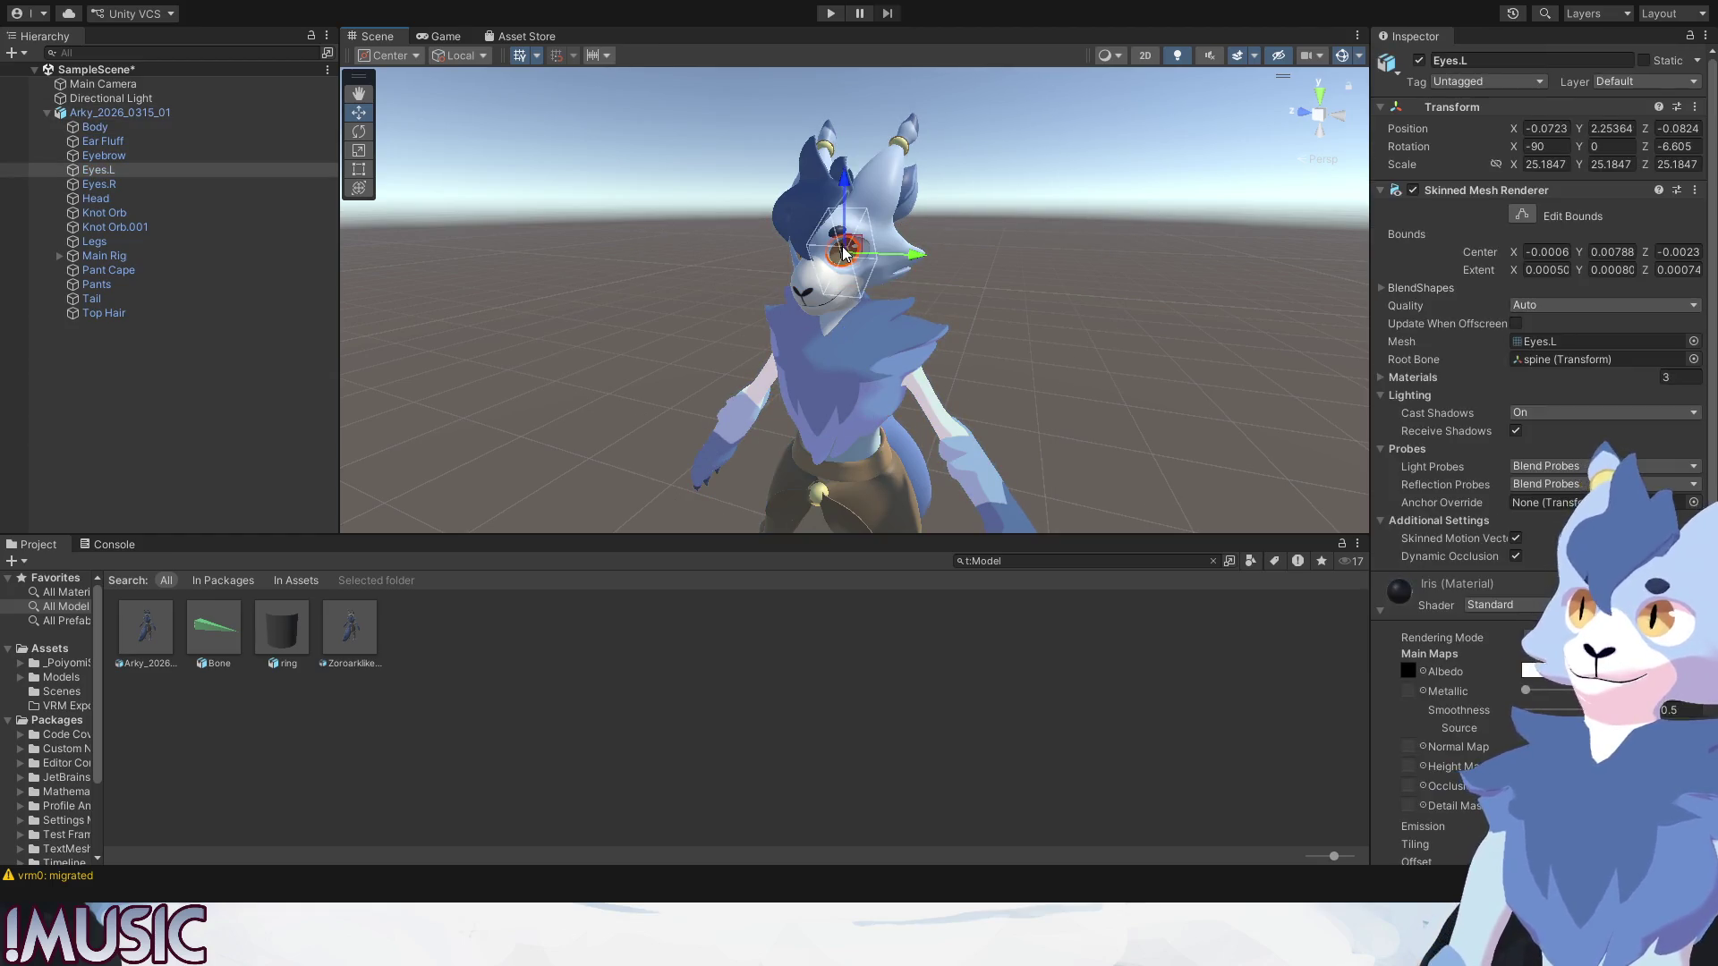
{"action": "left_click", "coordinate": [1384, 608]}
{"action": "left_click", "coordinate": [1474, 602]}
{"action": "left_click", "coordinate": [1422, 692]}
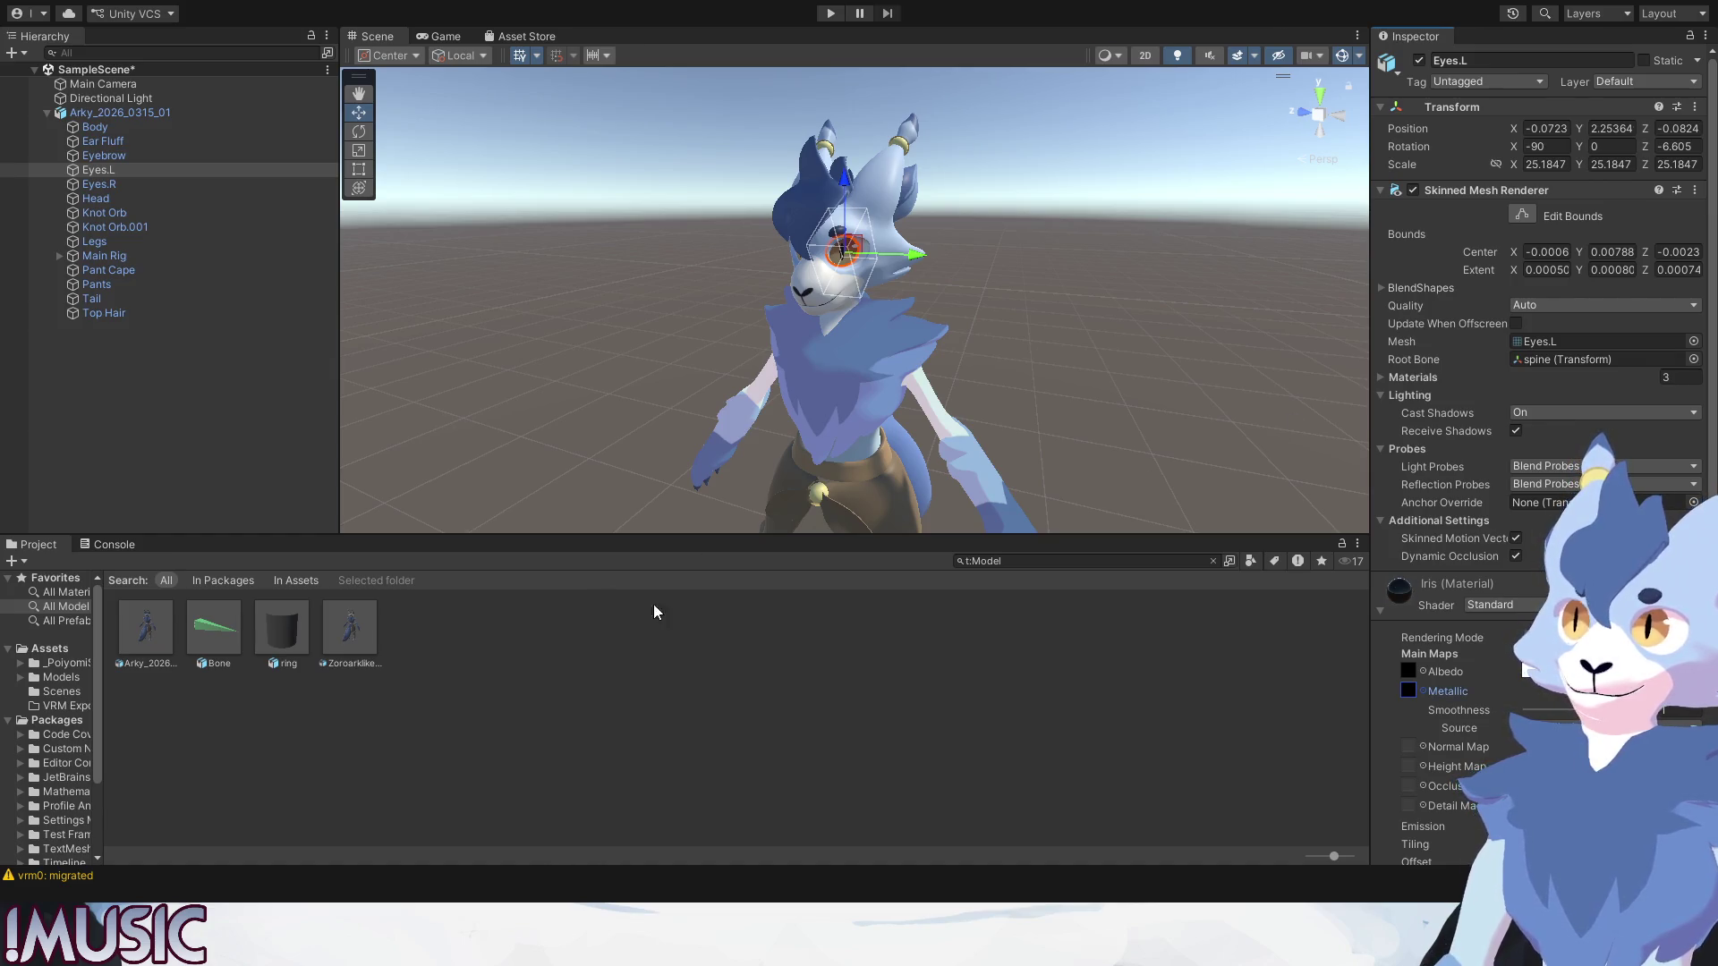
{"action": "left_click", "coordinate": [1427, 672]}
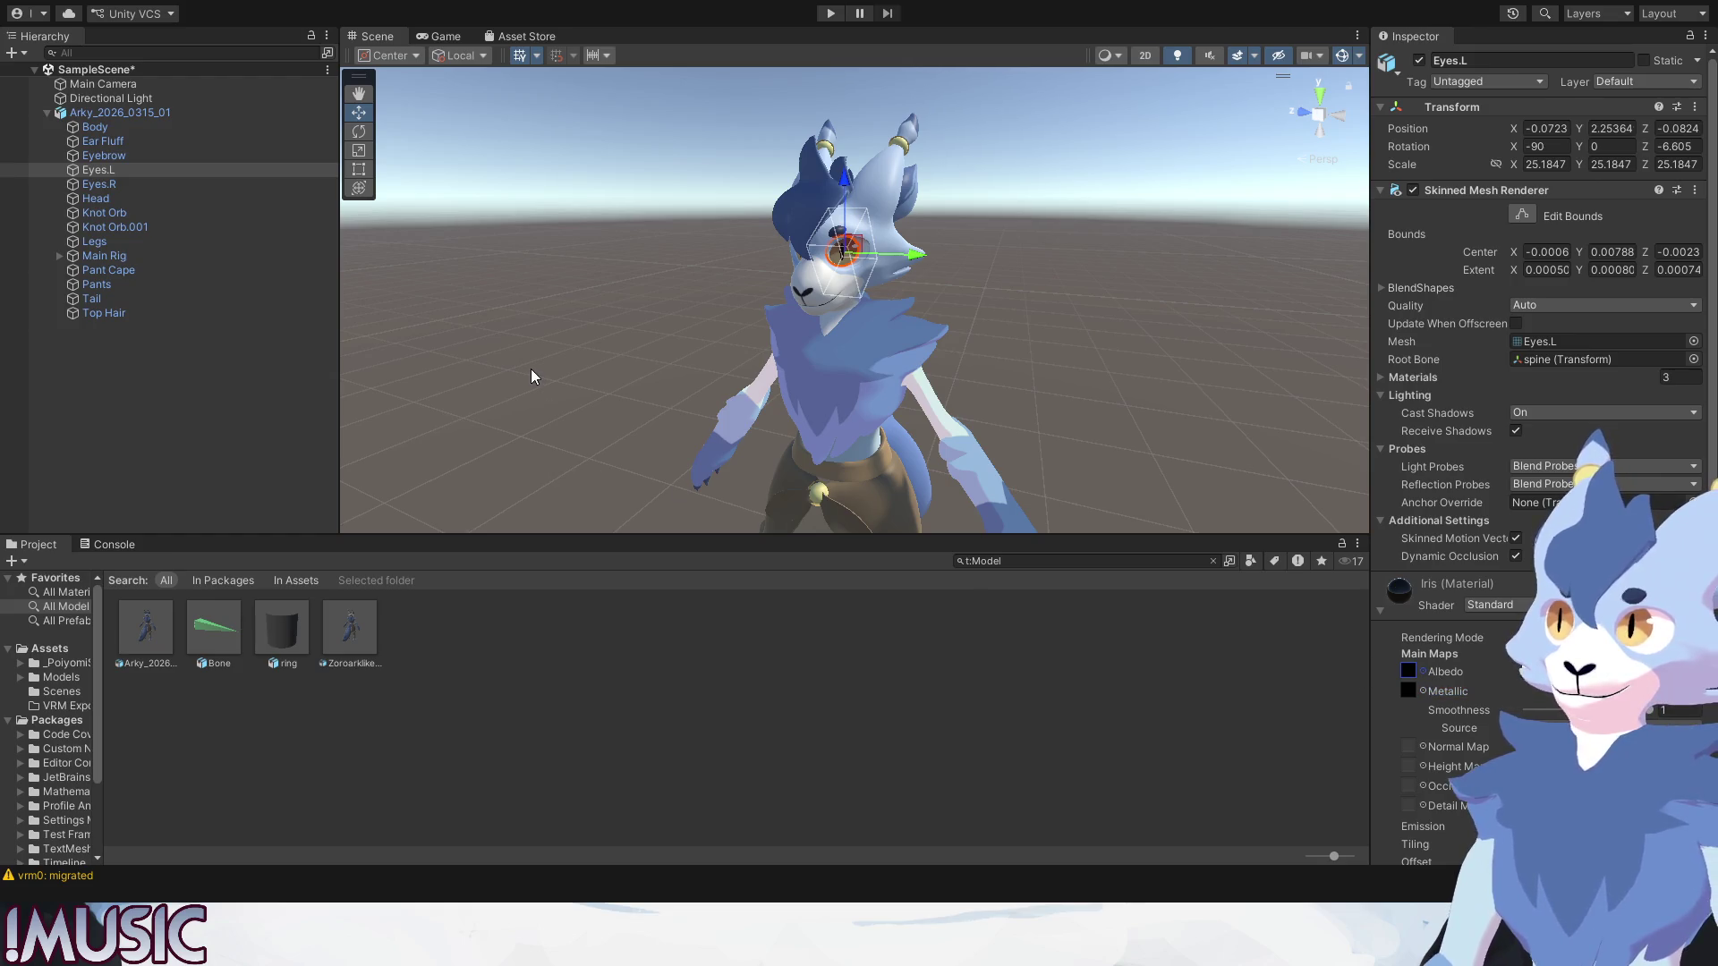
{"action": "left_click", "coordinate": [1085, 345]}
{"action": "left_click", "coordinate": [851, 253]}
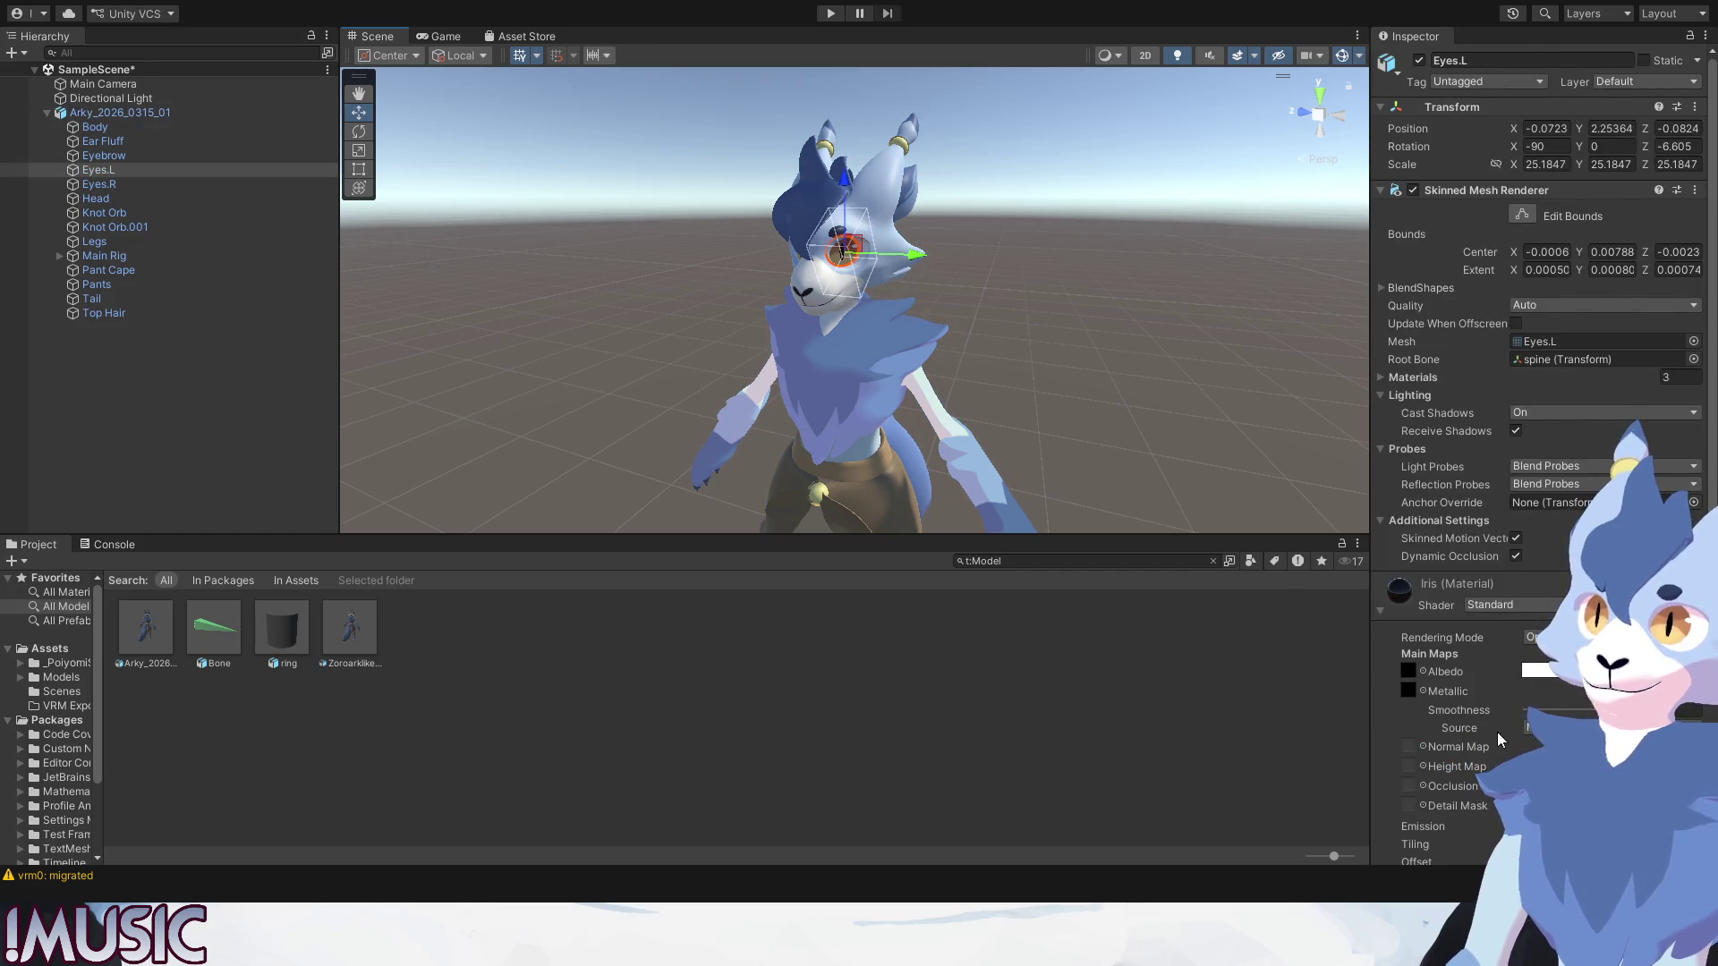
{"action": "scroll", "coordinate": [1386, 755], "scroll_direction": "down", "scroll_amount": 1}
{"action": "scroll", "coordinate": [1386, 755], "scroll_direction": "down", "scroll_amount": 2}
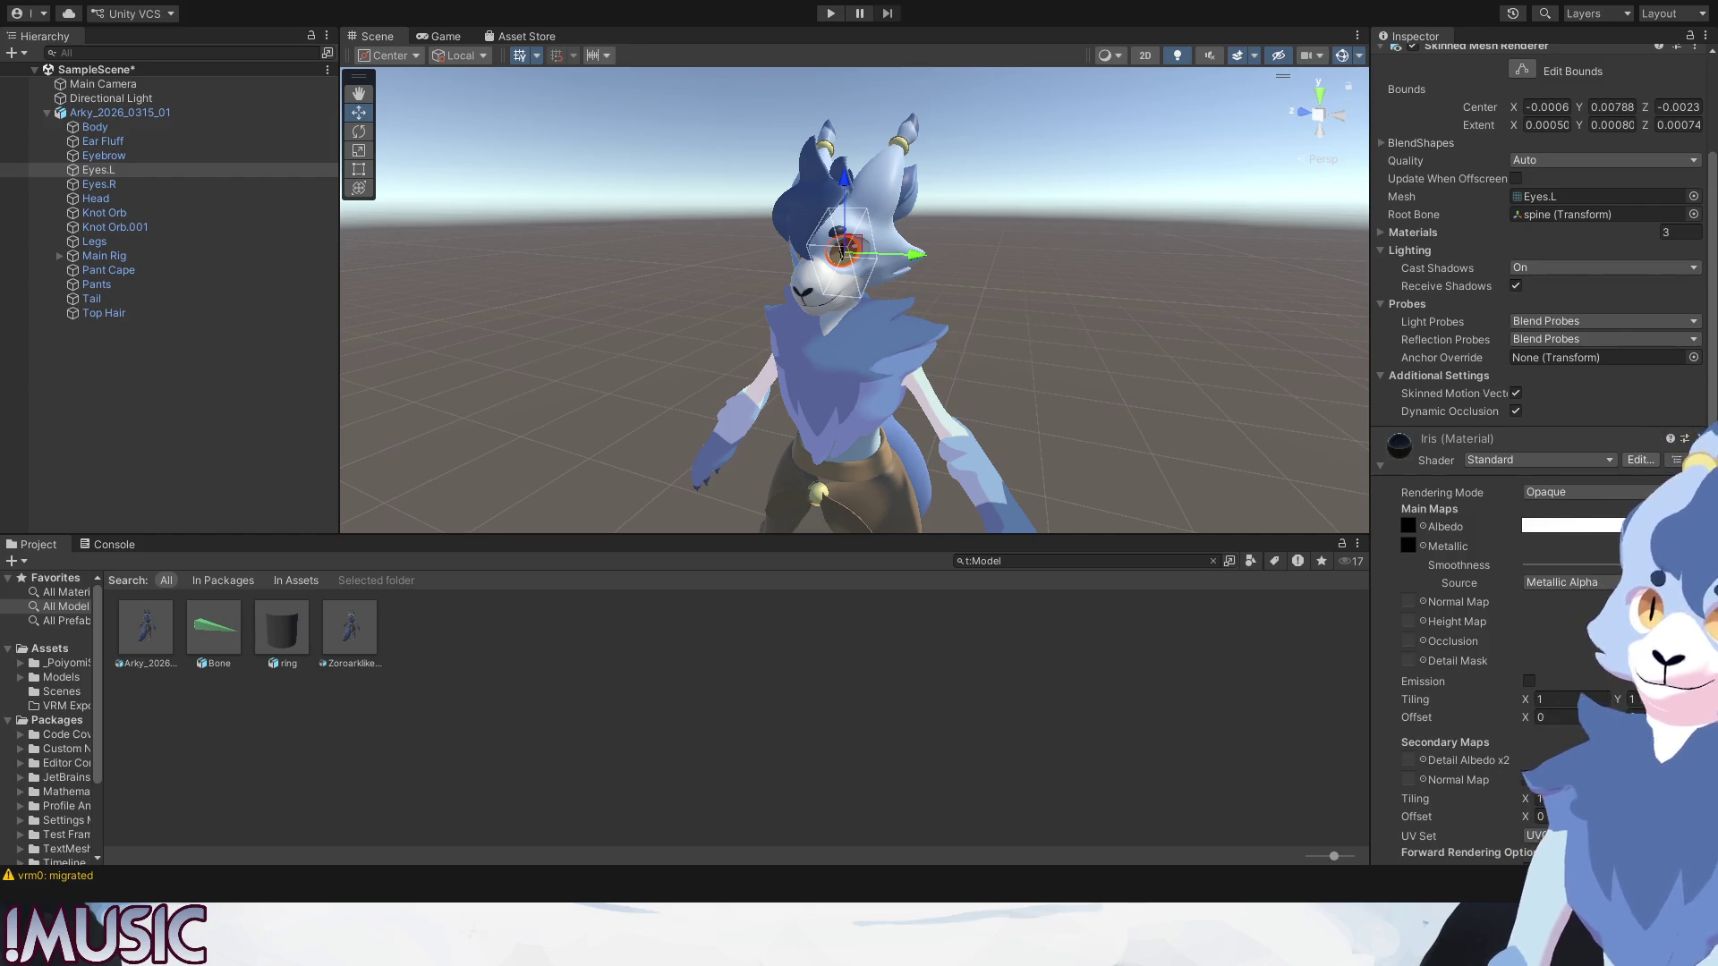
{"action": "left_click", "coordinate": [1046, 356]}
{"action": "scroll", "coordinate": [868, 246], "scroll_direction": "up", "scroll_amount": 3}
{"action": "scroll", "coordinate": [859, 251], "scroll_direction": "up", "scroll_amount": 5}
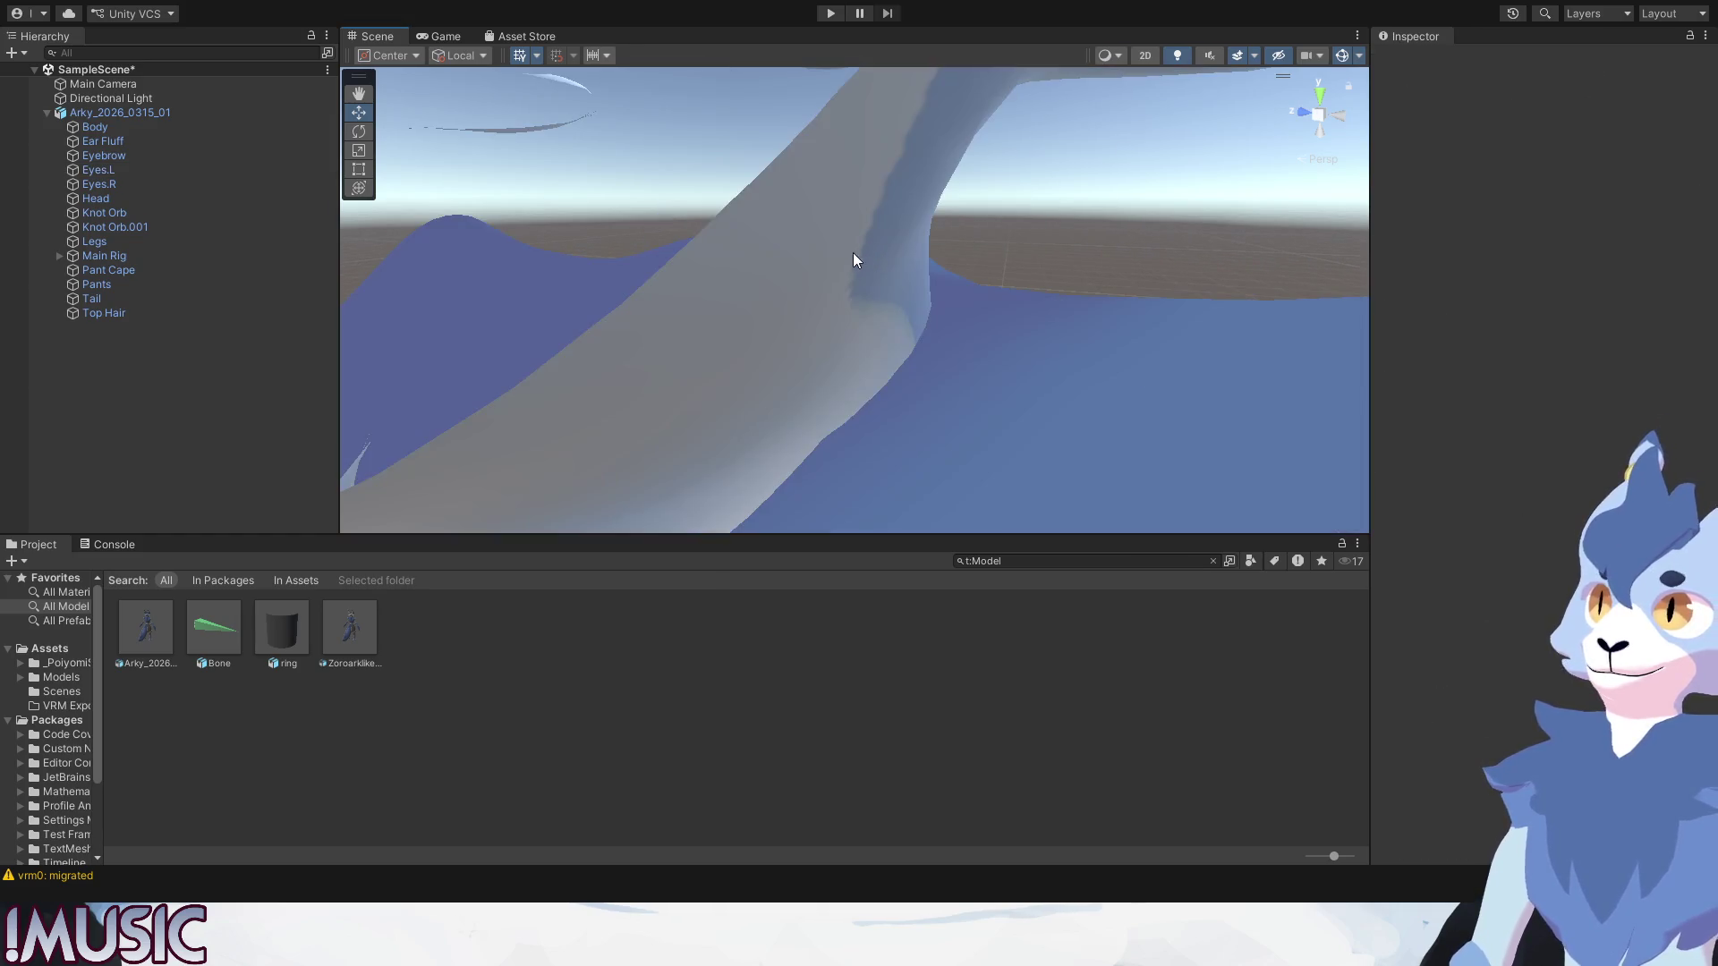
{"action": "scroll", "coordinate": [839, 261], "scroll_direction": "down", "scroll_amount": 2}
{"action": "left_click_drag", "start_coordinate": [839, 260], "coordinate": [813, 289], "text": "alt"}
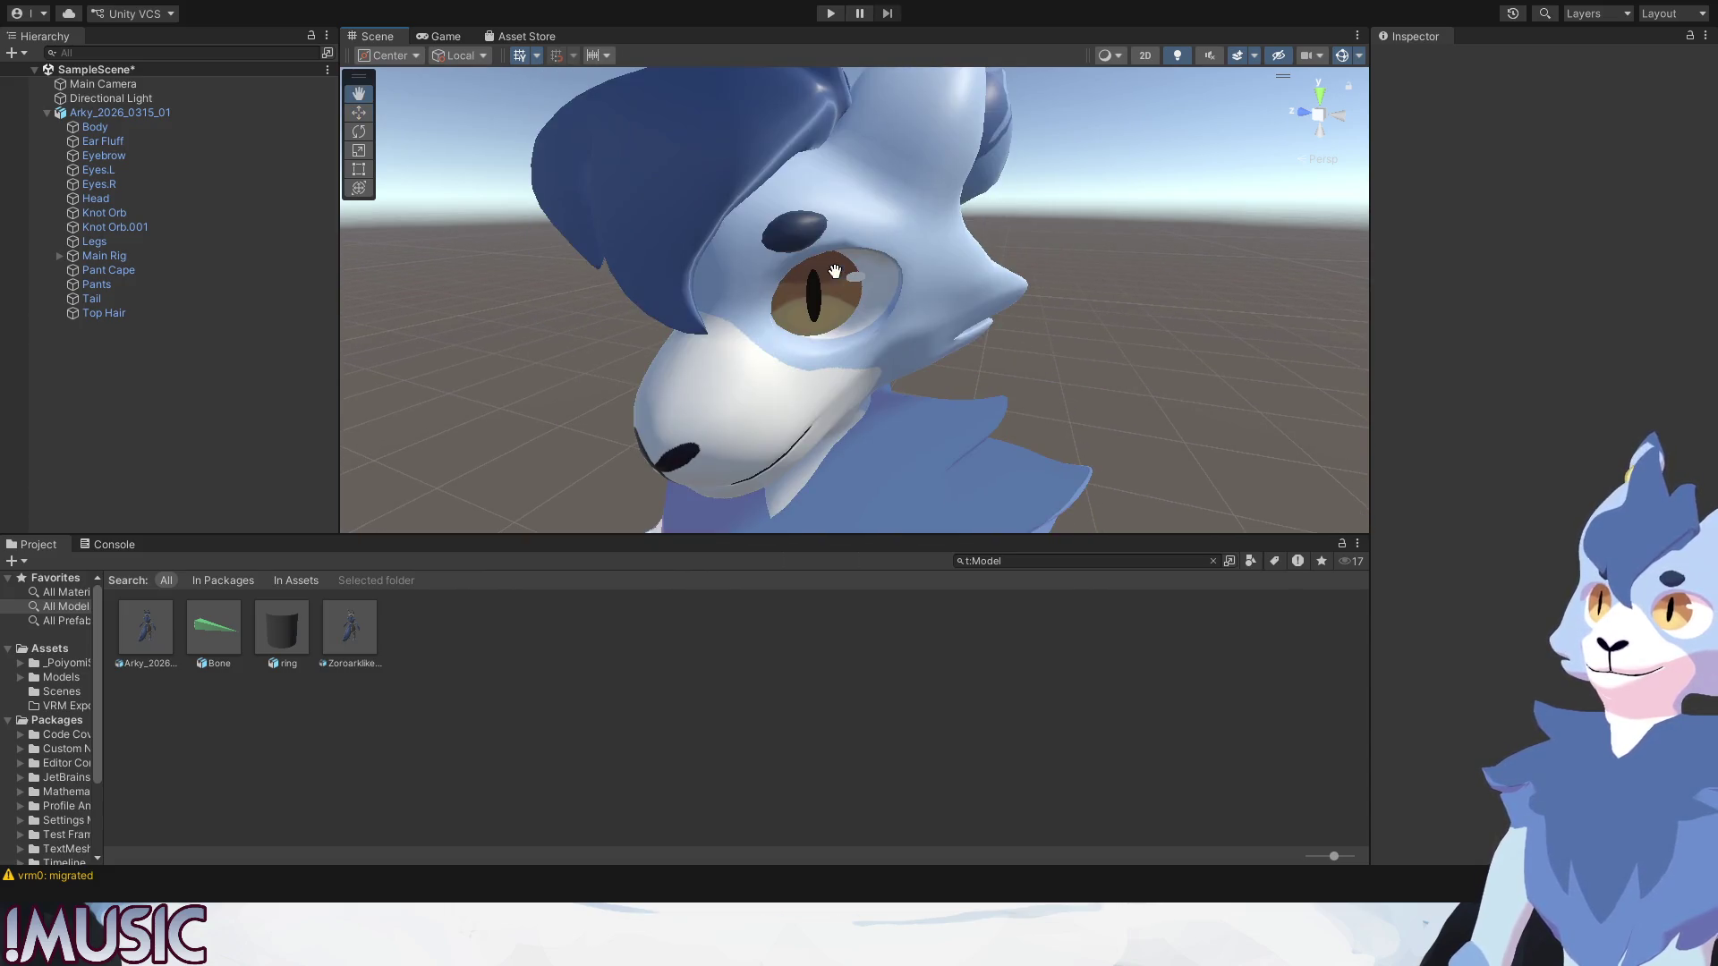
{"action": "left_click", "coordinate": [814, 289]}
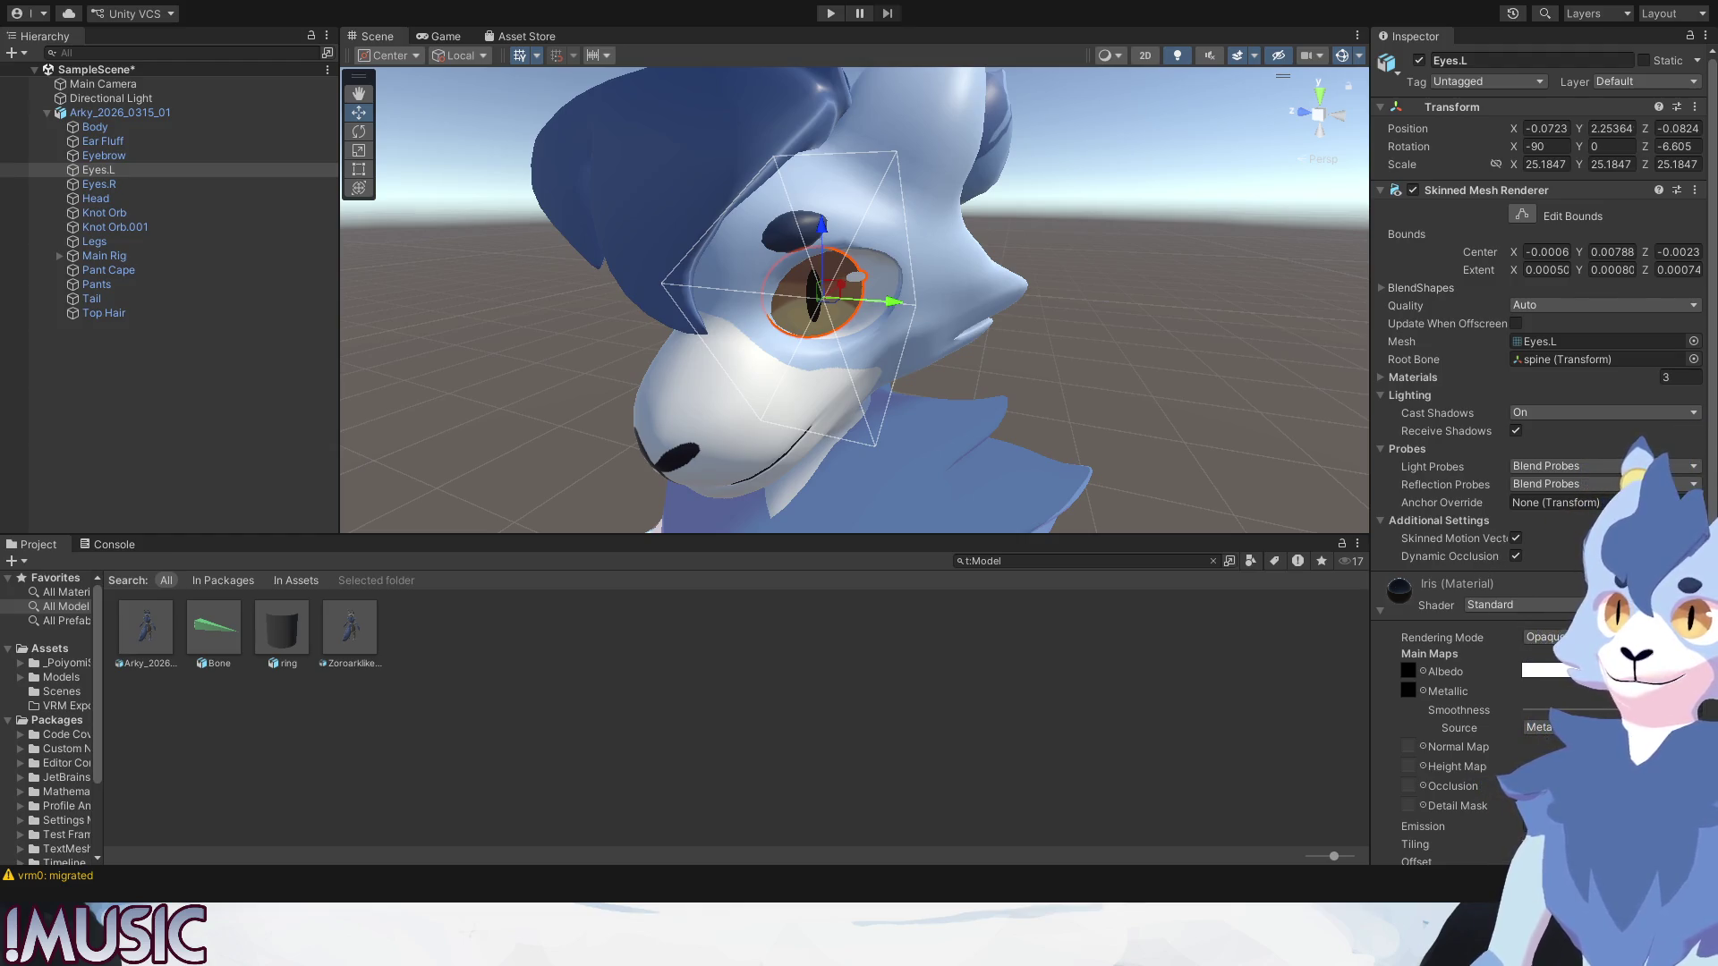
{"action": "left_click", "coordinate": [1503, 621]}
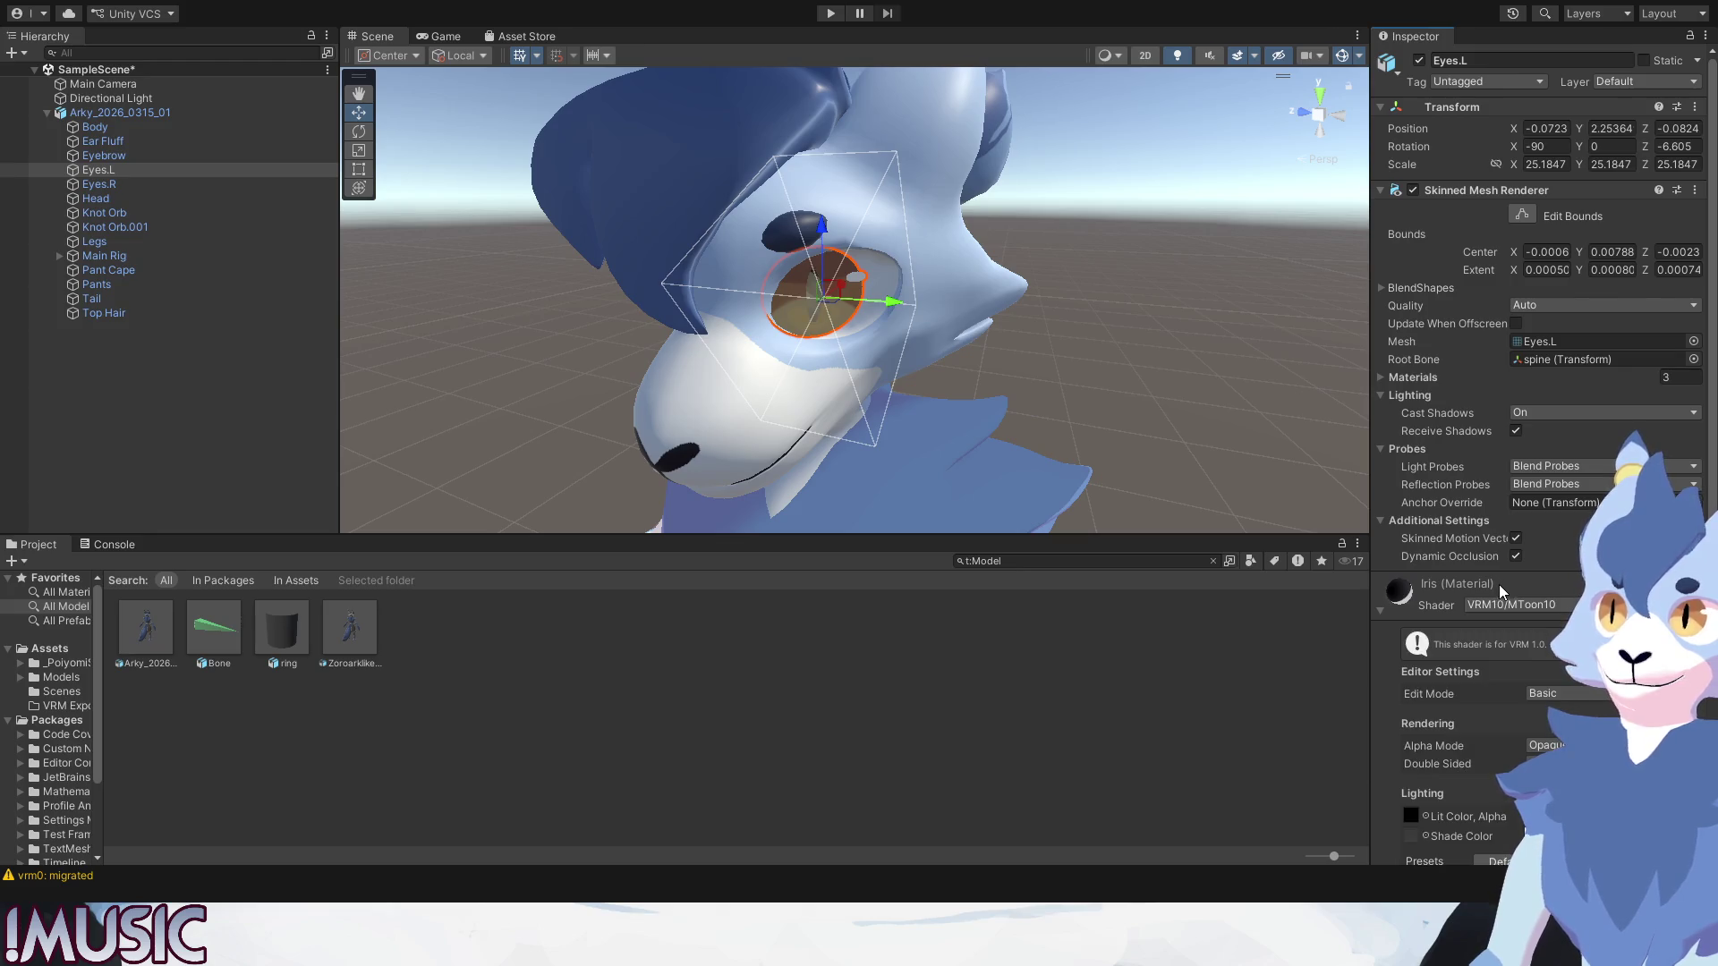
Convert the left eye's Iris material to the VRM10/MToon10 shader.
{"action": "left_click", "coordinate": [1113, 399]}
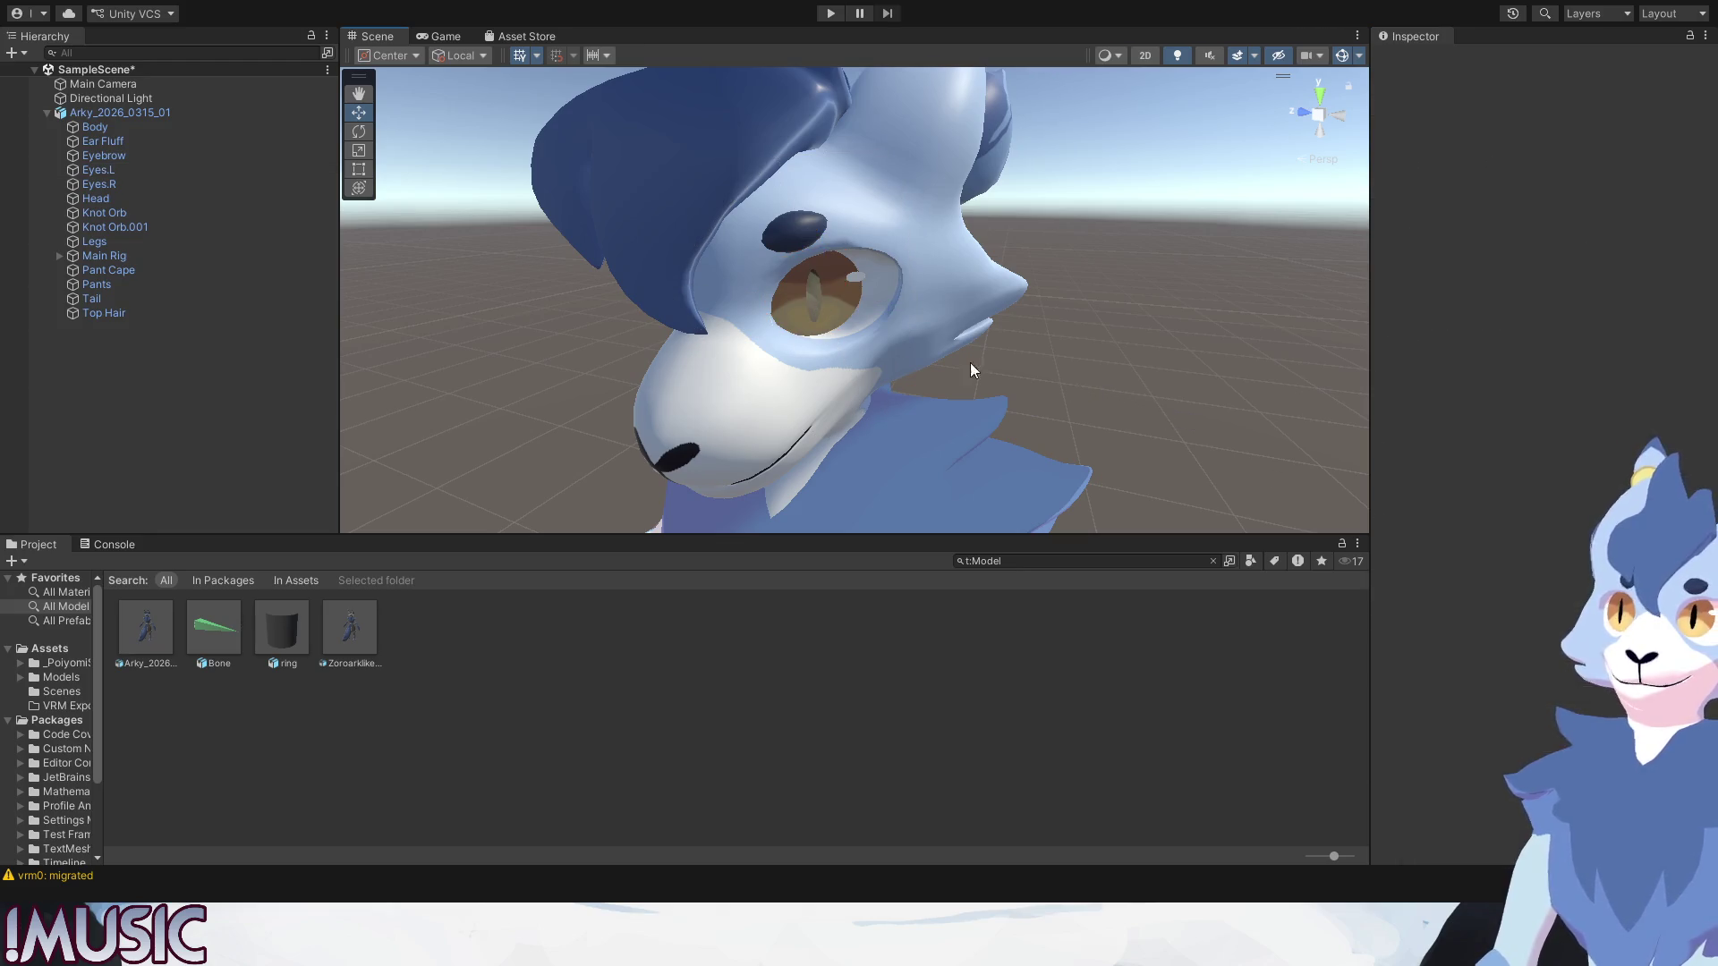
{"action": "left_click", "coordinate": [815, 310]}
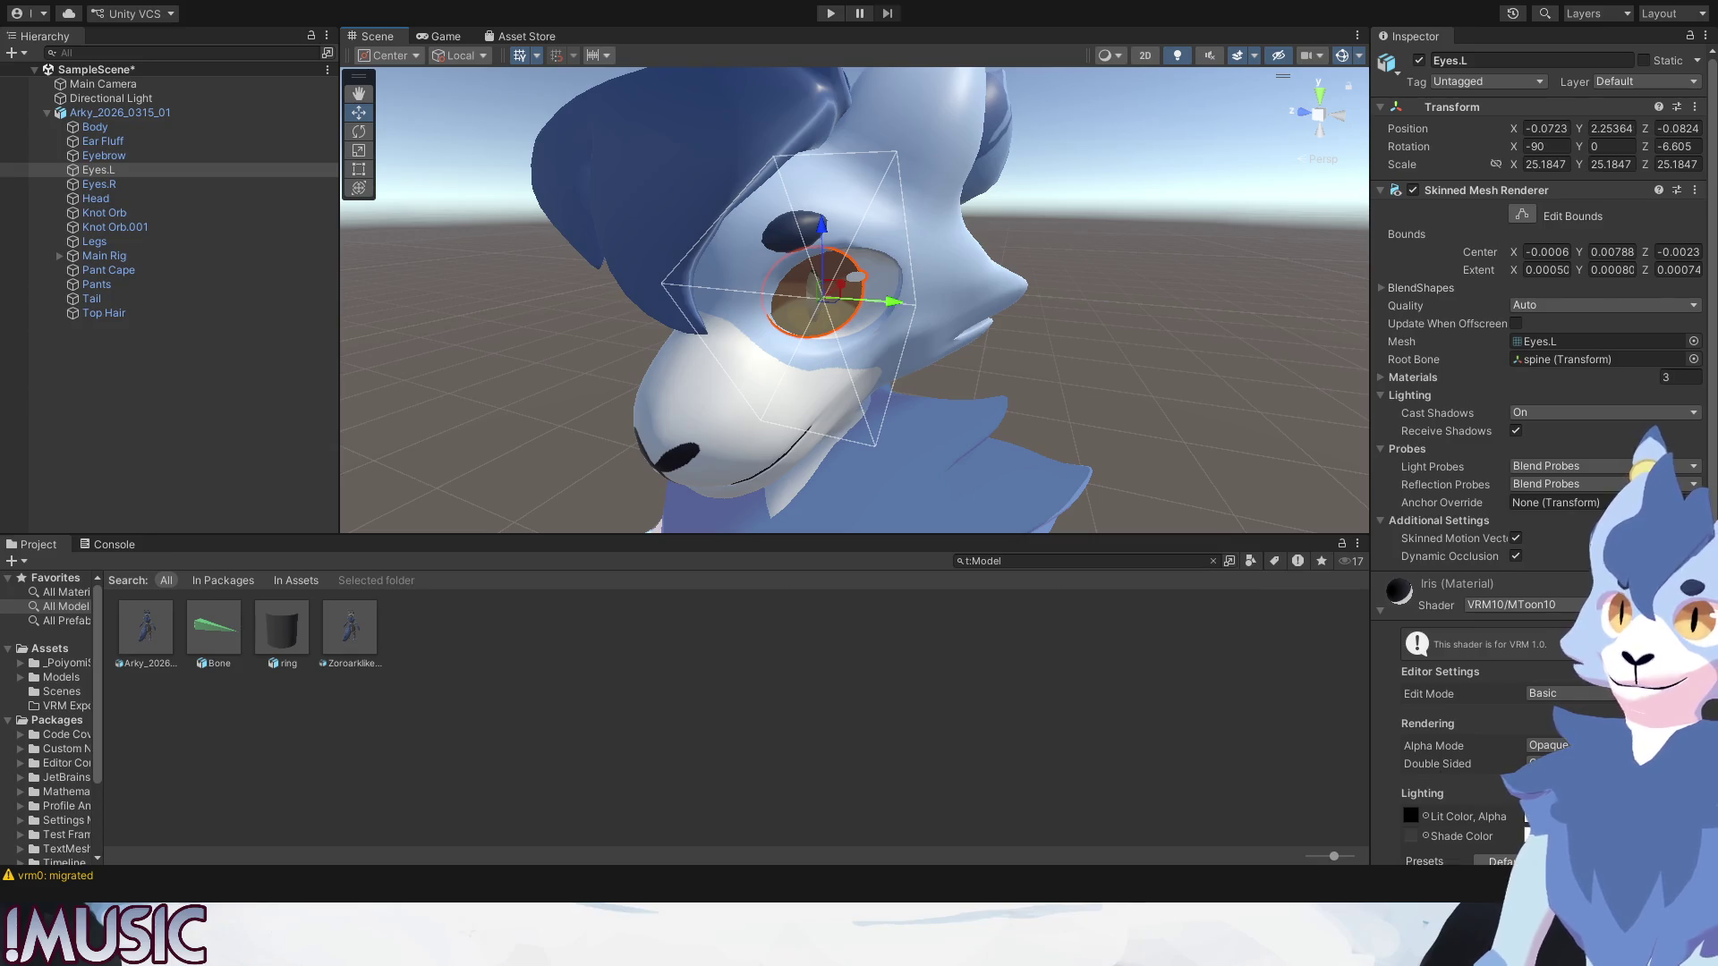
{"action": "left_click", "coordinate": [1425, 836]}
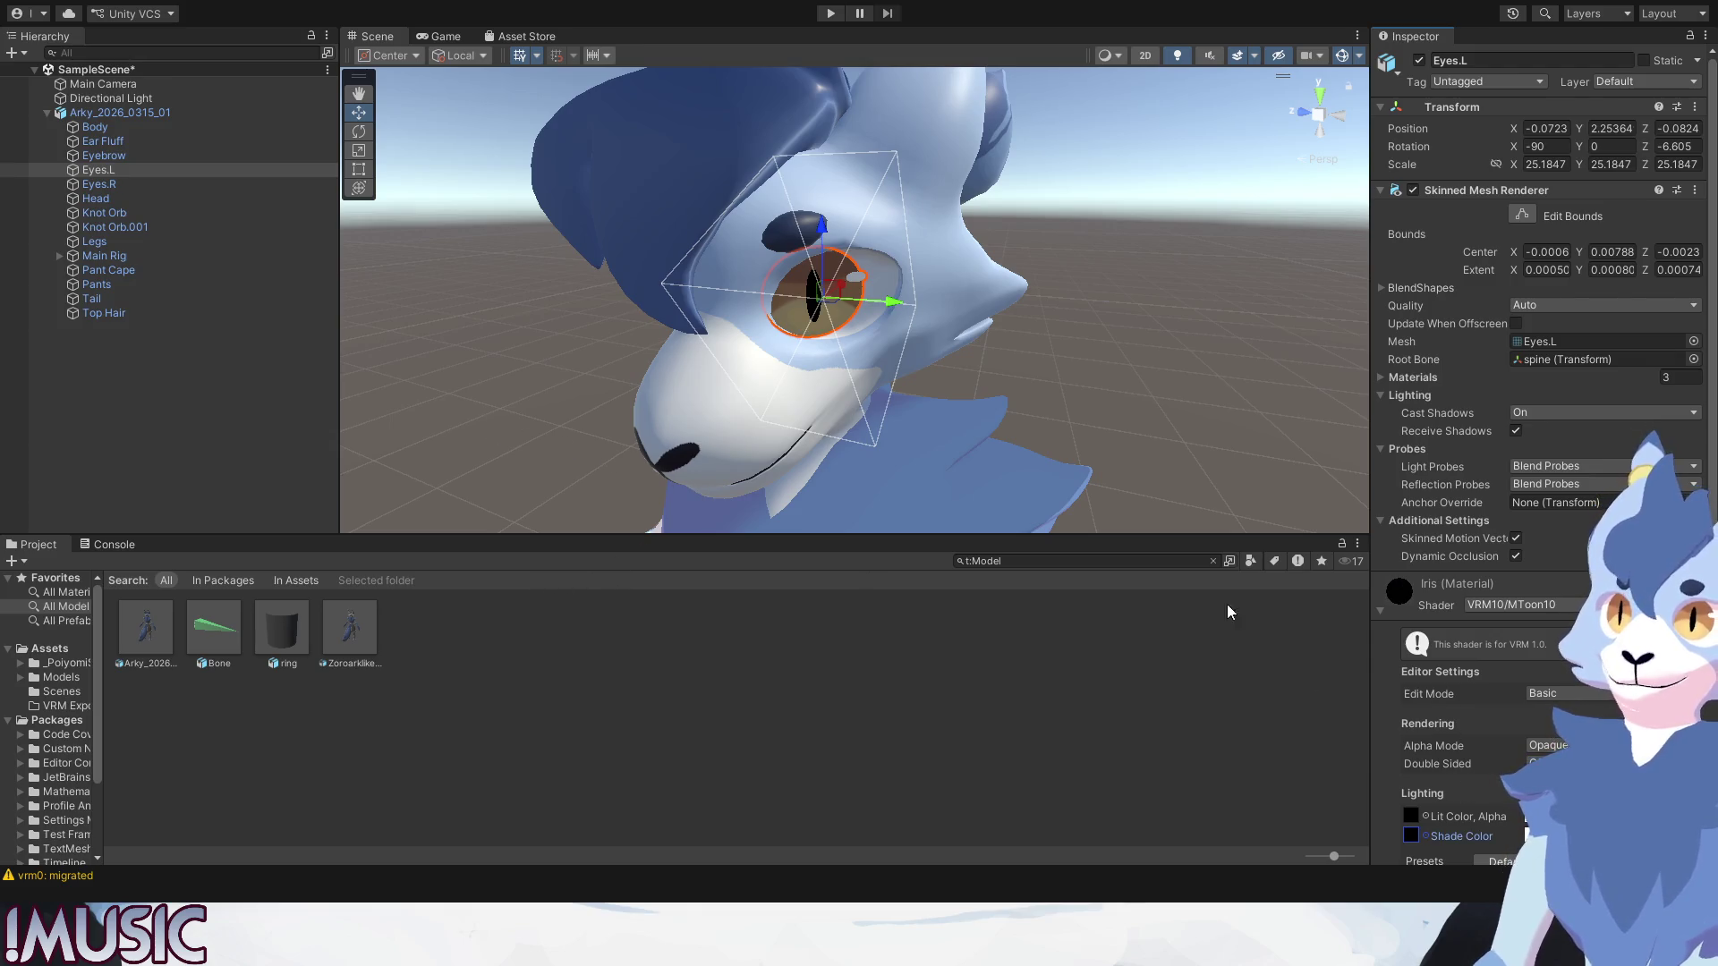
{"action": "left_click", "coordinate": [1135, 383]}
{"action": "left_click", "coordinate": [811, 296]}
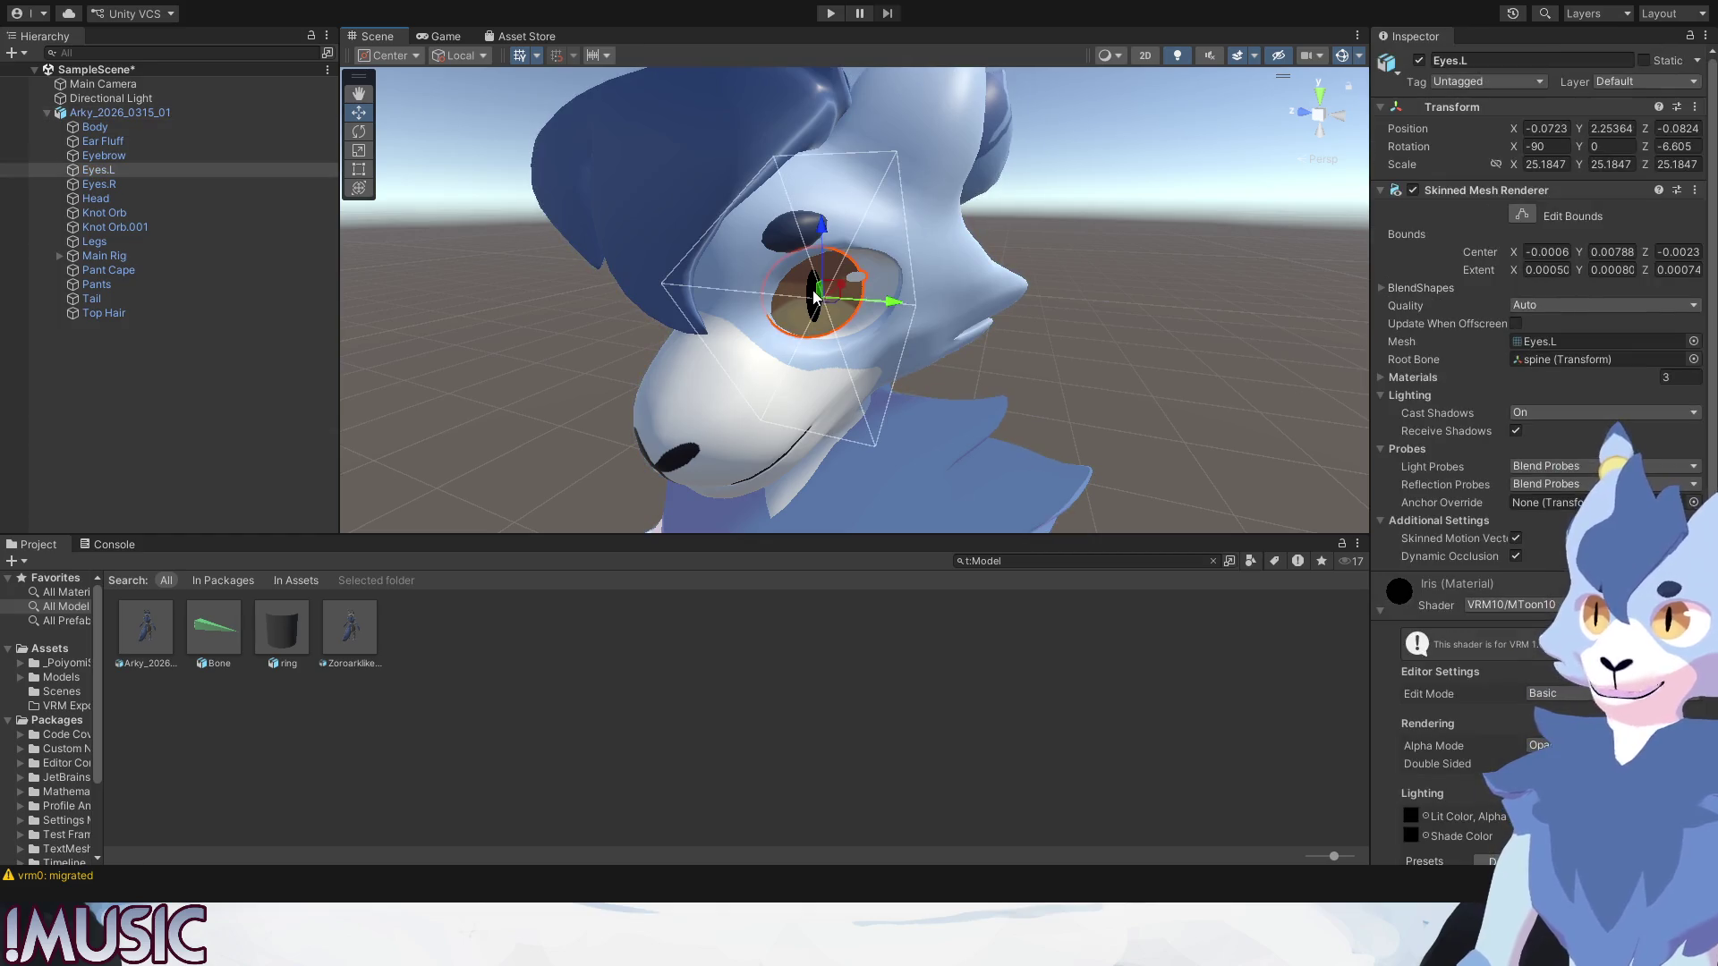
{"action": "scroll", "coordinate": [1500, 686], "scroll_direction": "down", "scroll_amount": 5}
{"action": "scroll", "coordinate": [1500, 686], "scroll_direction": "down", "scroll_amount": 2}
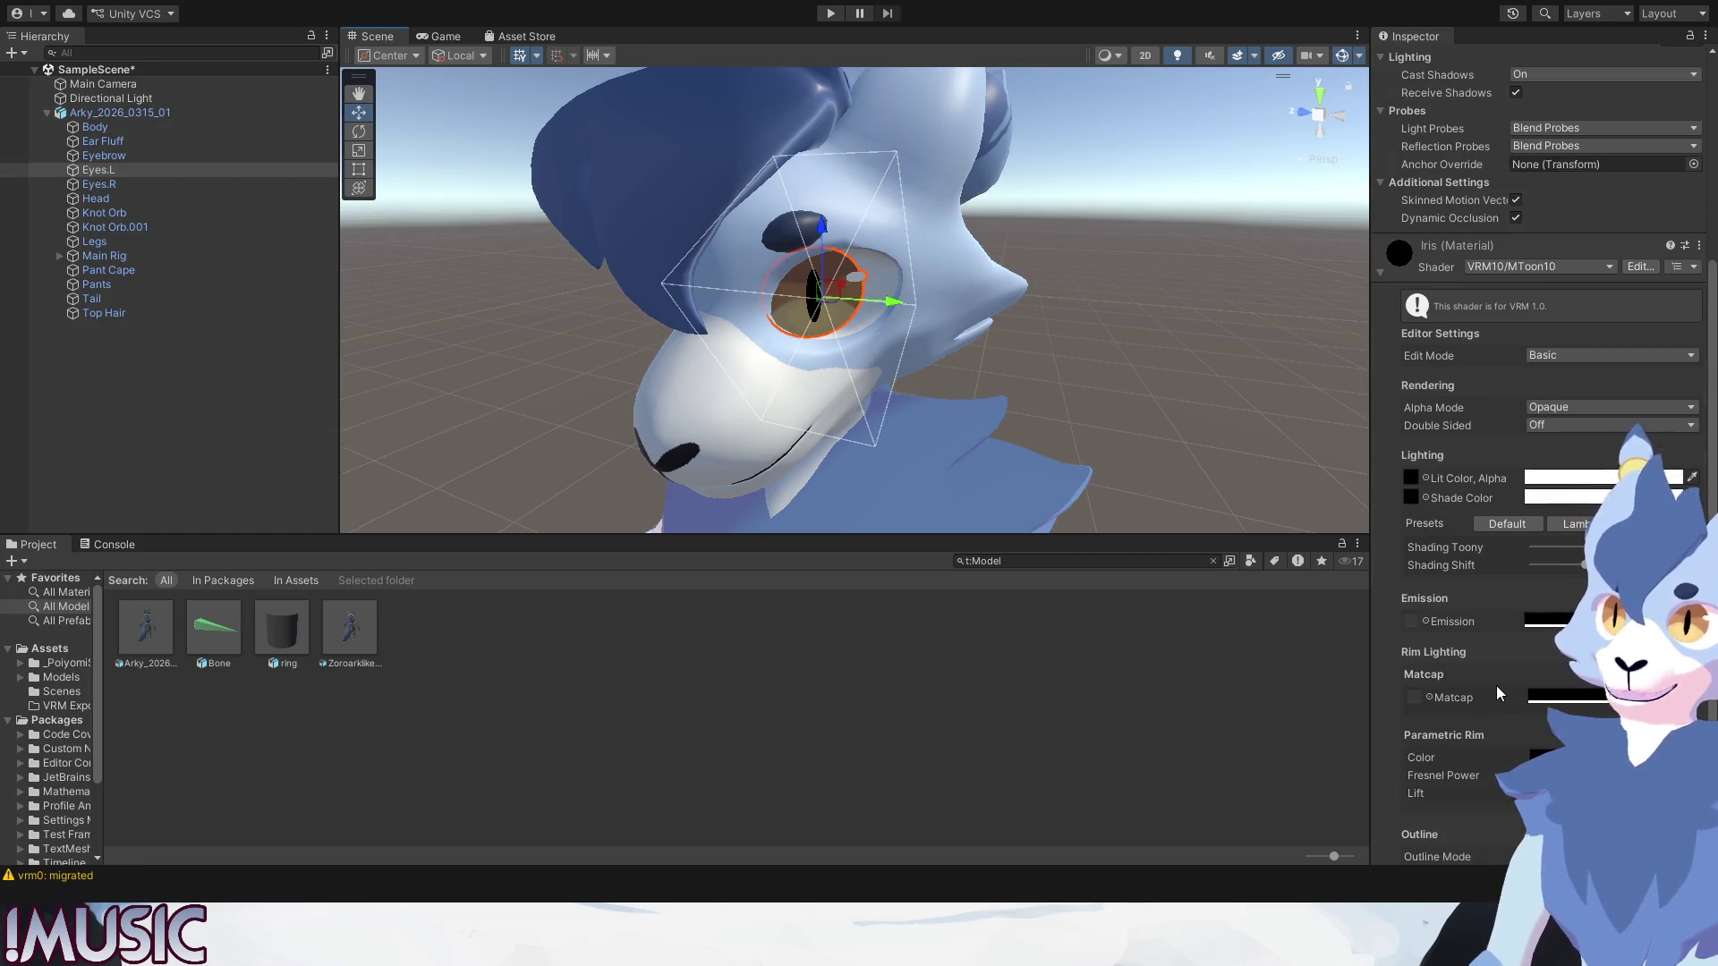
{"action": "scroll", "coordinate": [1497, 686], "scroll_direction": "down", "scroll_amount": 1}
Set the Iris material's emission colour and bring up the Eyes material's settings.
{"action": "left_click", "coordinate": [1691, 573]}
{"action": "left_click", "coordinate": [752, 407]}
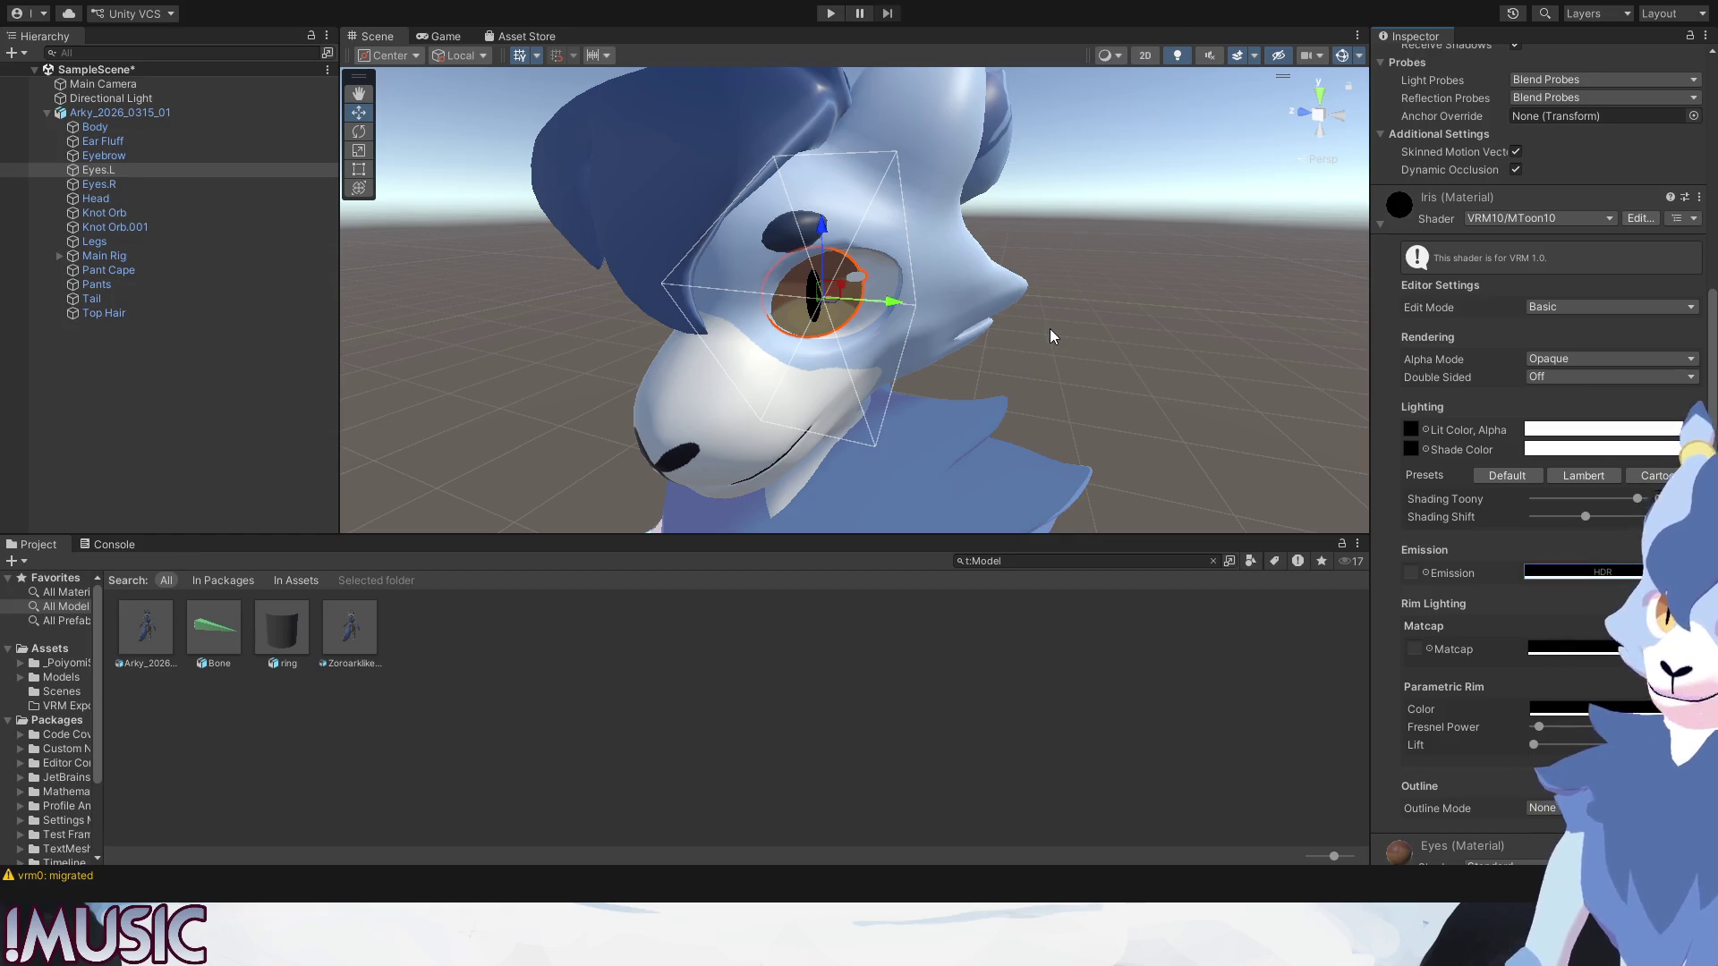
{"action": "left_click", "coordinate": [1423, 571]}
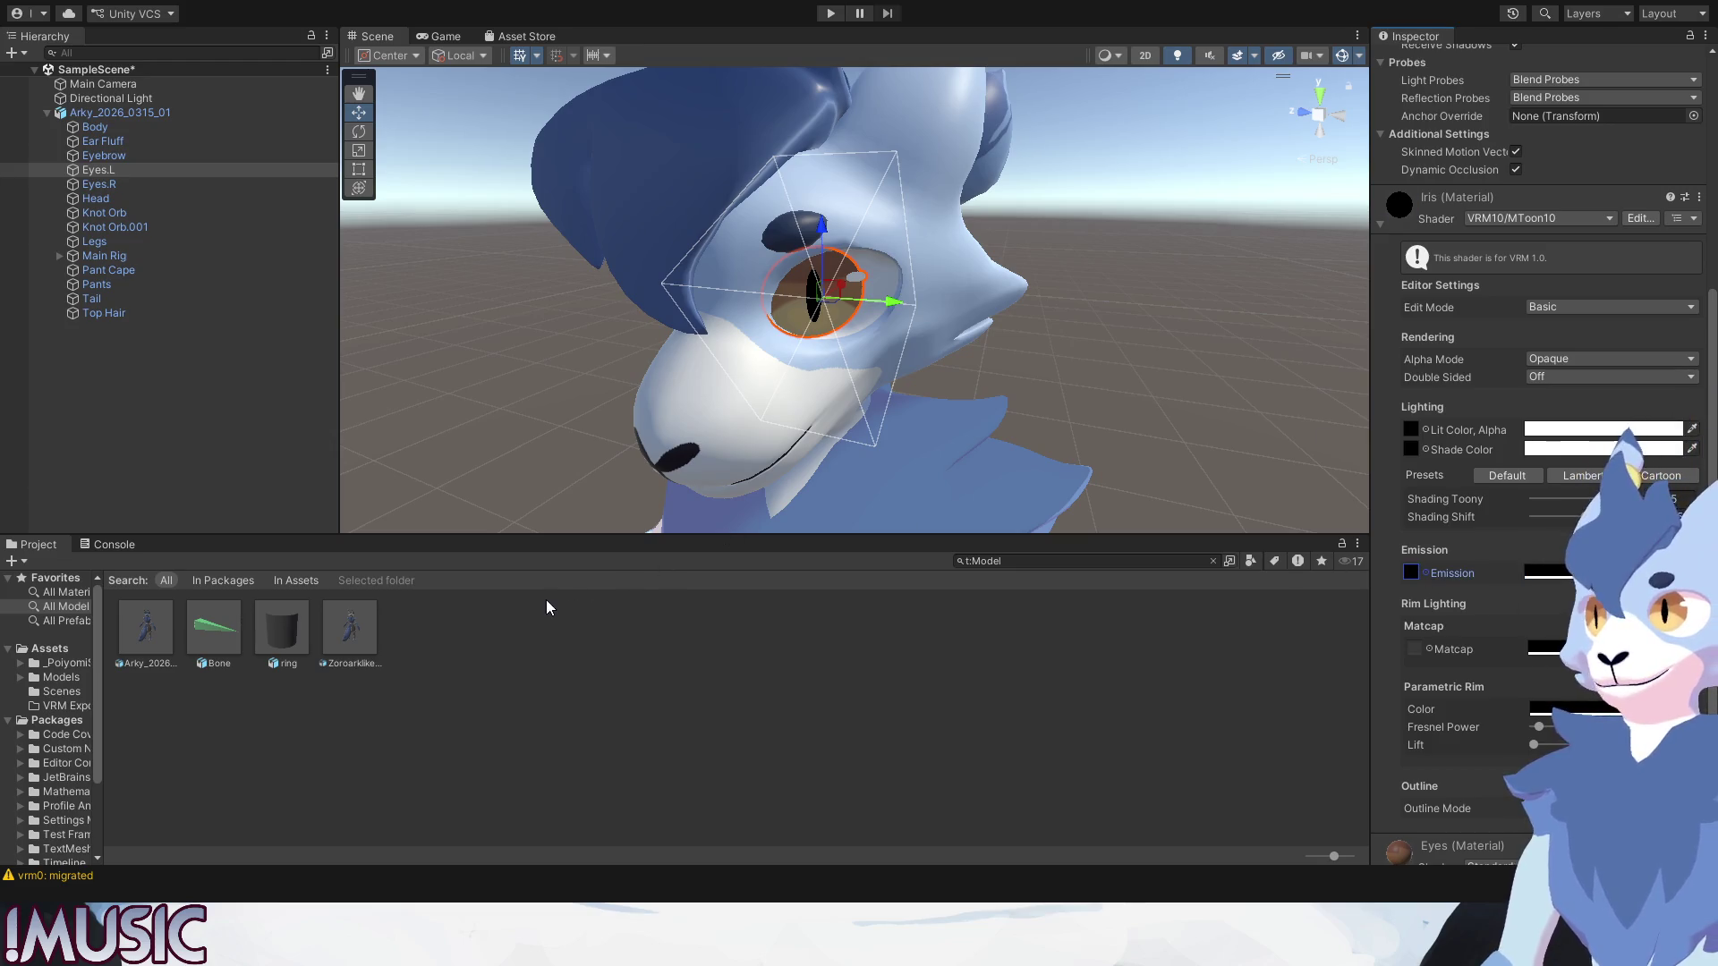
{"action": "left_click", "coordinate": [1175, 333]}
{"action": "left_click", "coordinate": [823, 317]}
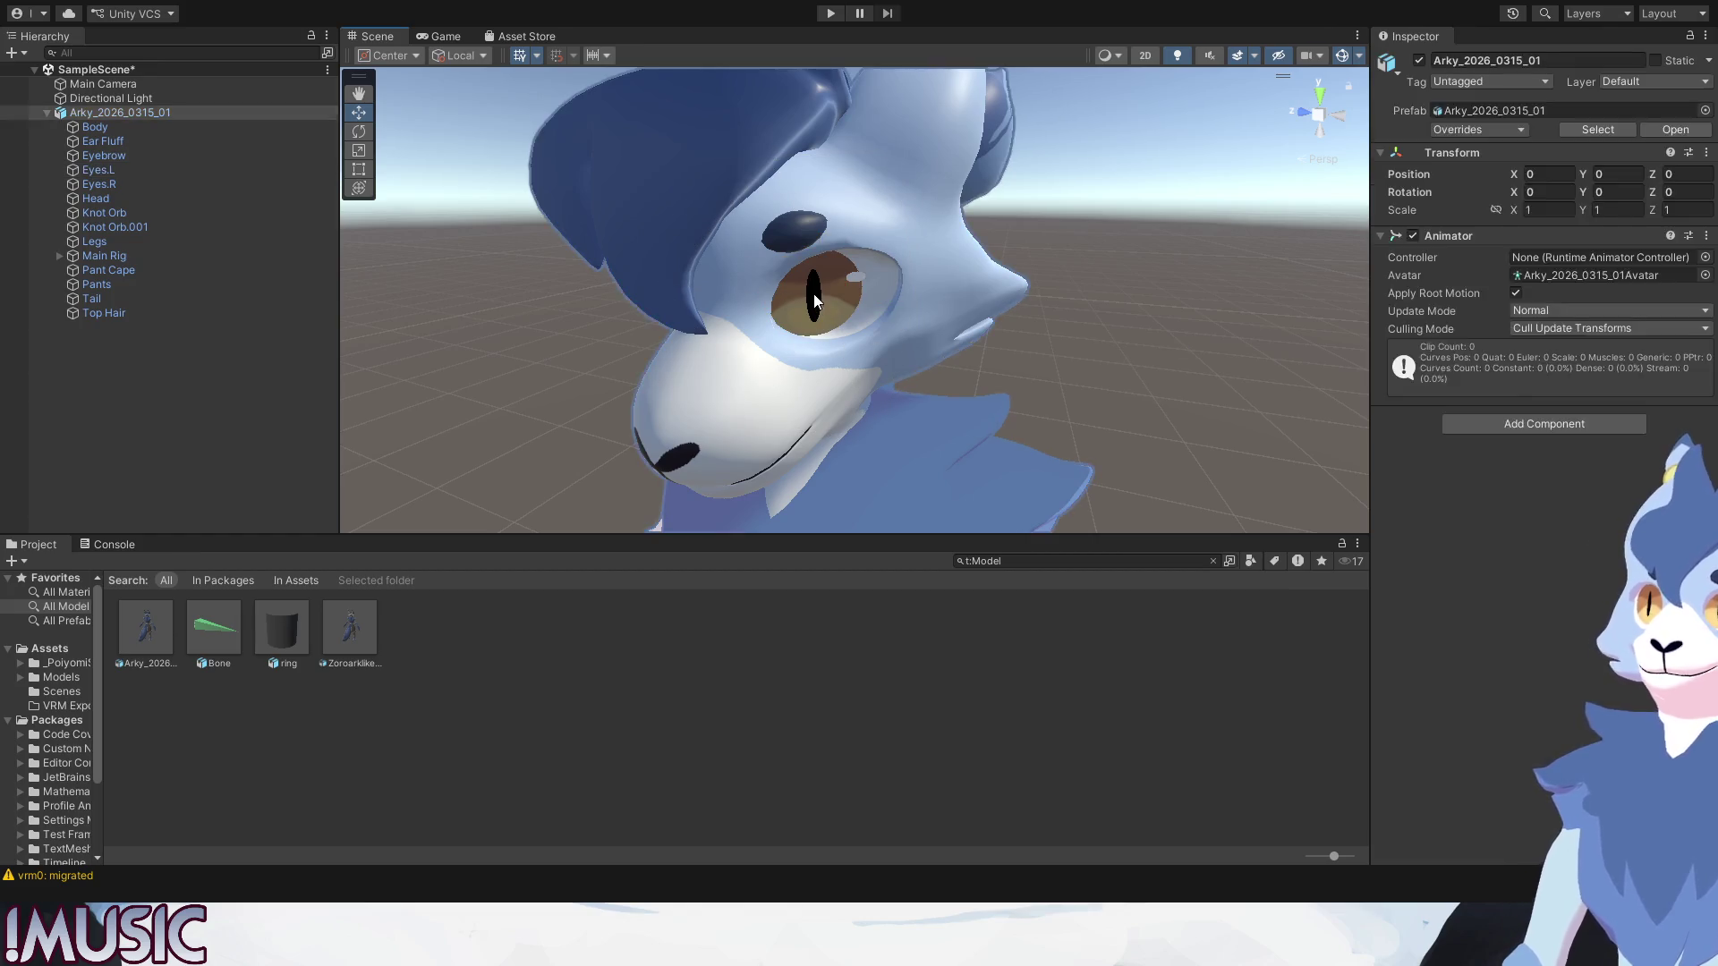
{"action": "scroll", "coordinate": [1485, 725], "scroll_direction": "down", "scroll_amount": 5}
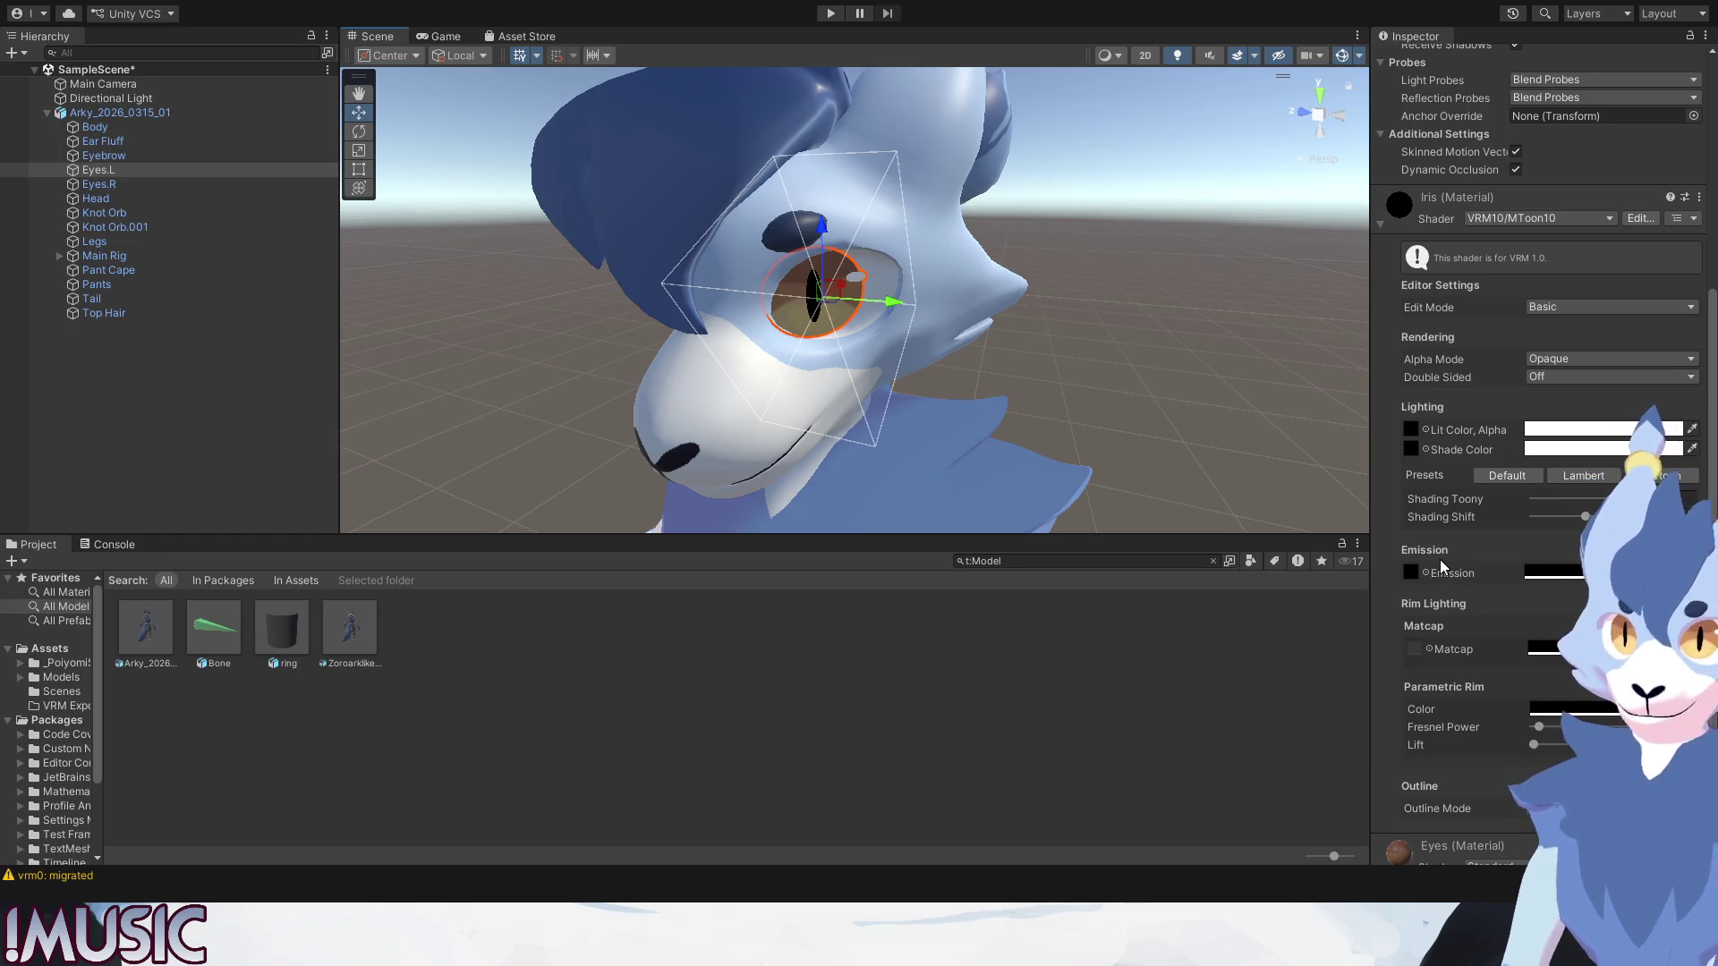
{"action": "scroll", "coordinate": [1440, 560], "scroll_direction": "down", "scroll_amount": 3}
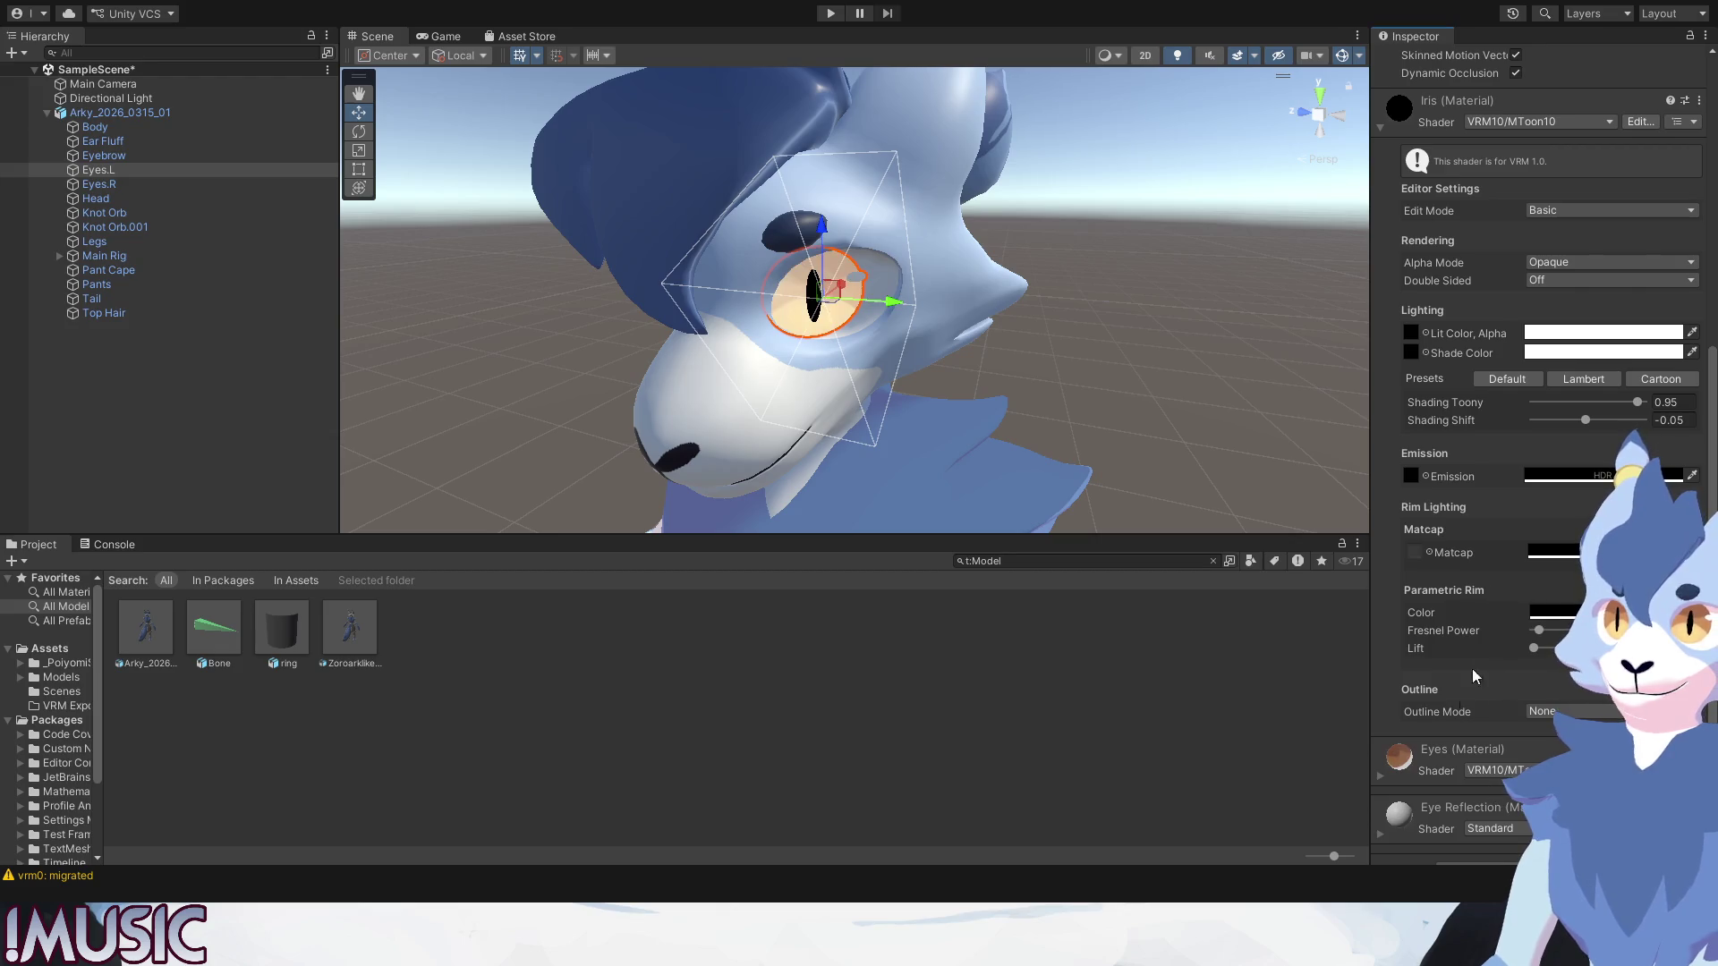
{"action": "left_click", "coordinate": [1378, 778]}
{"action": "scroll", "coordinate": [1379, 774], "scroll_direction": "down", "scroll_amount": 3}
{"action": "scroll", "coordinate": [1467, 654], "scroll_direction": "down", "scroll_amount": 3}
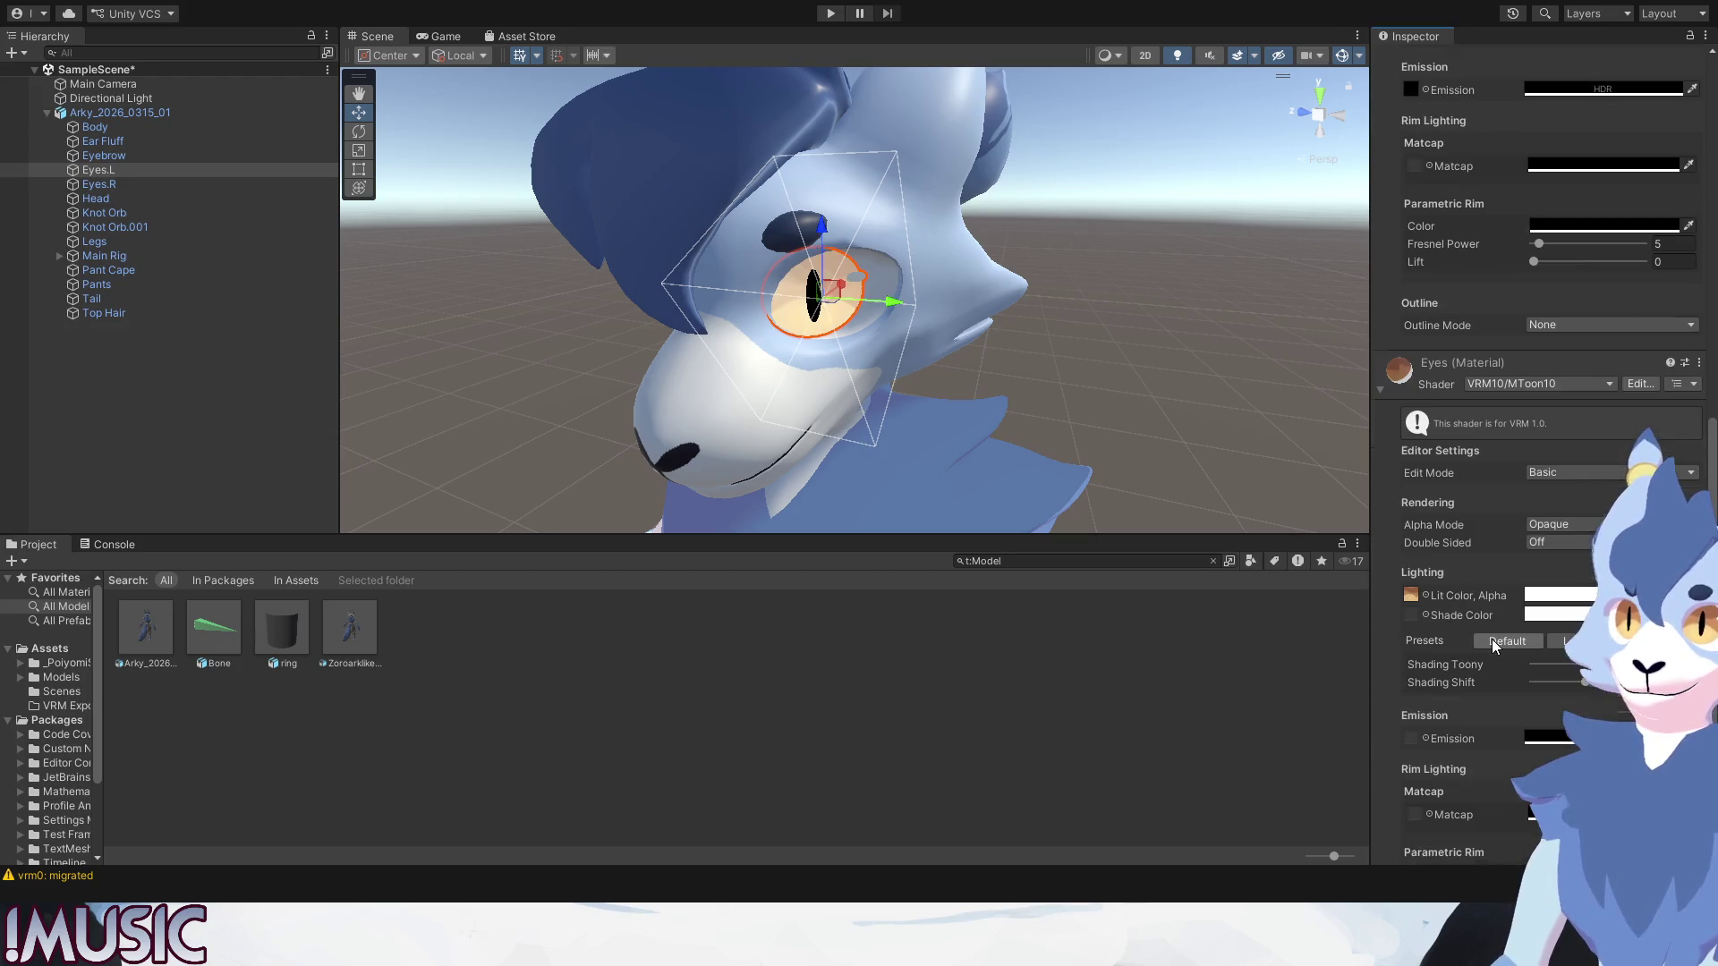
Copy the Eyes material's Lit Color eye texture onto its Shade Color slot with a pink lit tint.
{"action": "left_click_drag", "start_coordinate": [1426, 621], "coordinate": [1412, 615]}
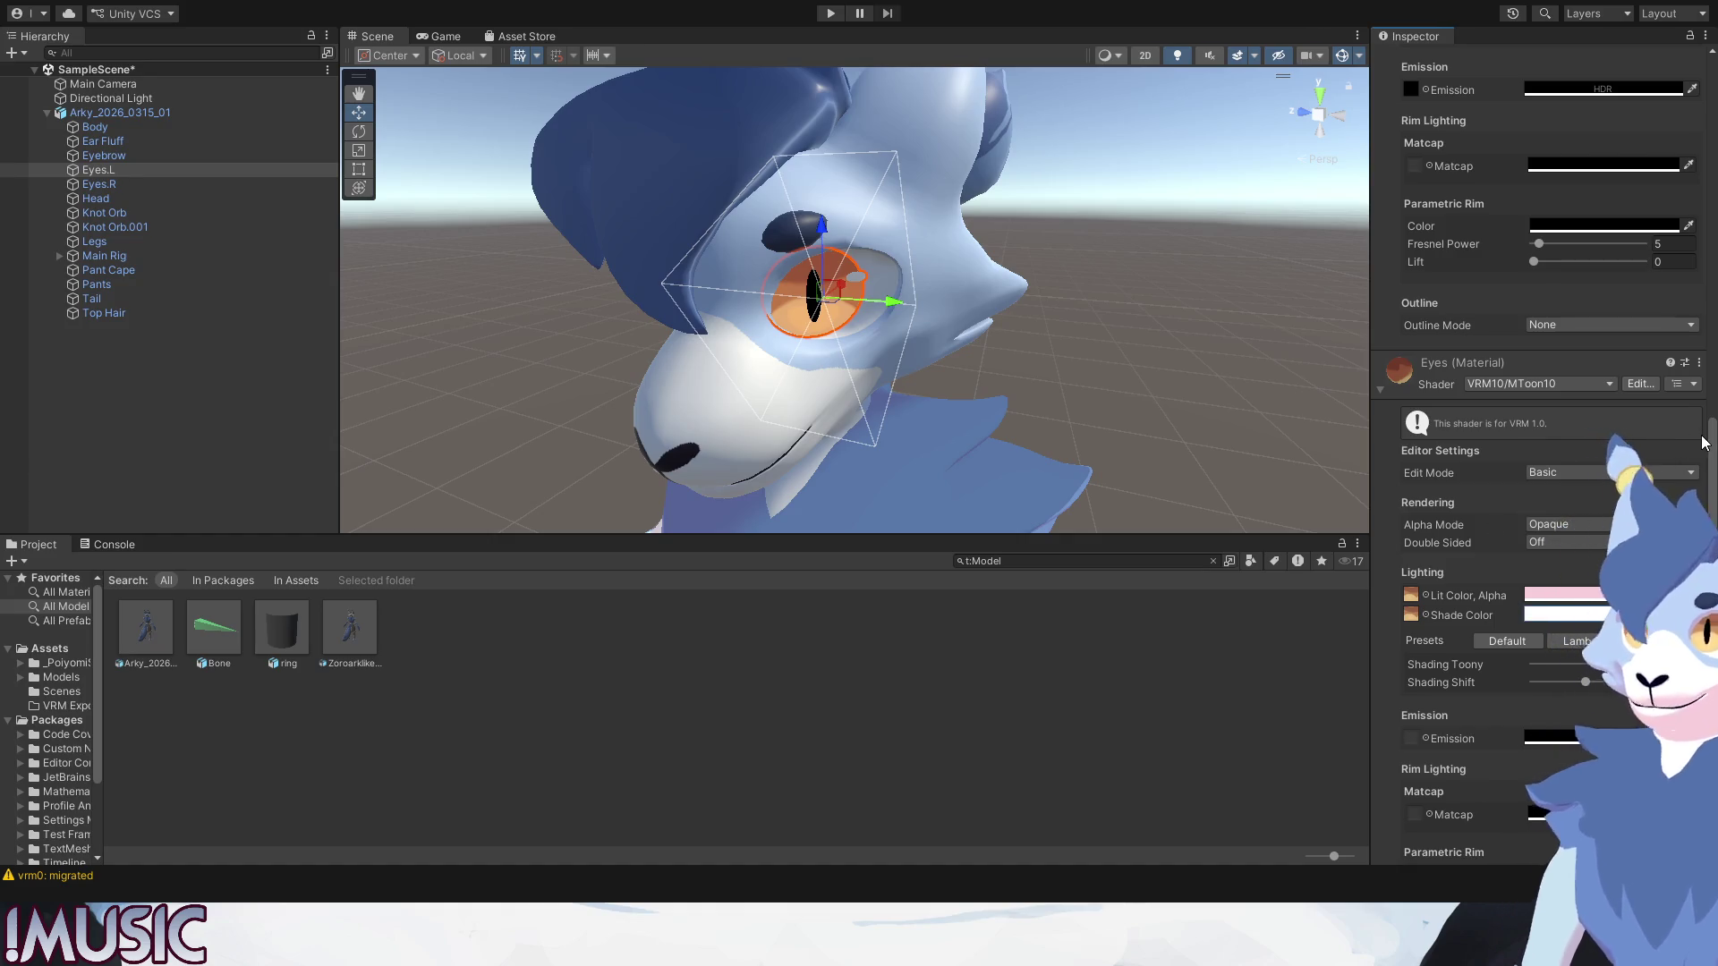
{"action": "scroll", "coordinate": [1416, 627], "scroll_direction": "down", "scroll_amount": 2}
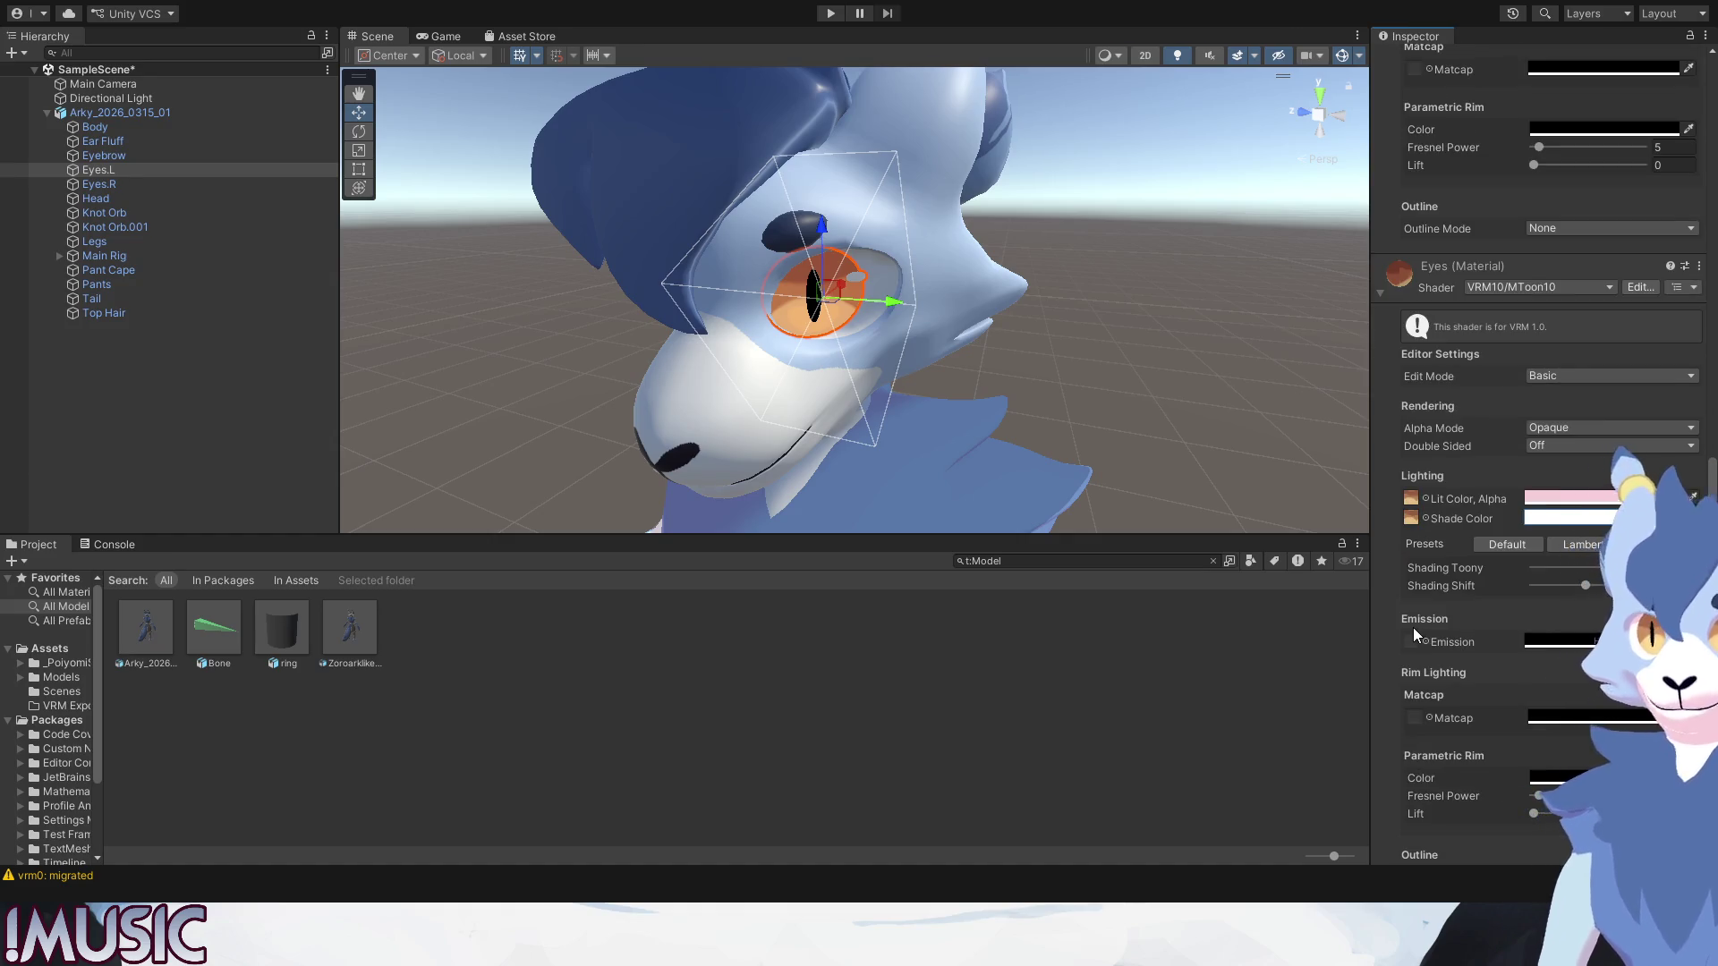
{"action": "left_click", "coordinate": [1133, 385]}
{"action": "scroll", "coordinate": [845, 323], "scroll_direction": "up", "scroll_amount": 4}
{"action": "left_click", "coordinate": [822, 302]}
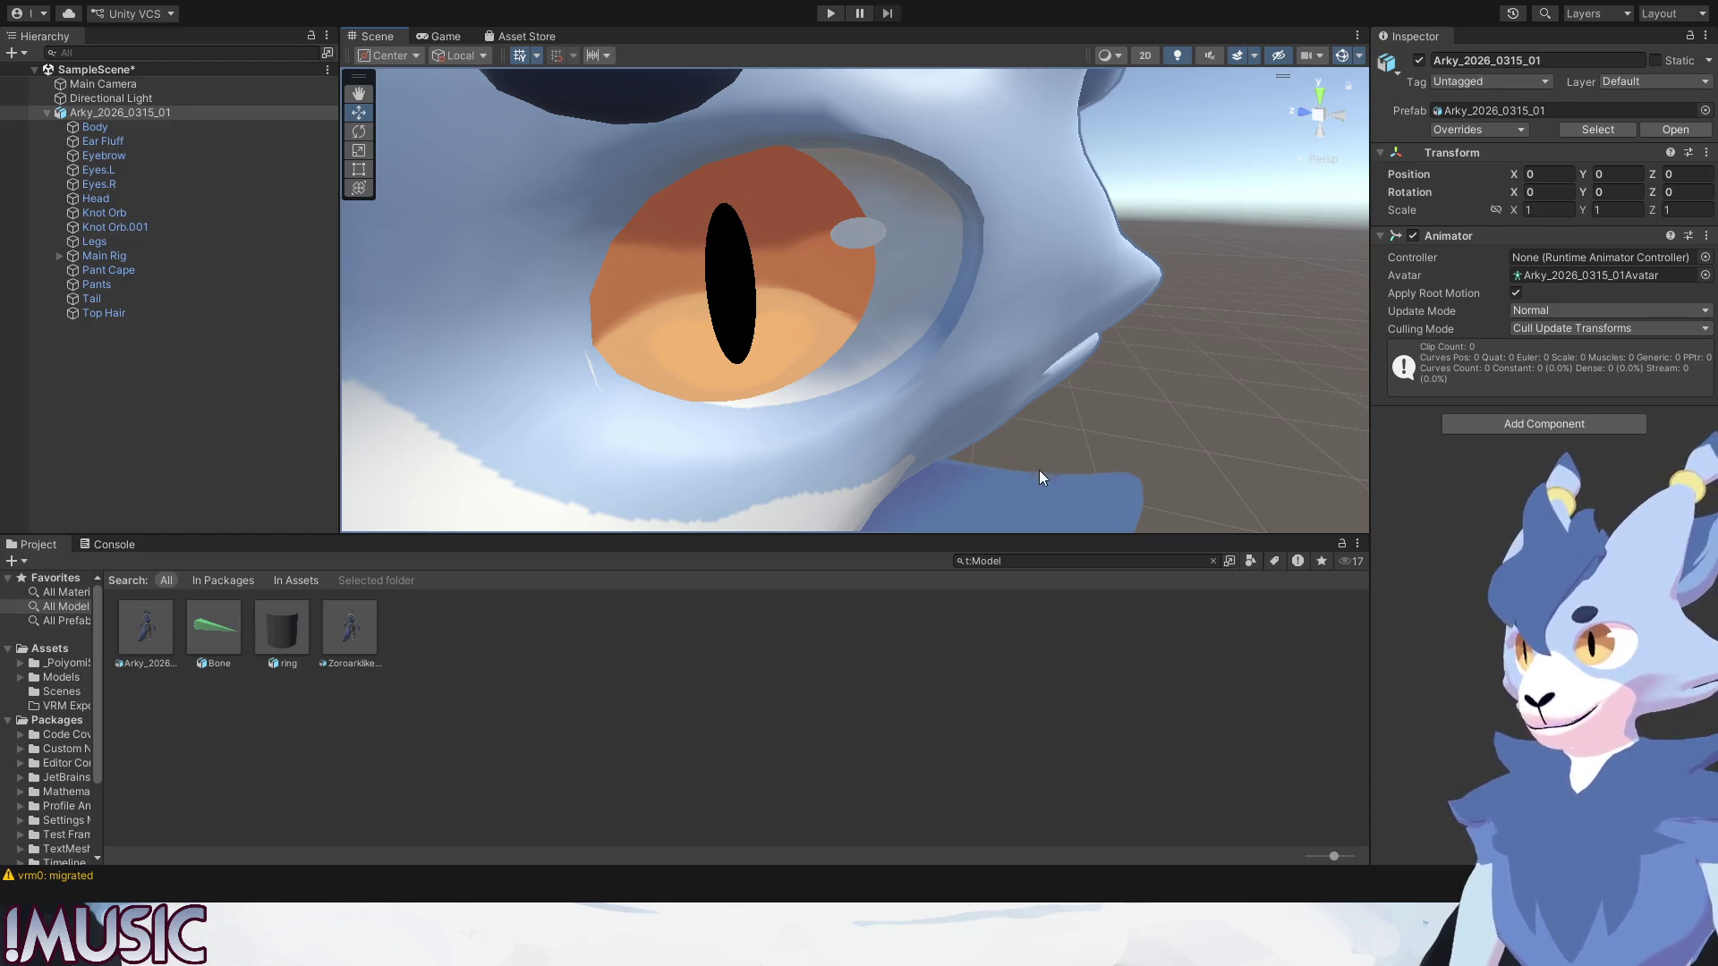
Orbit in on the eye close-up, then frame the whole character in the Scene view.
{"action": "mouse_move", "coordinate": [598, 381]}
{"action": "left_mouse_down", "text": "alt"}
{"action": "mouse_move", "coordinate": [514, 400]}
{"action": "mouse_move", "coordinate": [617, 399]}
{"action": "mouse_move", "coordinate": [408, 366]}
{"action": "left_mouse_up", "text": "alt"}
{"action": "scroll", "coordinate": [407, 366], "scroll_direction": "up", "scroll_amount": 3}
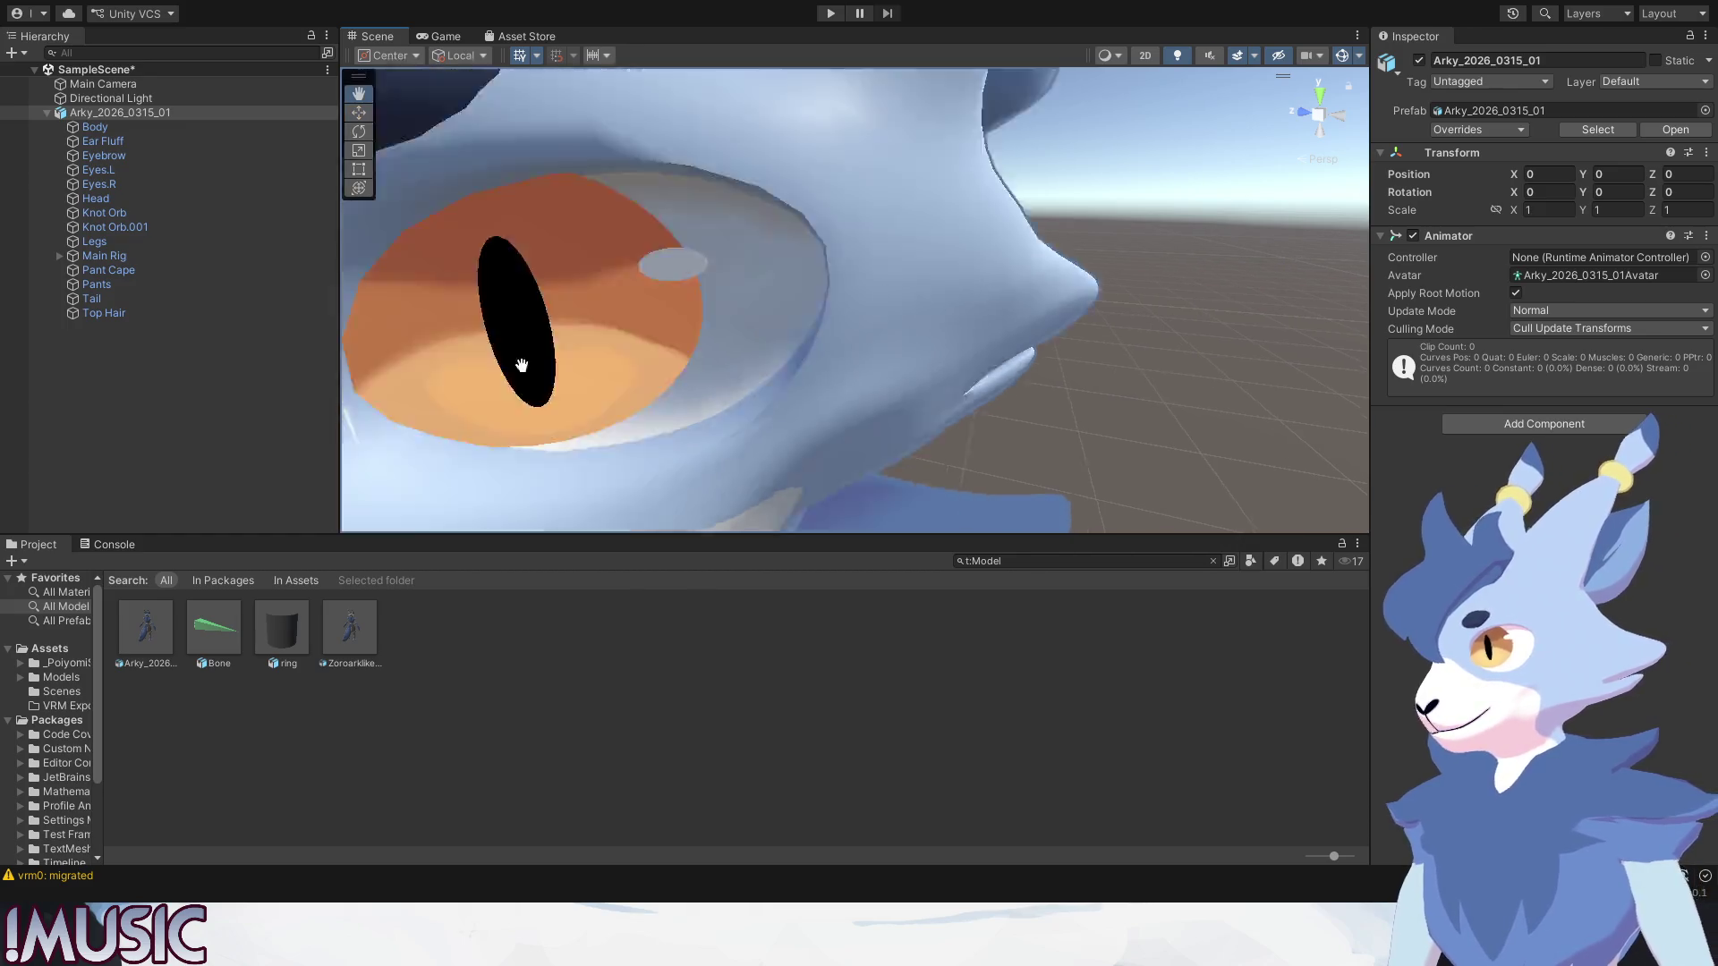
{"action": "middle_click_drag", "start_coordinate": [406, 366], "coordinate": [532, 365]}
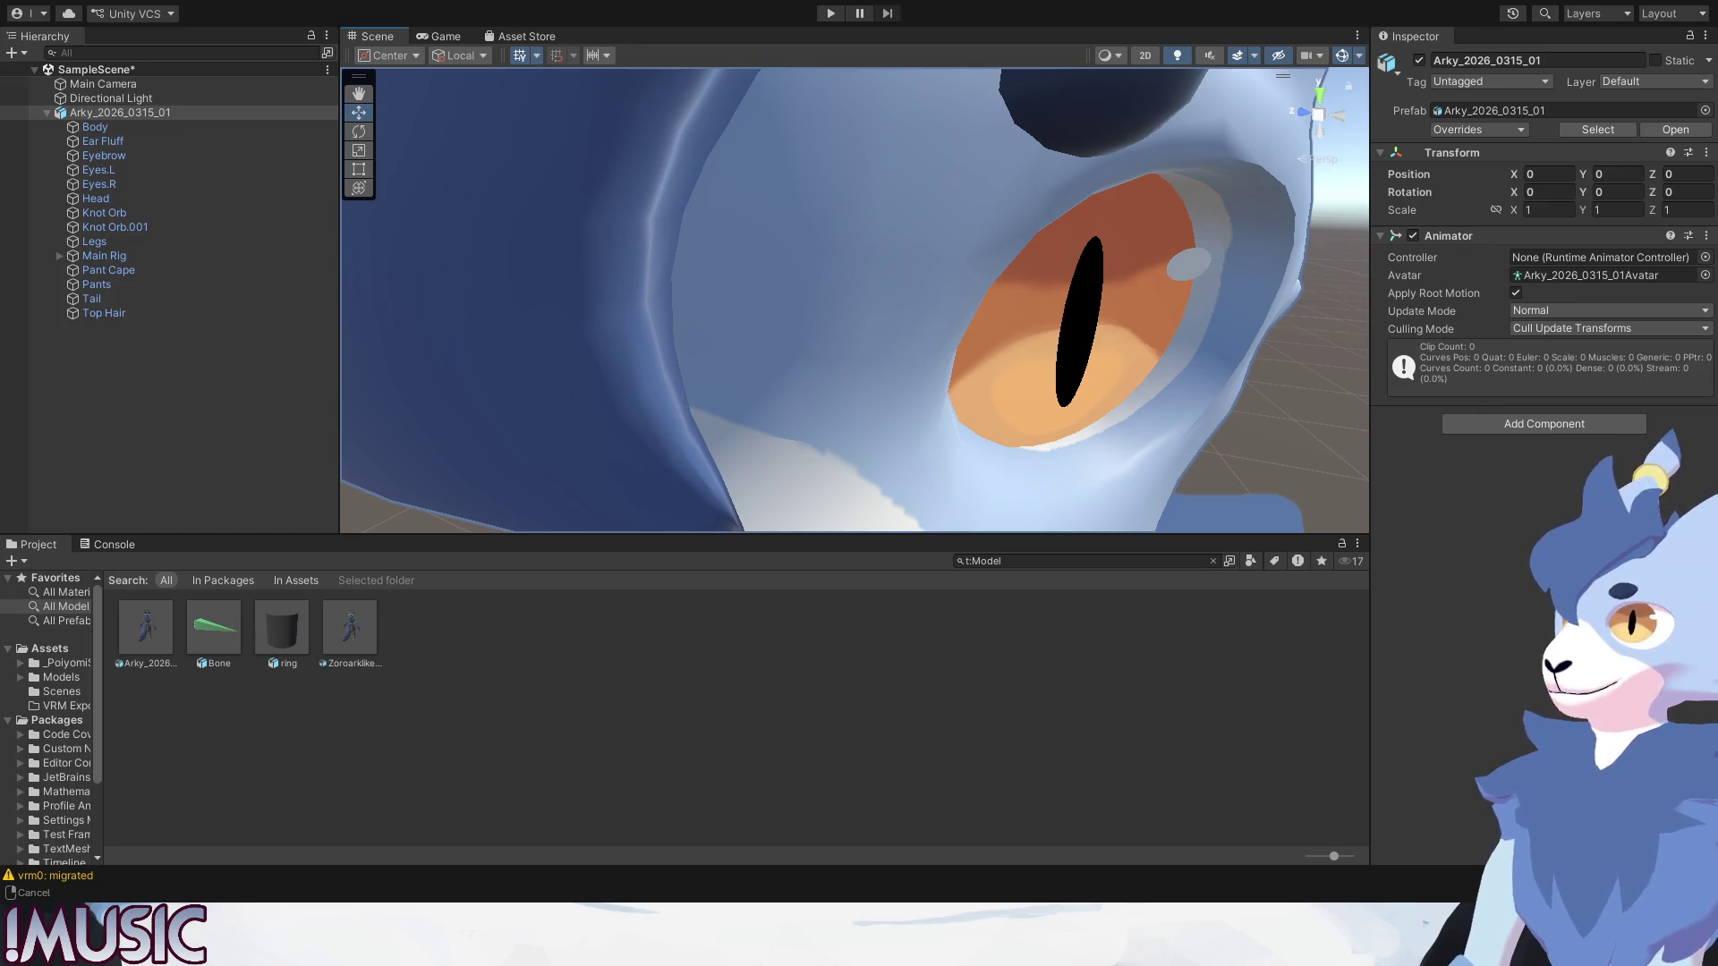
{"action": "key", "text": "shift"}
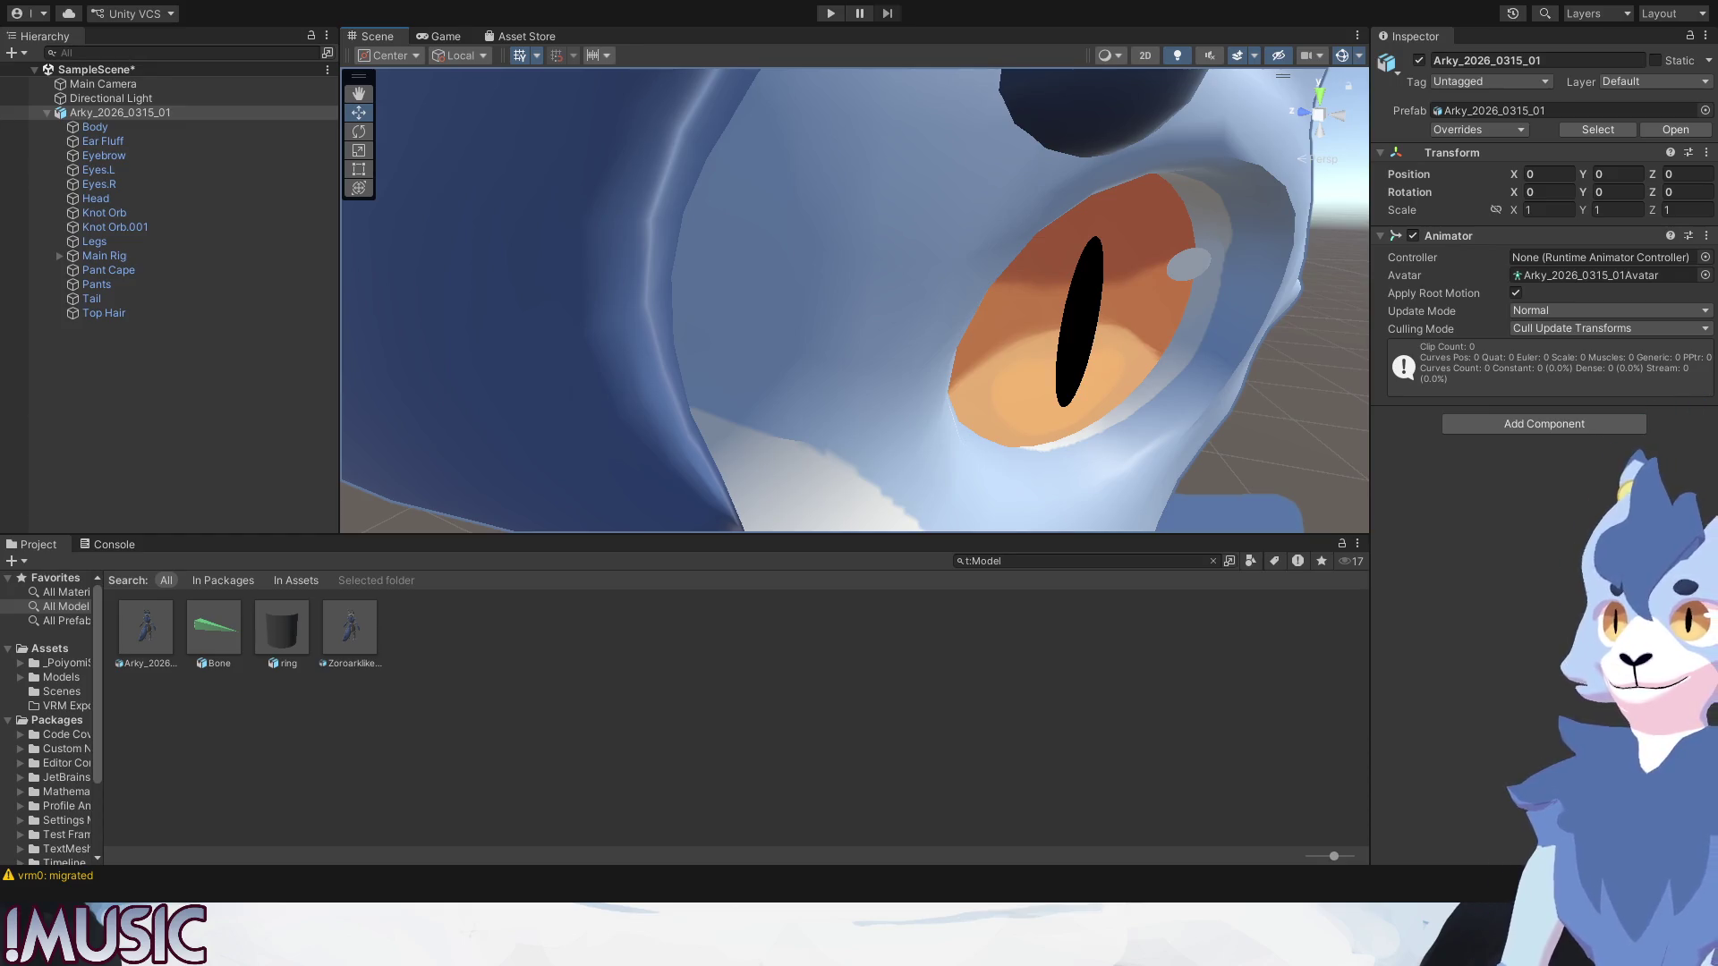
{"action": "left_click_drag", "start_coordinate": [1099, 397], "coordinate": [1094, 315], "text": "alt"}
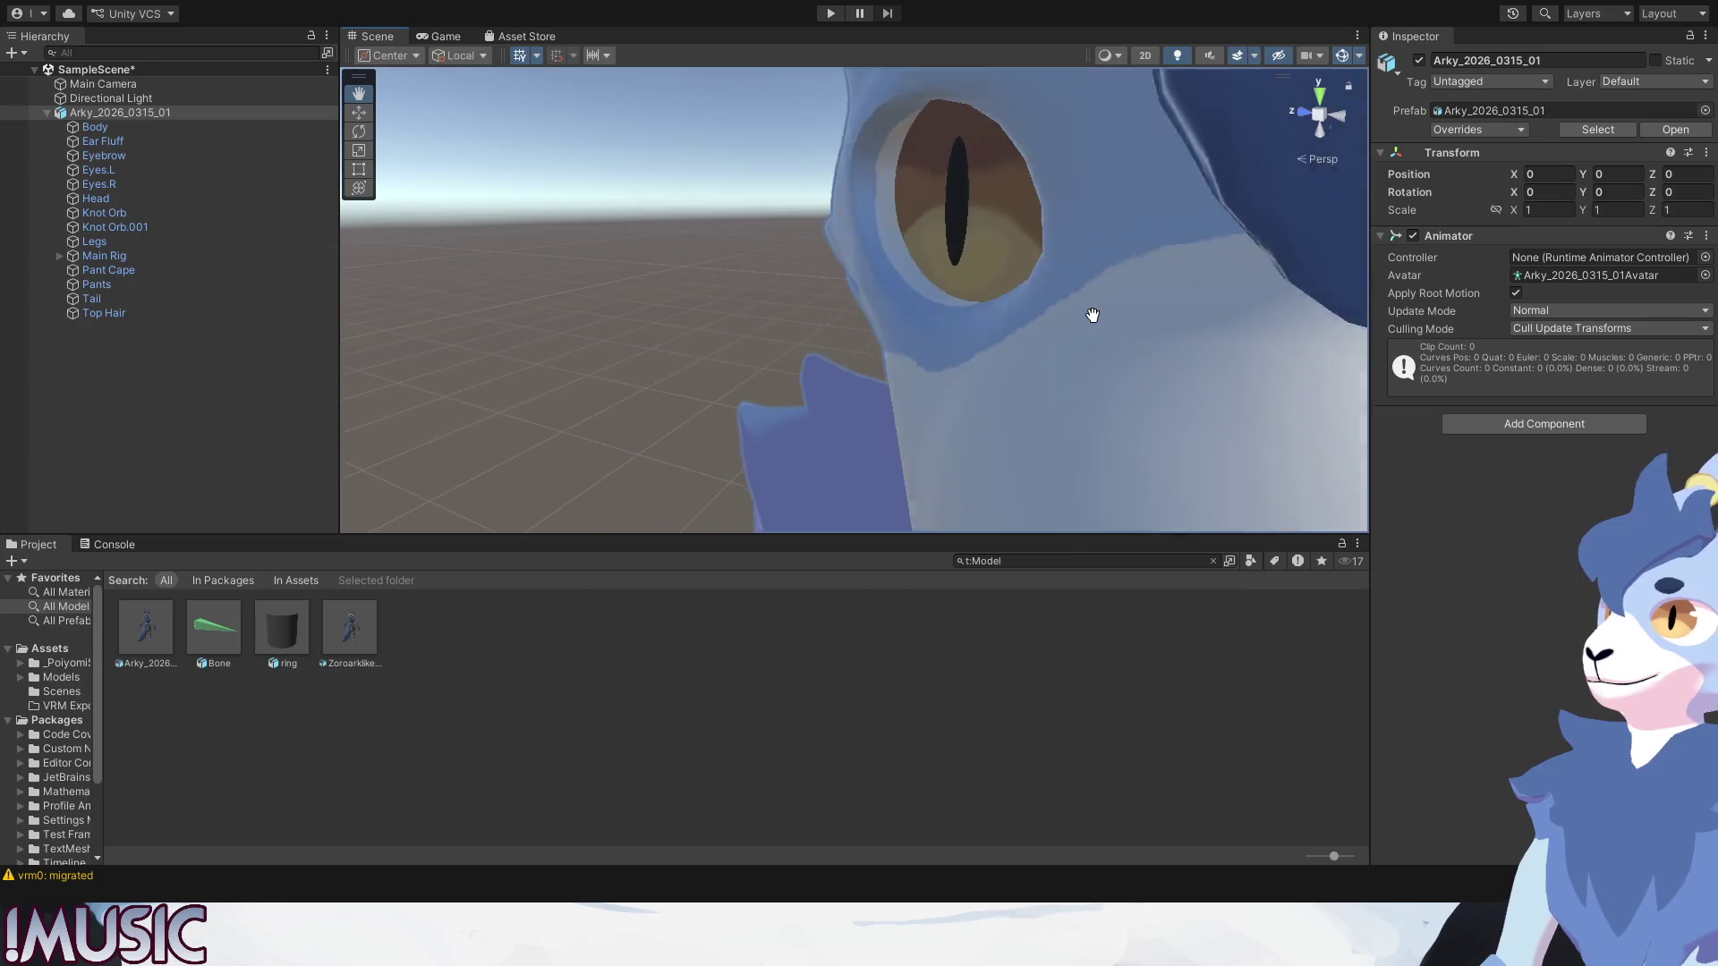
{"action": "middle_click_drag", "start_coordinate": [1094, 315], "coordinate": [1057, 375]}
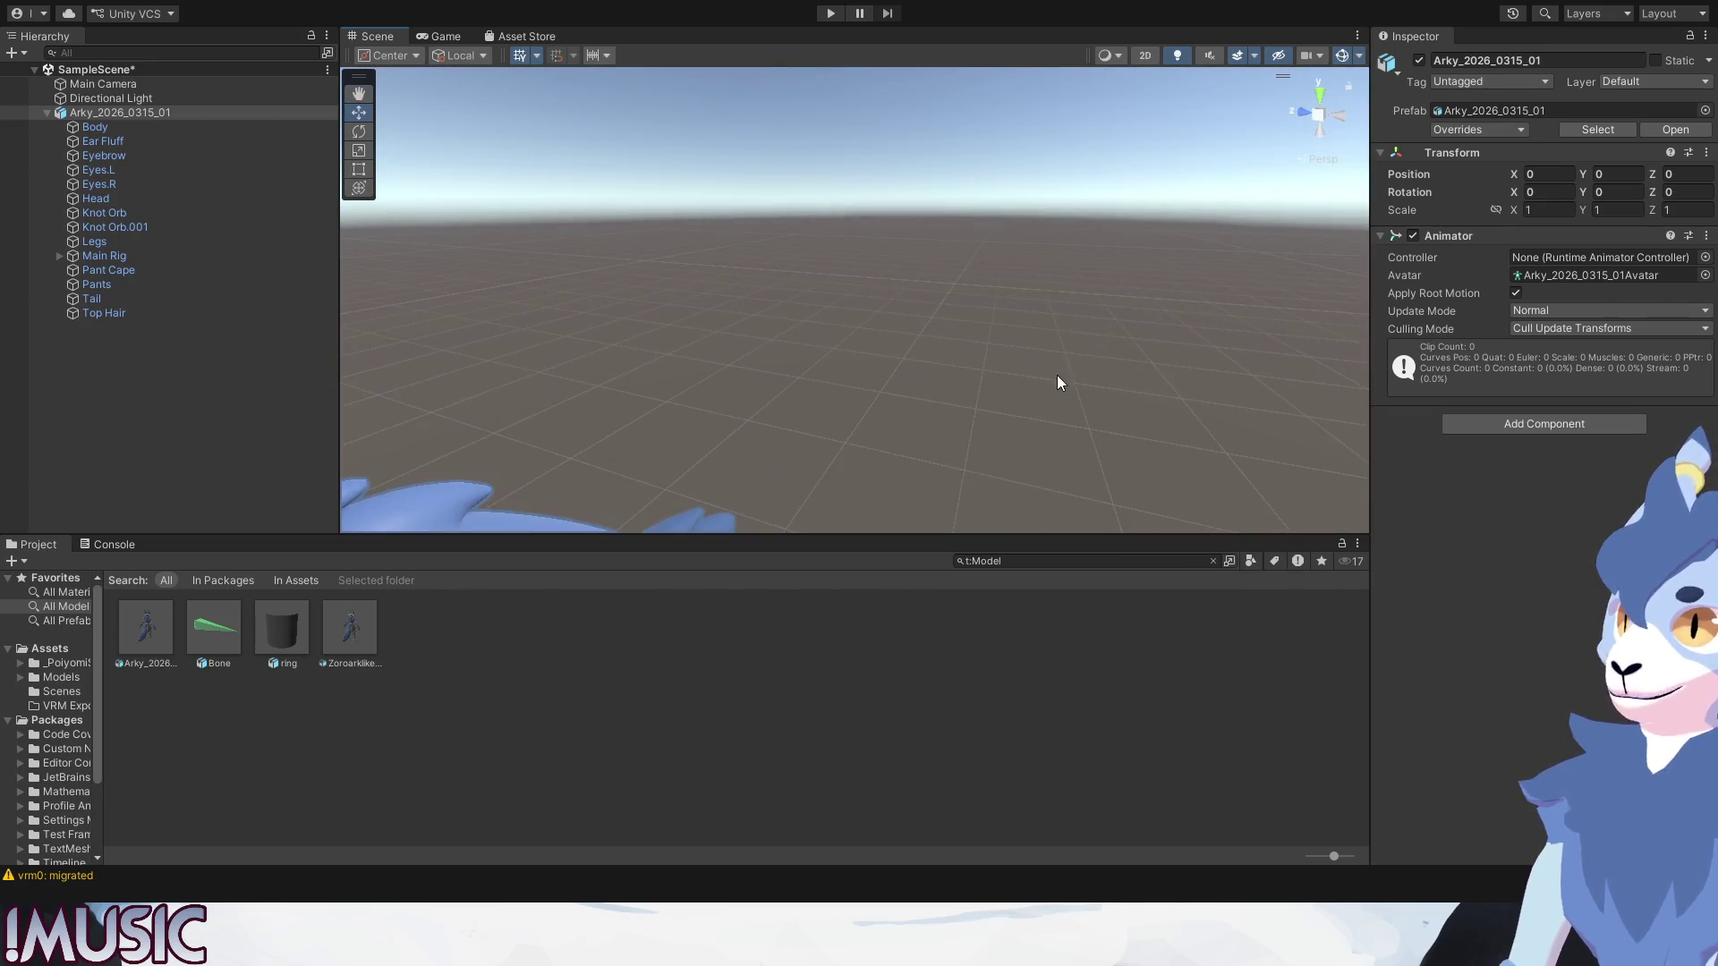
{"action": "key", "text": "f"}
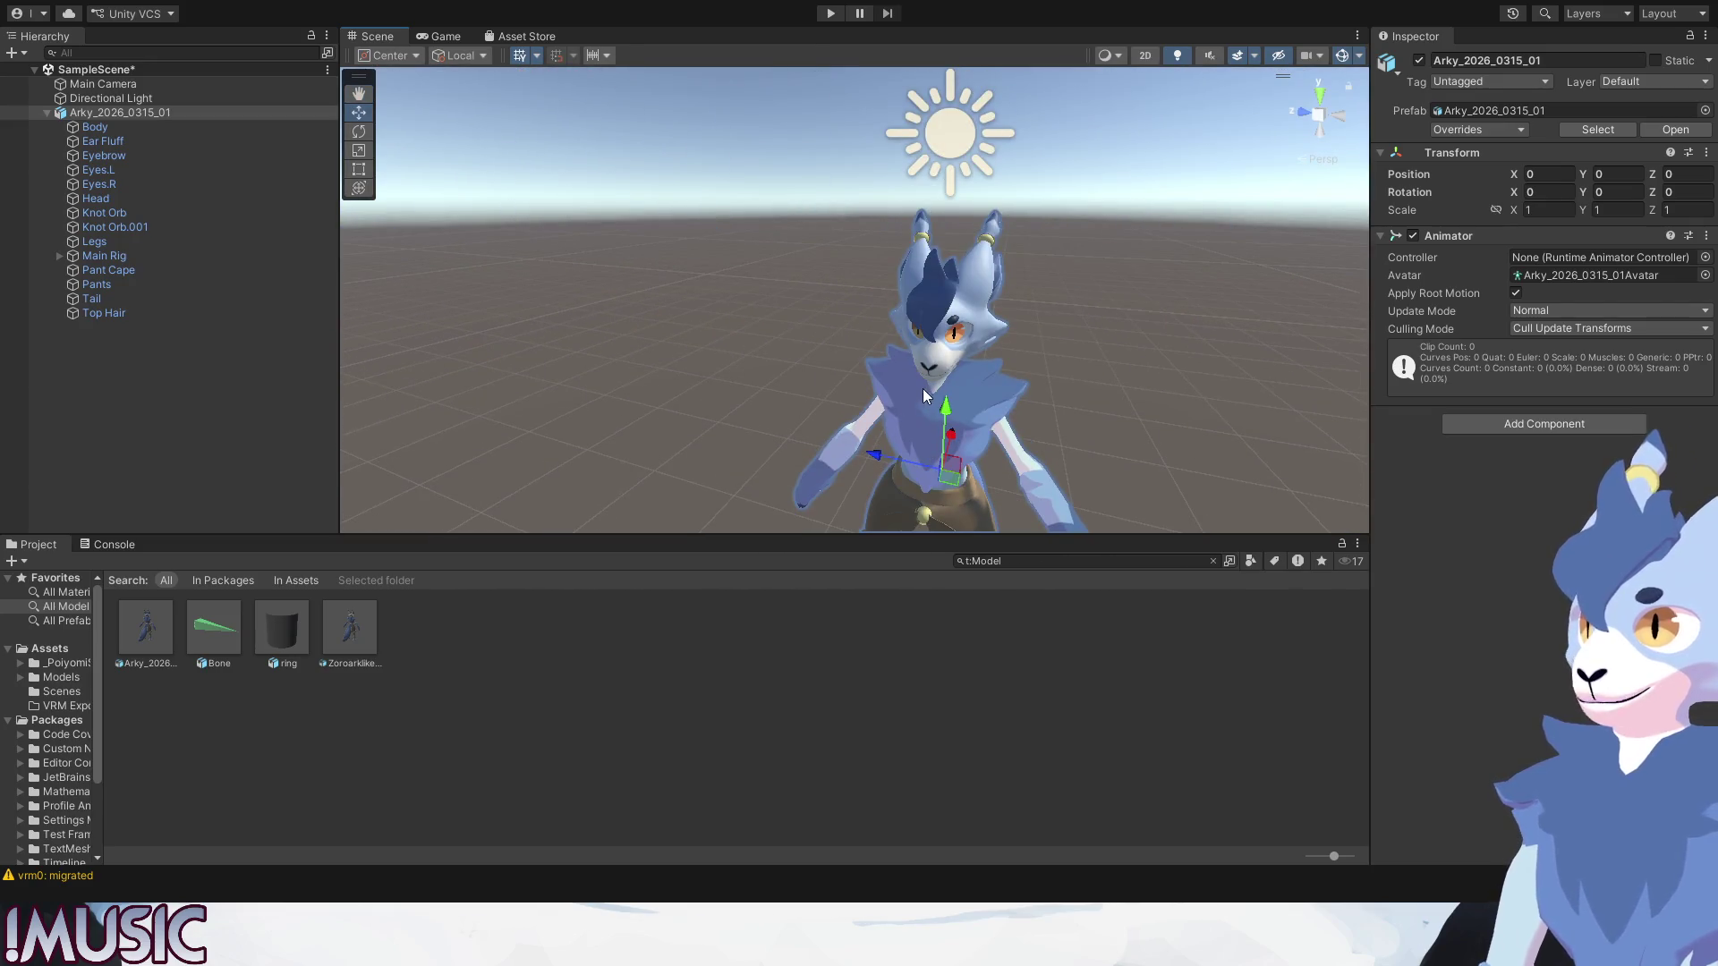
Select the left eye object and collapse its Iris material.
{"action": "middle_click_drag", "start_coordinate": [923, 388], "coordinate": [917, 362]}
{"action": "left_click_drag", "start_coordinate": [917, 363], "coordinate": [910, 246], "text": "alt"}
{"action": "scroll", "coordinate": [911, 246], "scroll_direction": "down", "scroll_amount": 2}
{"action": "scroll", "coordinate": [873, 305], "scroll_direction": "up", "scroll_amount": 5}
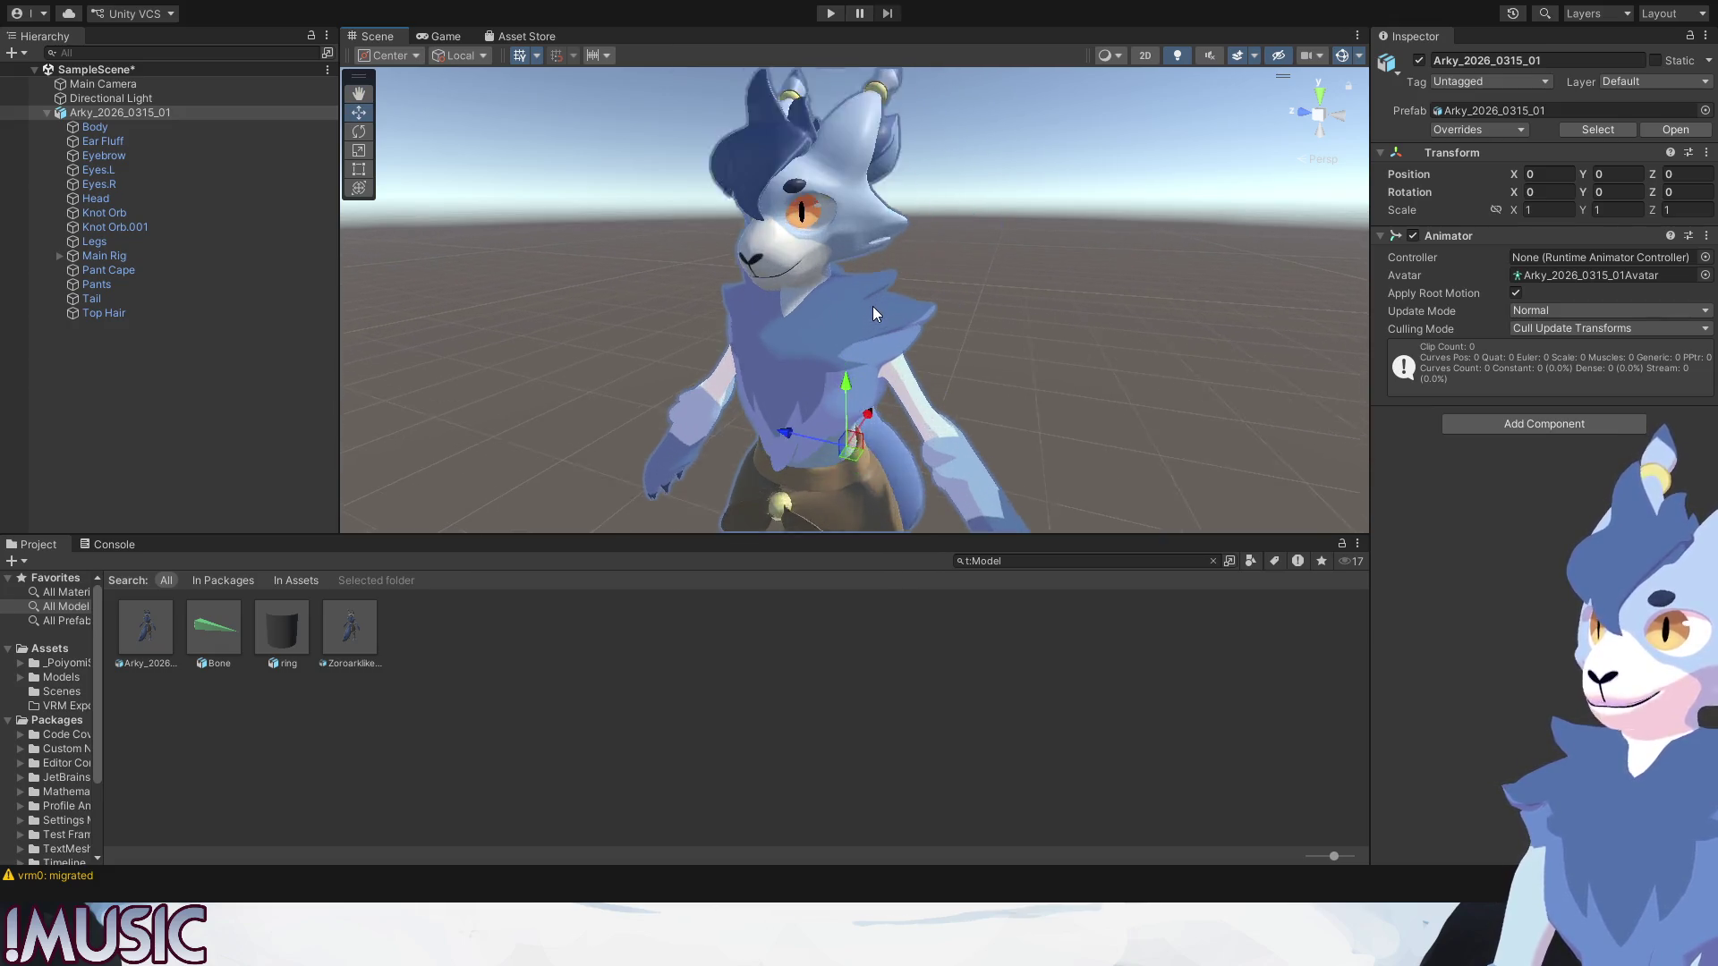
{"action": "left_click", "coordinate": [788, 172]}
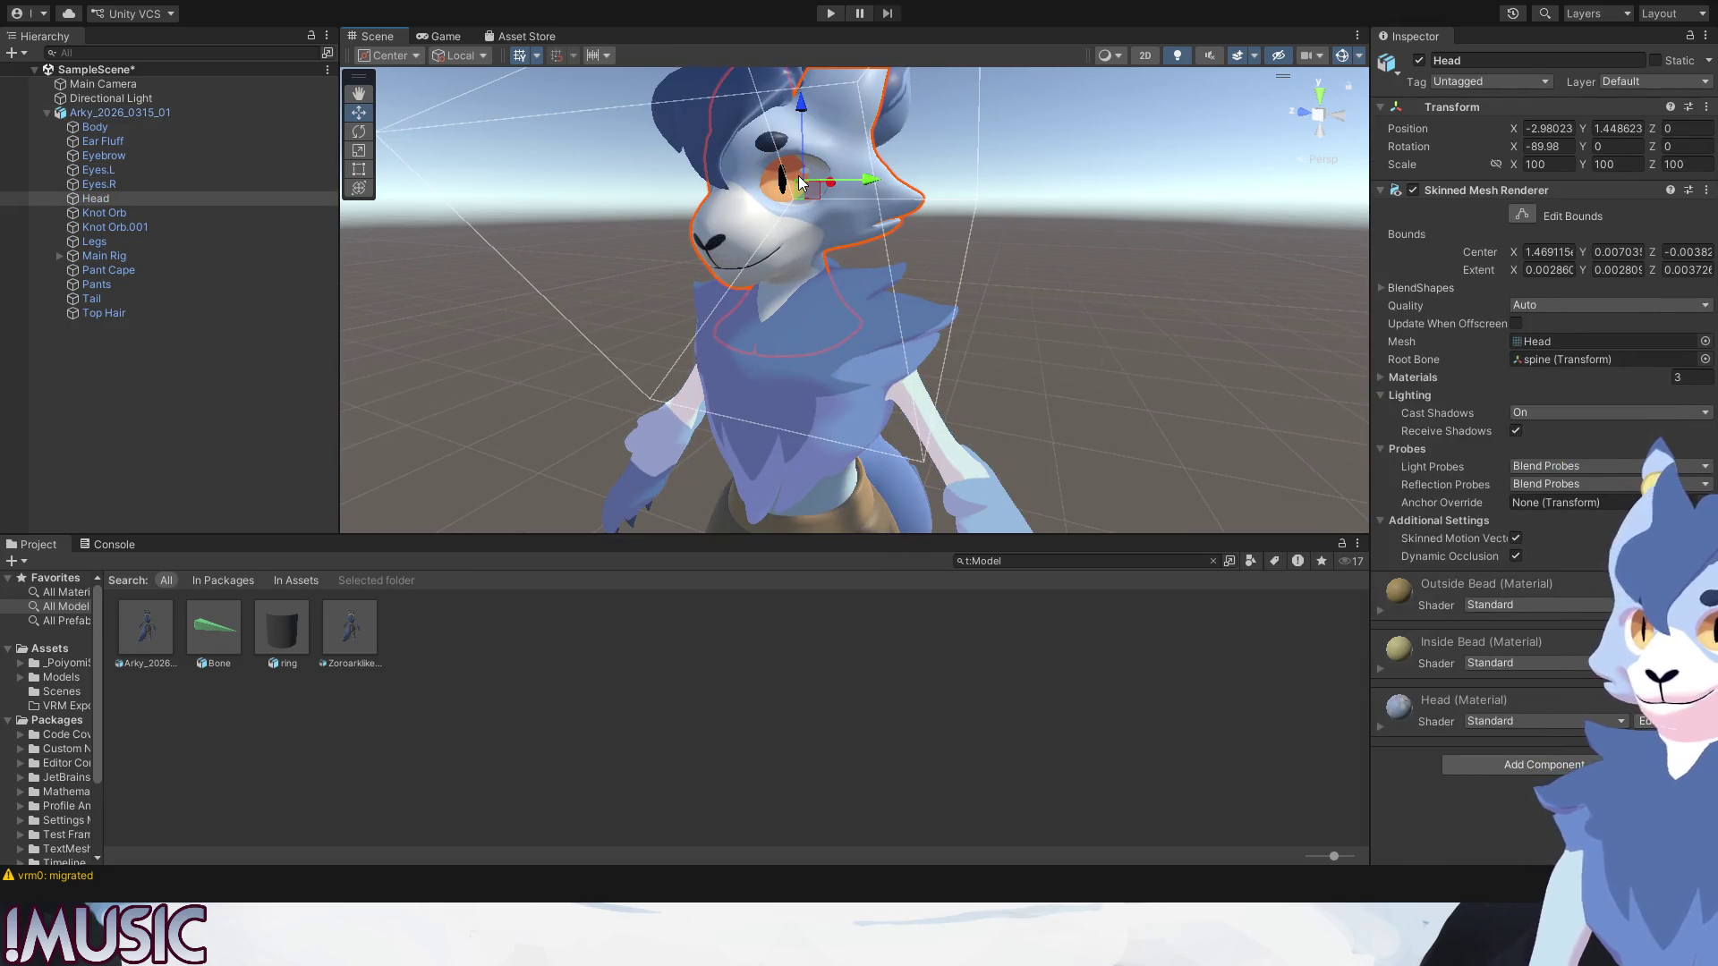
{"action": "left_click", "coordinate": [792, 178]}
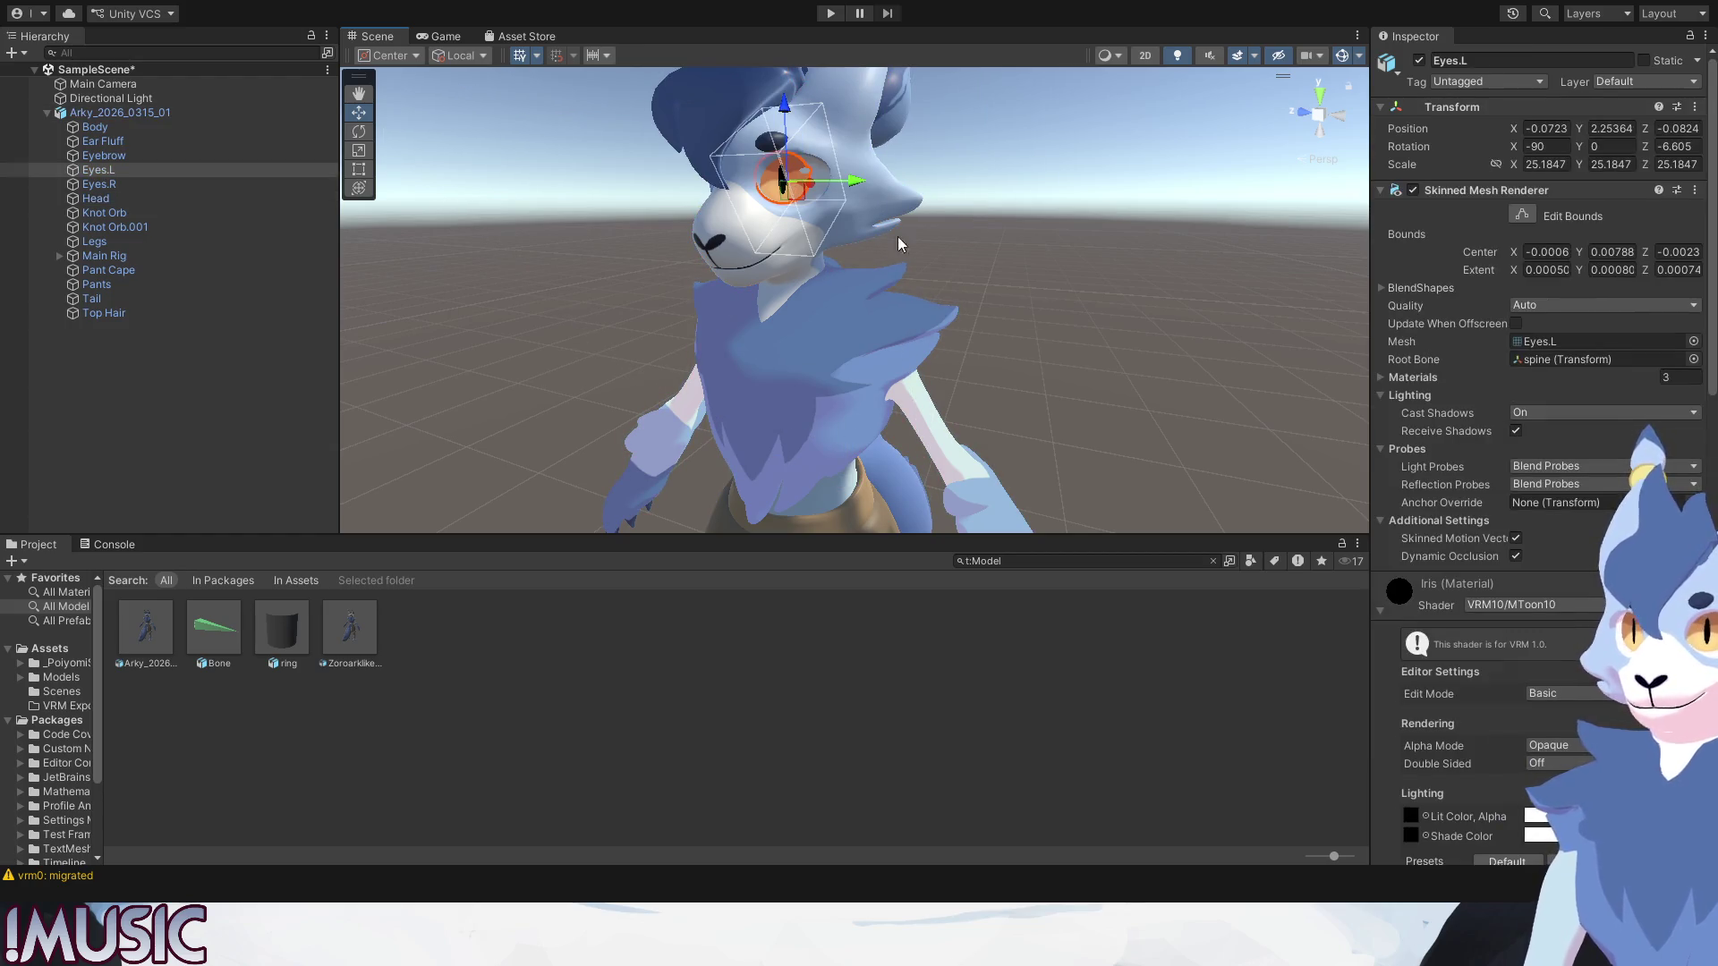
{"action": "scroll", "coordinate": [1387, 663], "scroll_direction": "down", "scroll_amount": 3}
{"action": "scroll", "coordinate": [1386, 664], "scroll_direction": "down", "scroll_amount": 4}
{"action": "scroll", "coordinate": [1384, 659], "scroll_direction": "up", "scroll_amount": 3}
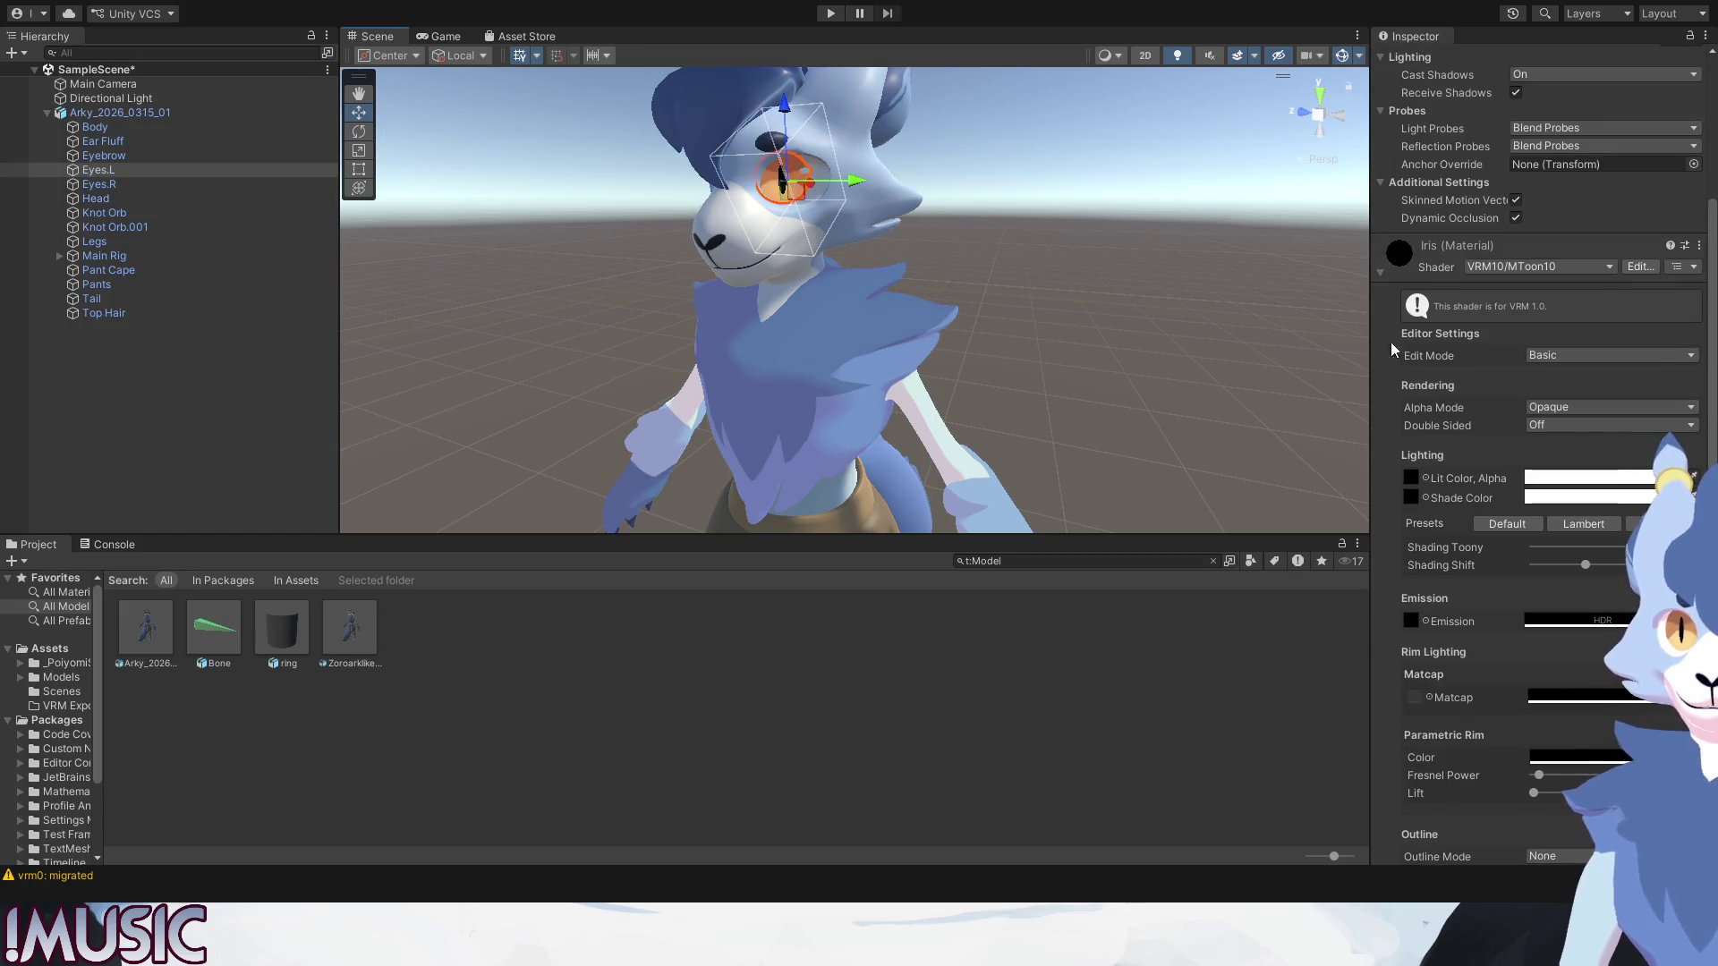
{"action": "left_click", "coordinate": [1381, 268]}
{"action": "scroll", "coordinate": [1400, 622], "scroll_direction": "down", "scroll_amount": 3}
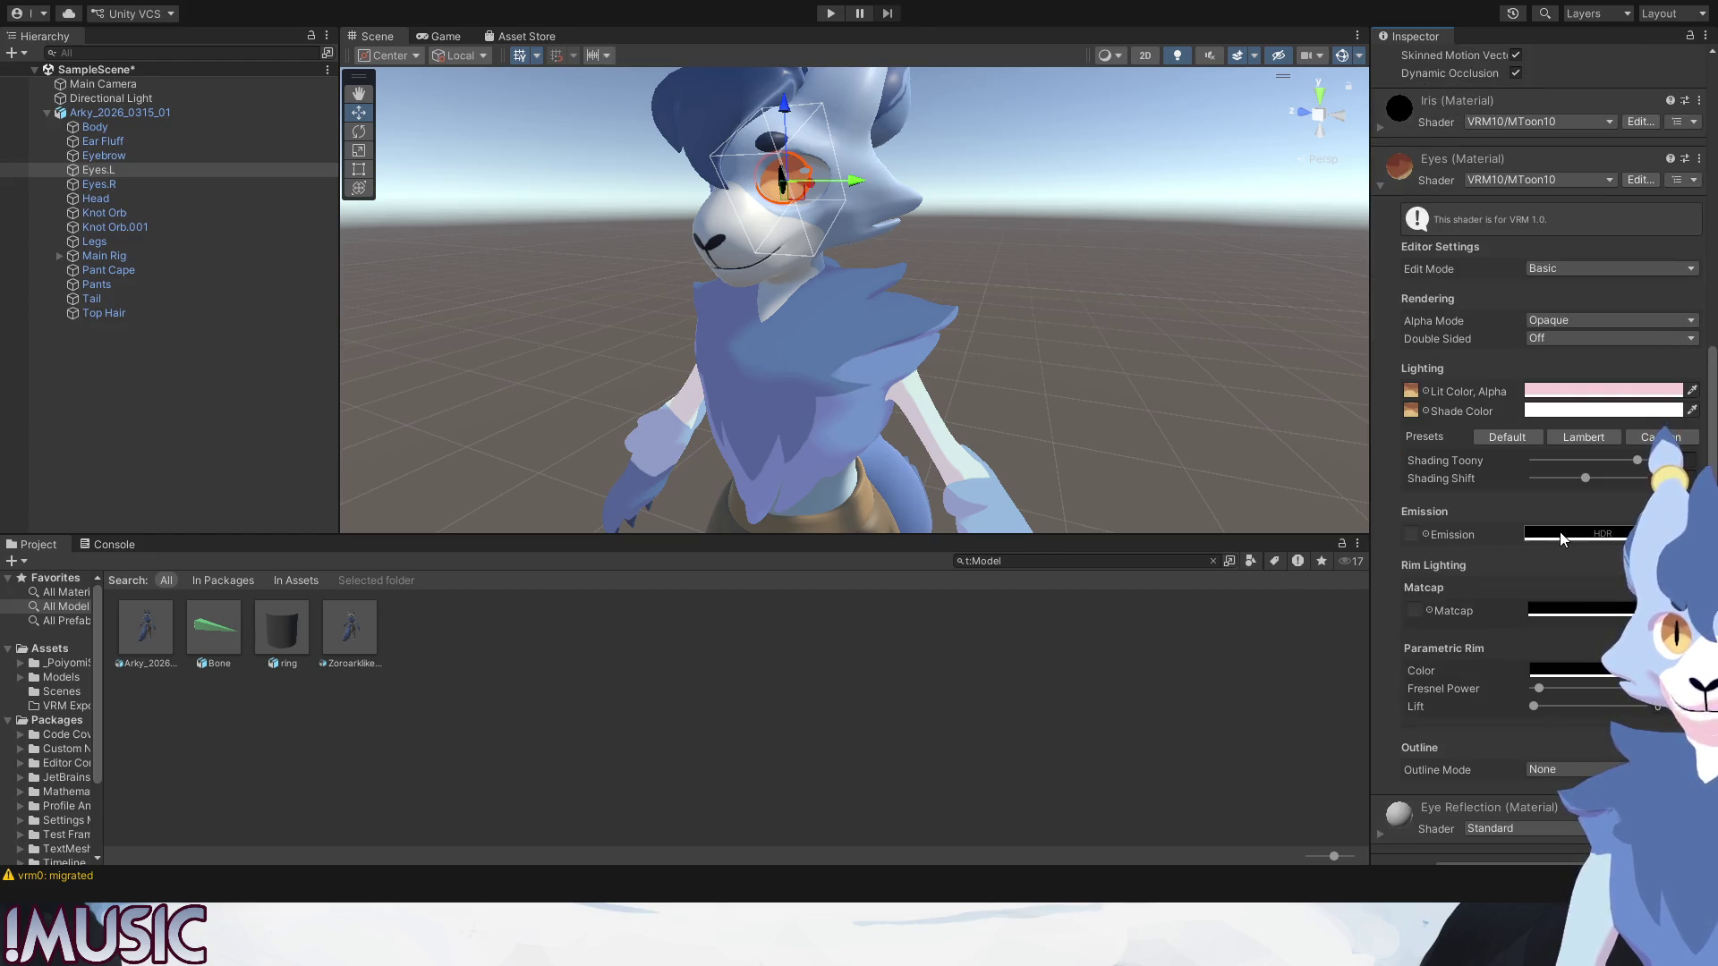
Copy the Eyes material's pink Lit Color into its Emission colour.
{"action": "left_click", "coordinate": [1443, 535]}
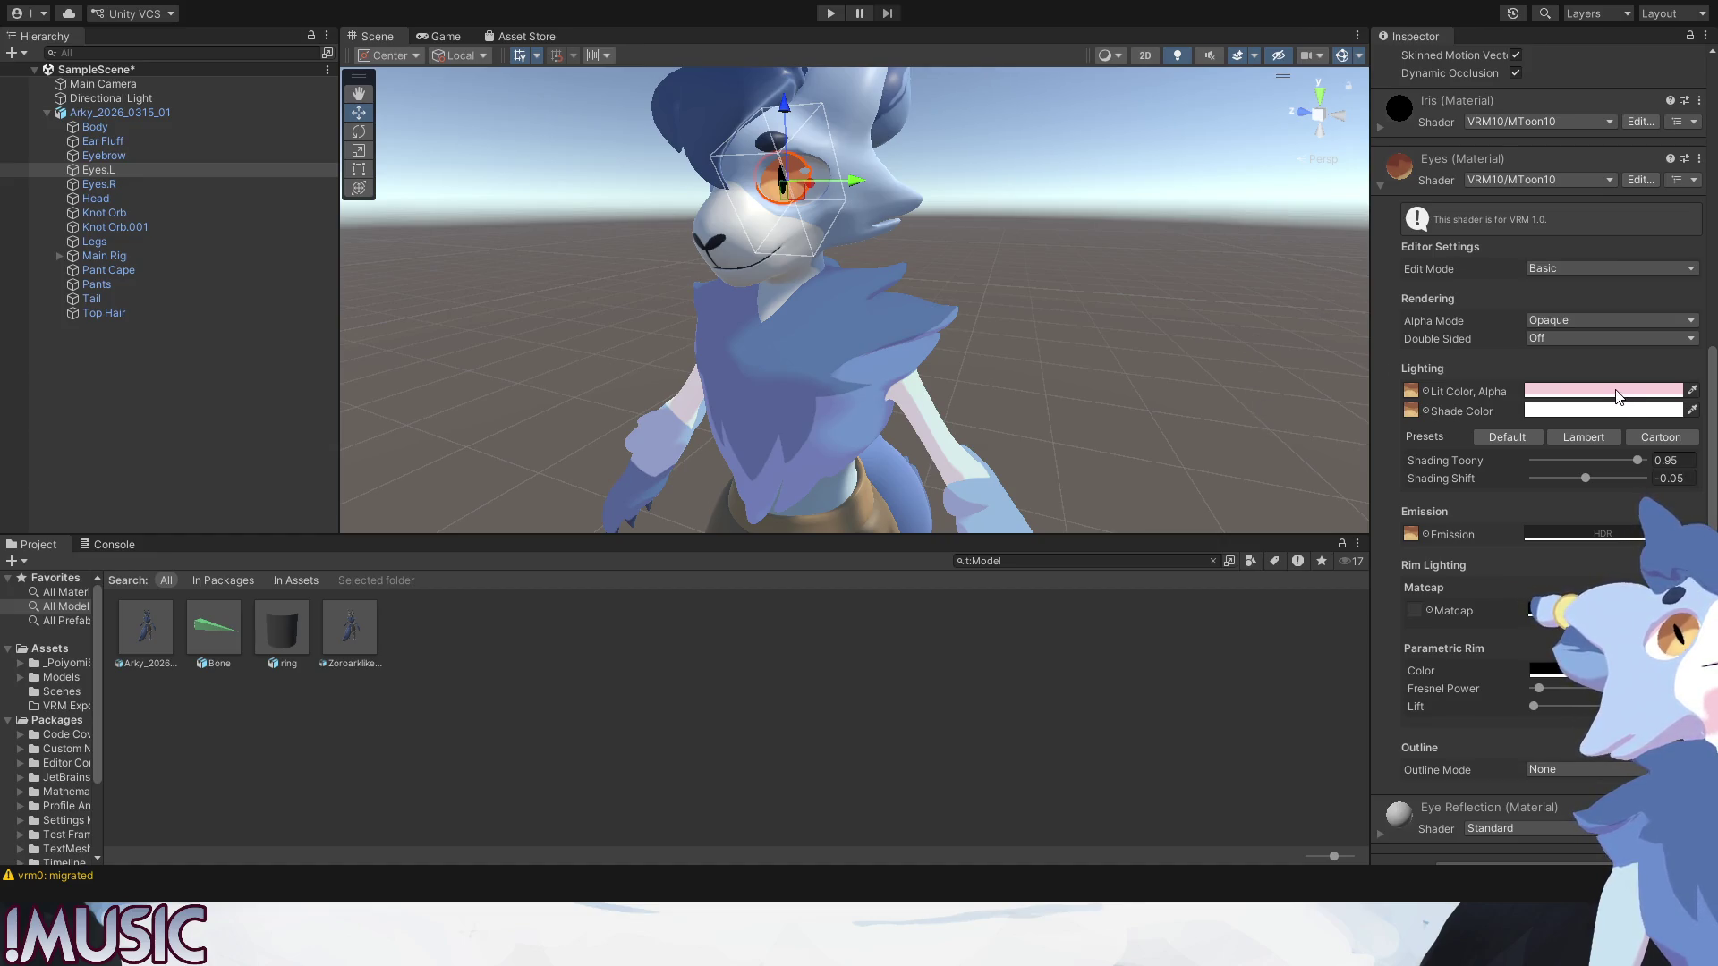
{"action": "left_click_drag", "start_coordinate": [1618, 395], "coordinate": [1591, 534]}
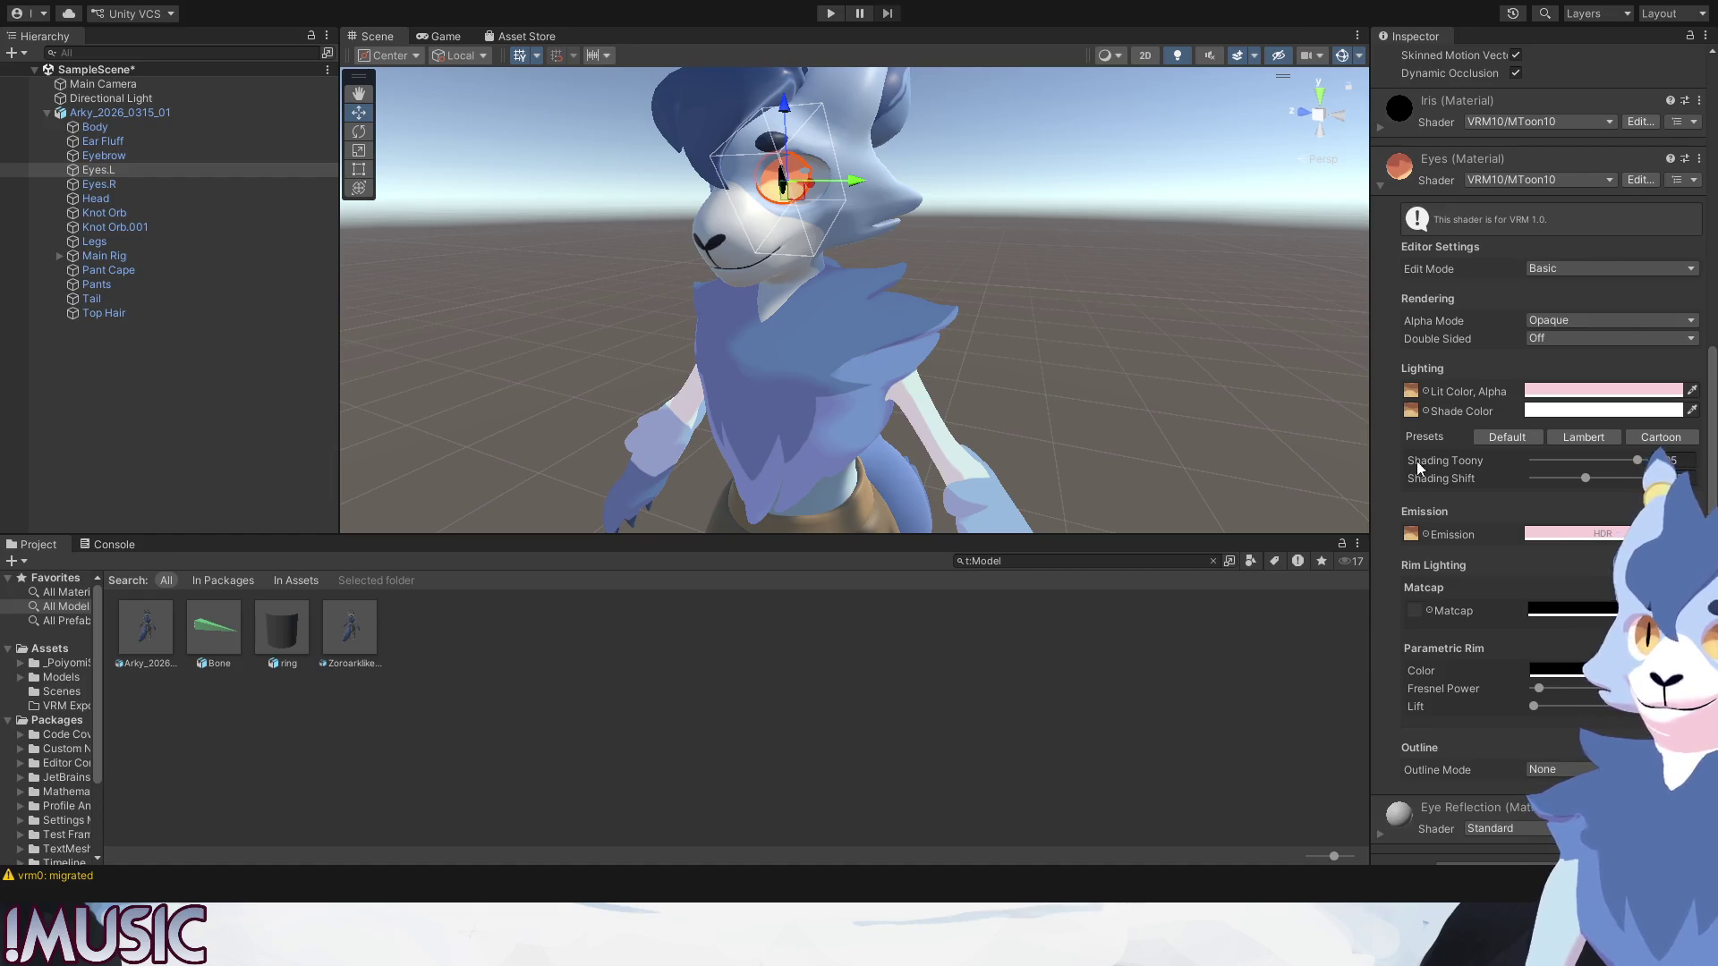
{"action": "left_click", "coordinate": [1262, 346]}
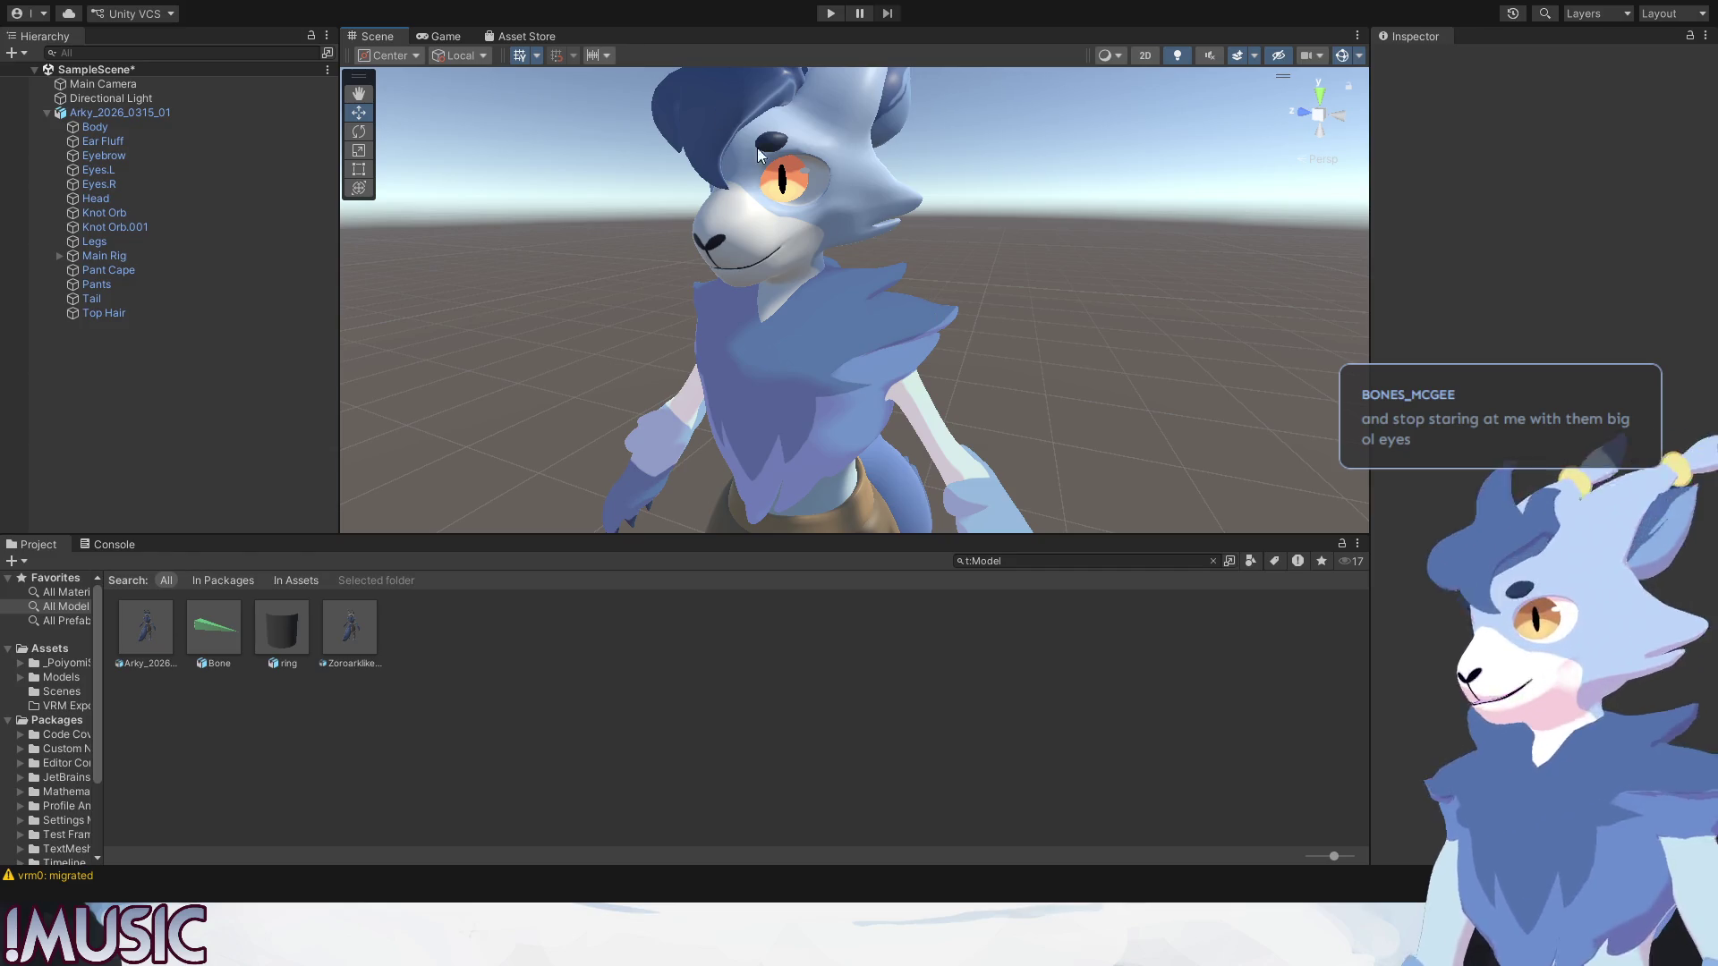
Switch the left eye's Eye Reflection material to the VRM10/MToon10 shader.
{"action": "left_click", "coordinate": [803, 187]}
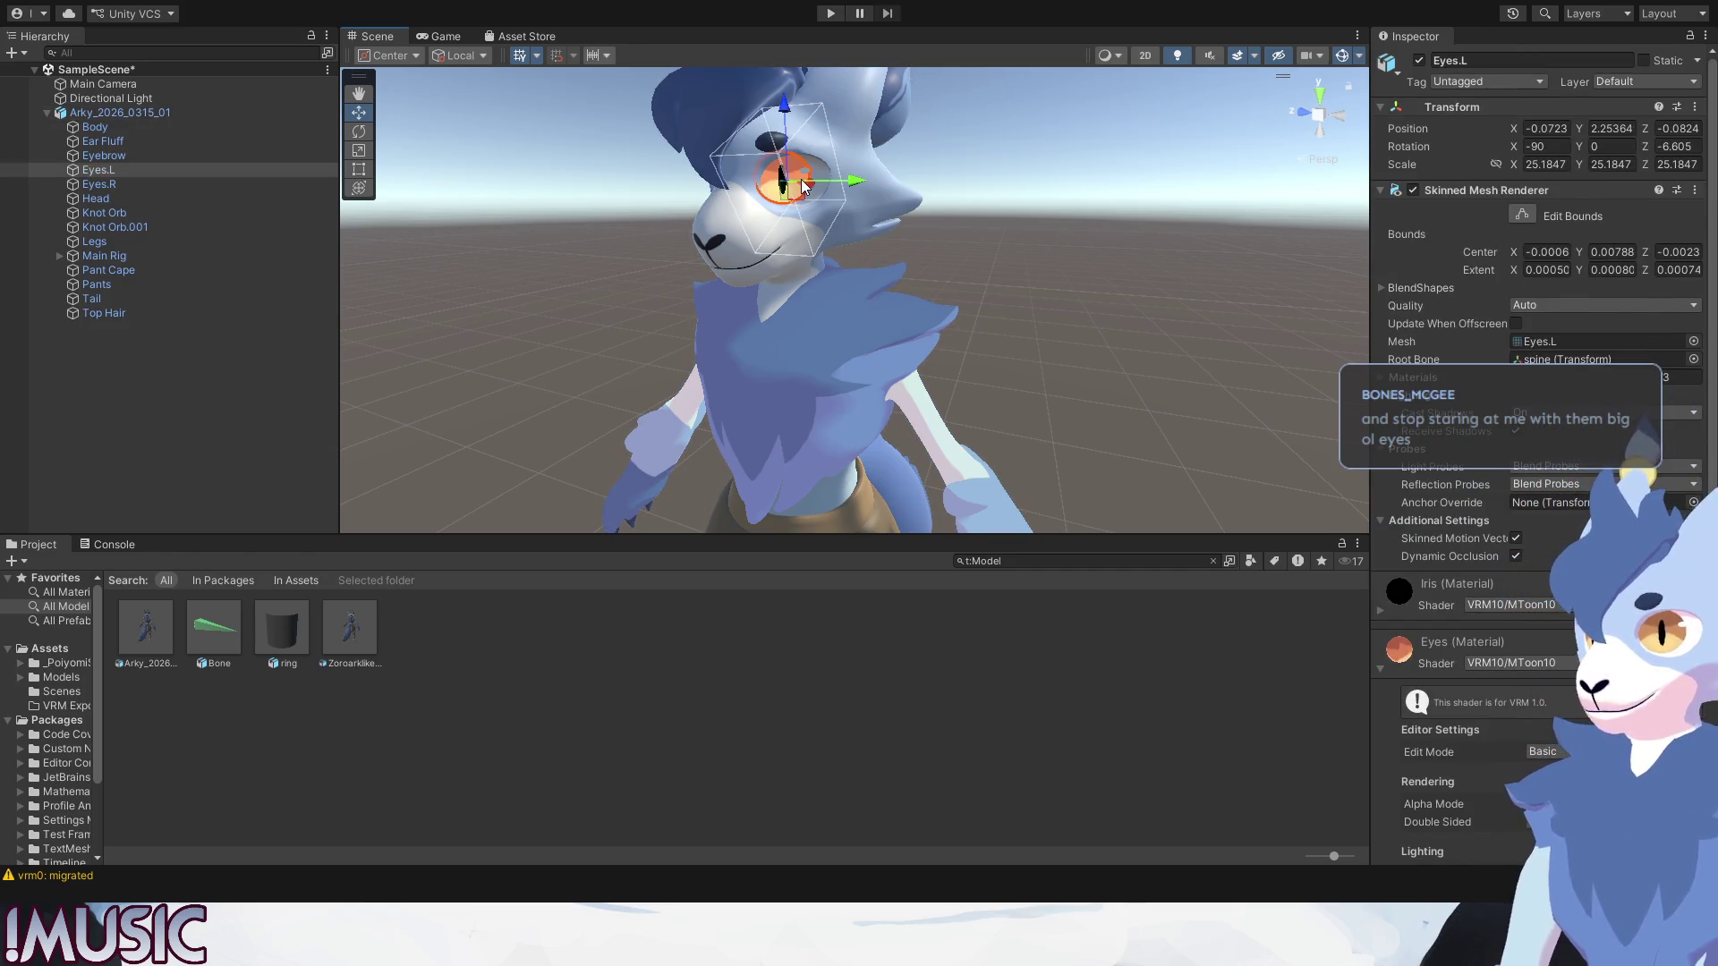
{"action": "left_click", "coordinate": [1378, 666]}
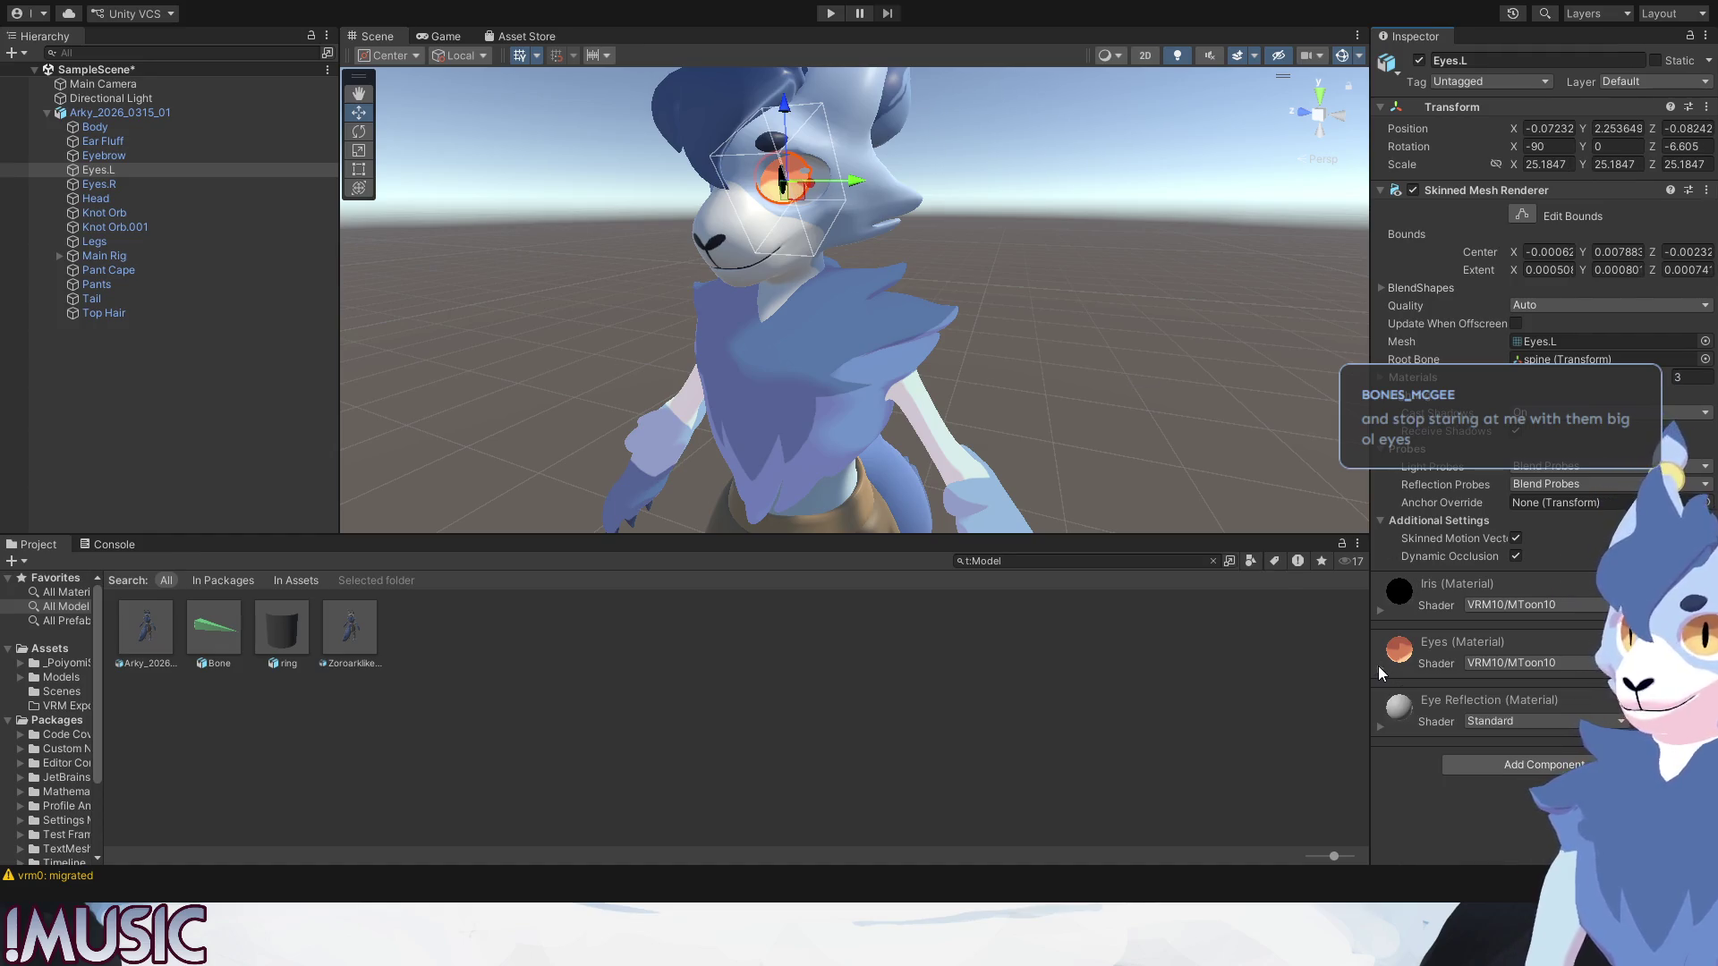
{"action": "left_click", "coordinate": [1492, 722]}
{"action": "left_click", "coordinate": [1510, 614]}
{"action": "left_click", "coordinate": [1382, 727]}
{"action": "scroll", "coordinate": [1468, 704], "scroll_direction": "down", "scroll_amount": 5}
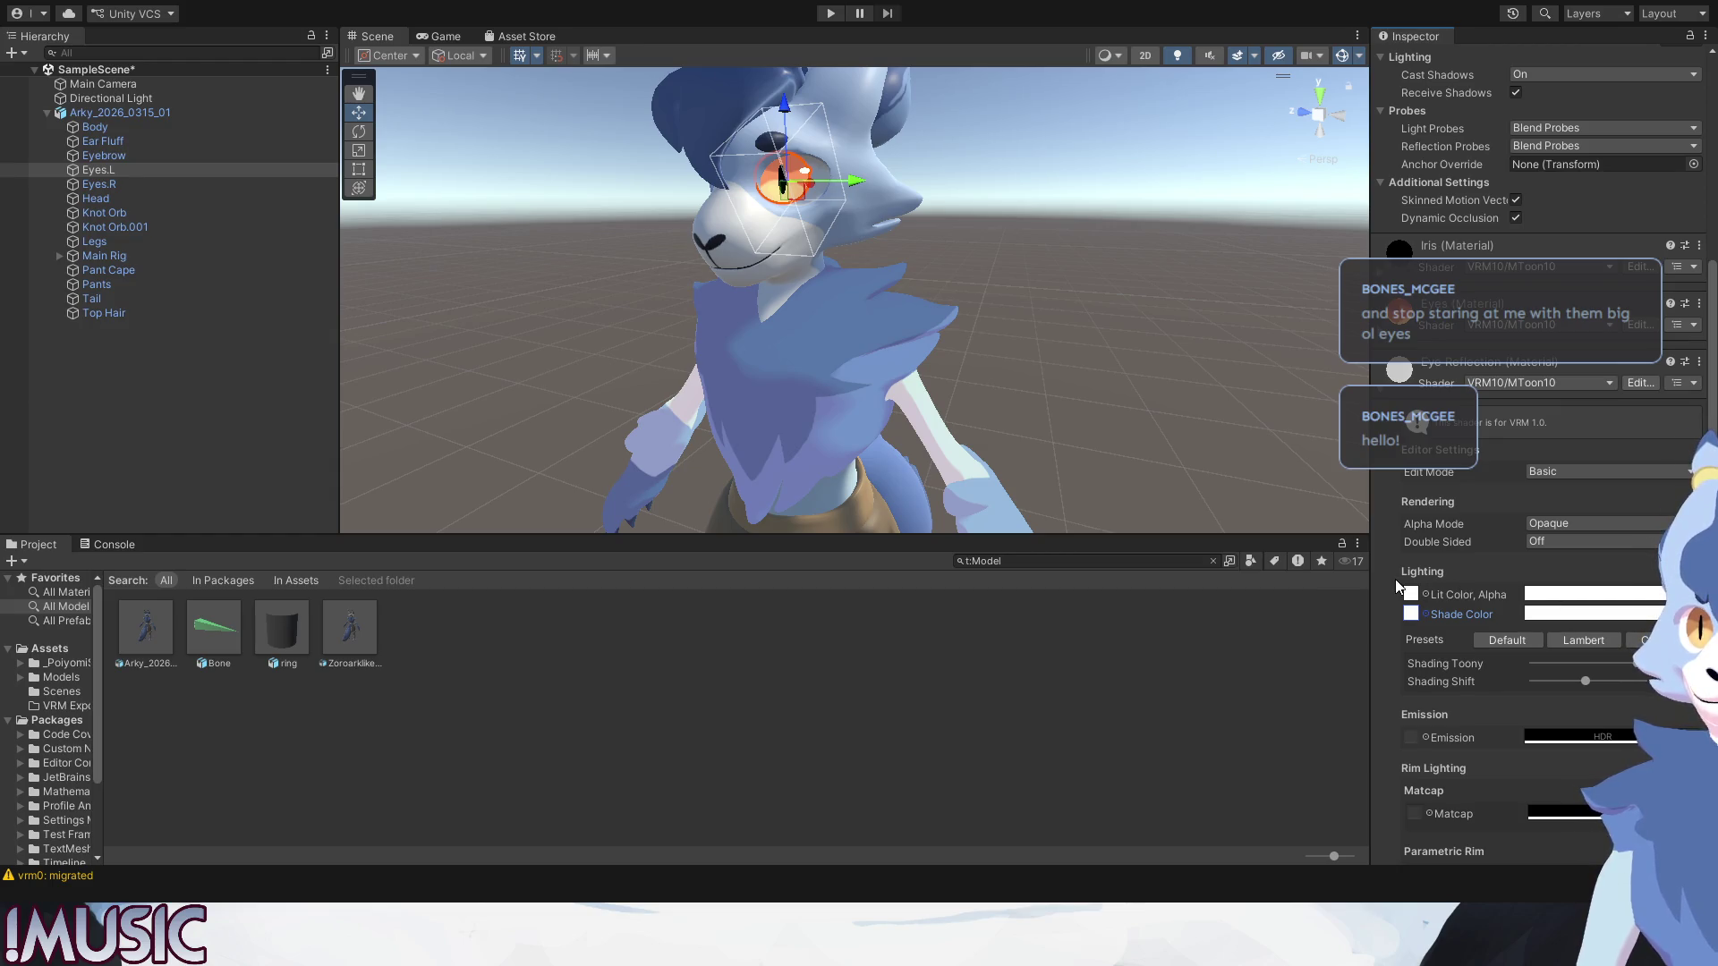
{"action": "scroll", "coordinate": [1395, 578], "scroll_direction": "down", "scroll_amount": 3}
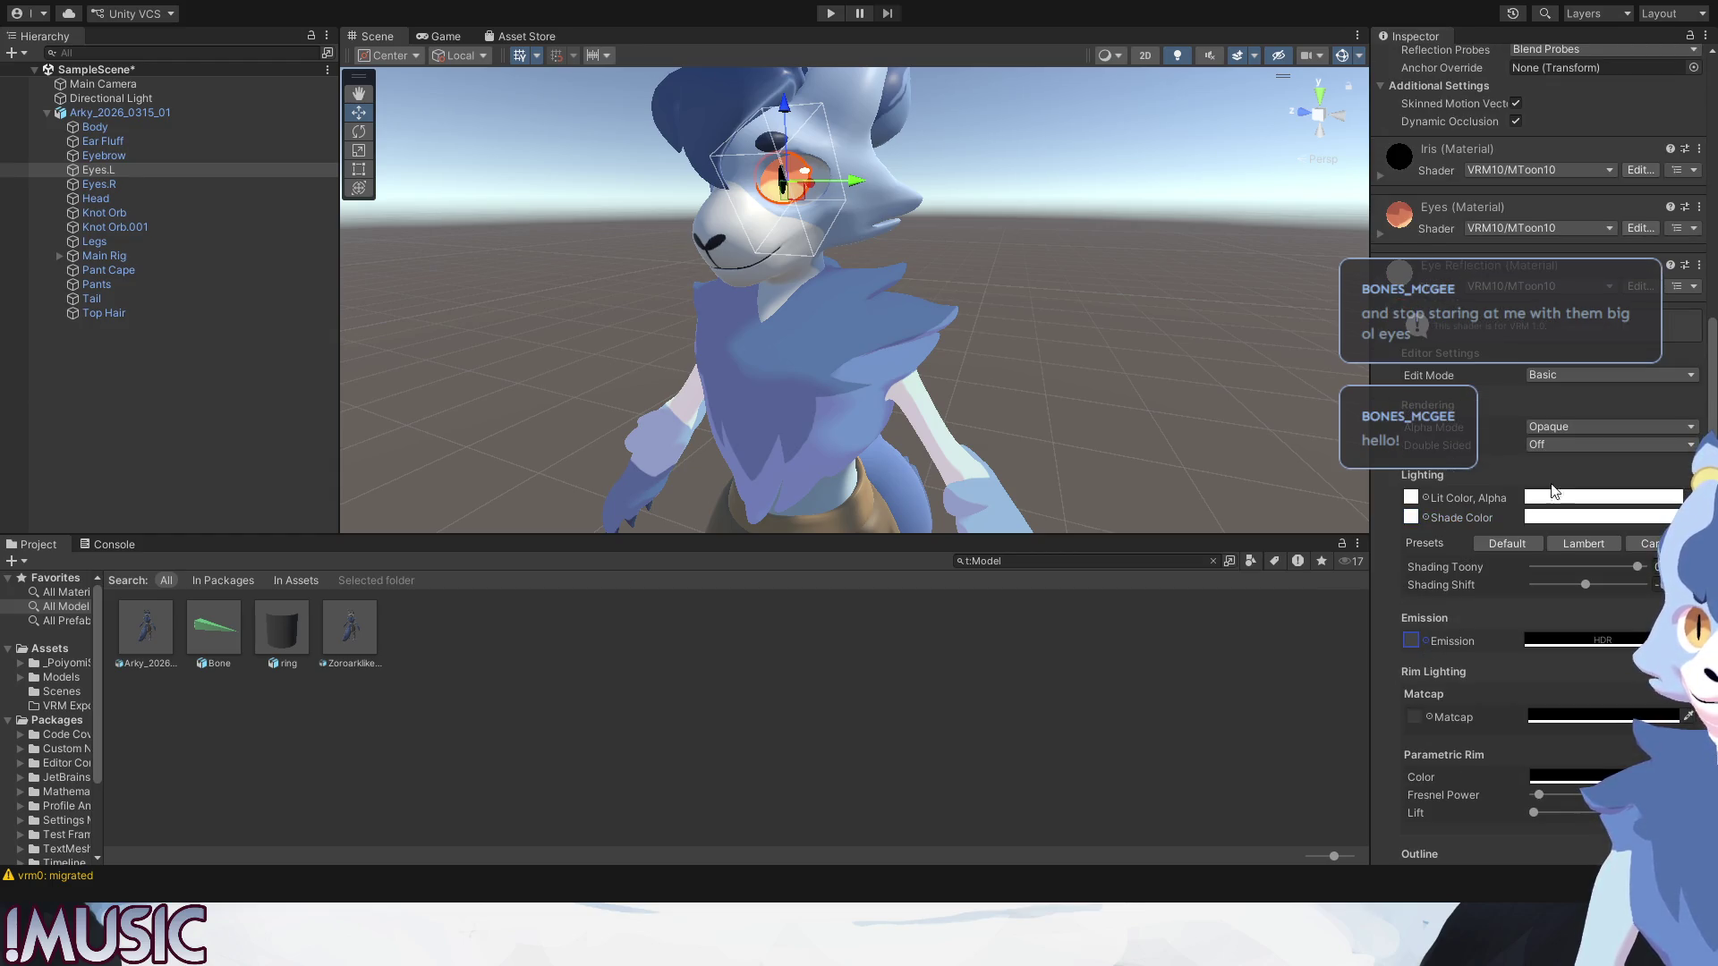
Give Eye Reflection a pale pink Lit Color and leave the character unselected.
{"action": "left_click", "coordinate": [1065, 363]}
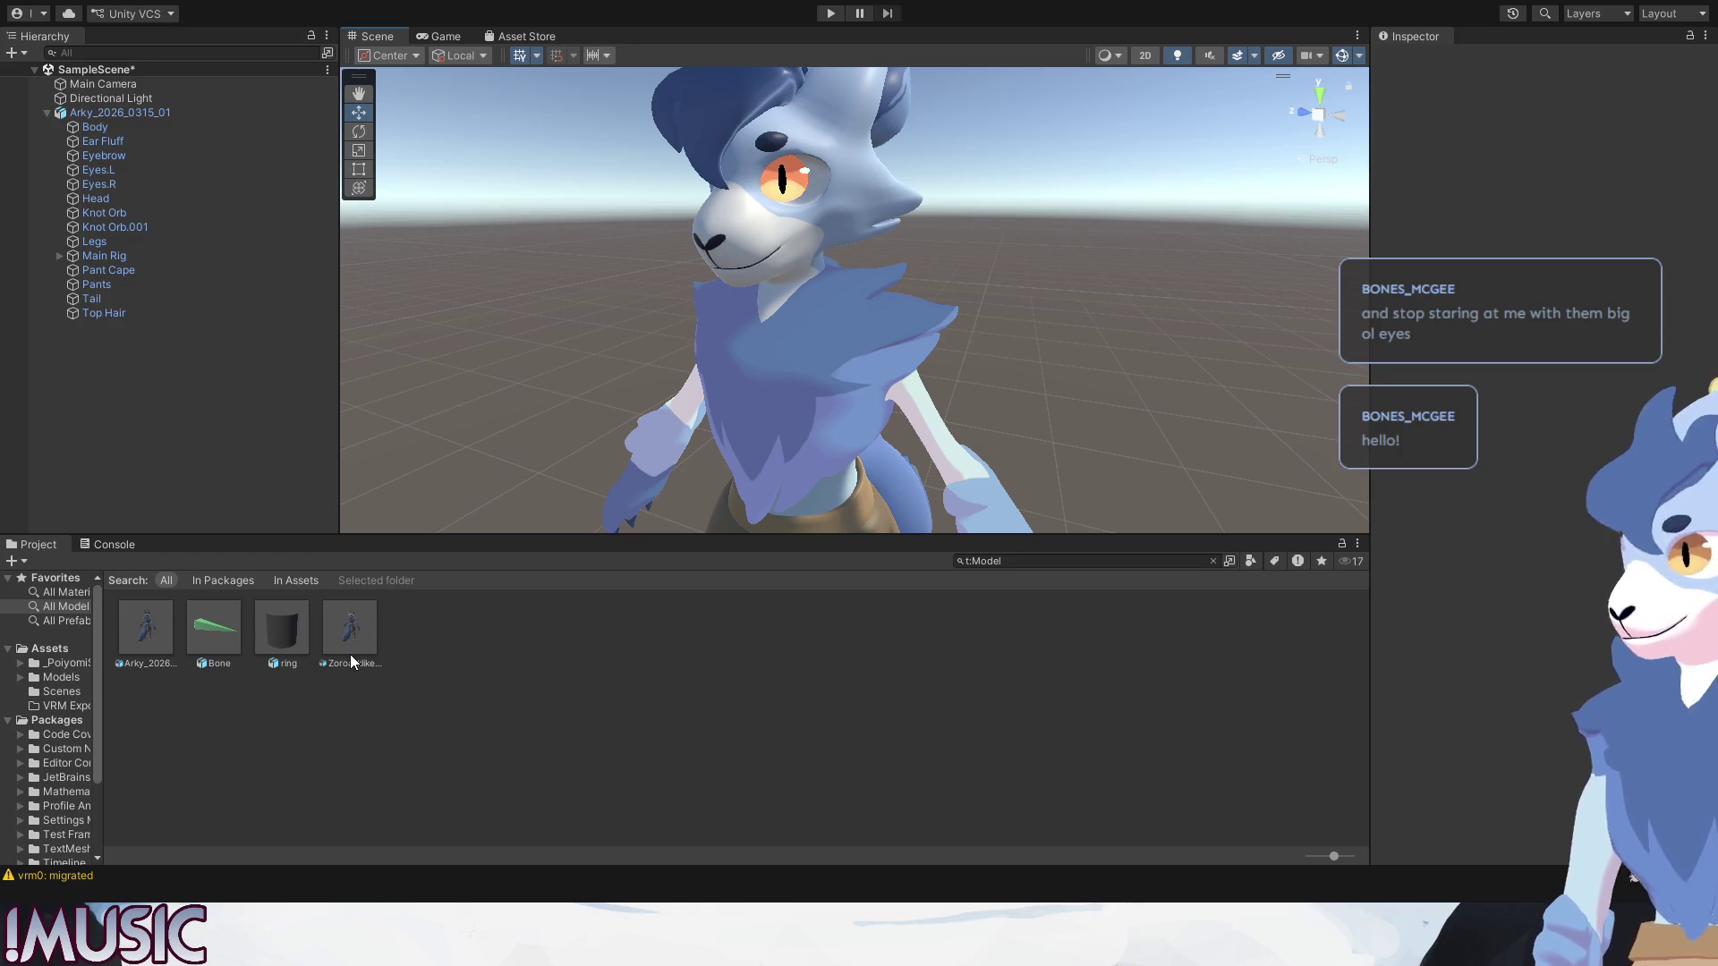
{"action": "left_click", "coordinate": [792, 178]}
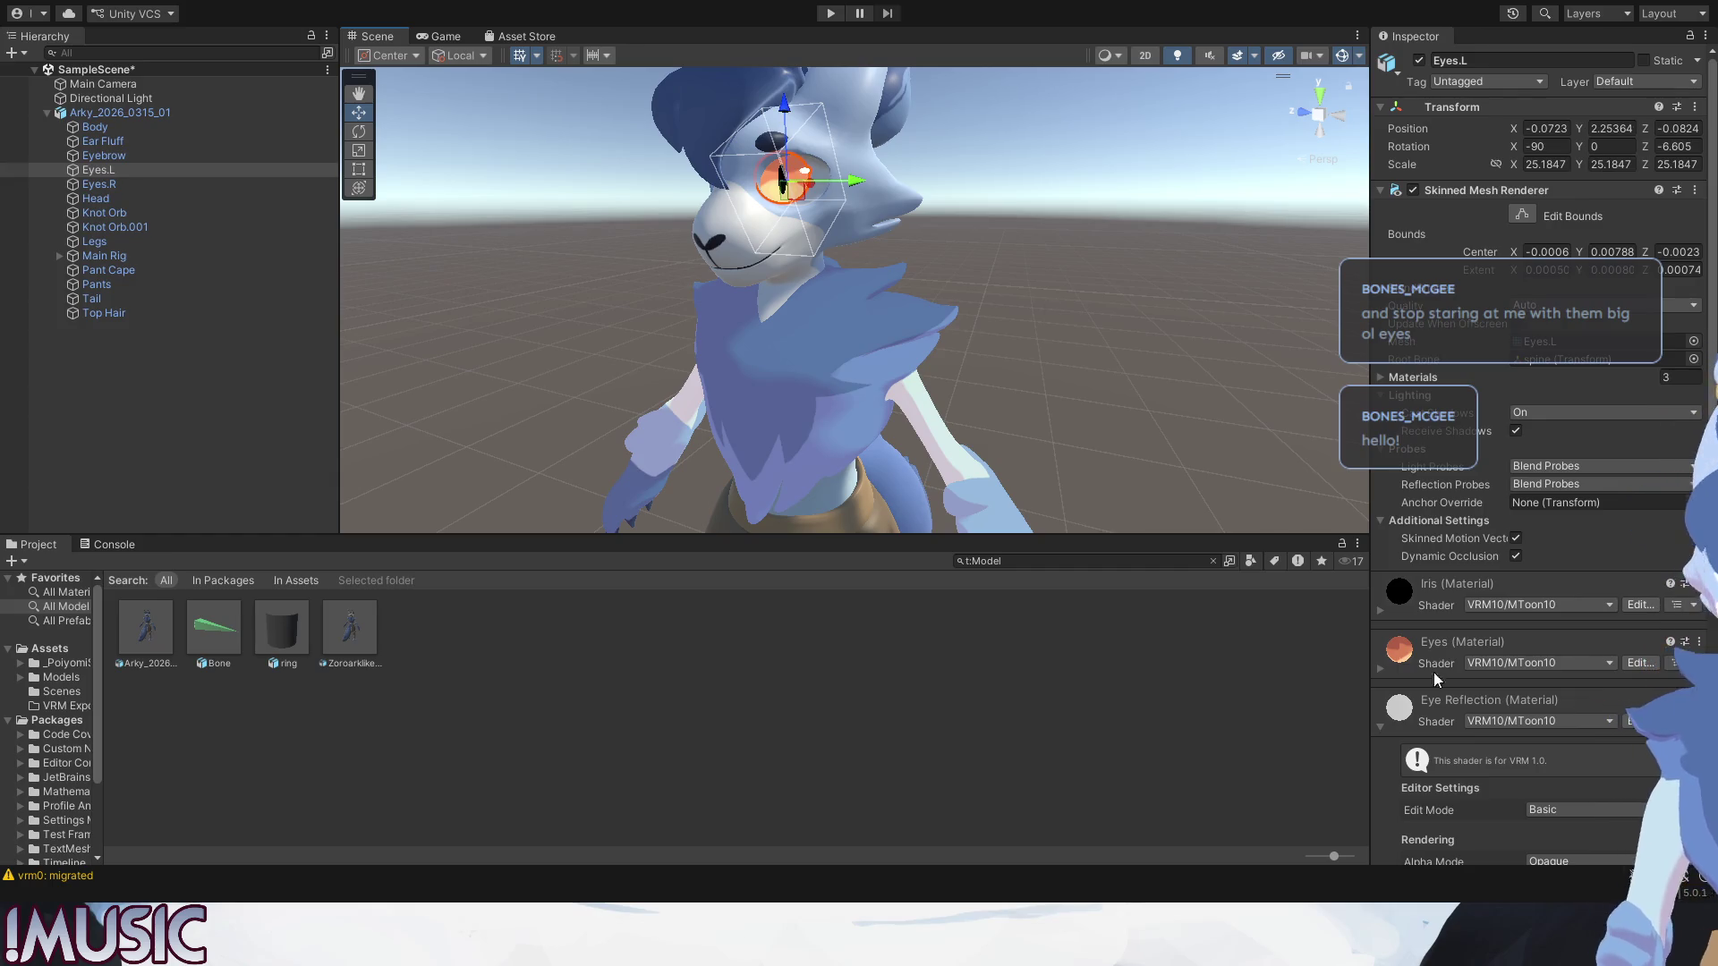
{"action": "scroll", "coordinate": [1407, 694], "scroll_direction": "down", "scroll_amount": 1}
{"action": "scroll", "coordinate": [1477, 725], "scroll_direction": "down", "scroll_amount": 3}
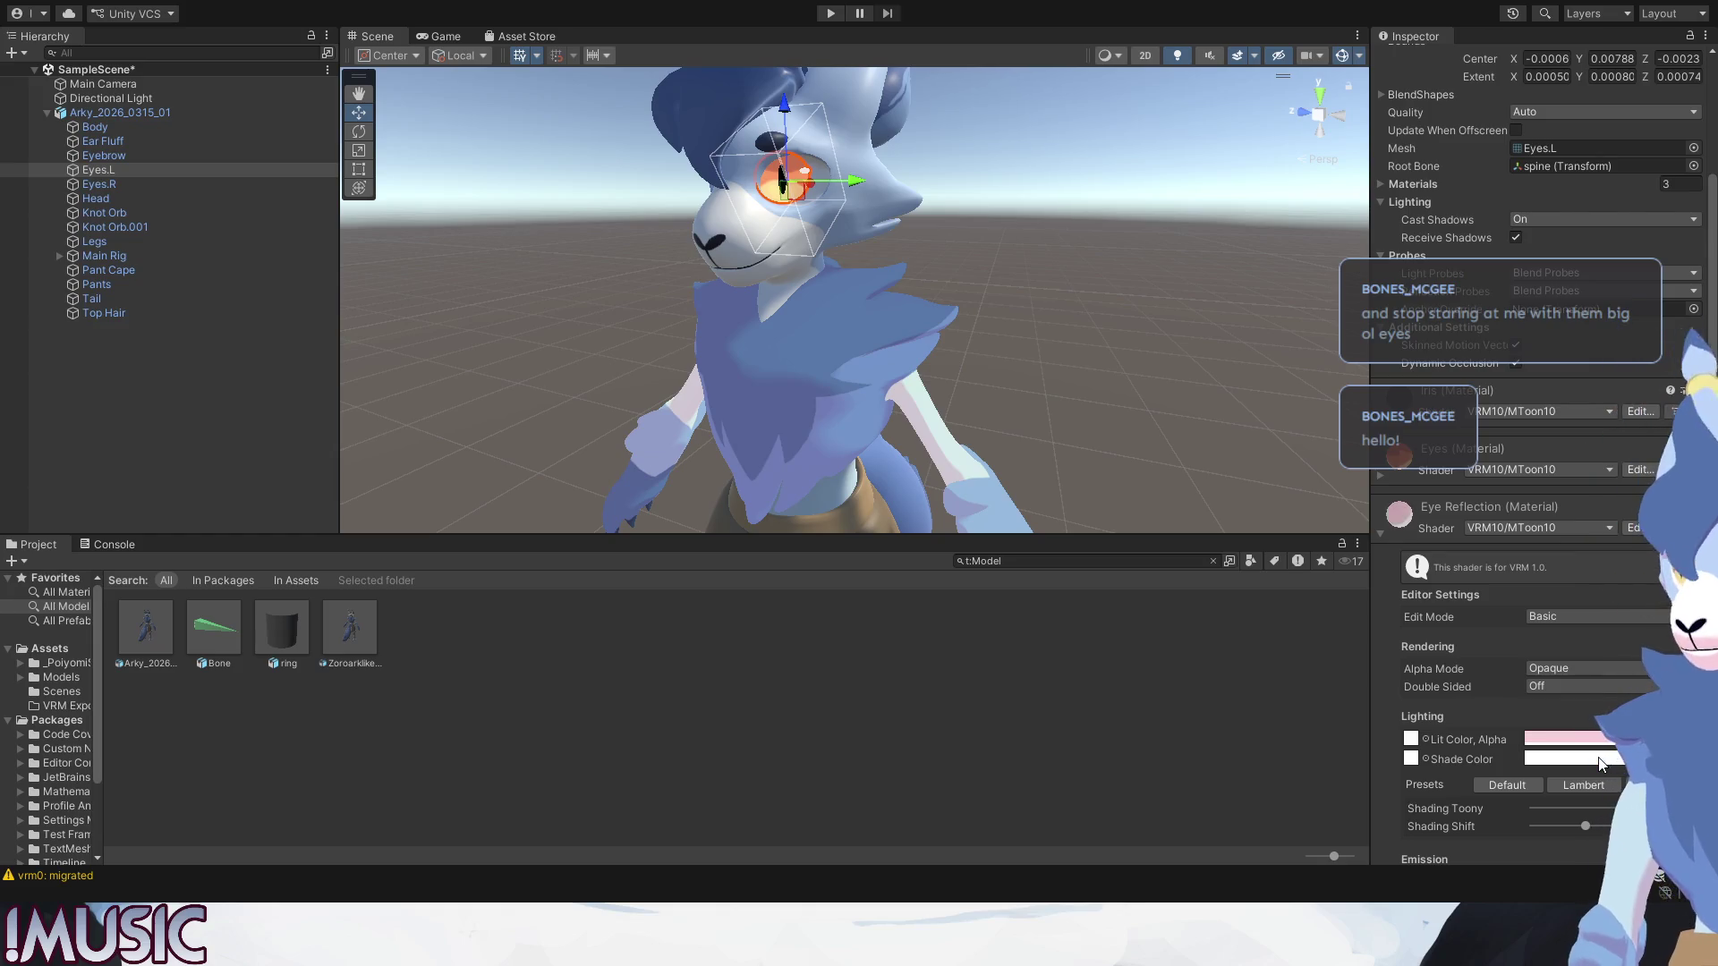
{"action": "left_click", "coordinate": [1080, 291]}
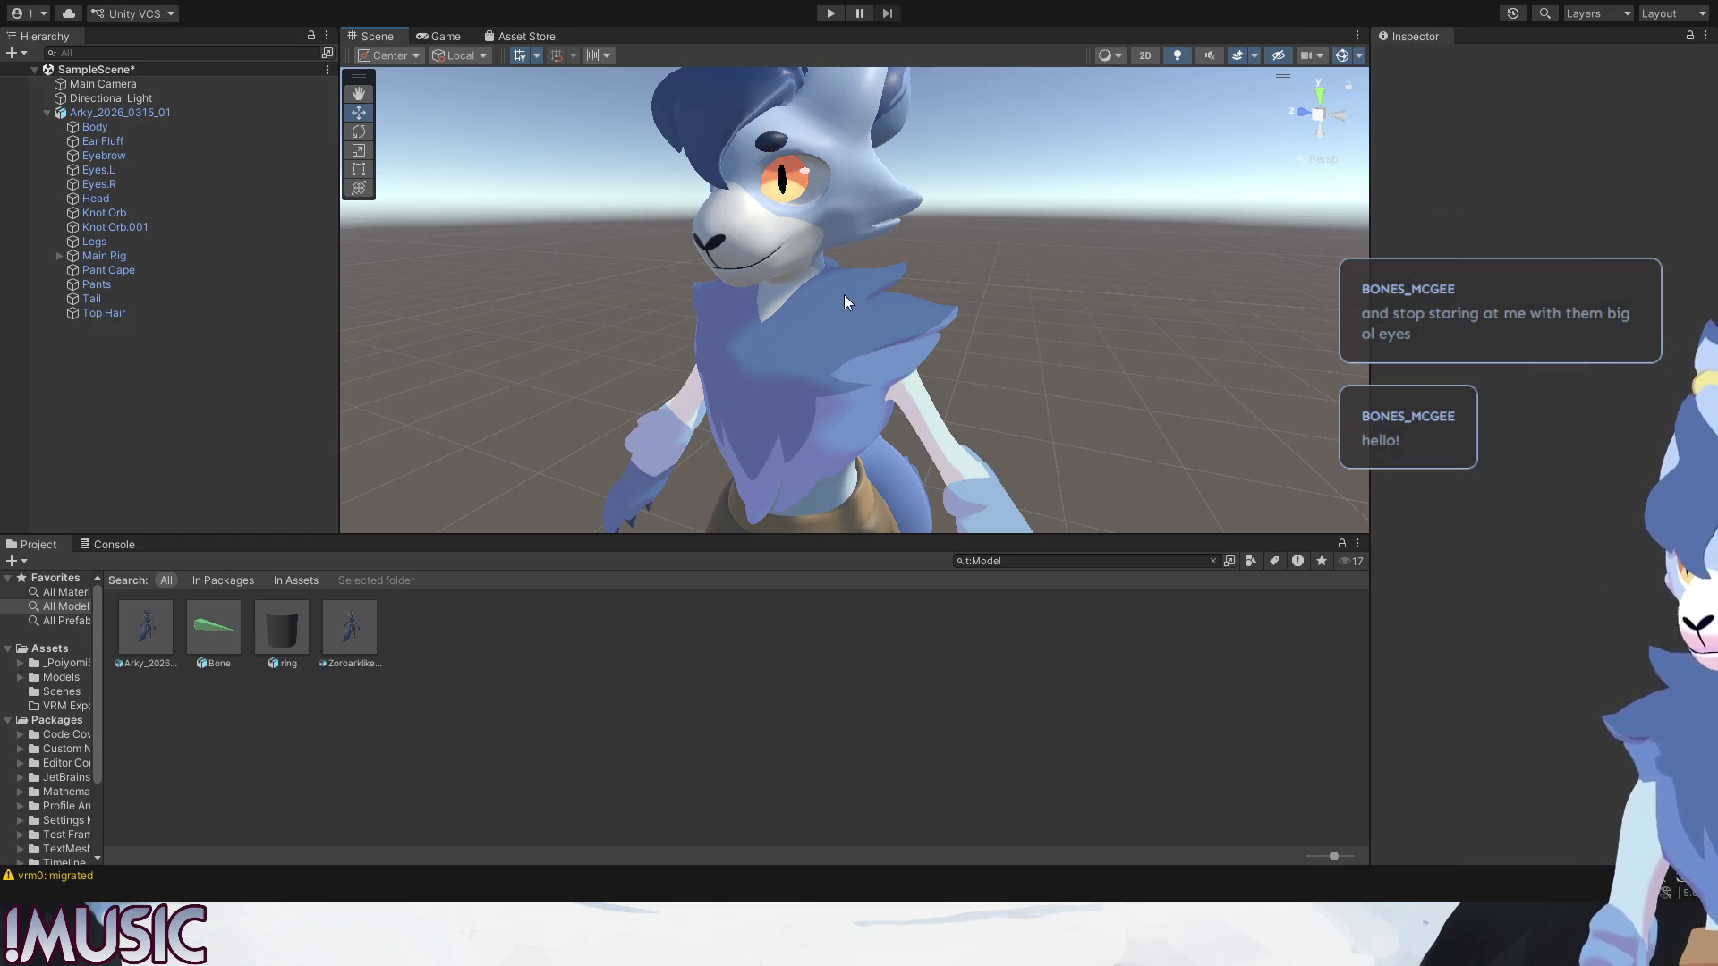
{"action": "scroll", "coordinate": [796, 148], "scroll_direction": "up", "scroll_amount": 3}
{"action": "middle_click_drag", "start_coordinate": [796, 185], "coordinate": [797, 190]}
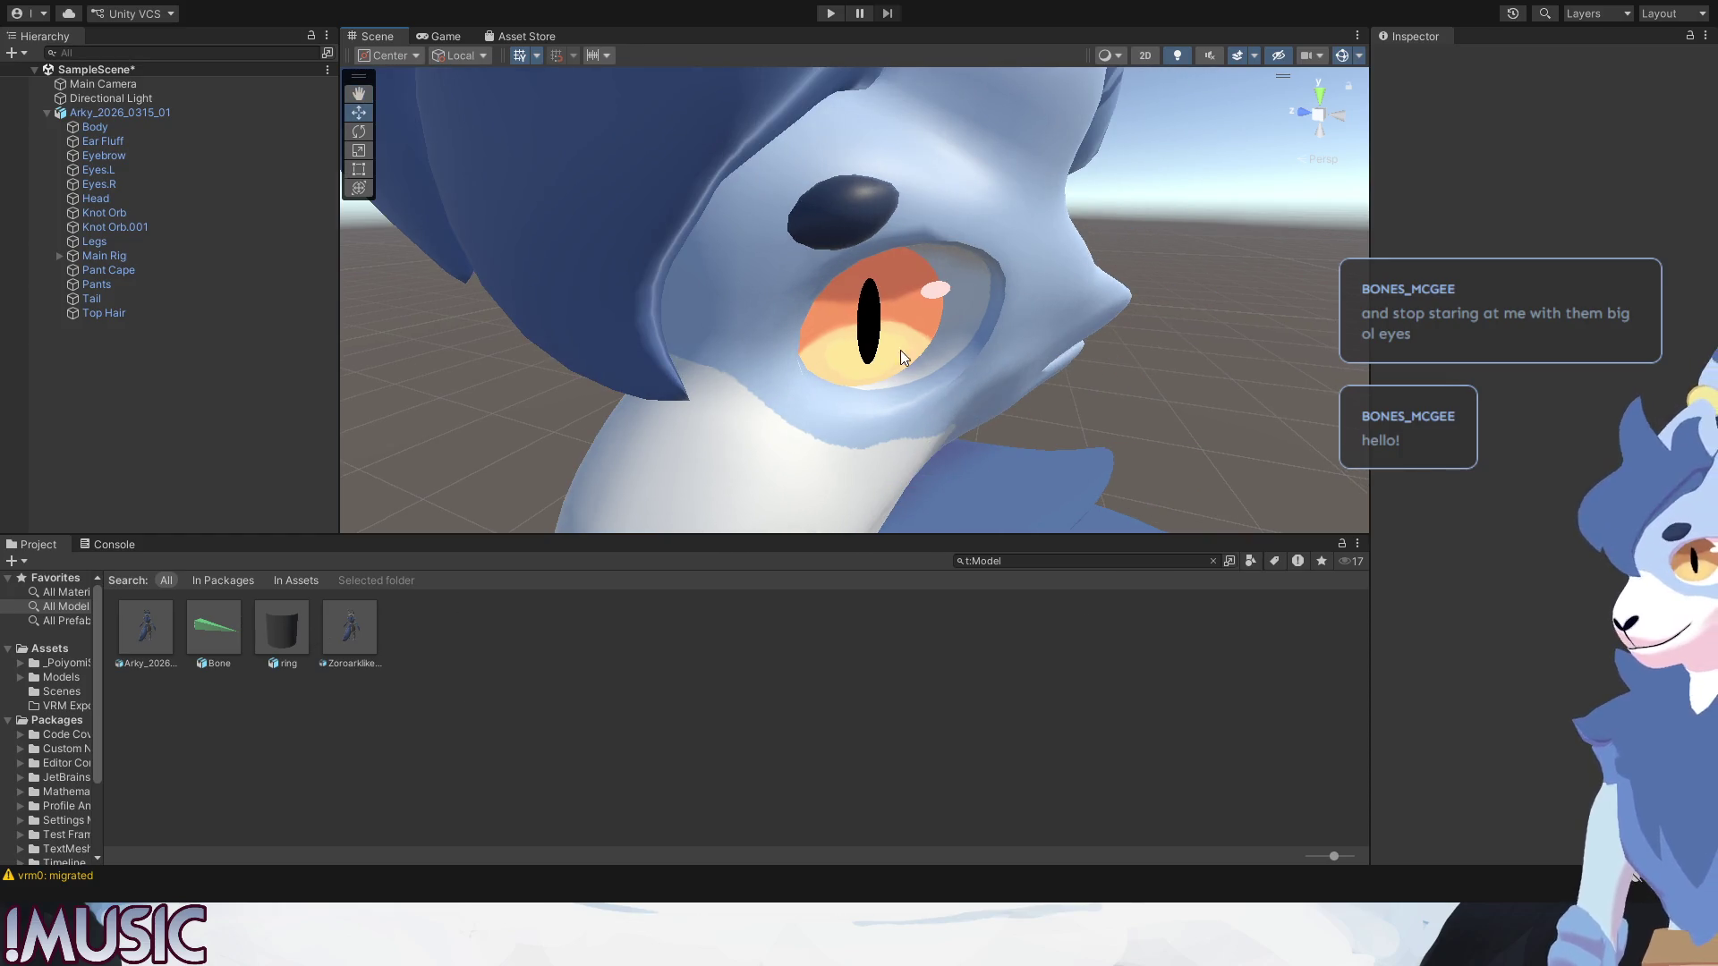
{"action": "left_click", "coordinate": [914, 327]}
{"action": "scroll", "coordinate": [1476, 714], "scroll_direction": "down", "scroll_amount": 3}
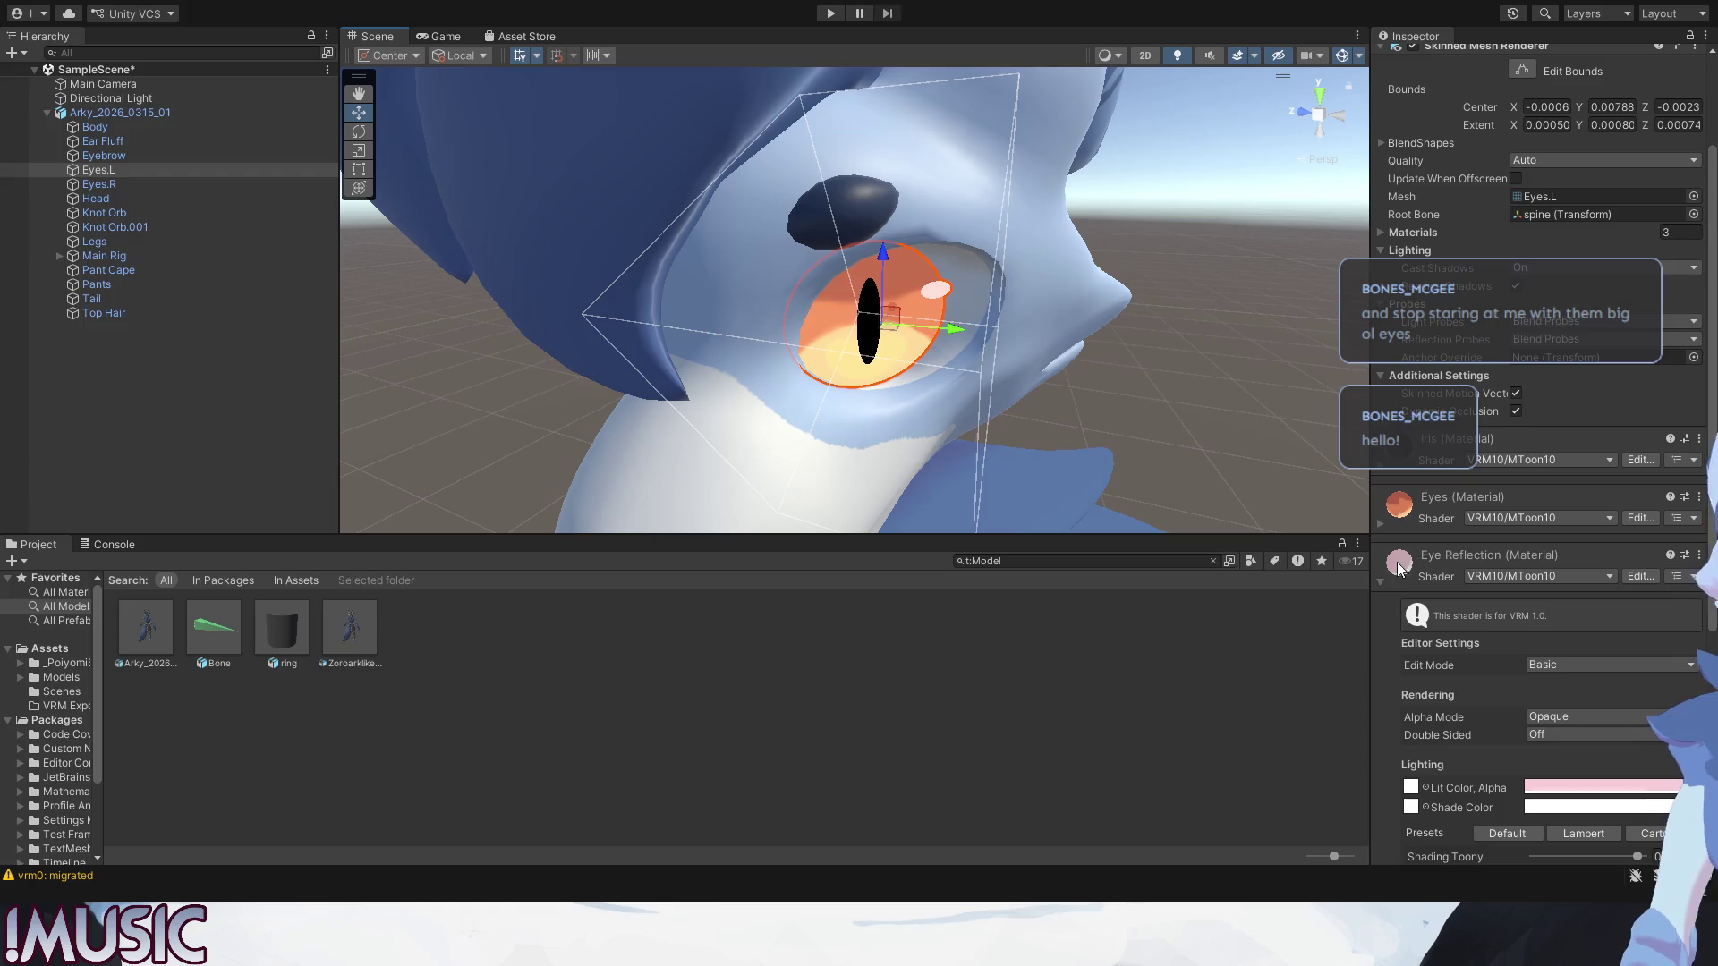
{"action": "scroll", "coordinate": [1393, 688], "scroll_direction": "down", "scroll_amount": 4}
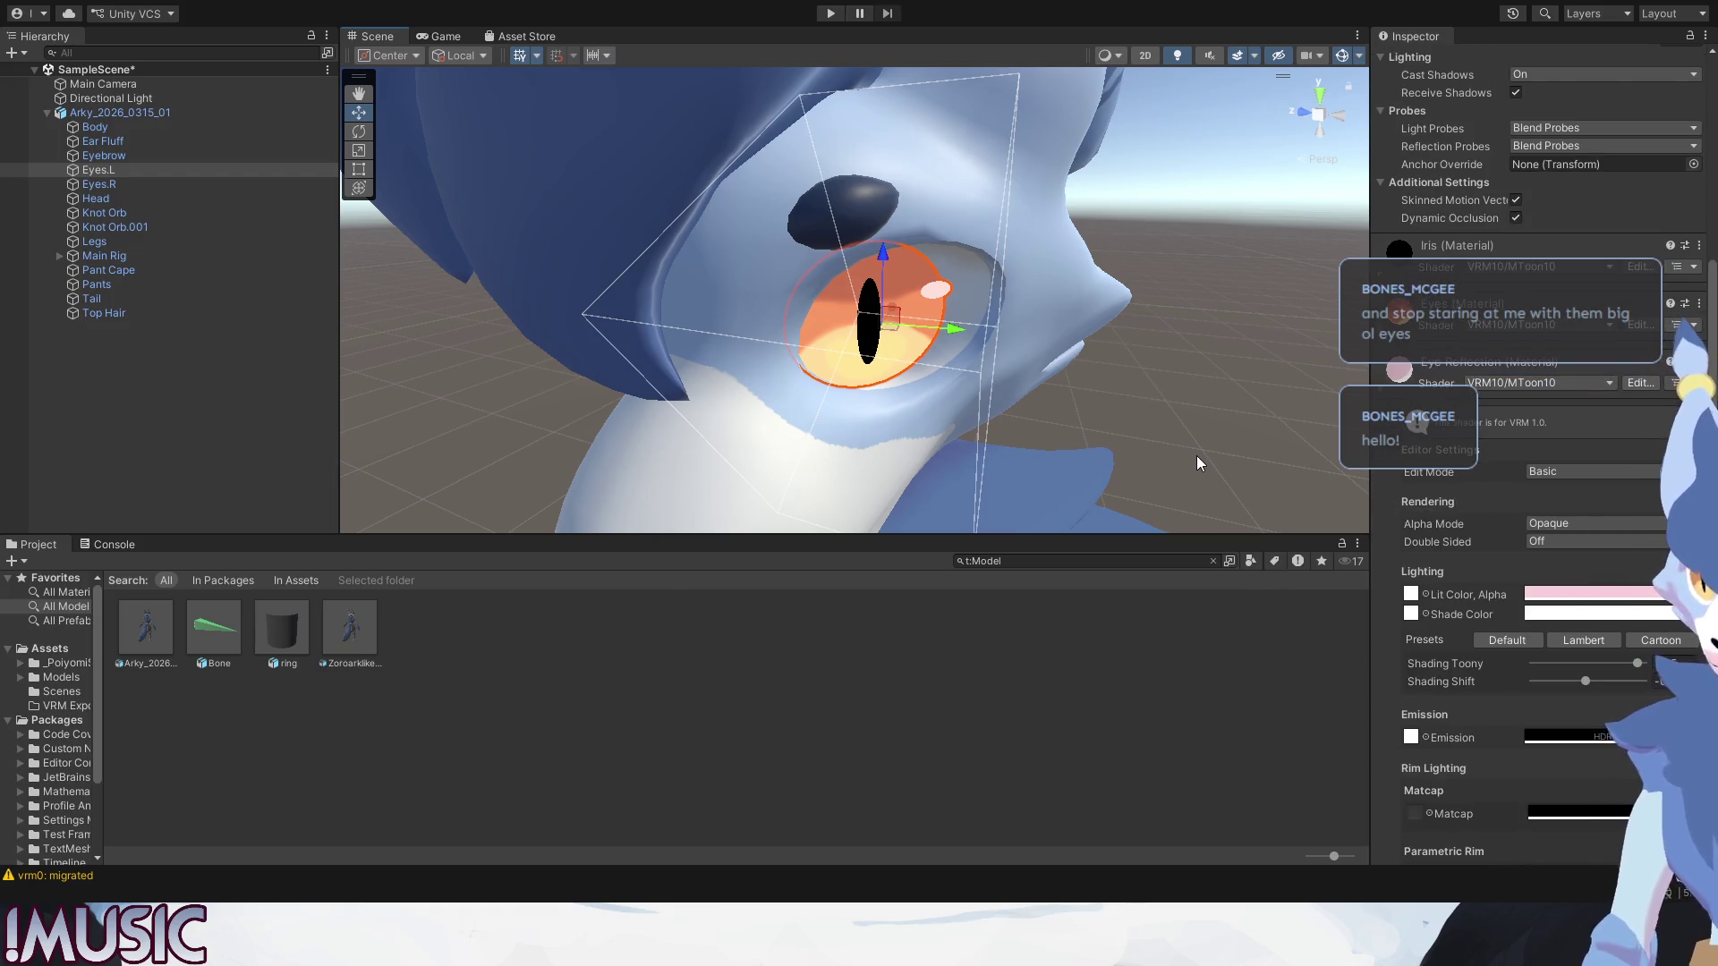
{"action": "scroll", "coordinate": [1393, 625], "scroll_direction": "down", "scroll_amount": 2}
{"action": "scroll", "coordinate": [1394, 624], "scroll_direction": "down", "scroll_amount": 2}
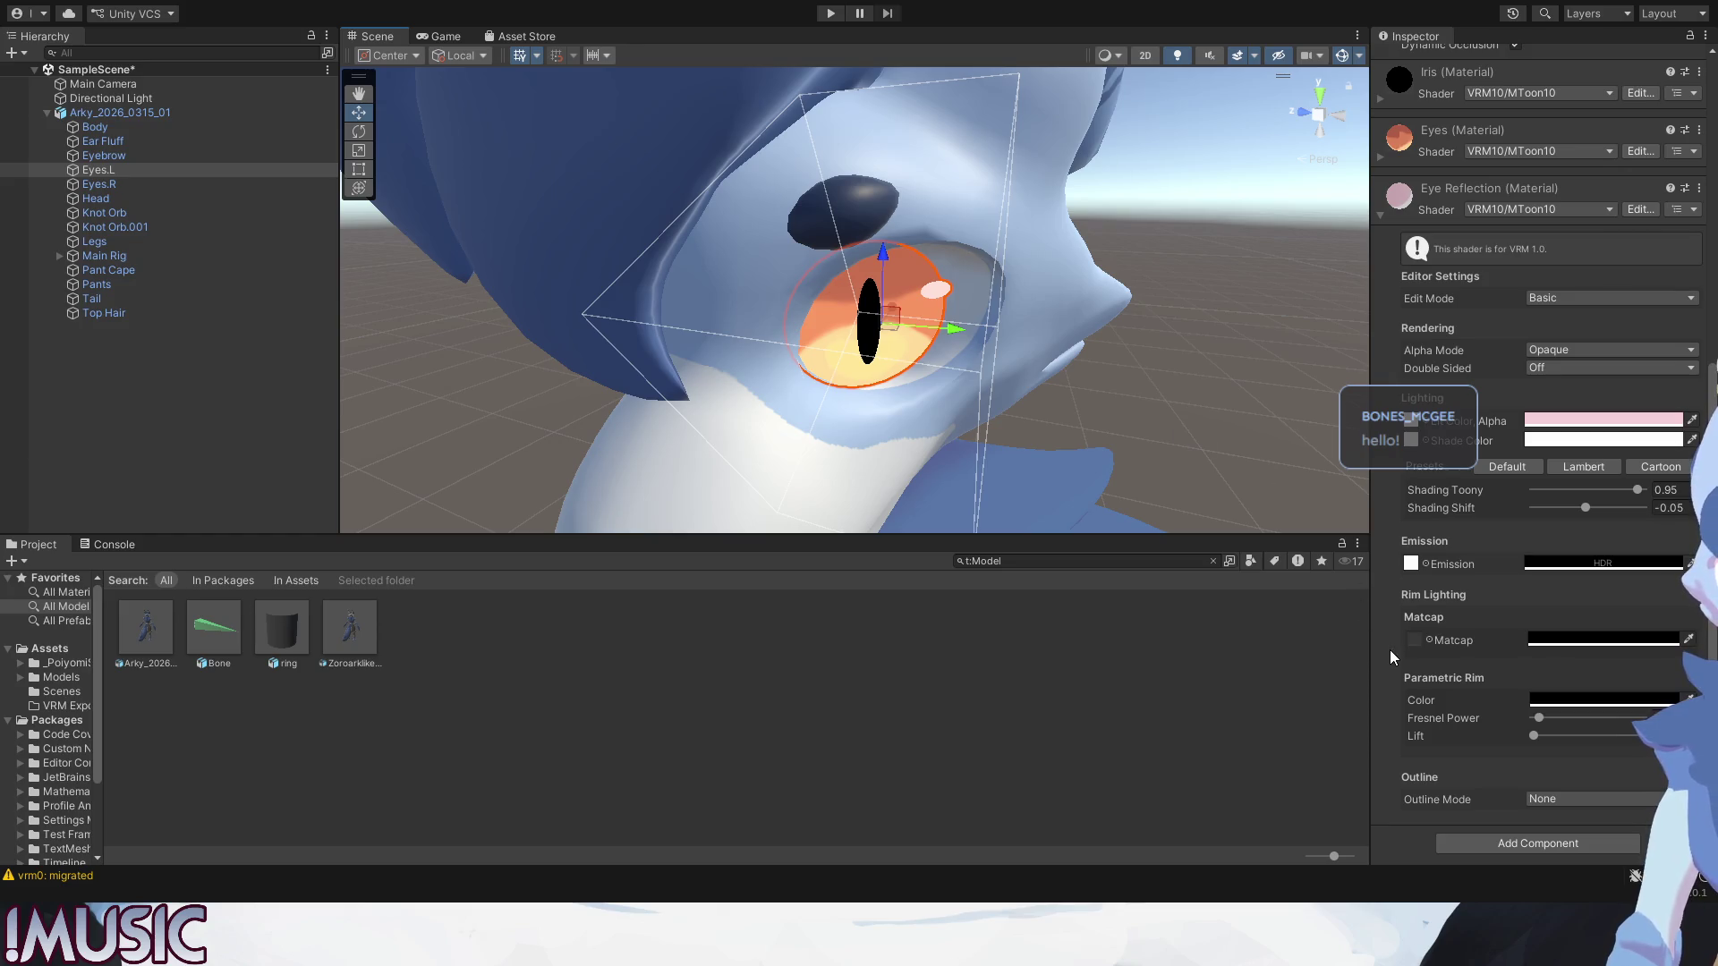
{"action": "left_click", "coordinate": [1205, 406]}
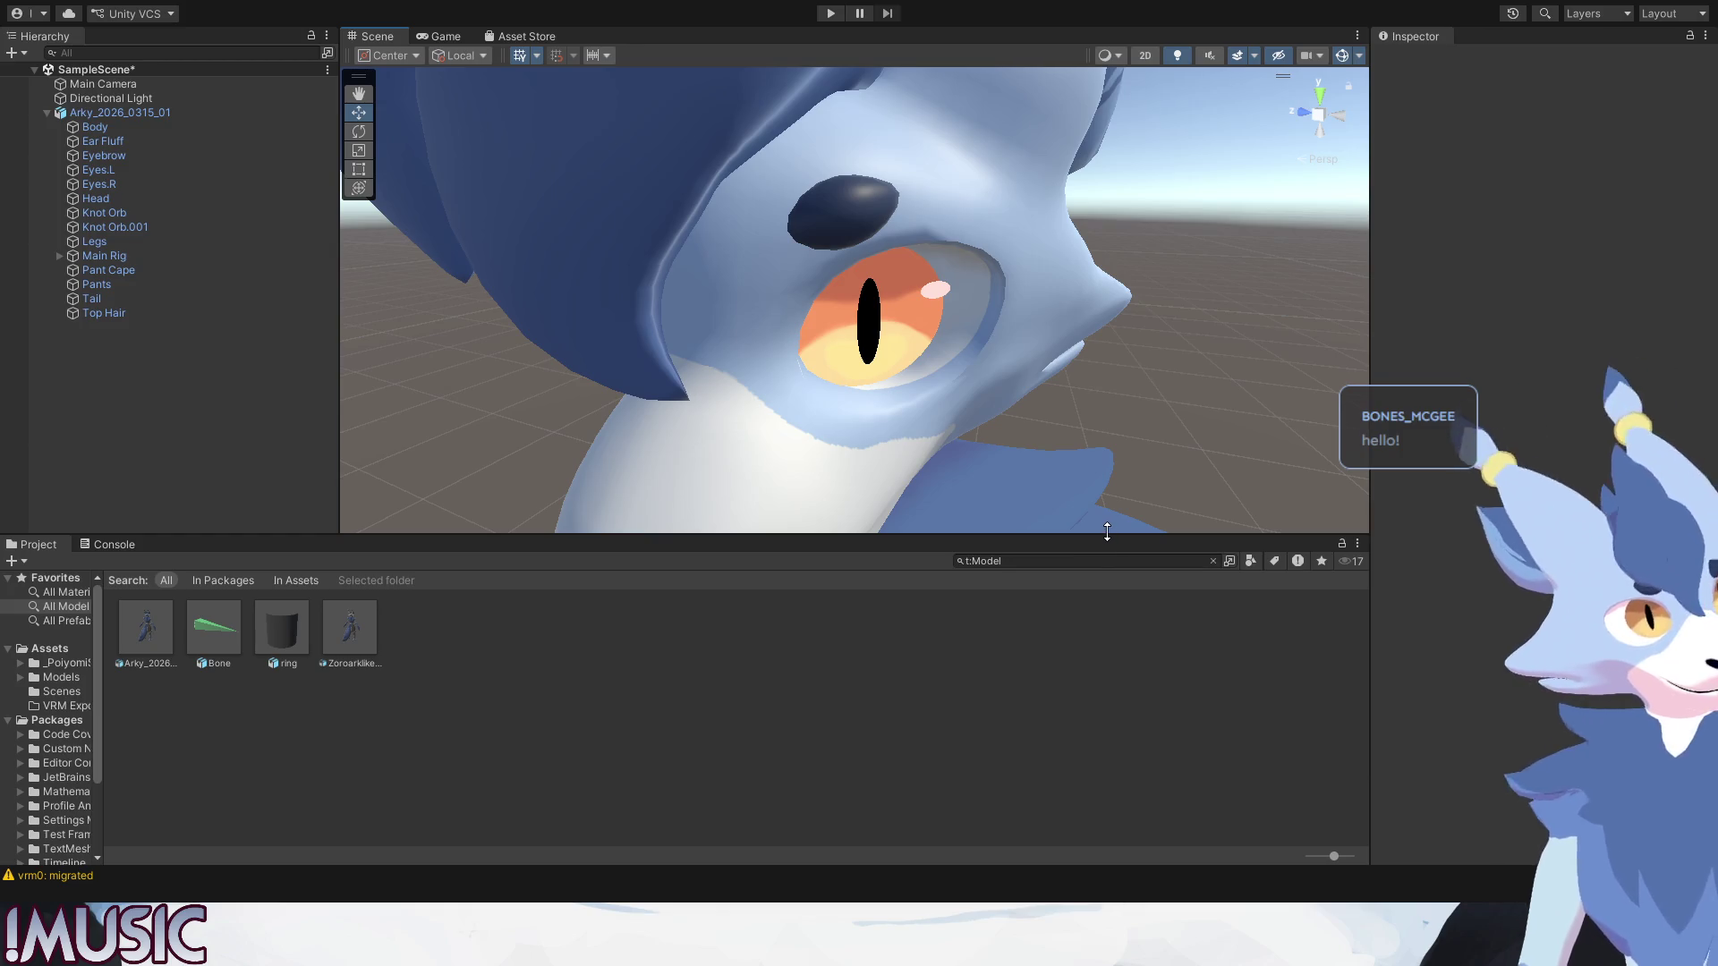
{"action": "scroll", "coordinate": [862, 356], "scroll_direction": "down", "scroll_amount": 5}
{"action": "left_click_drag", "start_coordinate": [912, 337], "coordinate": [920, 357], "text": "alt"}
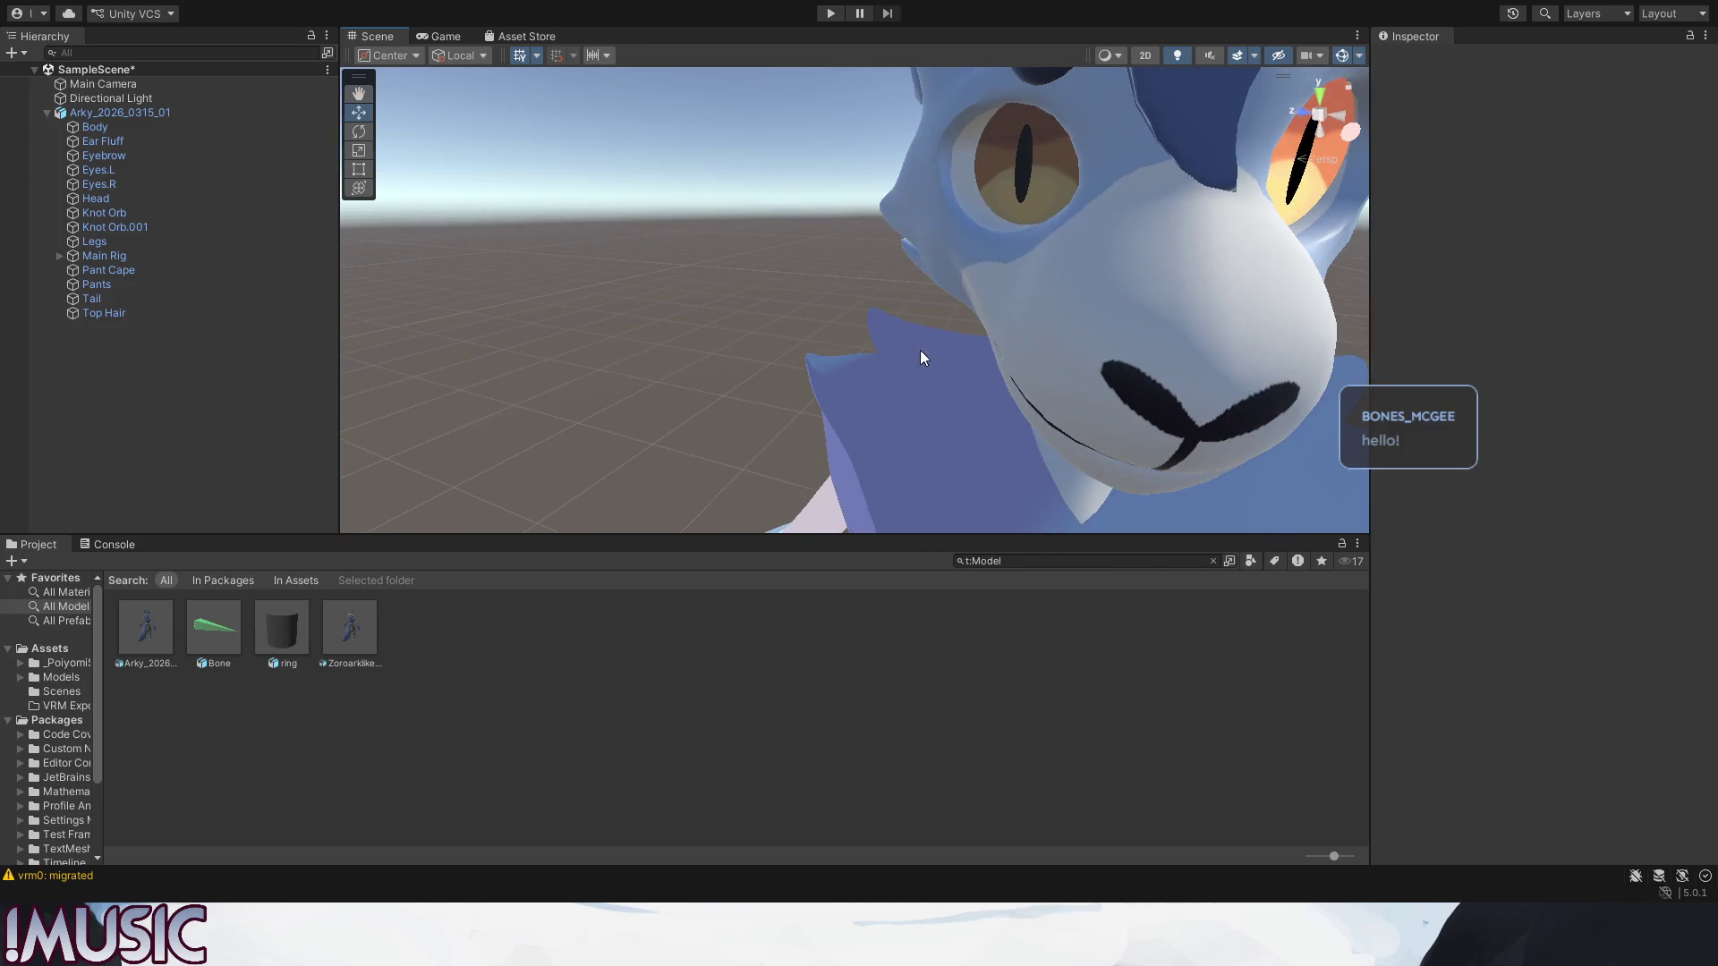
Select Eyes.R, review its Iris.001 material, then give Eyes.001 a pink Lit Color.
{"action": "left_click", "coordinate": [1056, 175]}
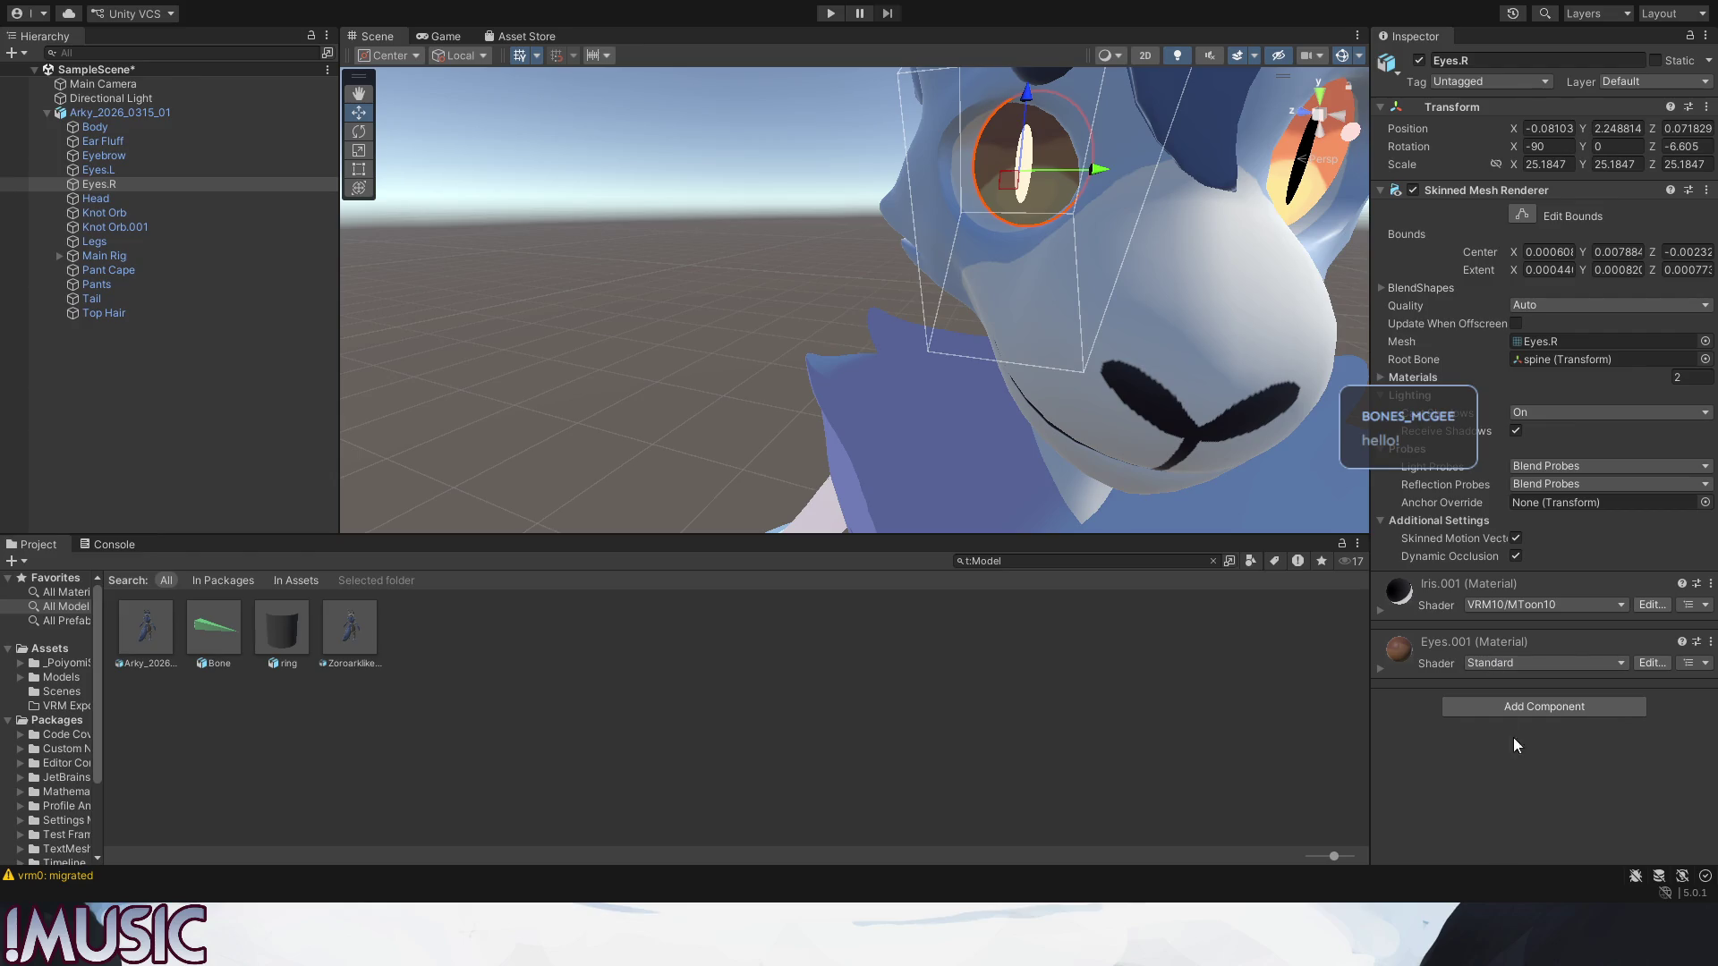
{"action": "left_click", "coordinate": [1381, 609]}
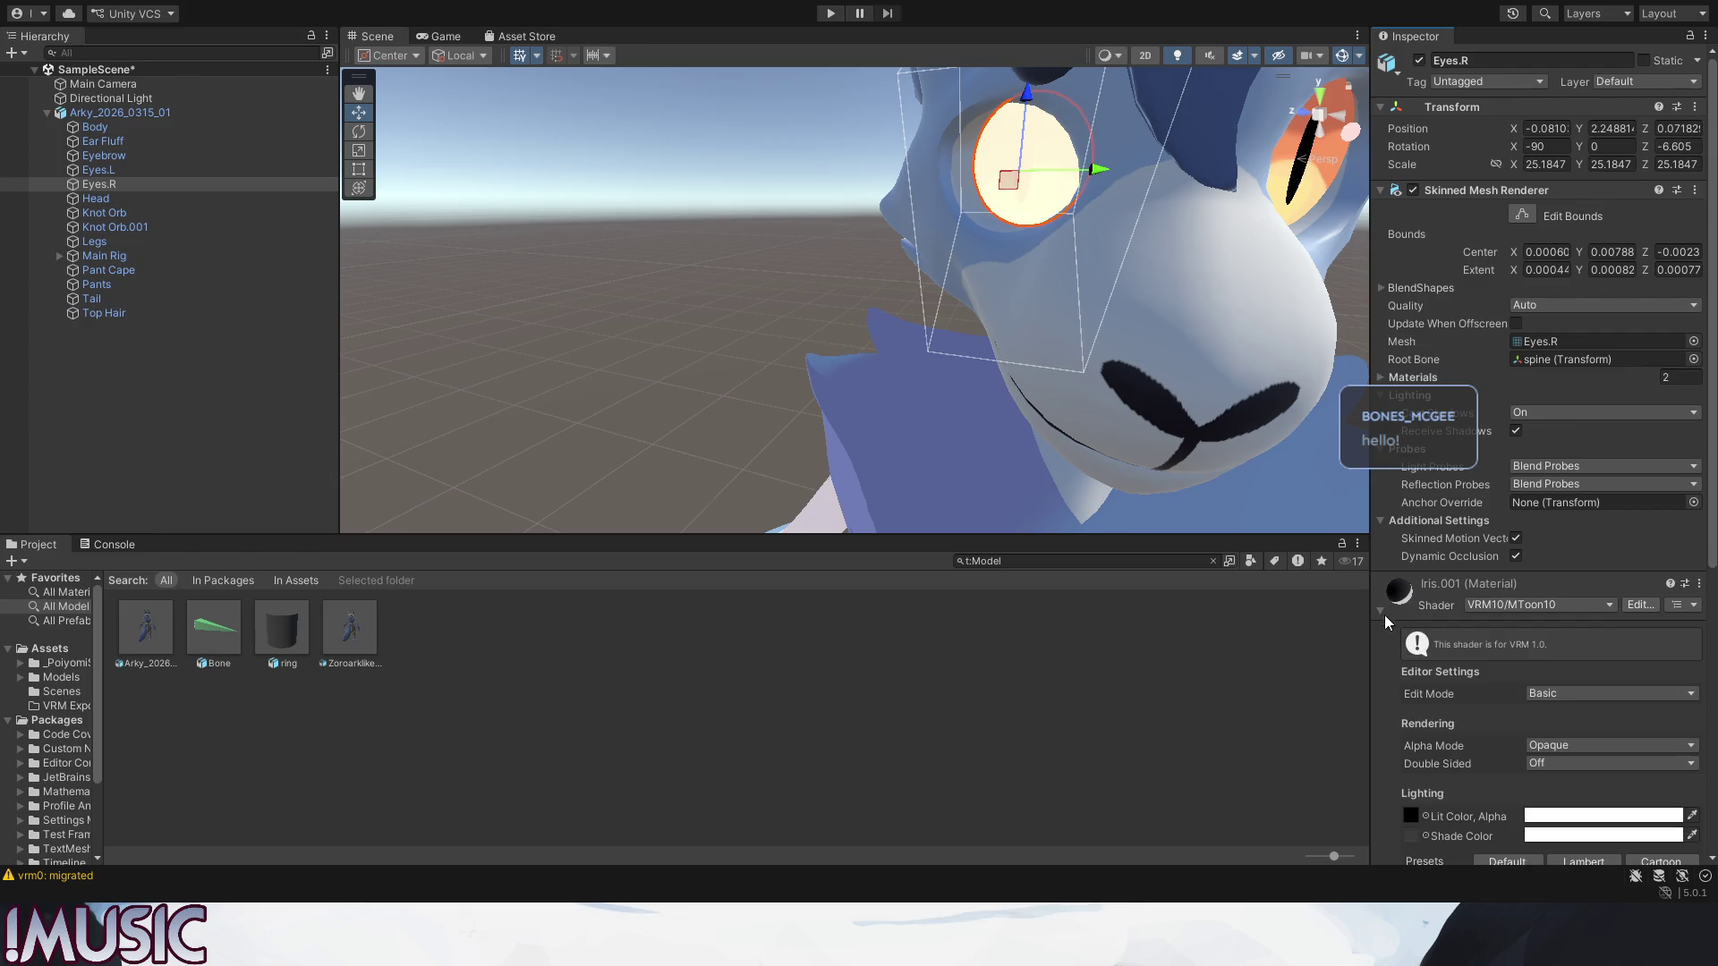
{"action": "scroll", "coordinate": [1407, 736], "scroll_direction": "down", "scroll_amount": 2}
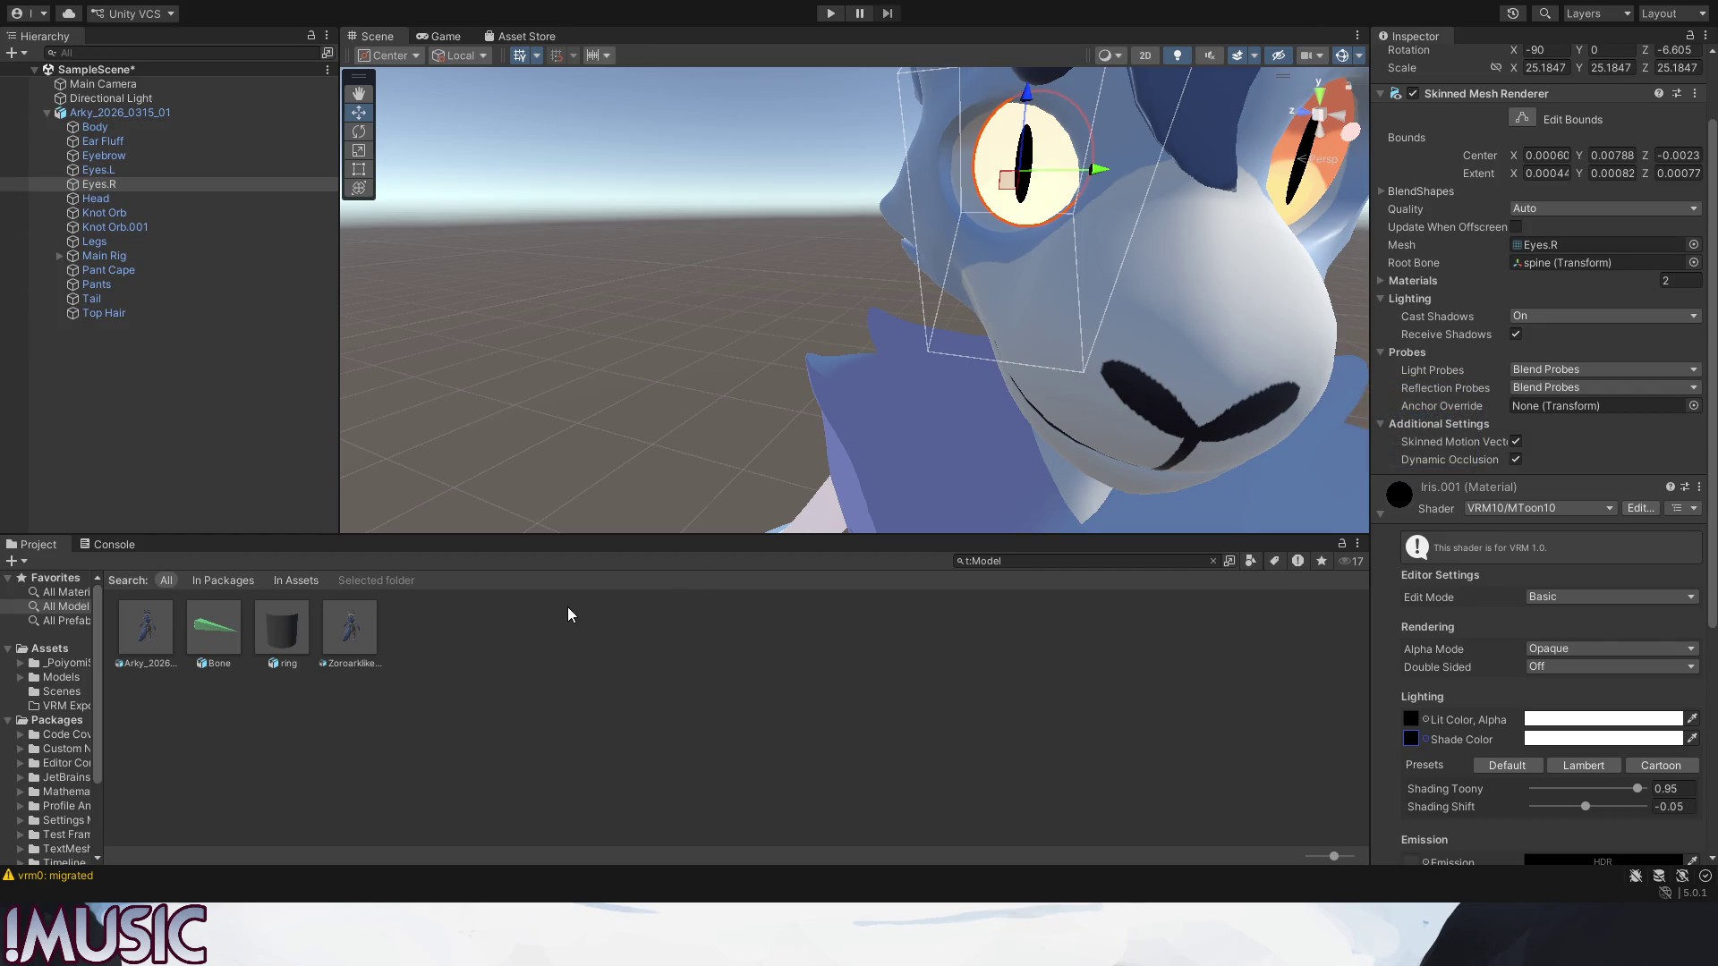
{"action": "scroll", "coordinate": [1449, 613], "scroll_direction": "down", "scroll_amount": 3}
{"action": "scroll", "coordinate": [1448, 614], "scroll_direction": "down", "scroll_amount": 3}
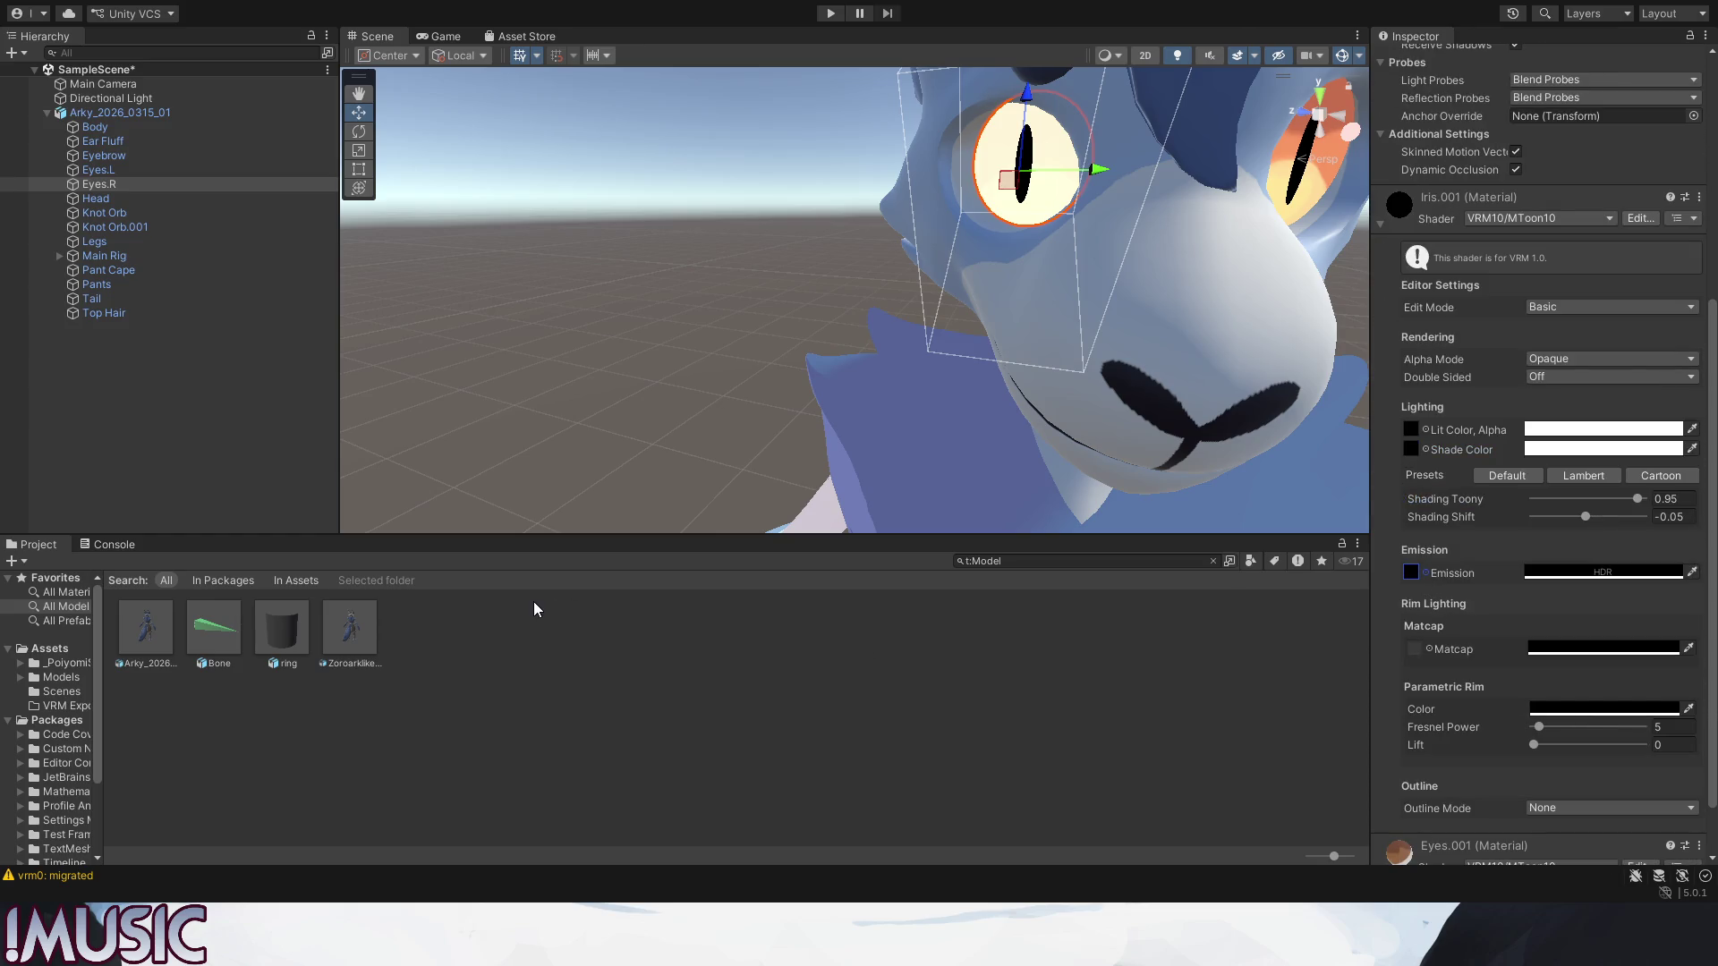
{"action": "left_click", "coordinate": [1384, 224]}
{"action": "left_click", "coordinate": [1381, 666]}
{"action": "scroll", "coordinate": [1446, 696], "scroll_direction": "down", "scroll_amount": 2}
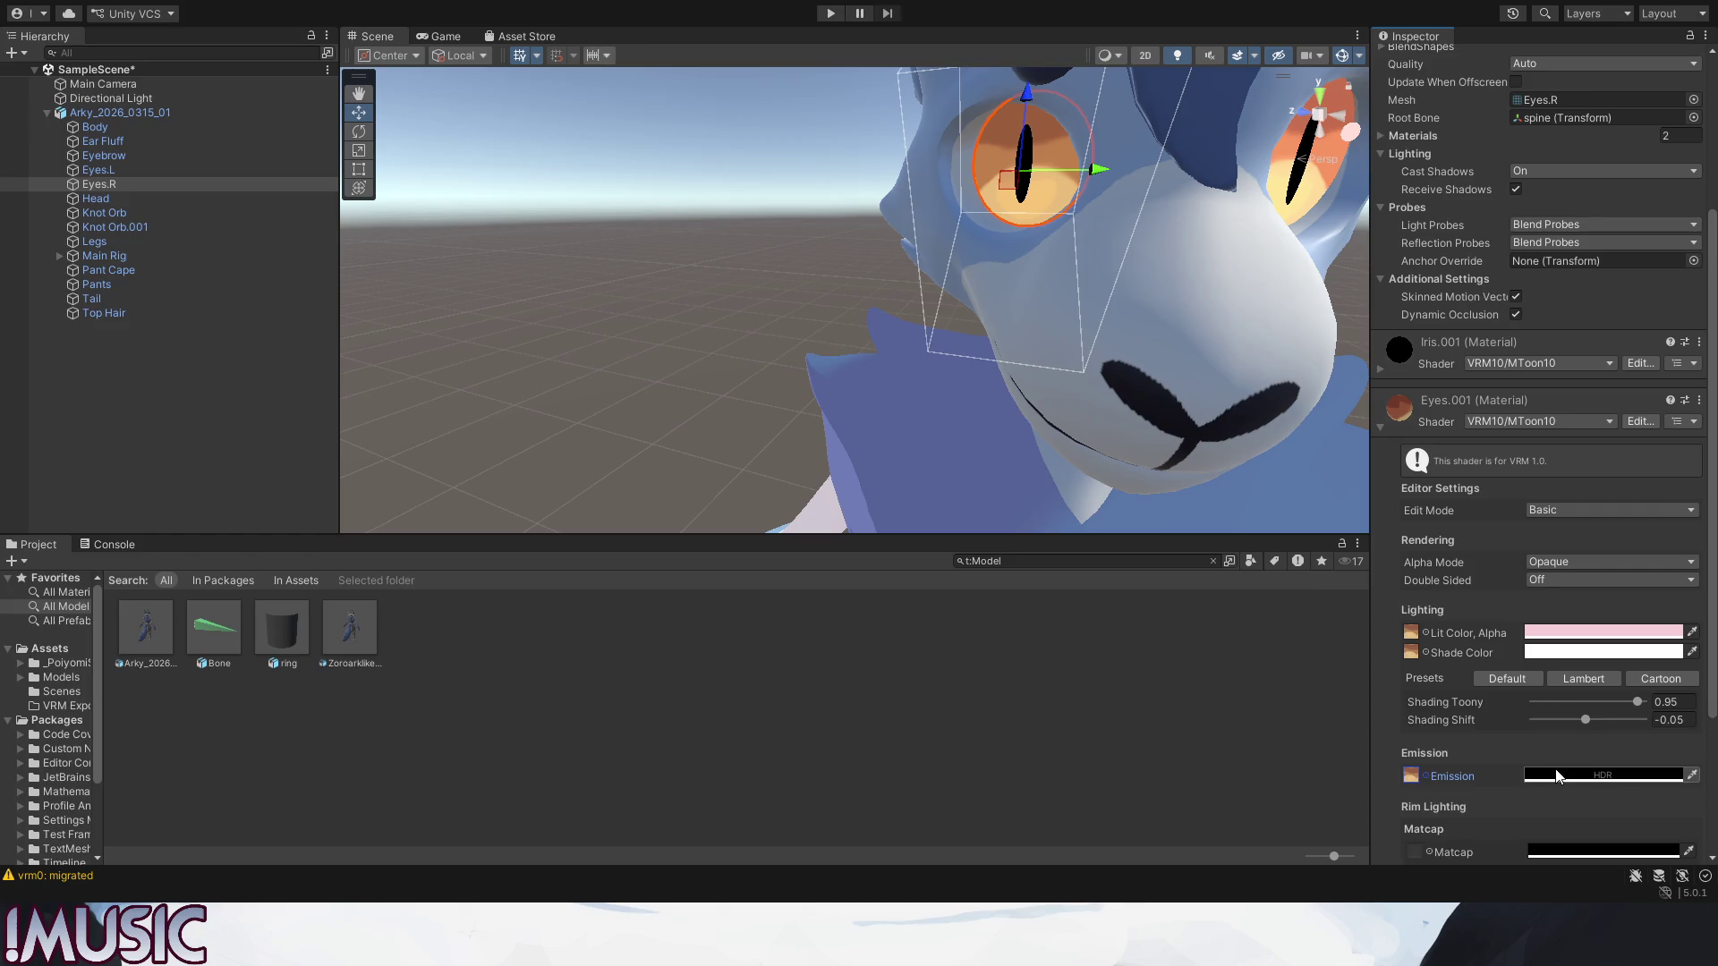
Paste the Lit Color pink into the right eye's Eyes.001 Emission colour.
{"action": "left_click", "coordinate": [1317, 178]}
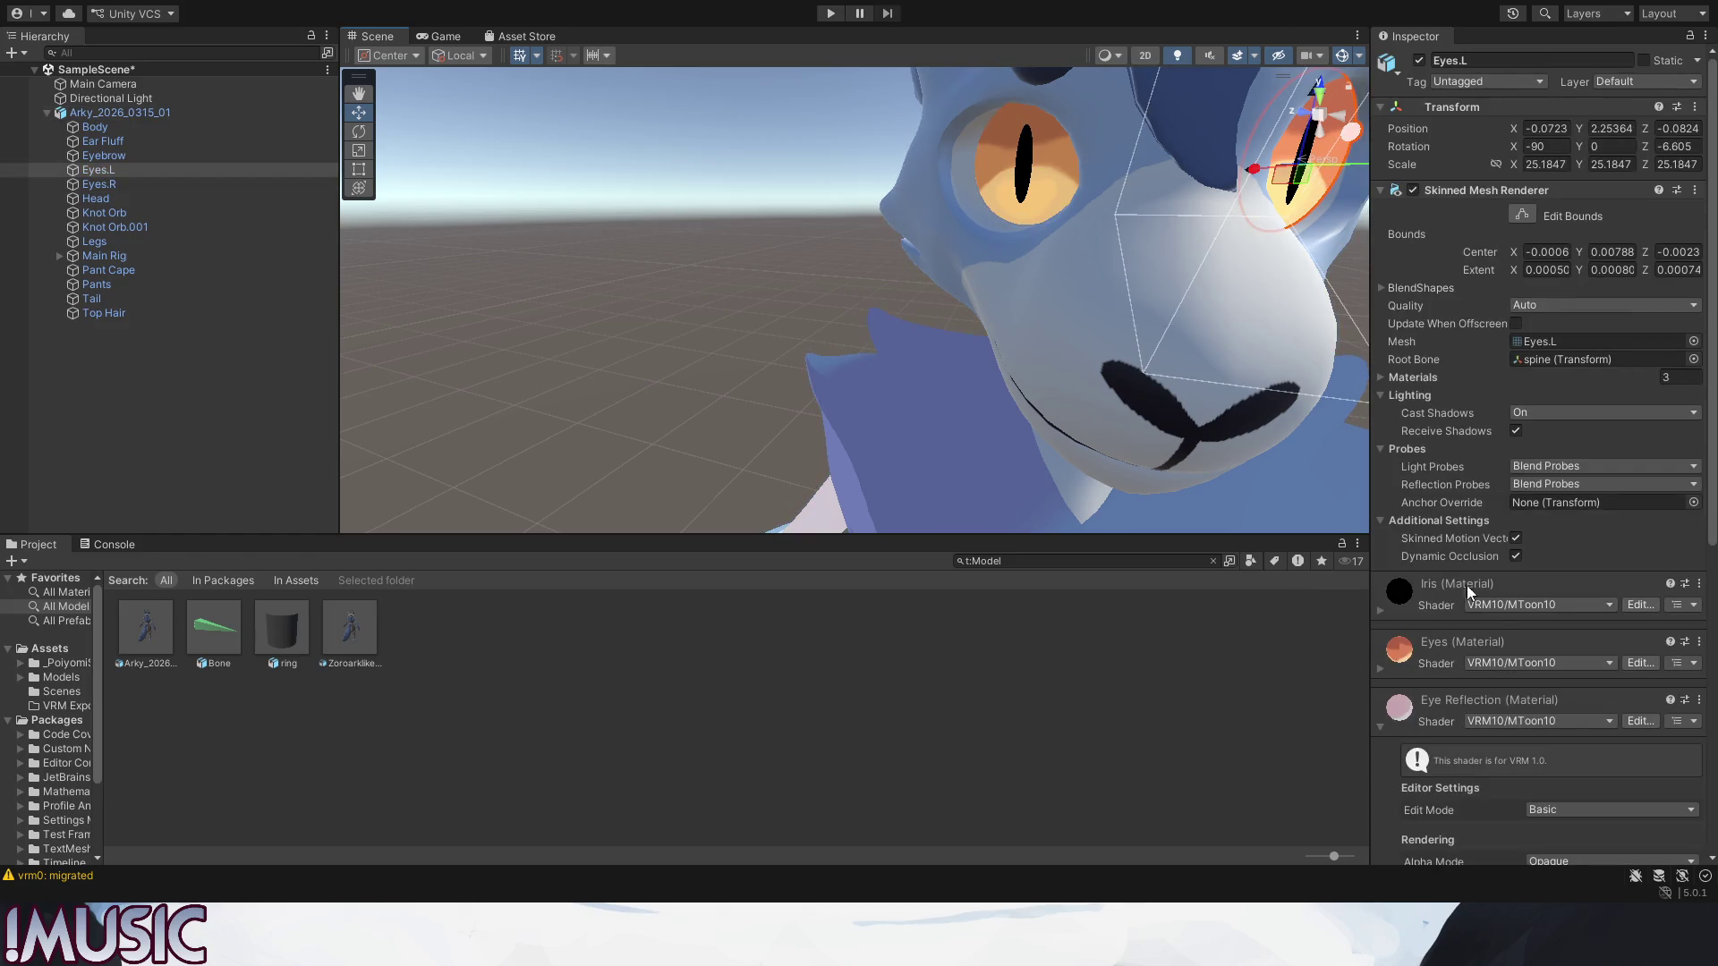
{"action": "left_click", "coordinate": [1390, 672]}
{"action": "scroll", "coordinate": [1410, 630], "scroll_direction": "down", "scroll_amount": 5}
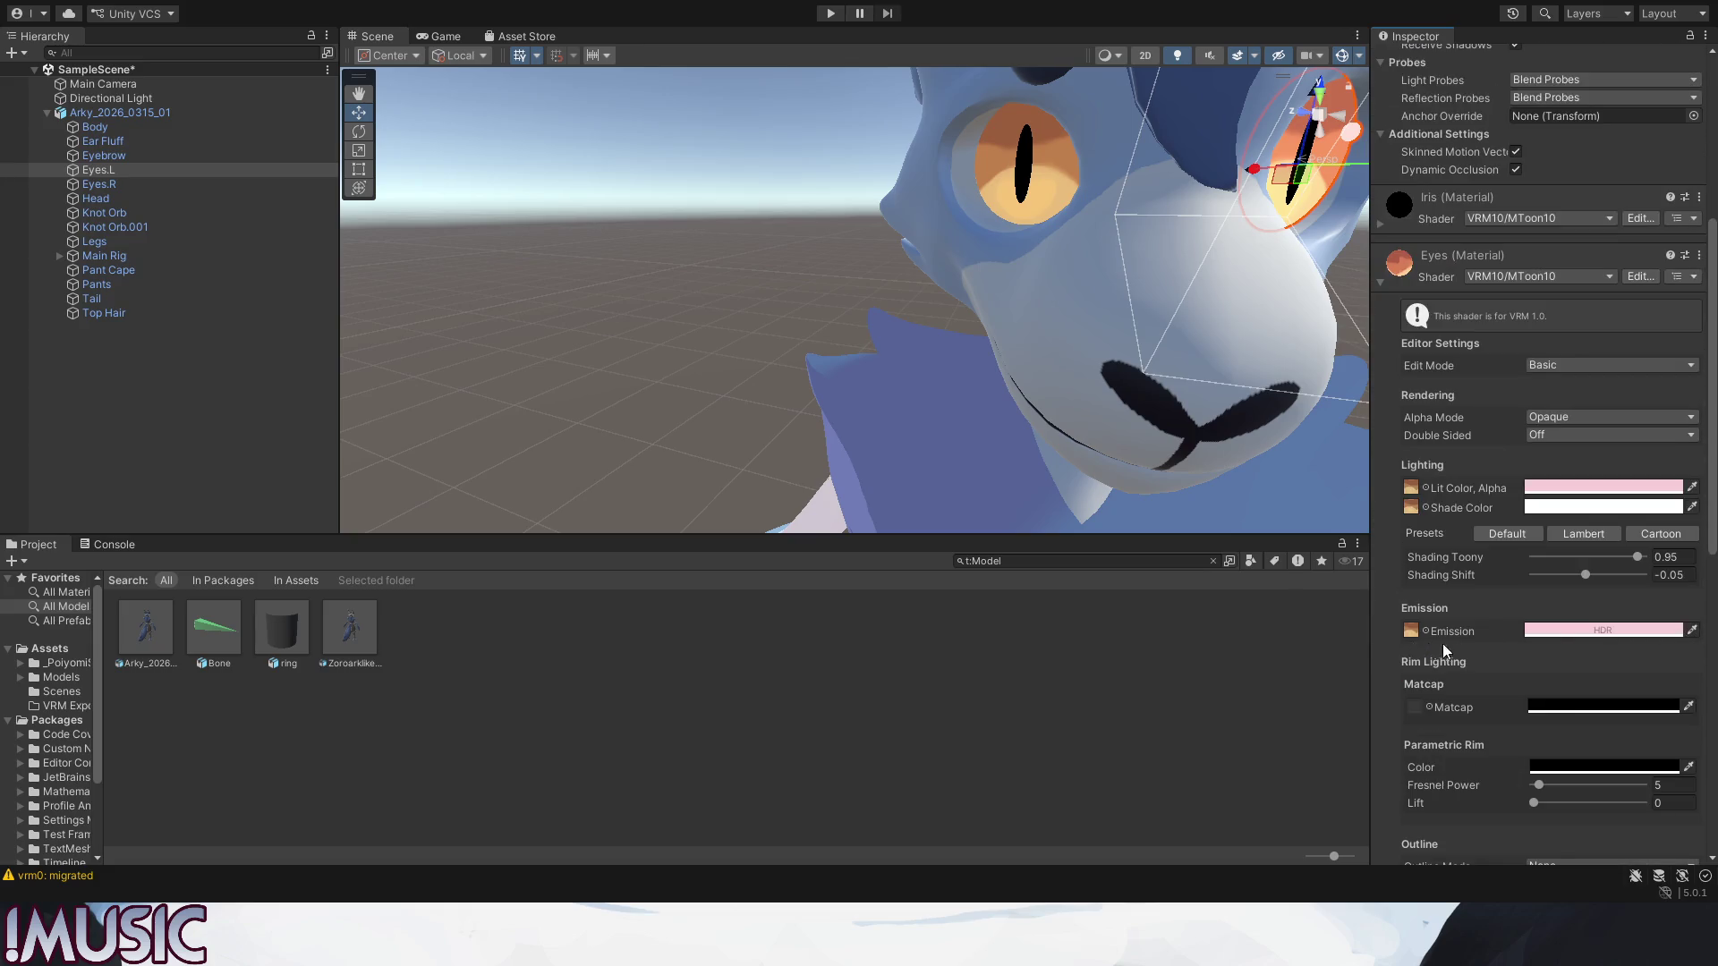
{"action": "left_click", "coordinate": [1061, 181]}
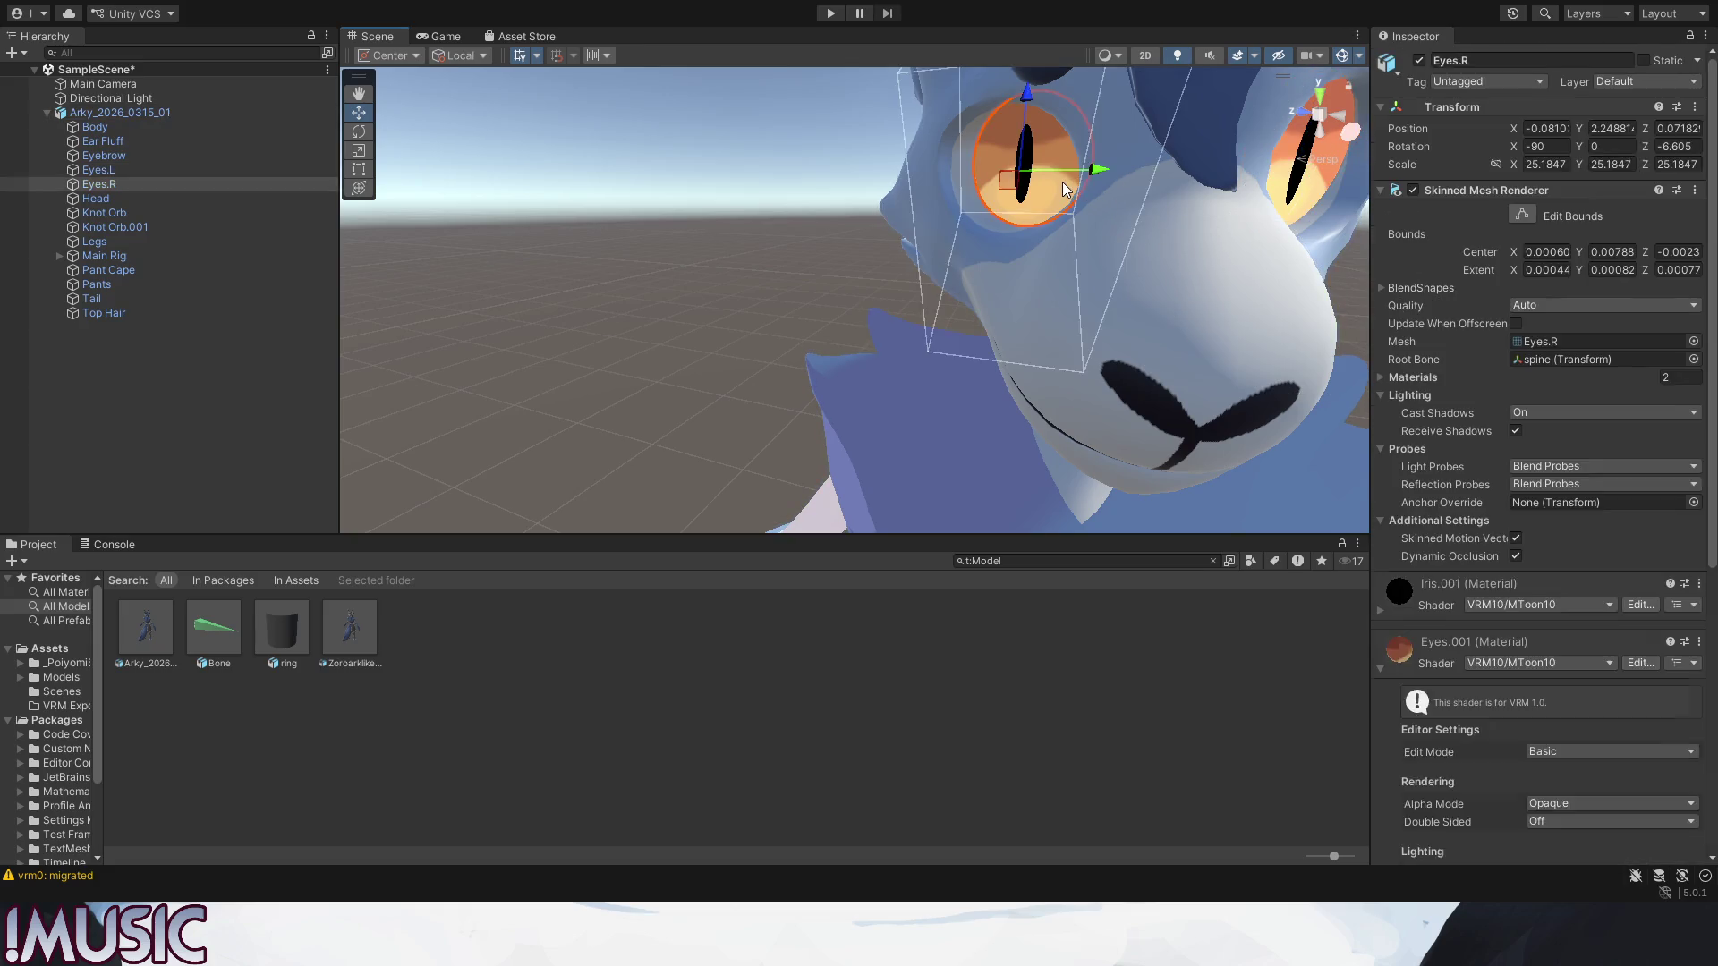
{"action": "left_click", "coordinate": [1062, 181]}
{"action": "scroll", "coordinate": [1461, 580], "scroll_direction": "down", "scroll_amount": 4}
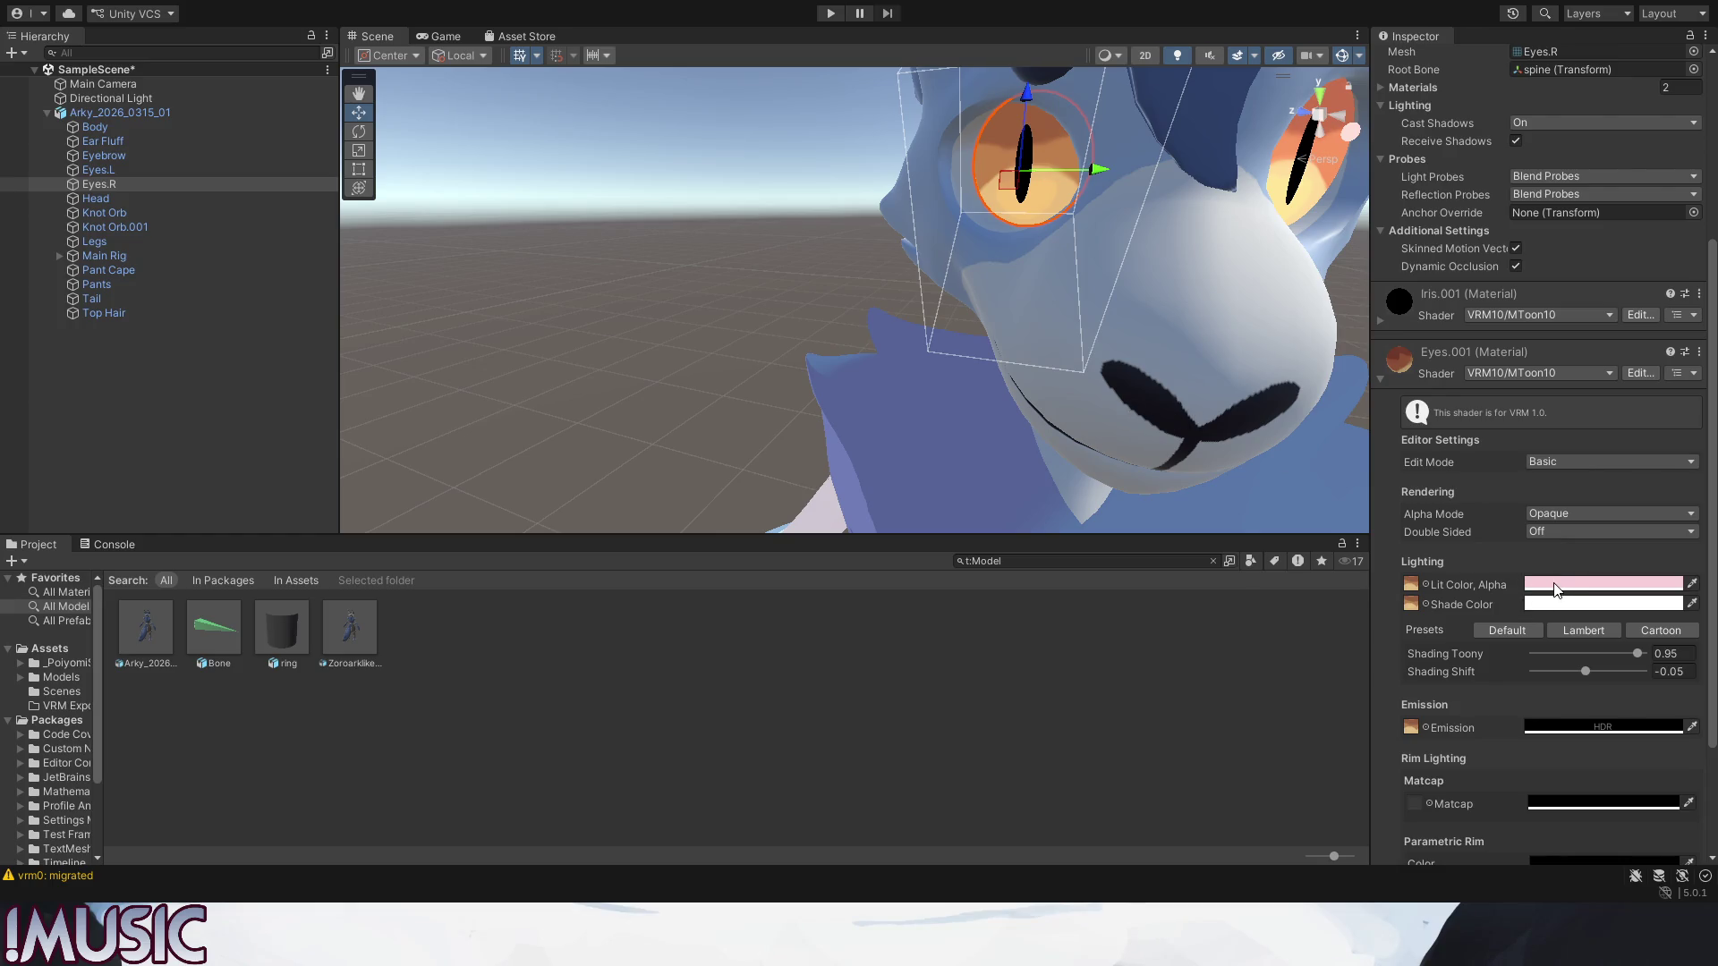
{"action": "key", "text": "ctrl+v"}
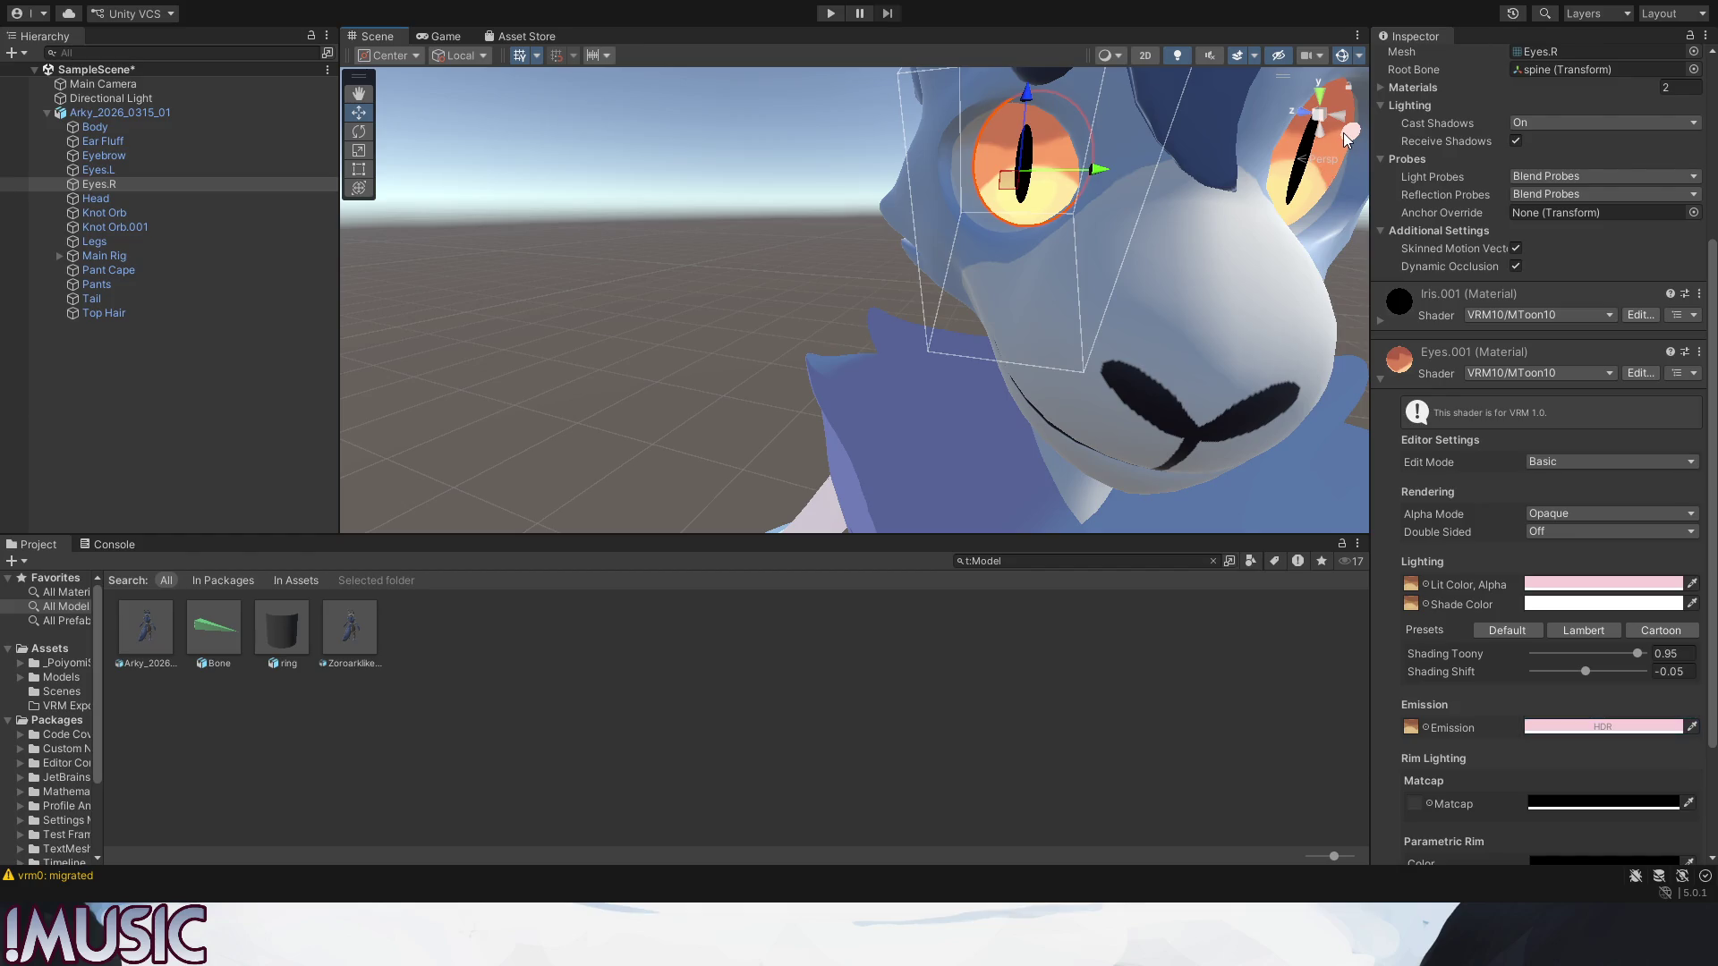
Check Eyes.L's Eye Reflection material, then select the Head mesh for inspection.
{"action": "left_click", "coordinate": [1292, 205]}
{"action": "scroll", "coordinate": [703, 318], "scroll_direction": "up", "scroll_amount": 3}
{"action": "left_click", "coordinate": [676, 313]}
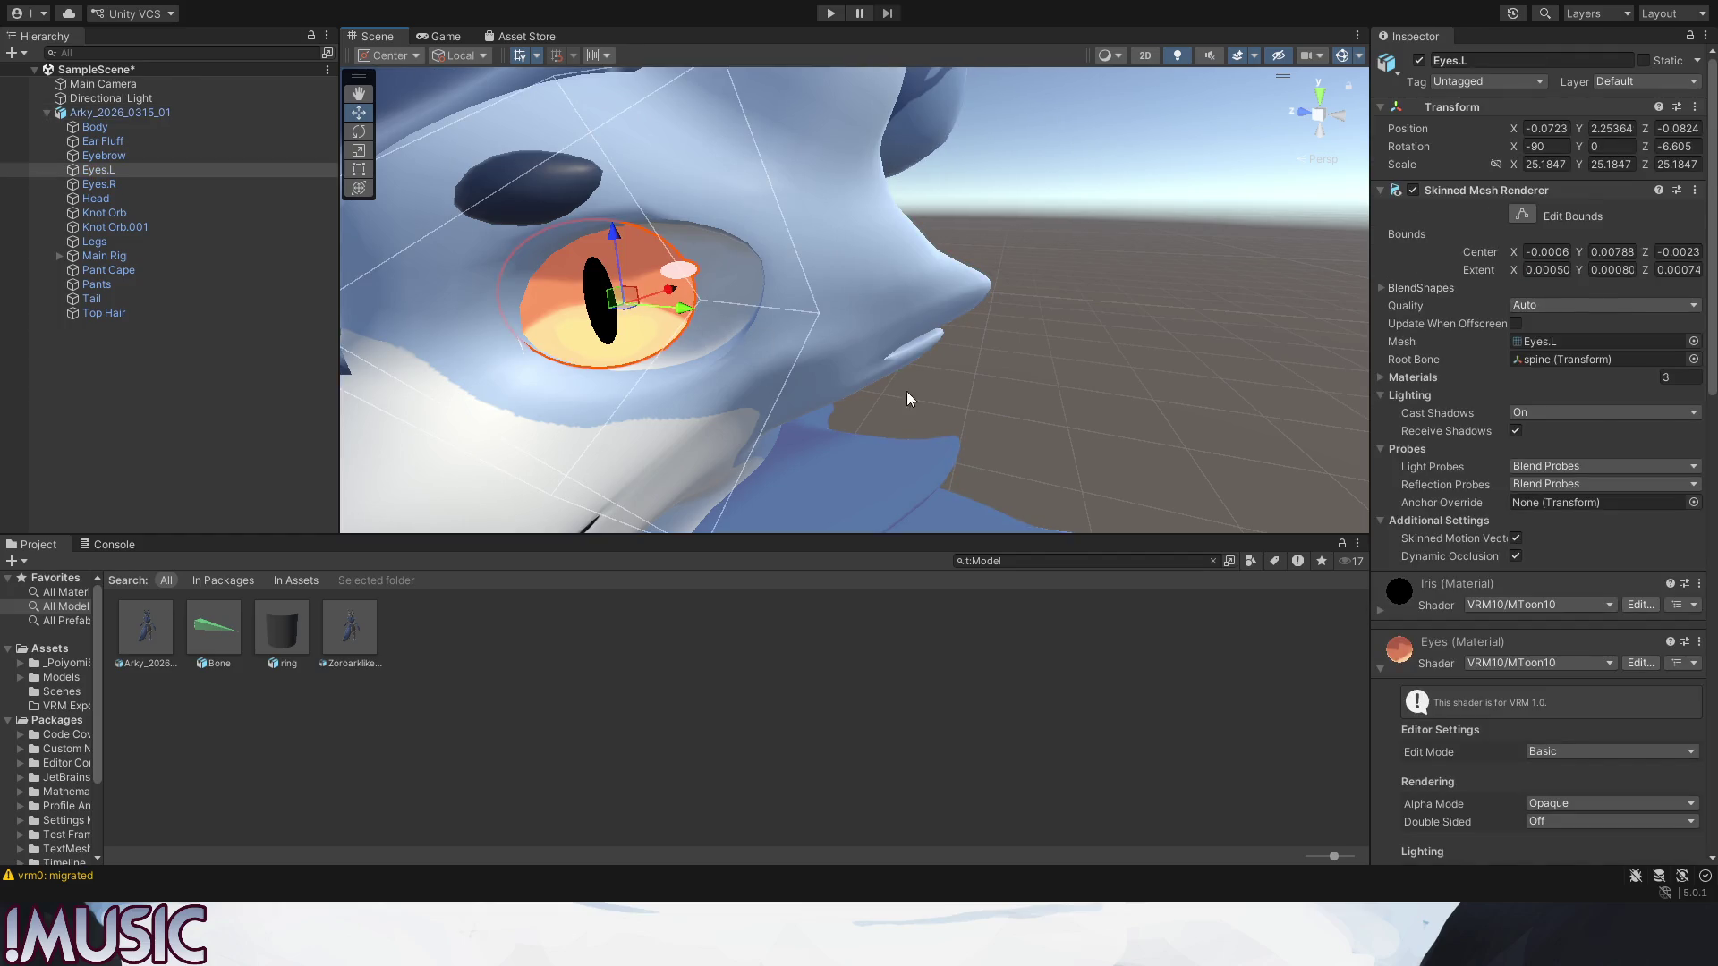
{"action": "left_click", "coordinate": [1381, 664]}
{"action": "scroll", "coordinate": [1389, 675], "scroll_direction": "down", "scroll_amount": 2}
{"action": "scroll", "coordinate": [1402, 687], "scroll_direction": "down", "scroll_amount": 3}
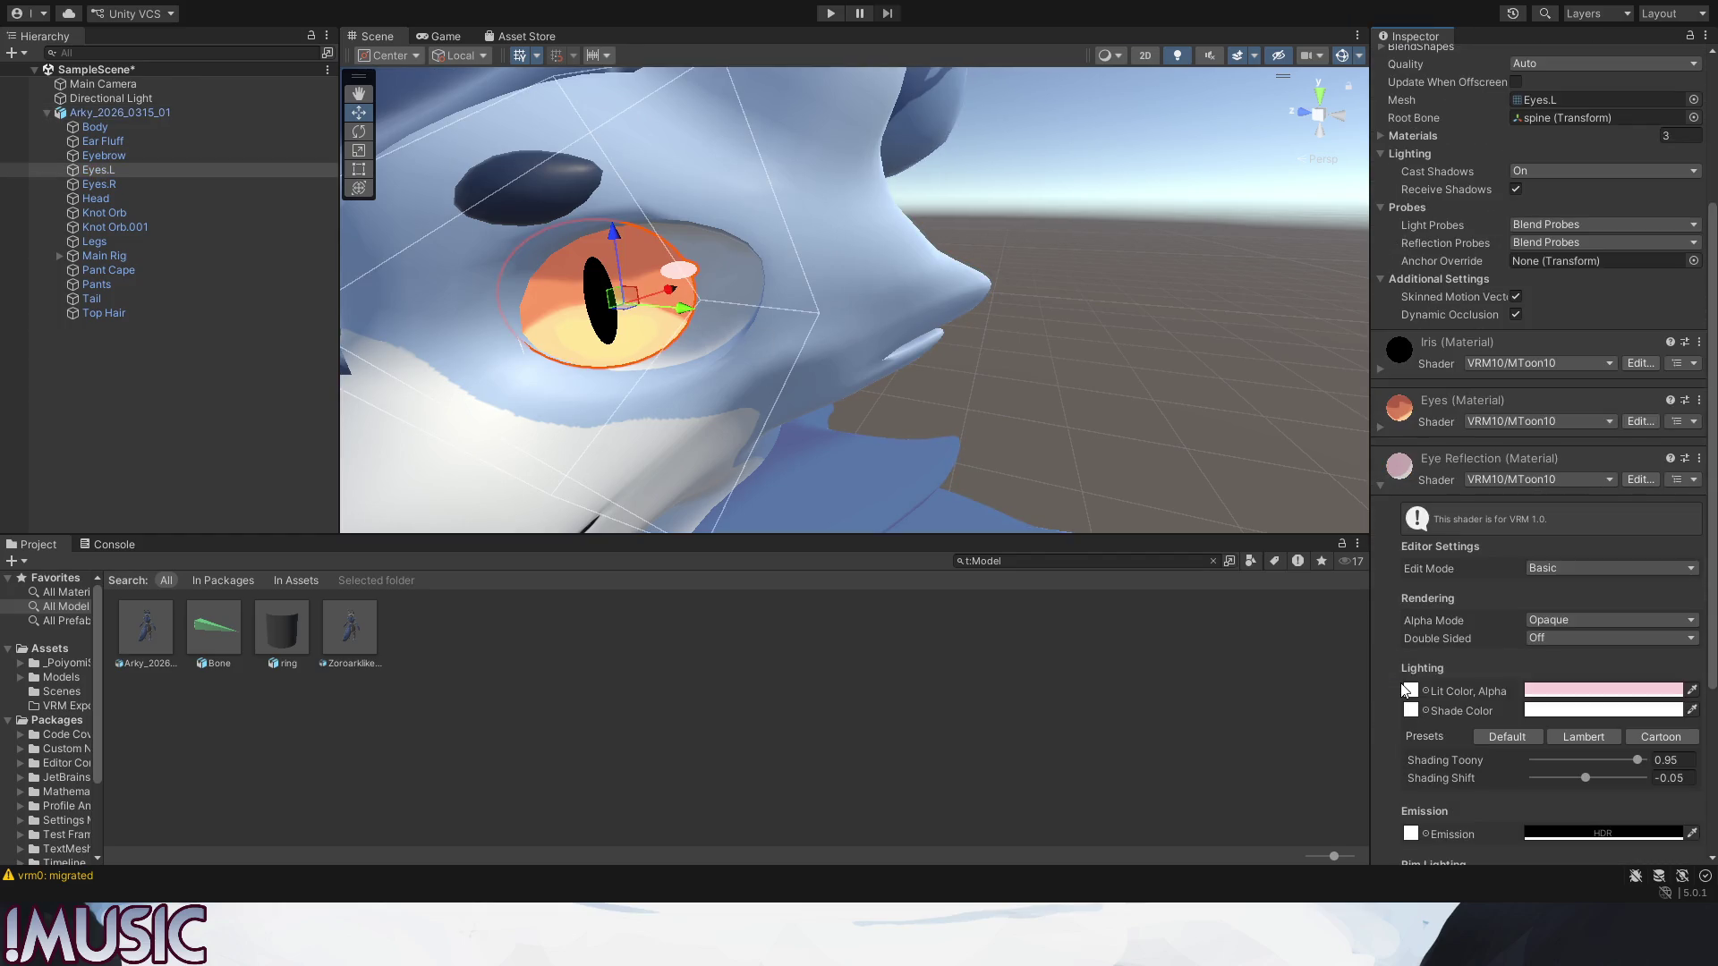
{"action": "scroll", "coordinate": [1490, 593], "scroll_direction": "down", "scroll_amount": 2}
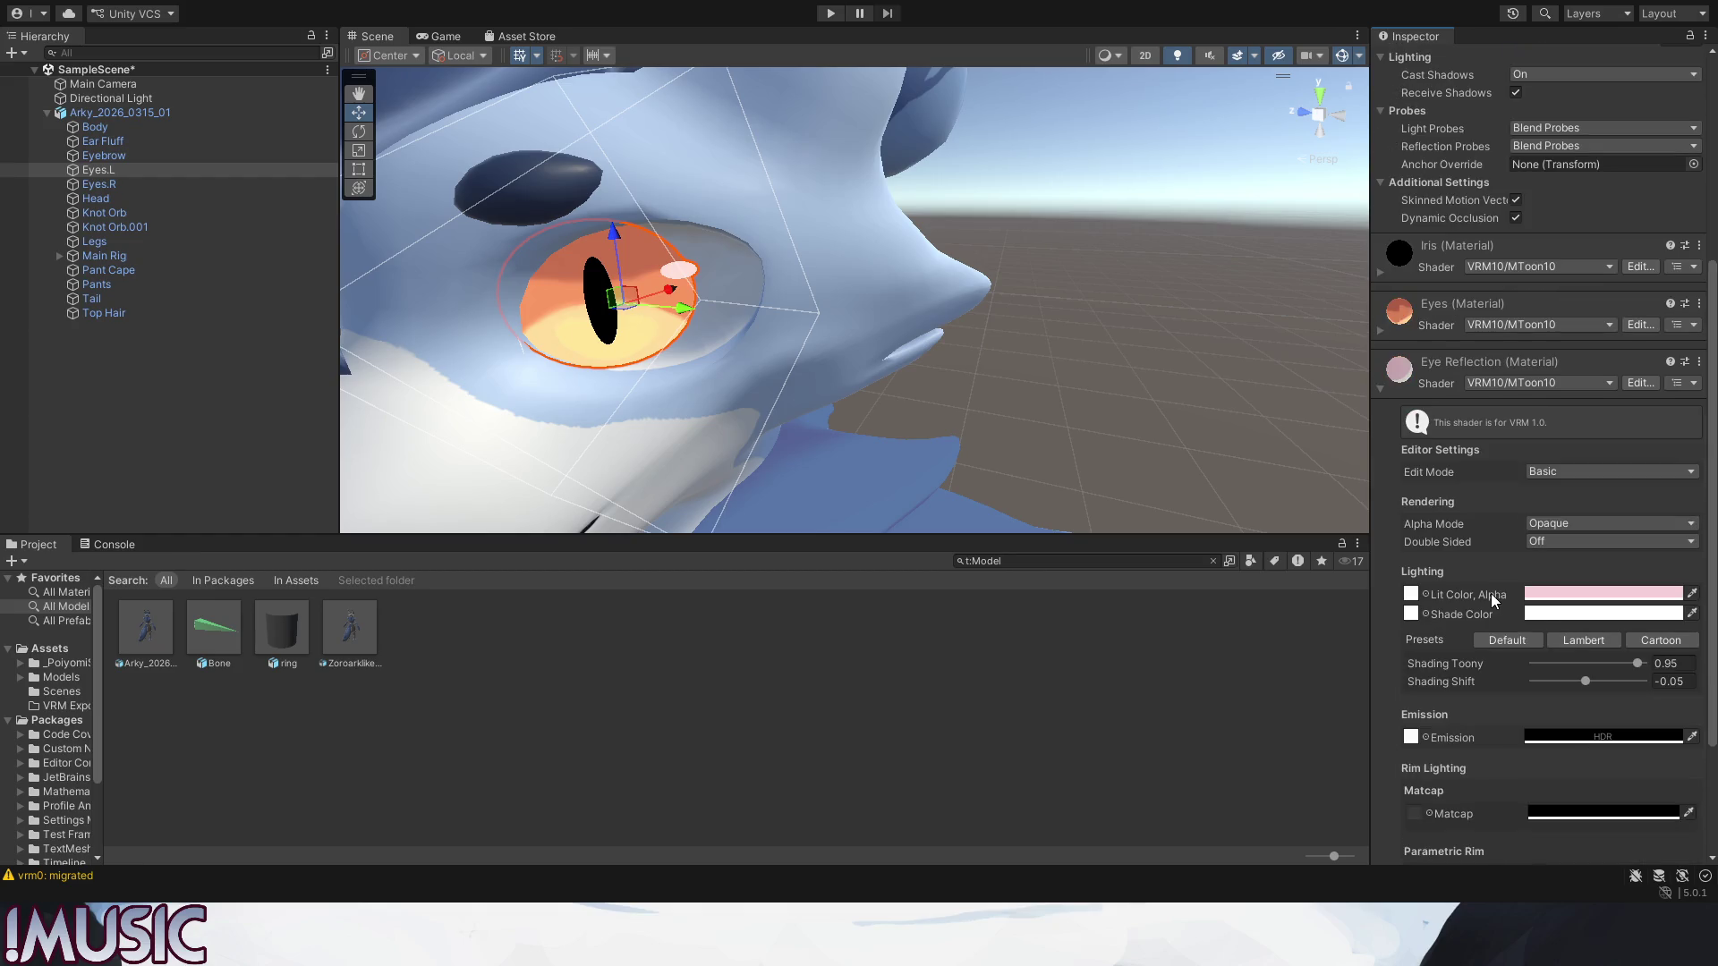
{"action": "scroll", "coordinate": [1492, 594], "scroll_direction": "down", "scroll_amount": 2}
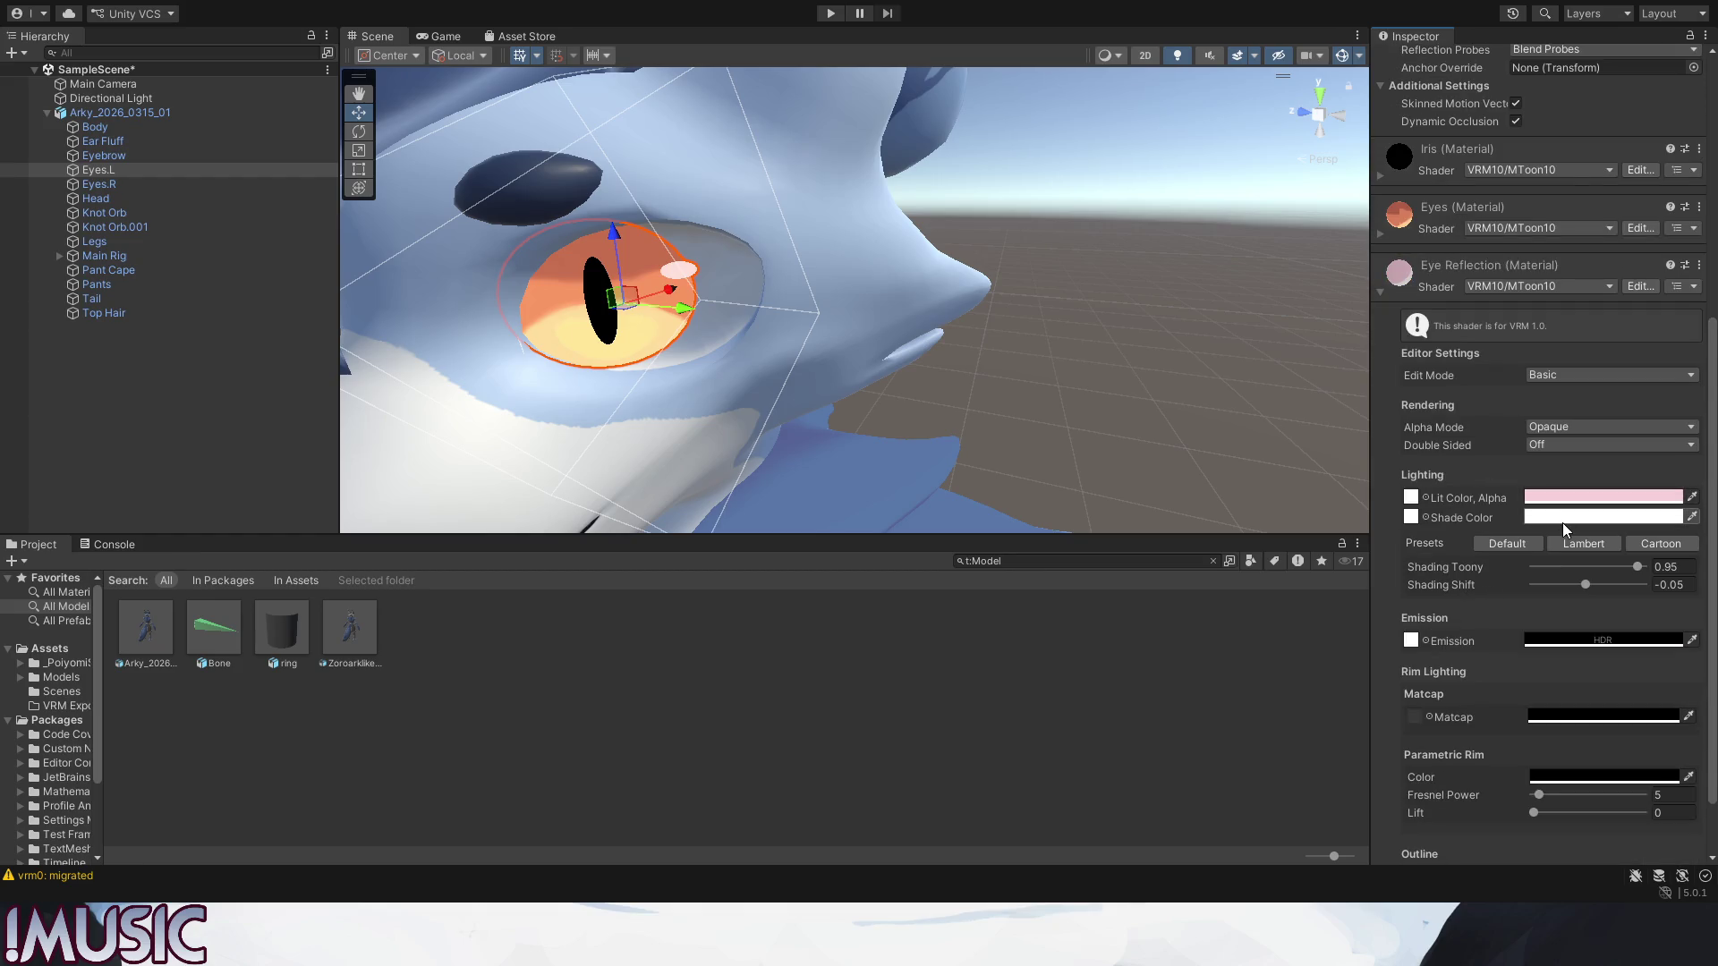
{"action": "scroll", "coordinate": [1498, 575], "scroll_direction": "down", "scroll_amount": 2}
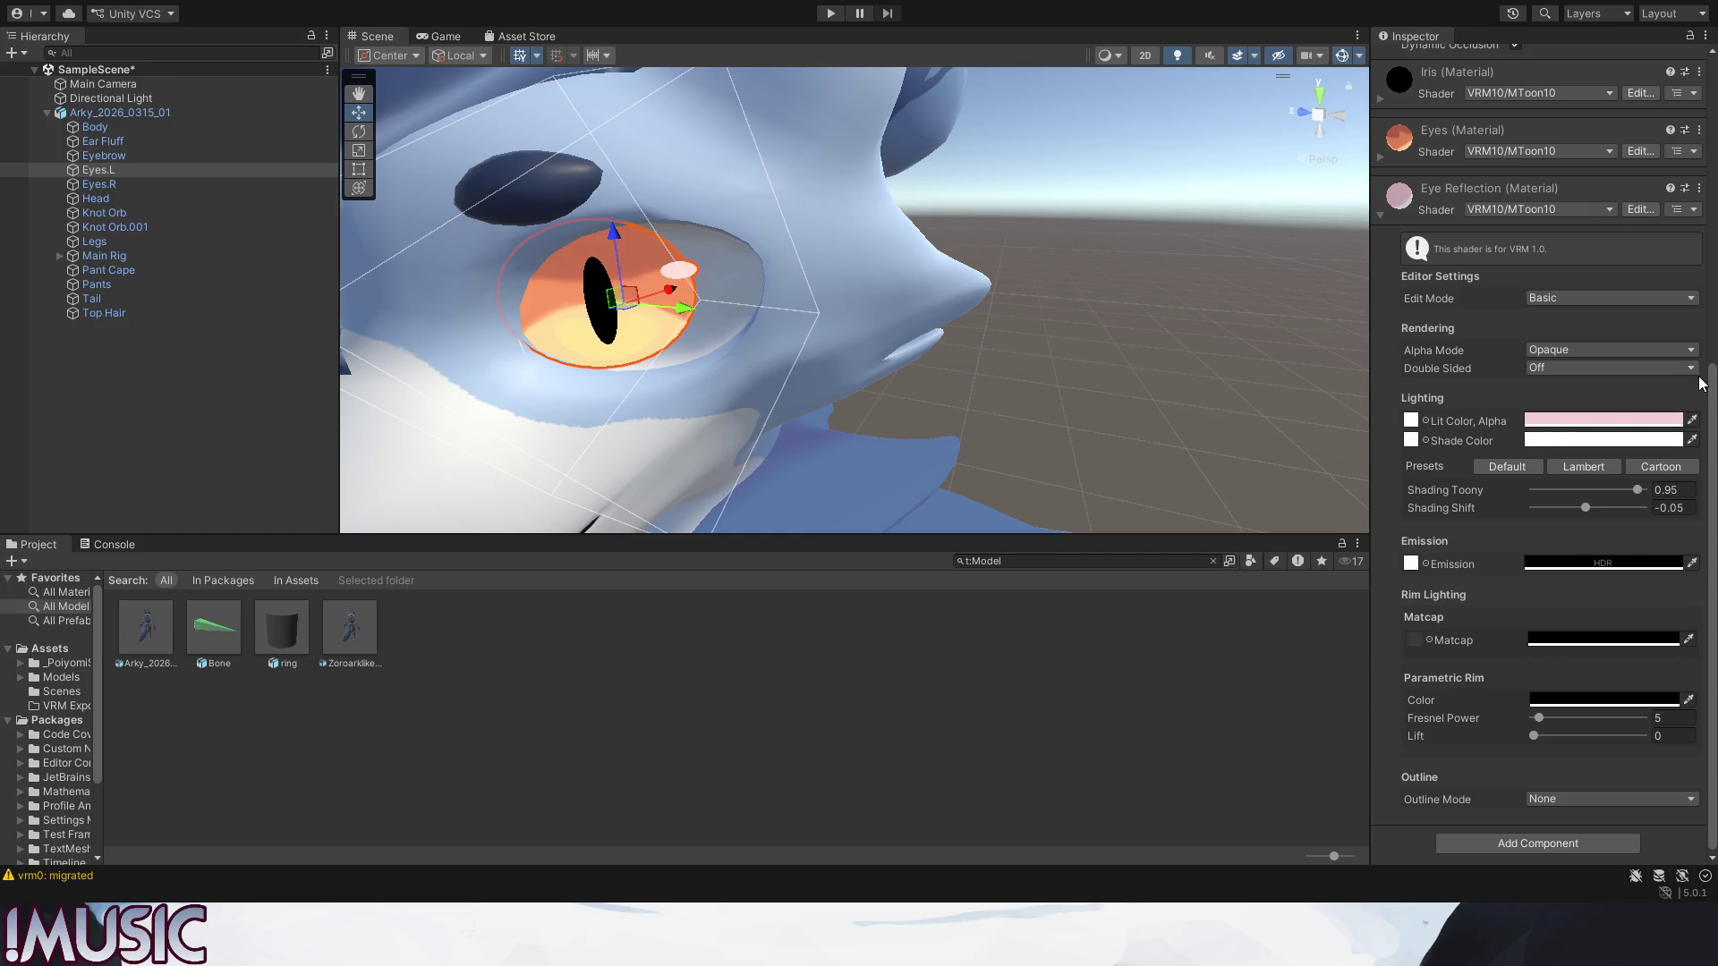
{"action": "left_click", "coordinate": [1379, 215]}
{"action": "mouse_move", "coordinate": [1237, 333]}
{"action": "left_mouse_down", "text": "alt"}
{"action": "mouse_move", "coordinate": [761, 318]}
{"action": "mouse_move", "coordinate": [780, 329]}
{"action": "left_mouse_up", "text": "alt"}
{"action": "scroll", "coordinate": [943, 358], "scroll_direction": "down", "scroll_amount": 4}
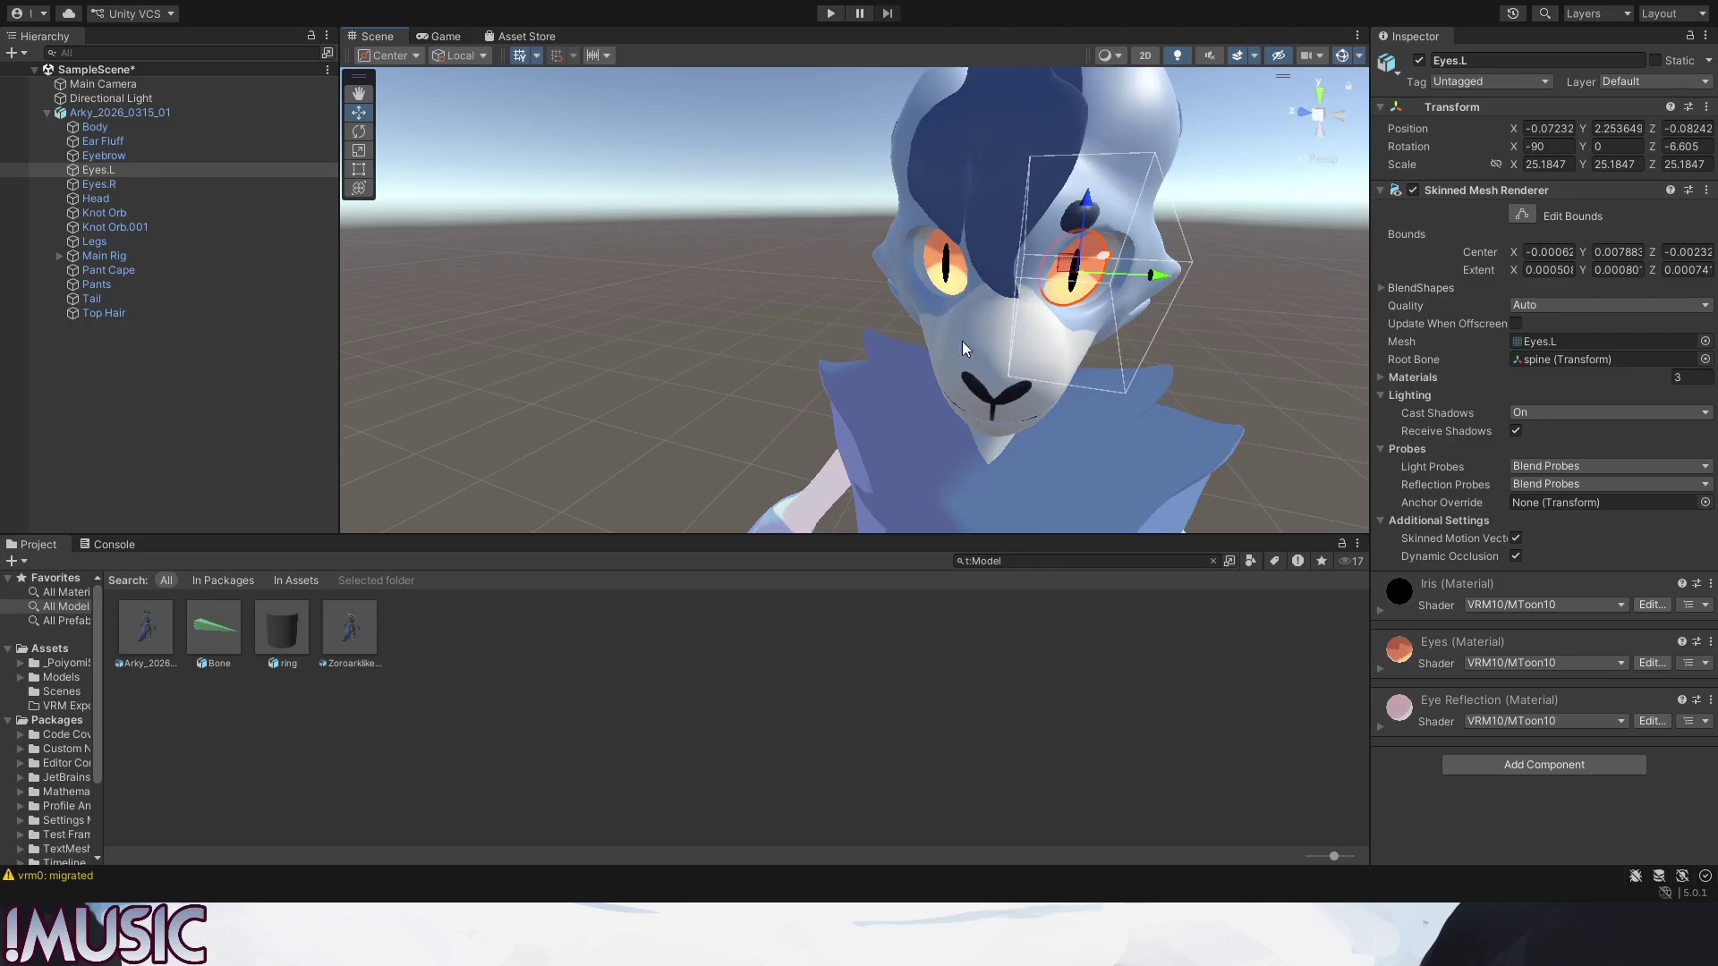
{"action": "left_click", "coordinate": [1258, 200]}
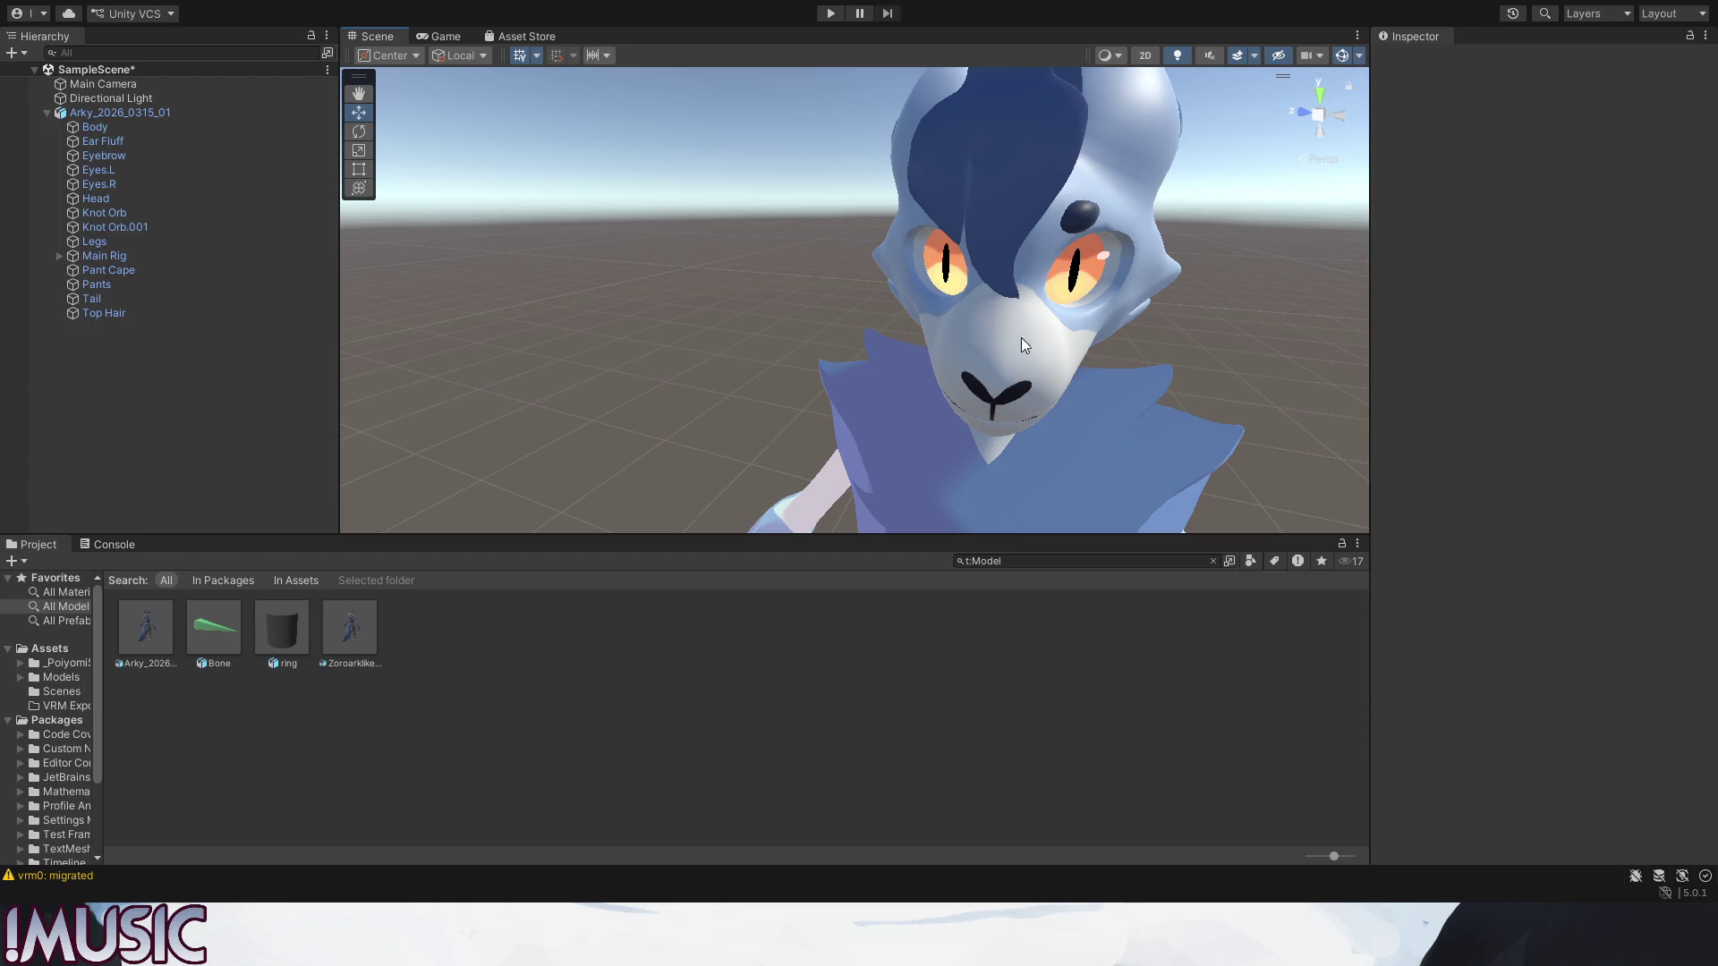
{"action": "left_click", "coordinate": [1049, 326]}
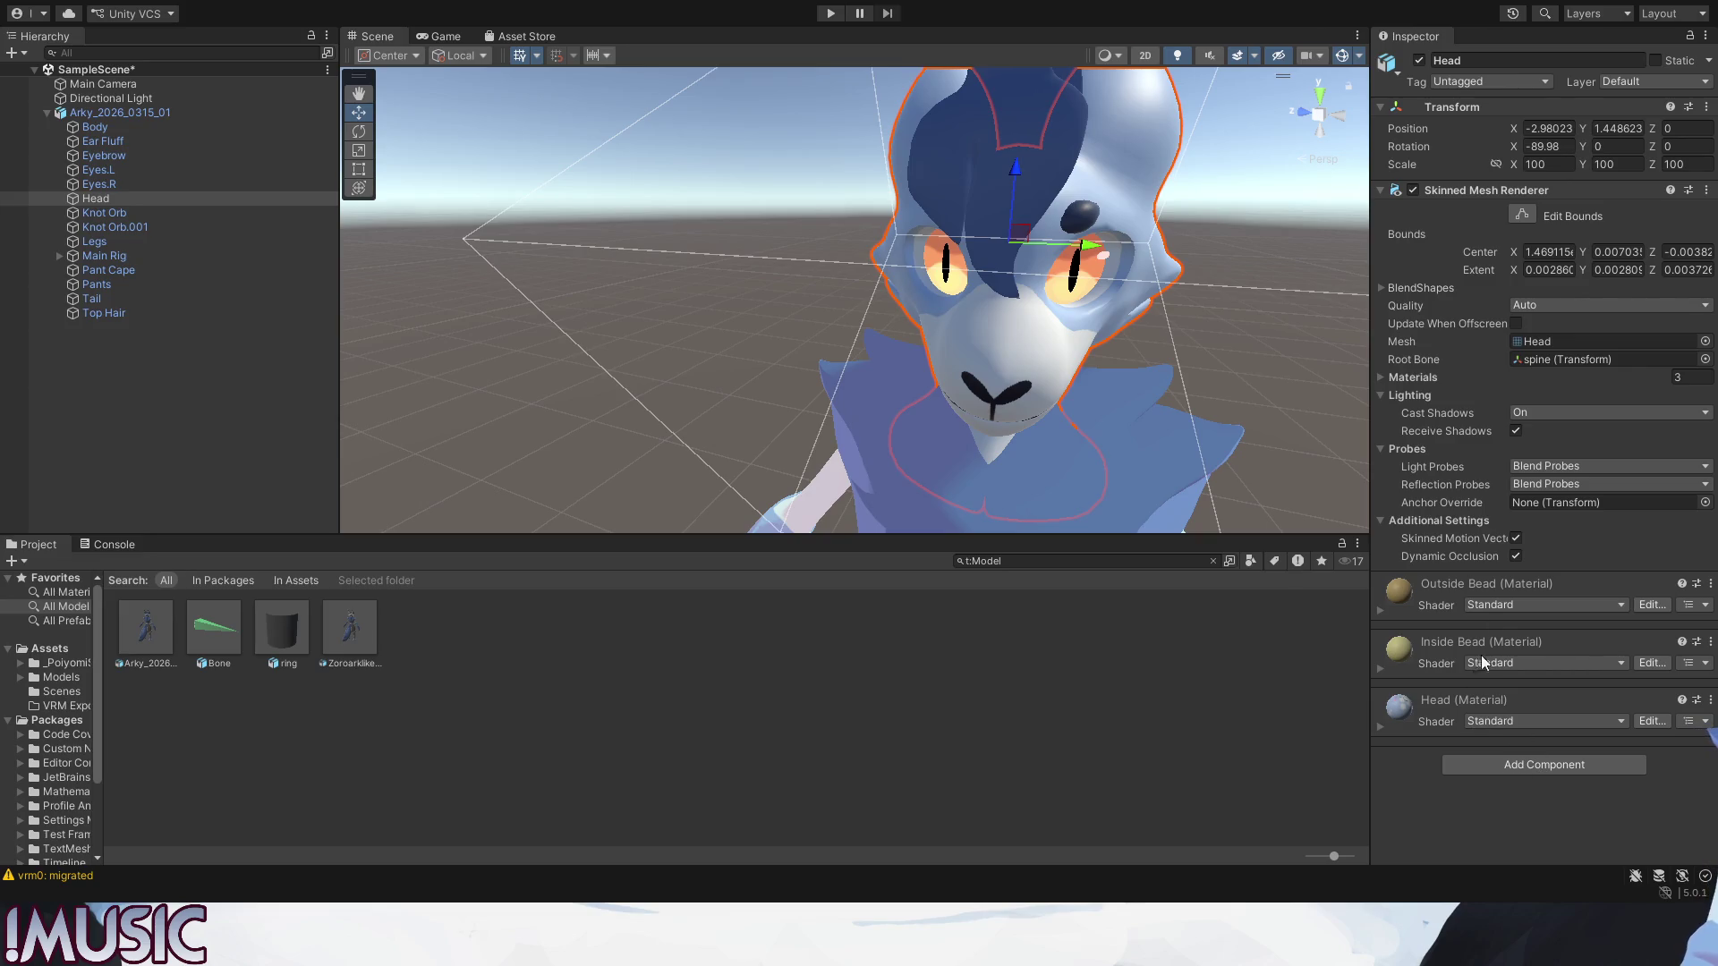
Set the Head material to VRM10/MToon10 in Advanced edit mode with a pink Shade Color, then the bead materials.
{"action": "left_click", "coordinate": [1413, 722]}
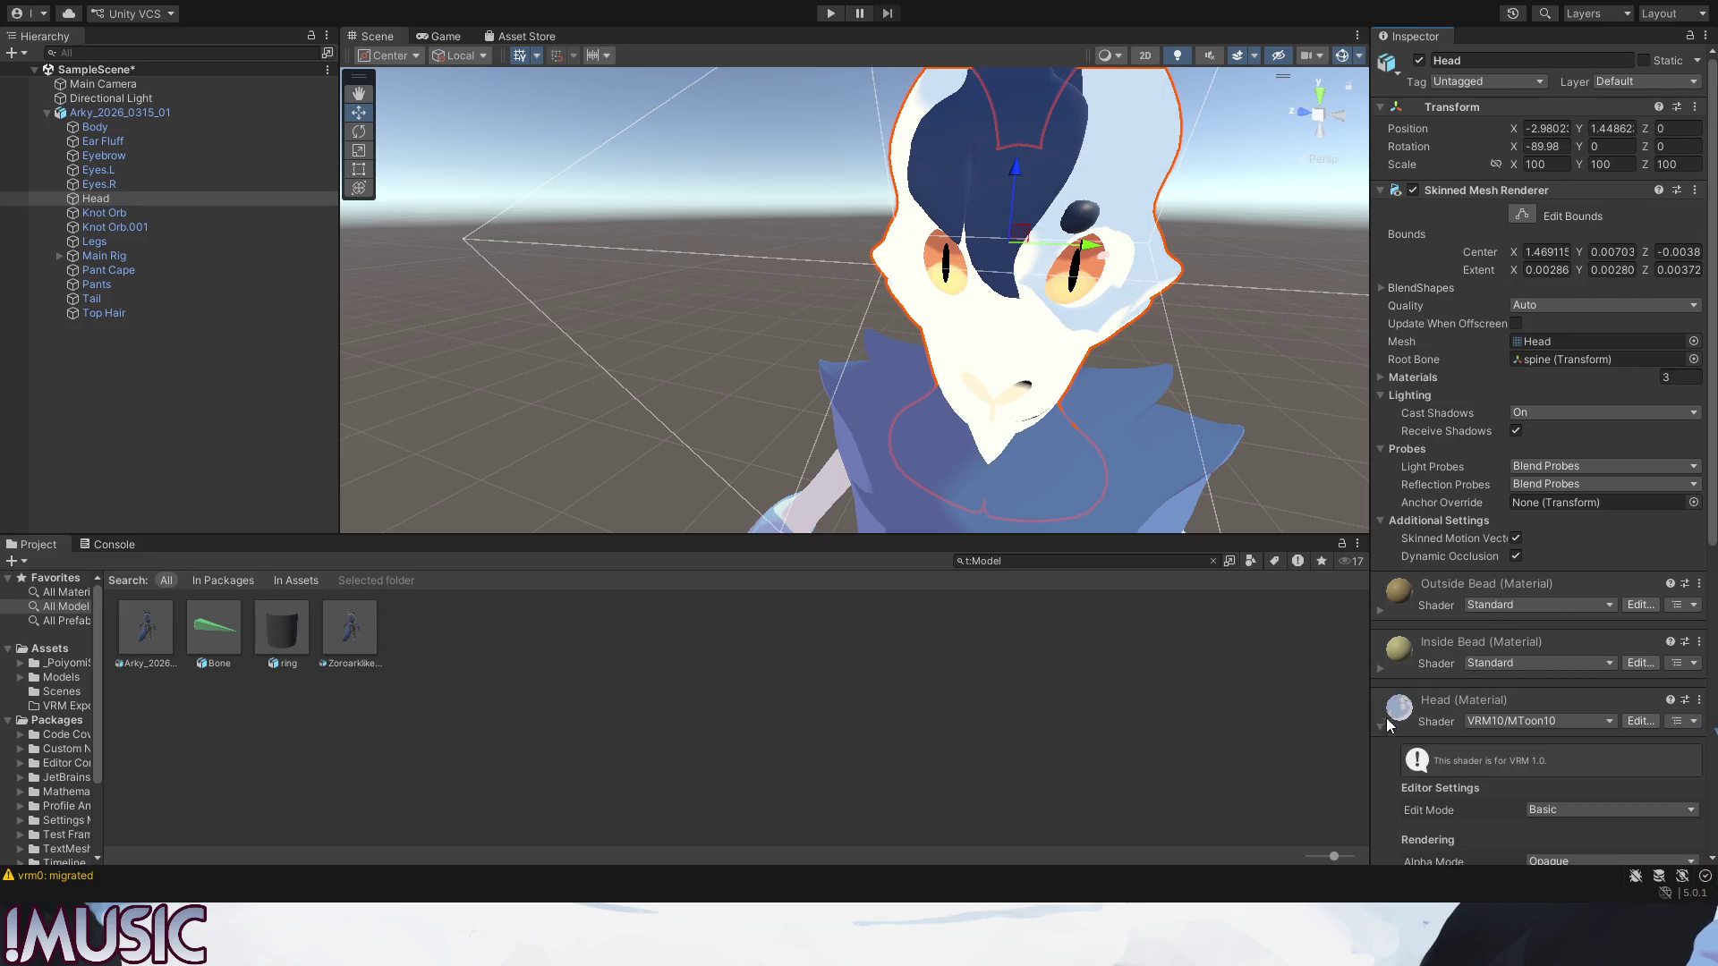
{"action": "scroll", "coordinate": [1467, 573], "scroll_direction": "down", "scroll_amount": 3}
{"action": "scroll", "coordinate": [1468, 573], "scroll_direction": "down", "scroll_amount": 3}
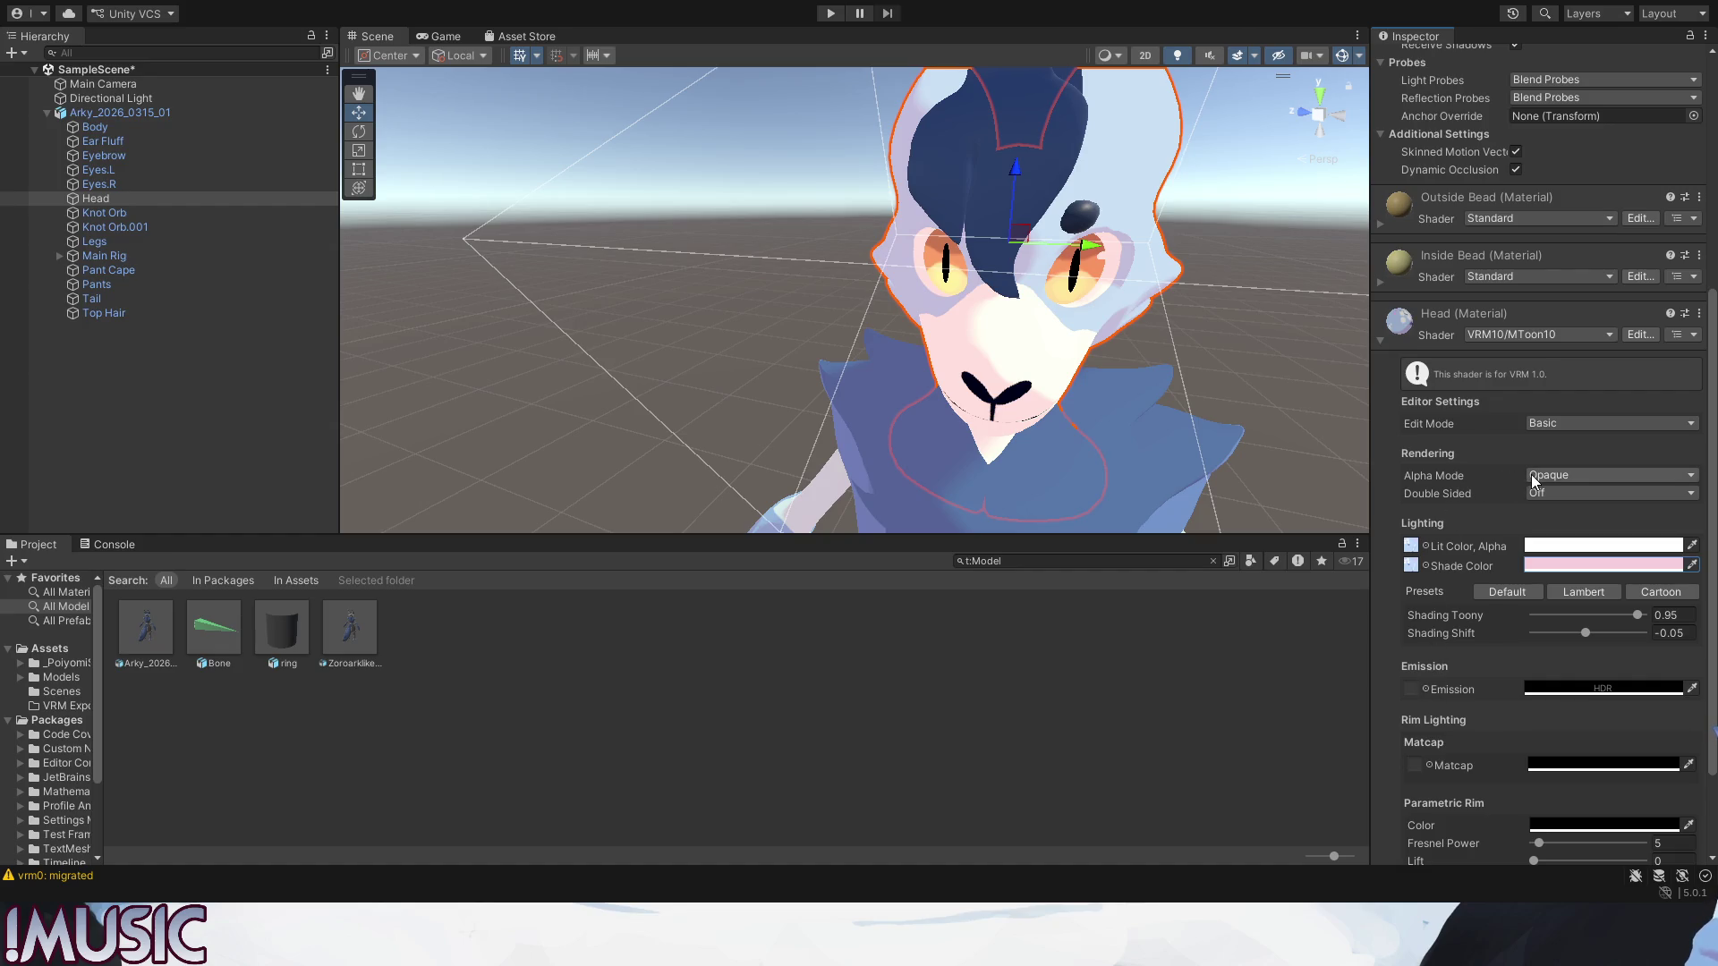
{"action": "scroll", "coordinate": [1449, 705], "scroll_direction": "down", "scroll_amount": 3}
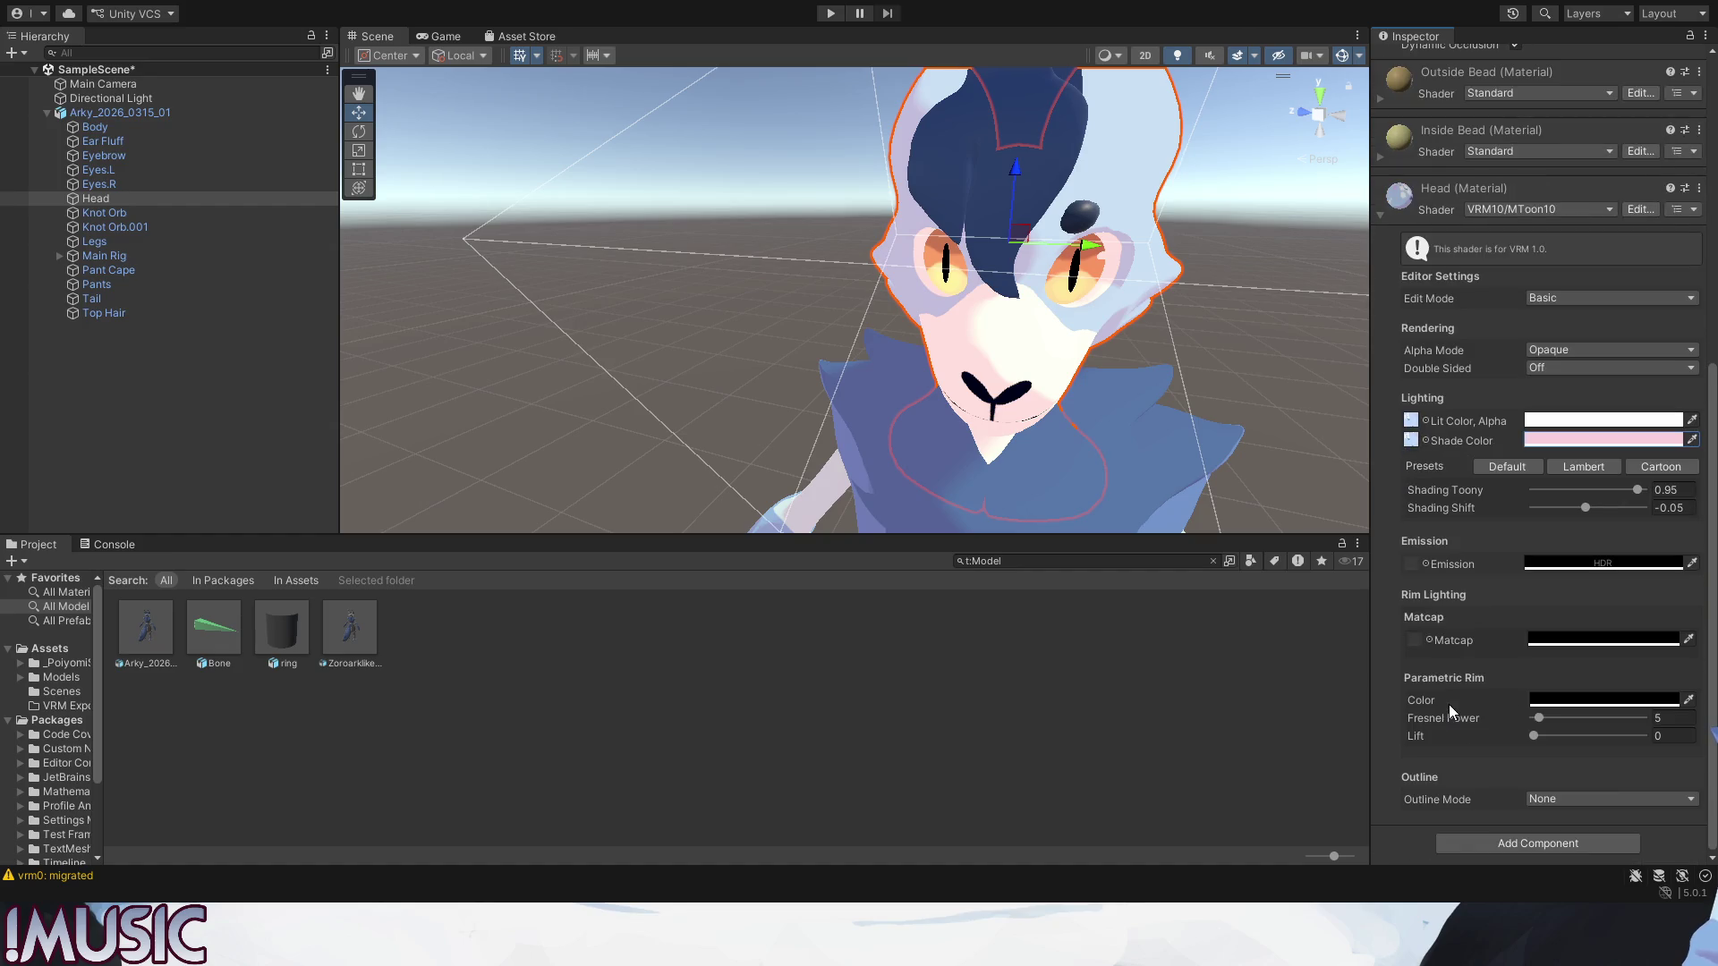
{"action": "left_click", "coordinate": [1548, 323]}
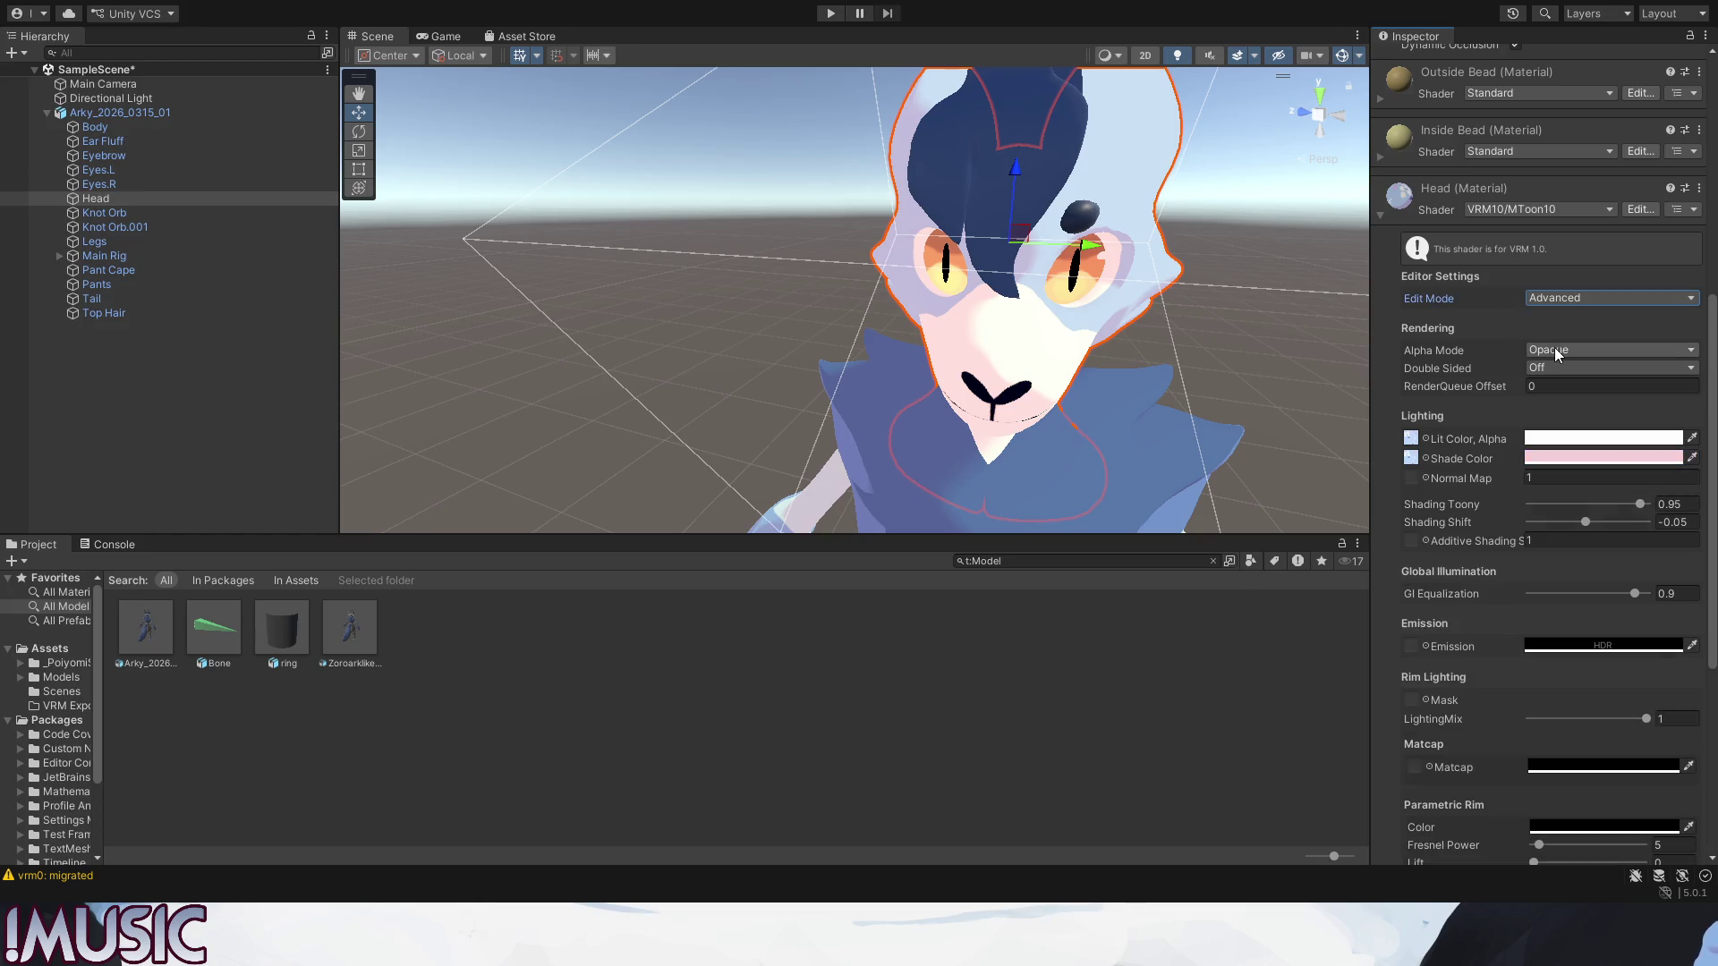
{"action": "scroll", "coordinate": [1439, 543], "scroll_direction": "down", "scroll_amount": 2}
{"action": "scroll", "coordinate": [1436, 591], "scroll_direction": "down", "scroll_amount": 3}
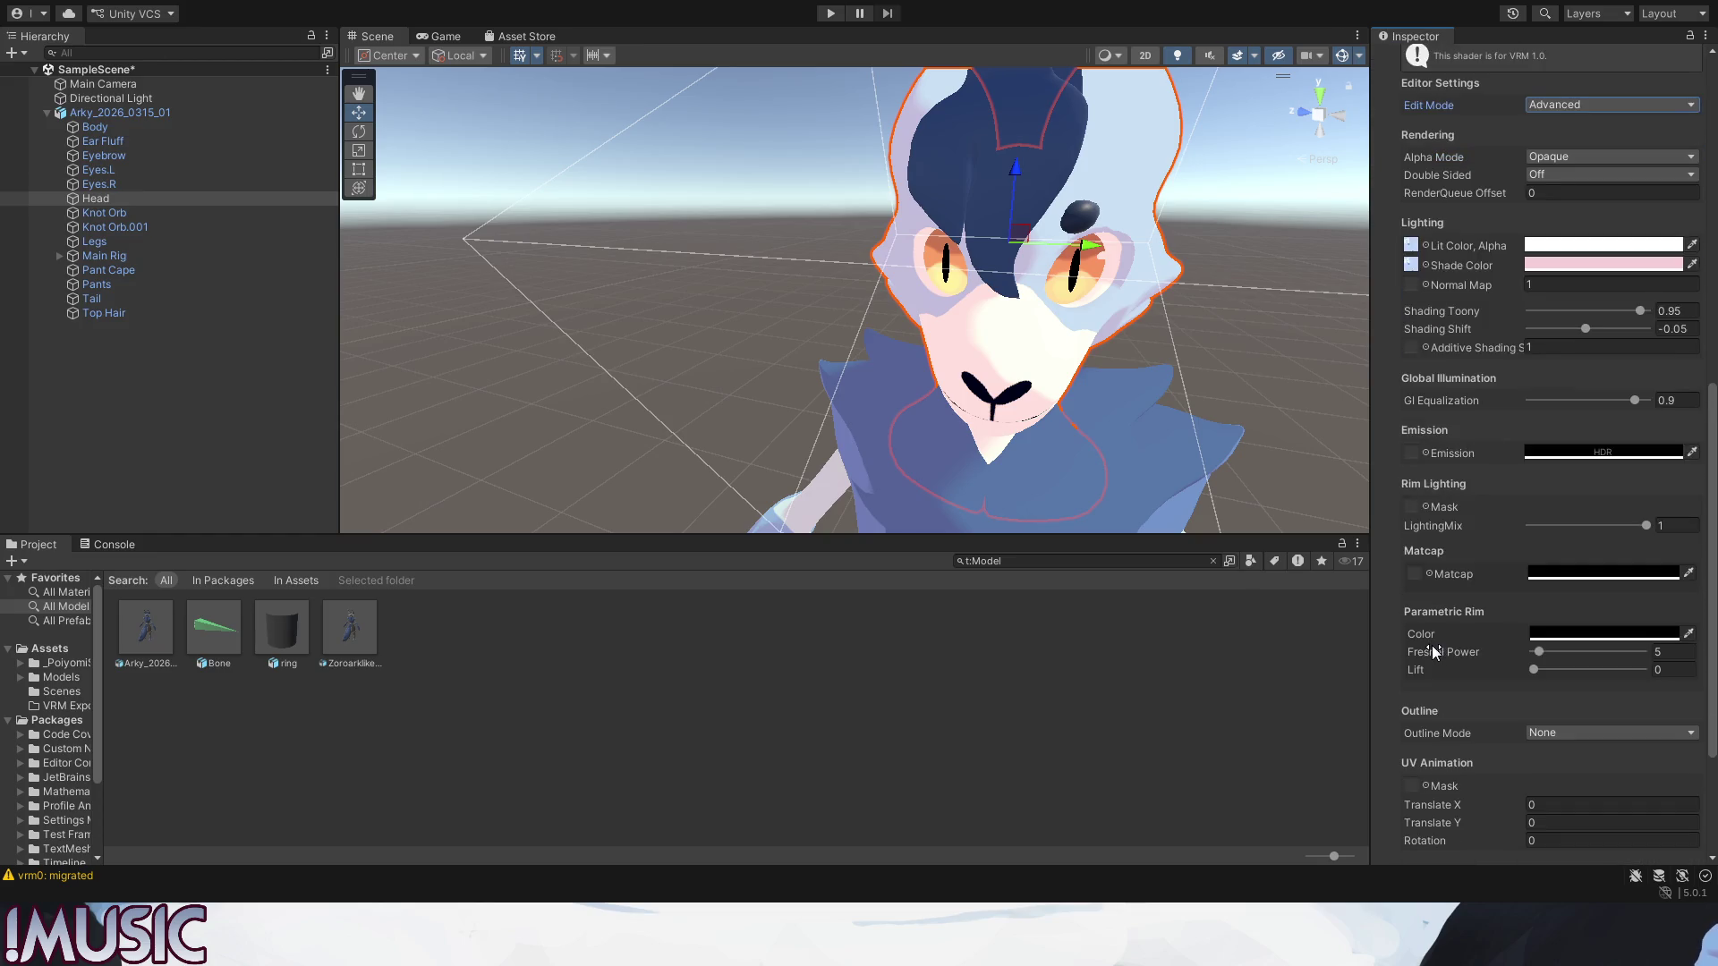
{"action": "scroll", "coordinate": [1432, 646], "scroll_direction": "down", "scroll_amount": 2}
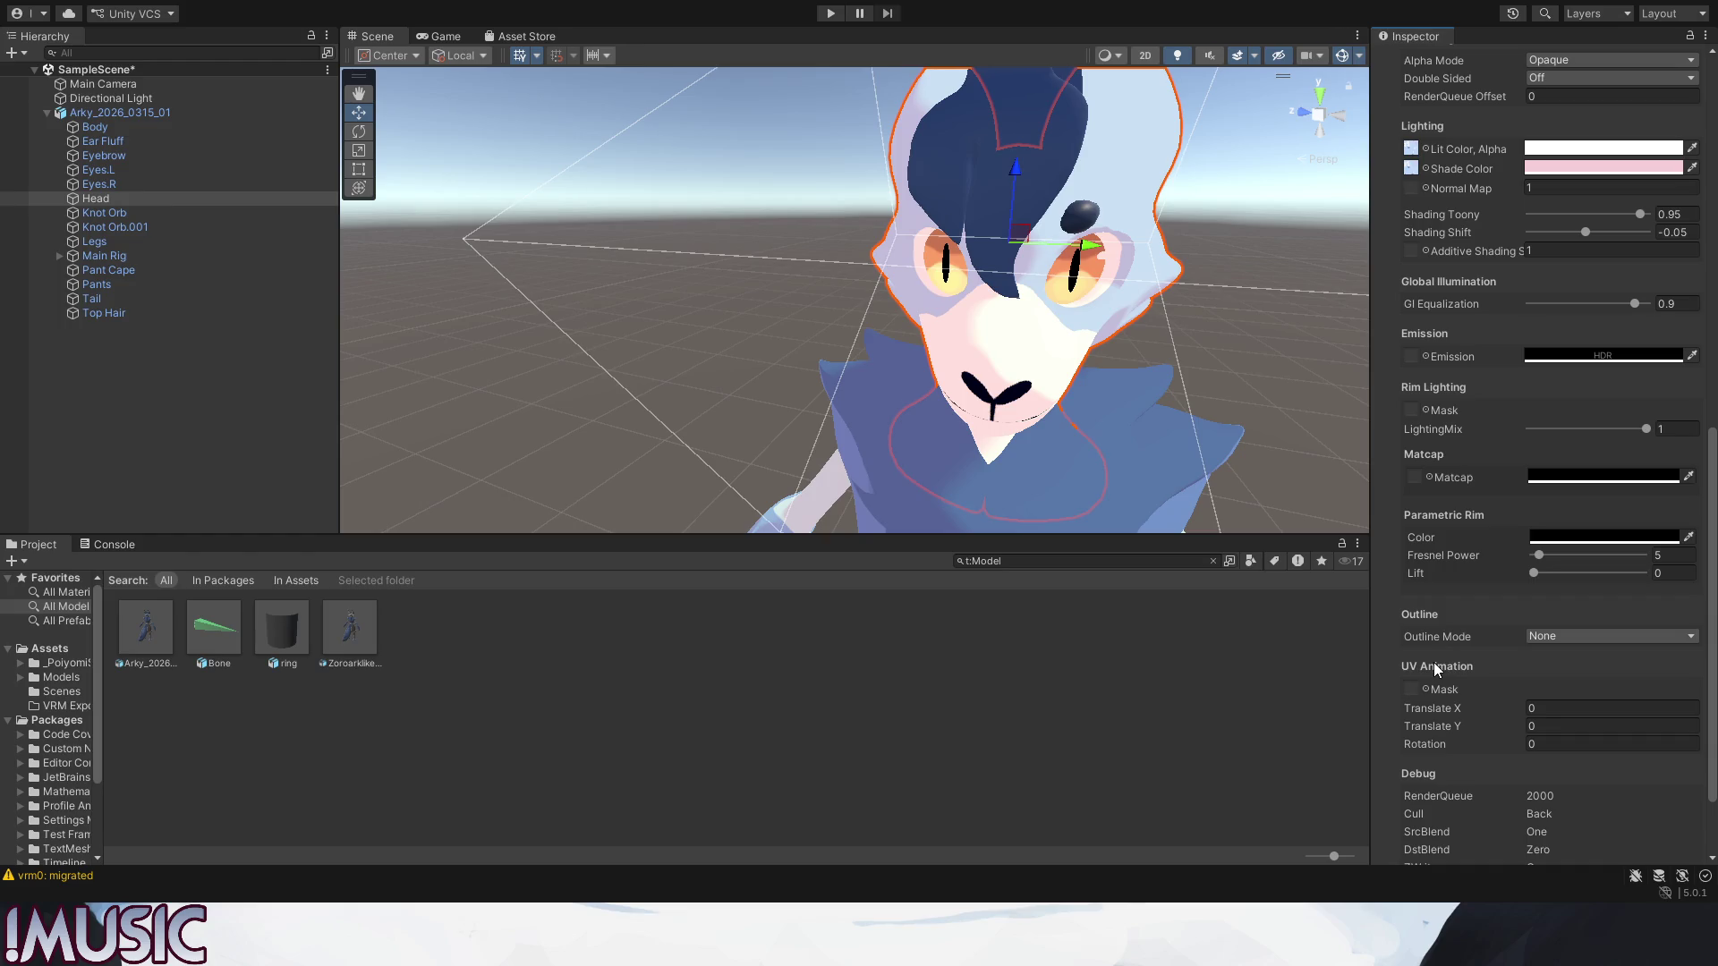
{"action": "scroll", "coordinate": [1433, 677], "scroll_direction": "down", "scroll_amount": 1}
{"action": "scroll", "coordinate": [1433, 676], "scroll_direction": "down", "scroll_amount": 1}
{"action": "scroll", "coordinate": [1432, 676], "scroll_direction": "up", "scroll_amount": 5}
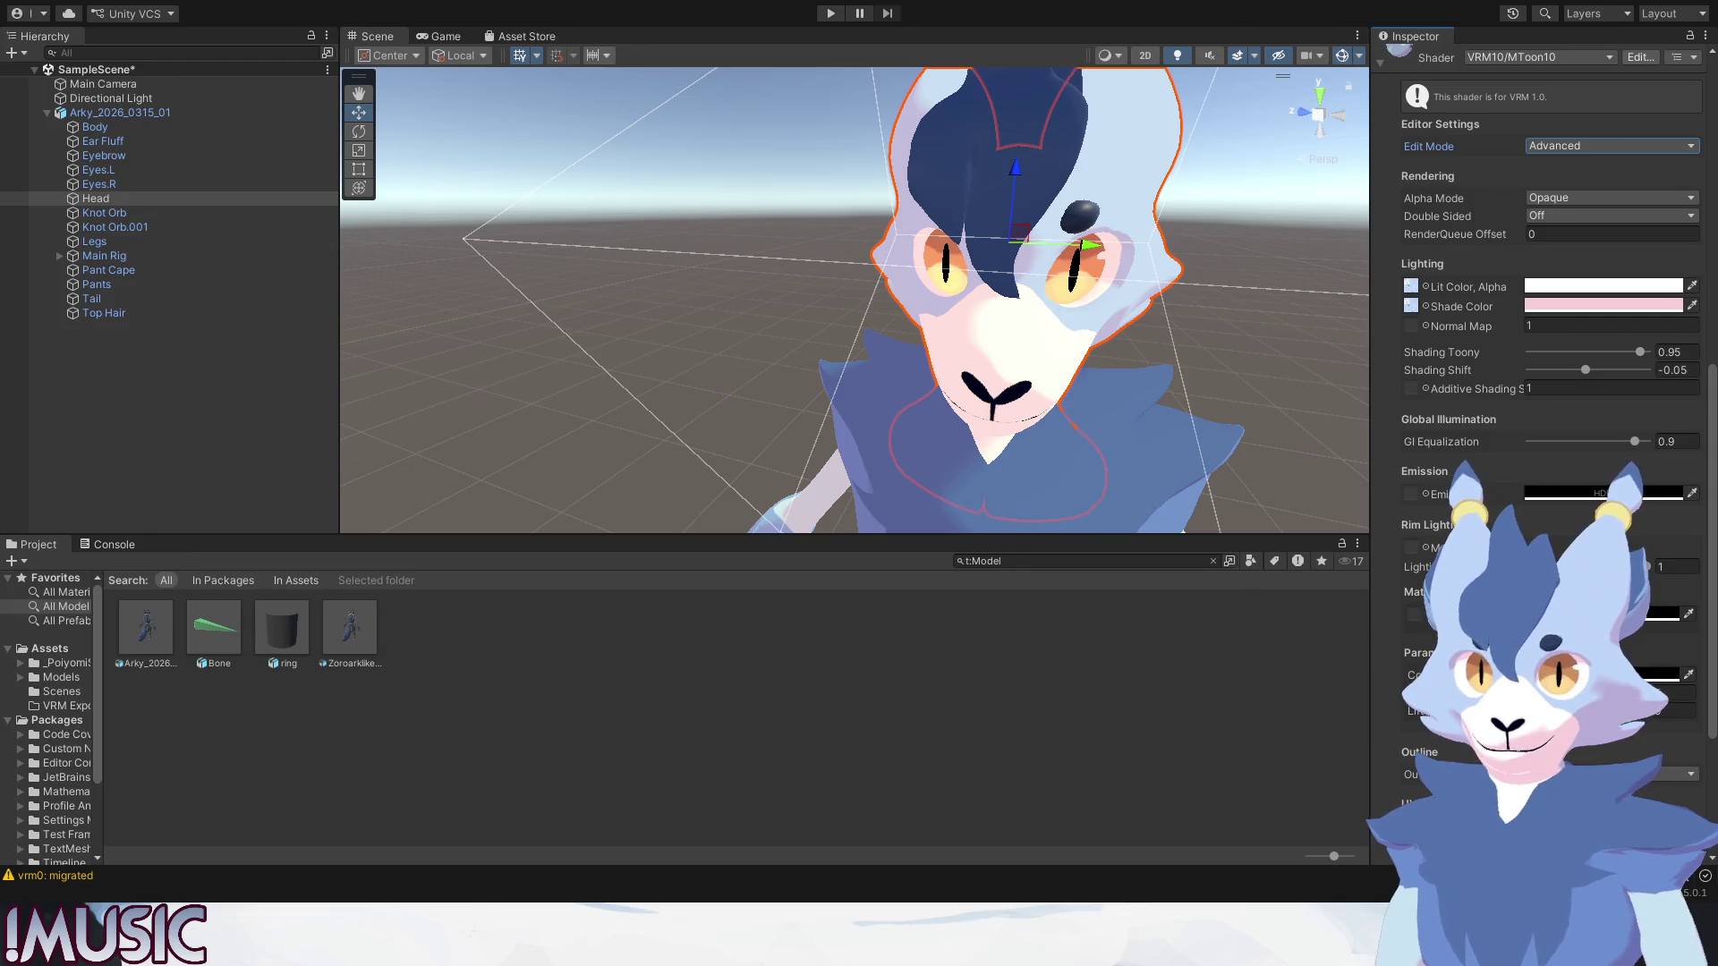
{"action": "scroll", "coordinate": [1543, 403], "scroll_direction": "up", "scroll_amount": 4}
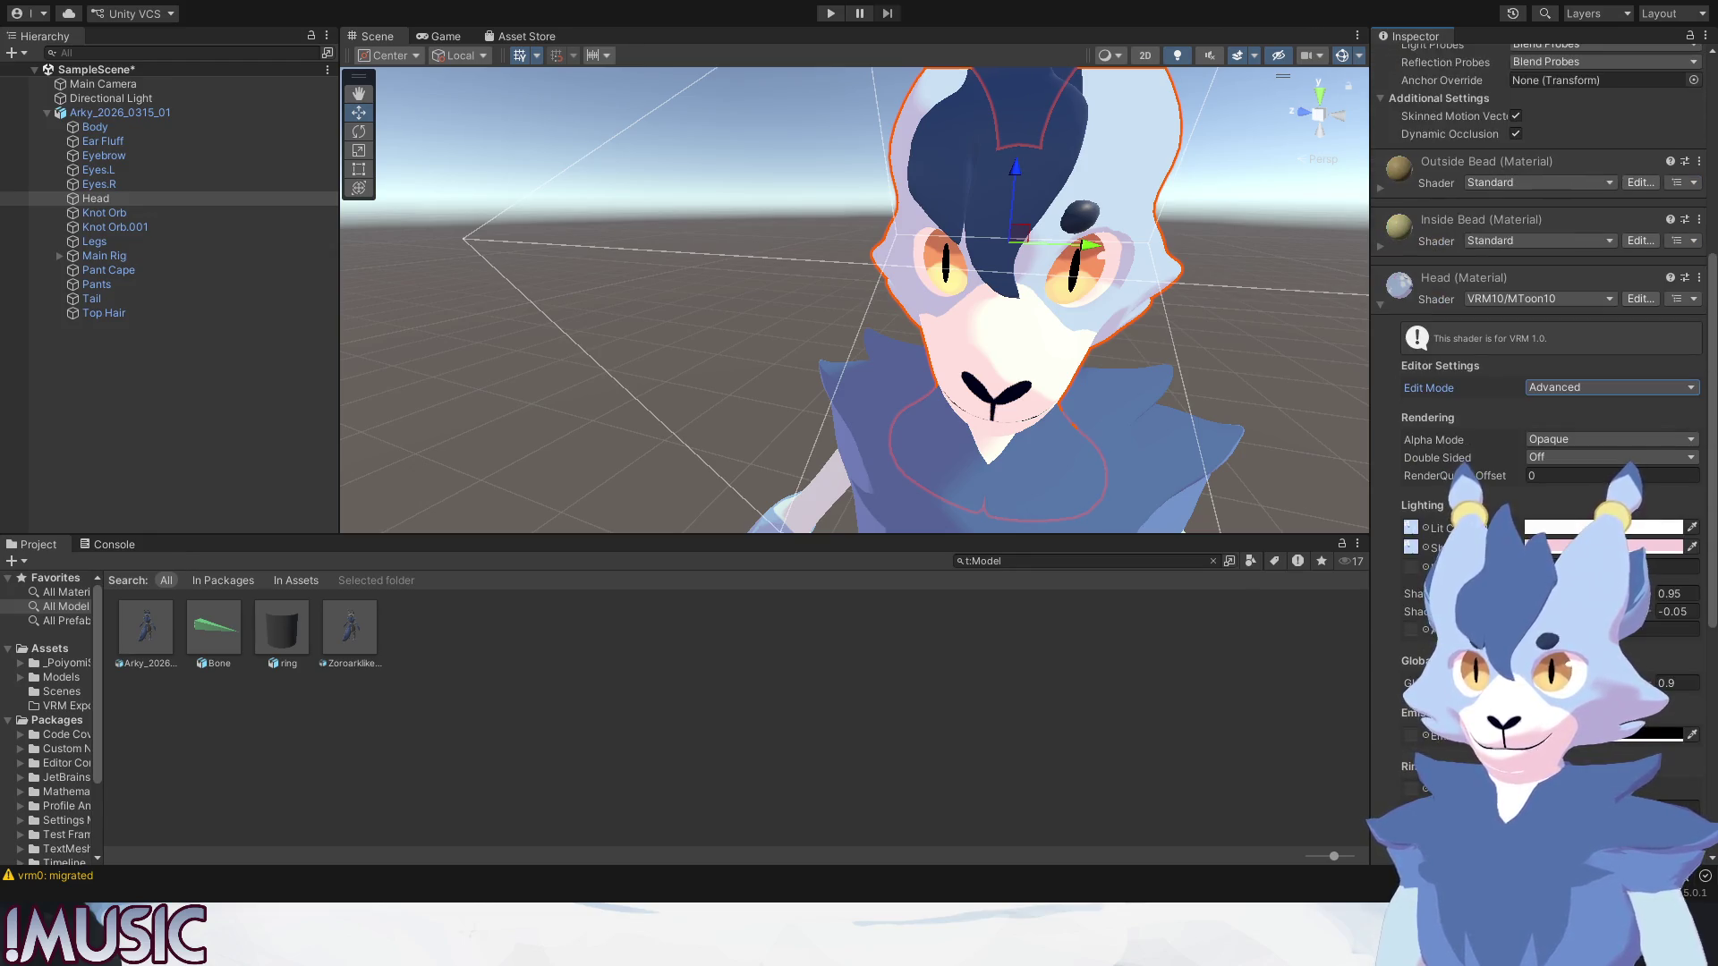
{"action": "left_click", "coordinate": [1381, 305]}
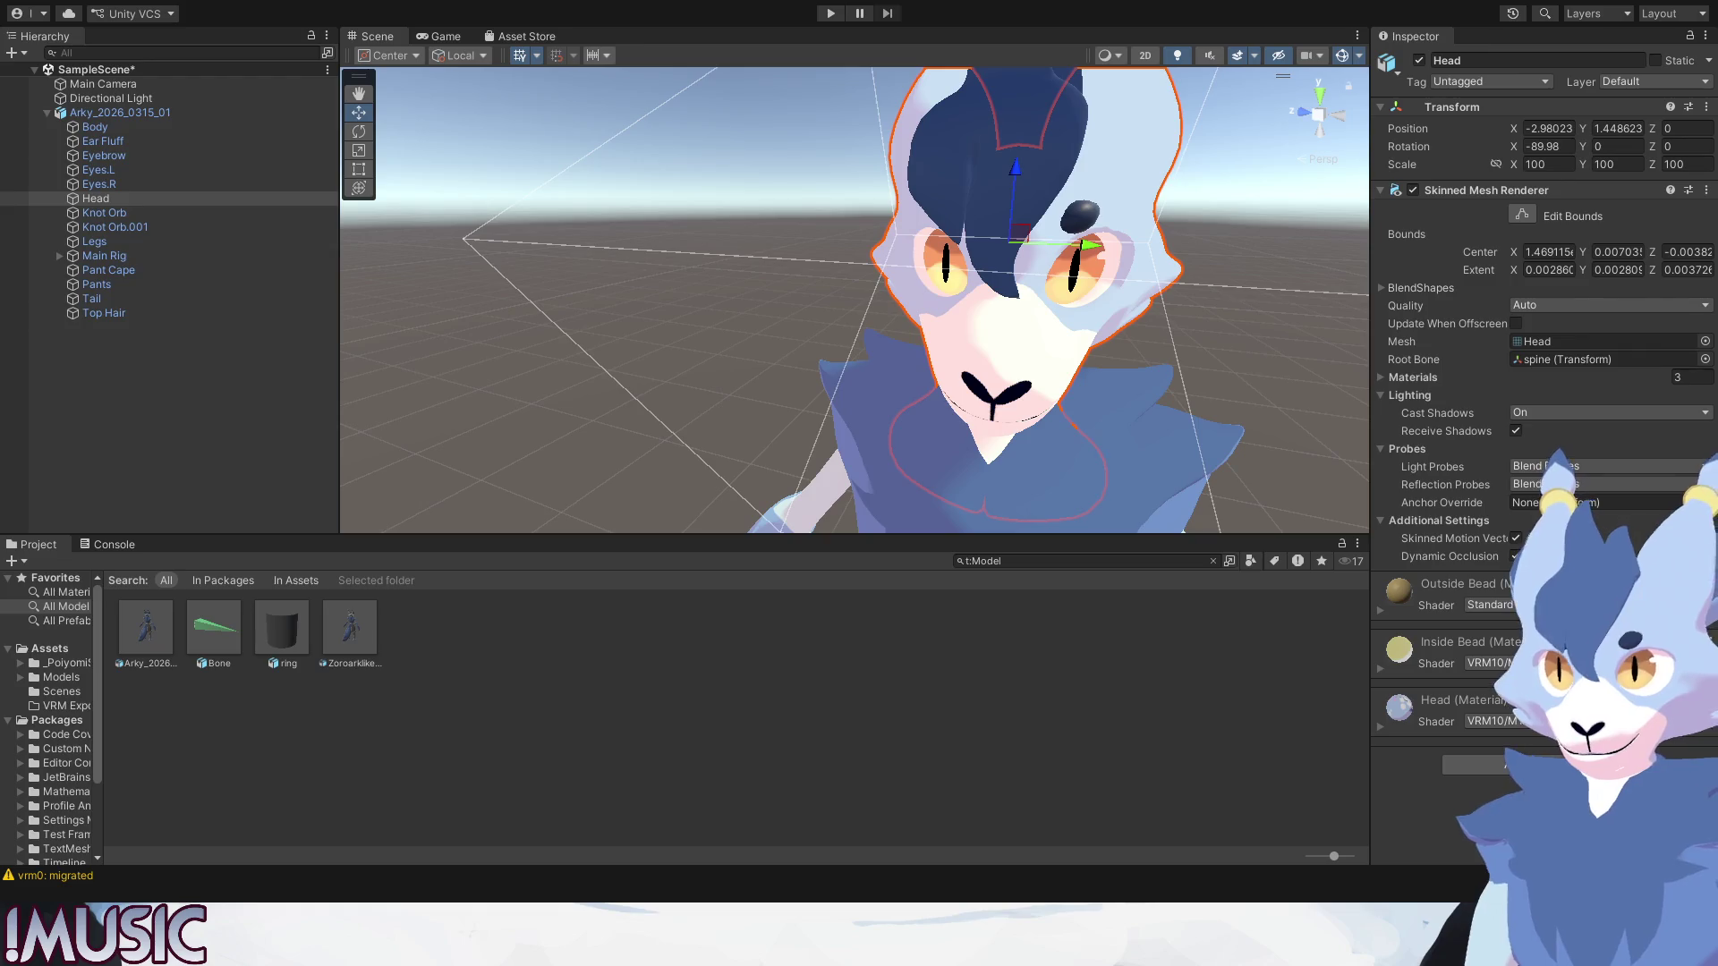
{"action": "left_click", "coordinate": [1383, 669]}
{"action": "scroll", "coordinate": [1410, 691], "scroll_direction": "down", "scroll_amount": 3}
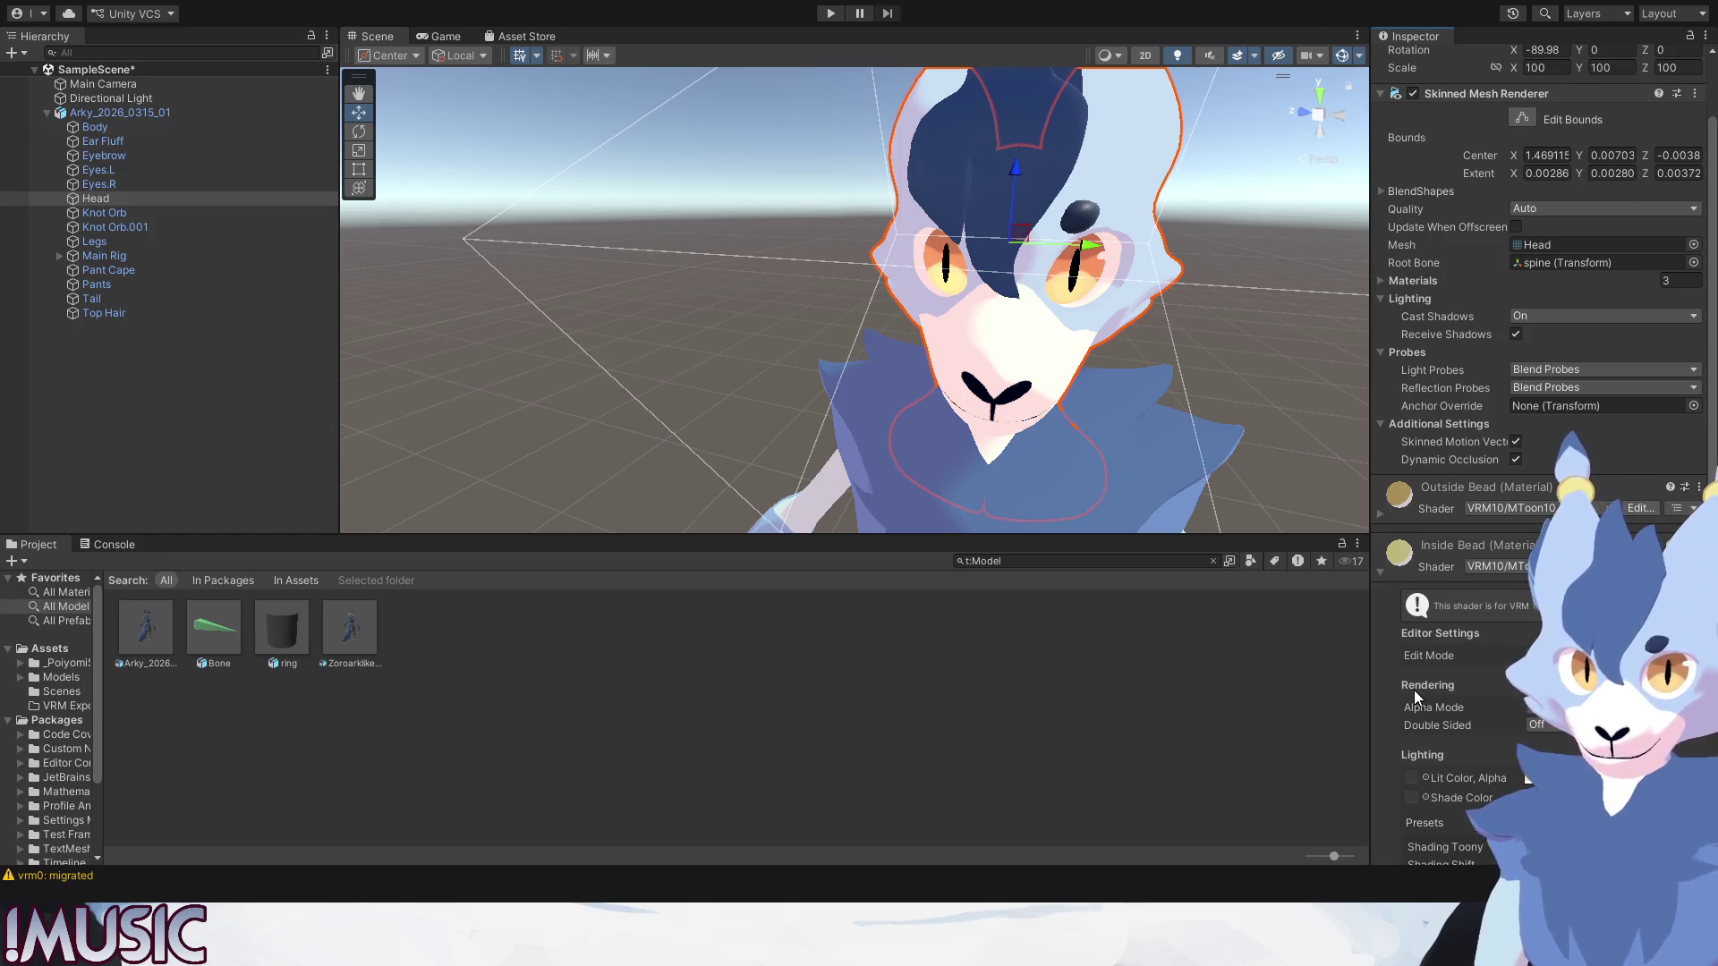
{"action": "scroll", "coordinate": [1413, 691], "scroll_direction": "down", "scroll_amount": 4}
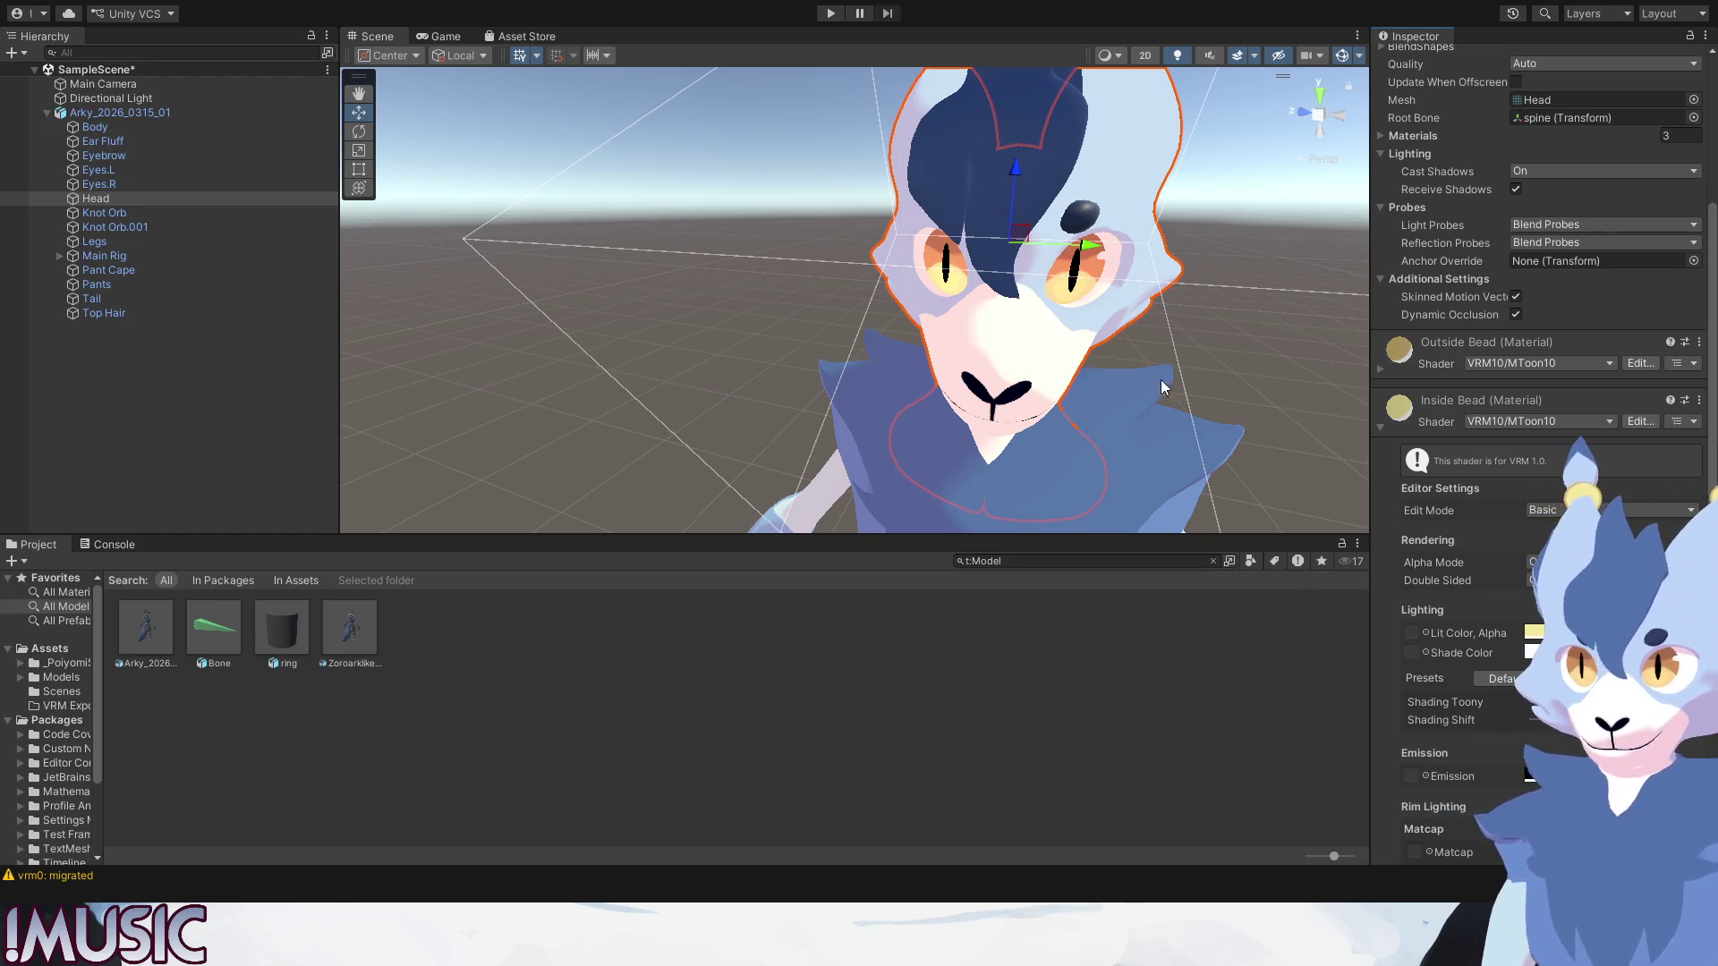
Adjust the Inside Bead material's Lit/Shade Color to a pale cream while viewing the ears.
{"action": "middle_click_drag", "start_coordinate": [1162, 380], "coordinate": [1142, 301]}
{"action": "left_click_drag", "start_coordinate": [1143, 301], "coordinate": [1131, 318], "text": "alt"}
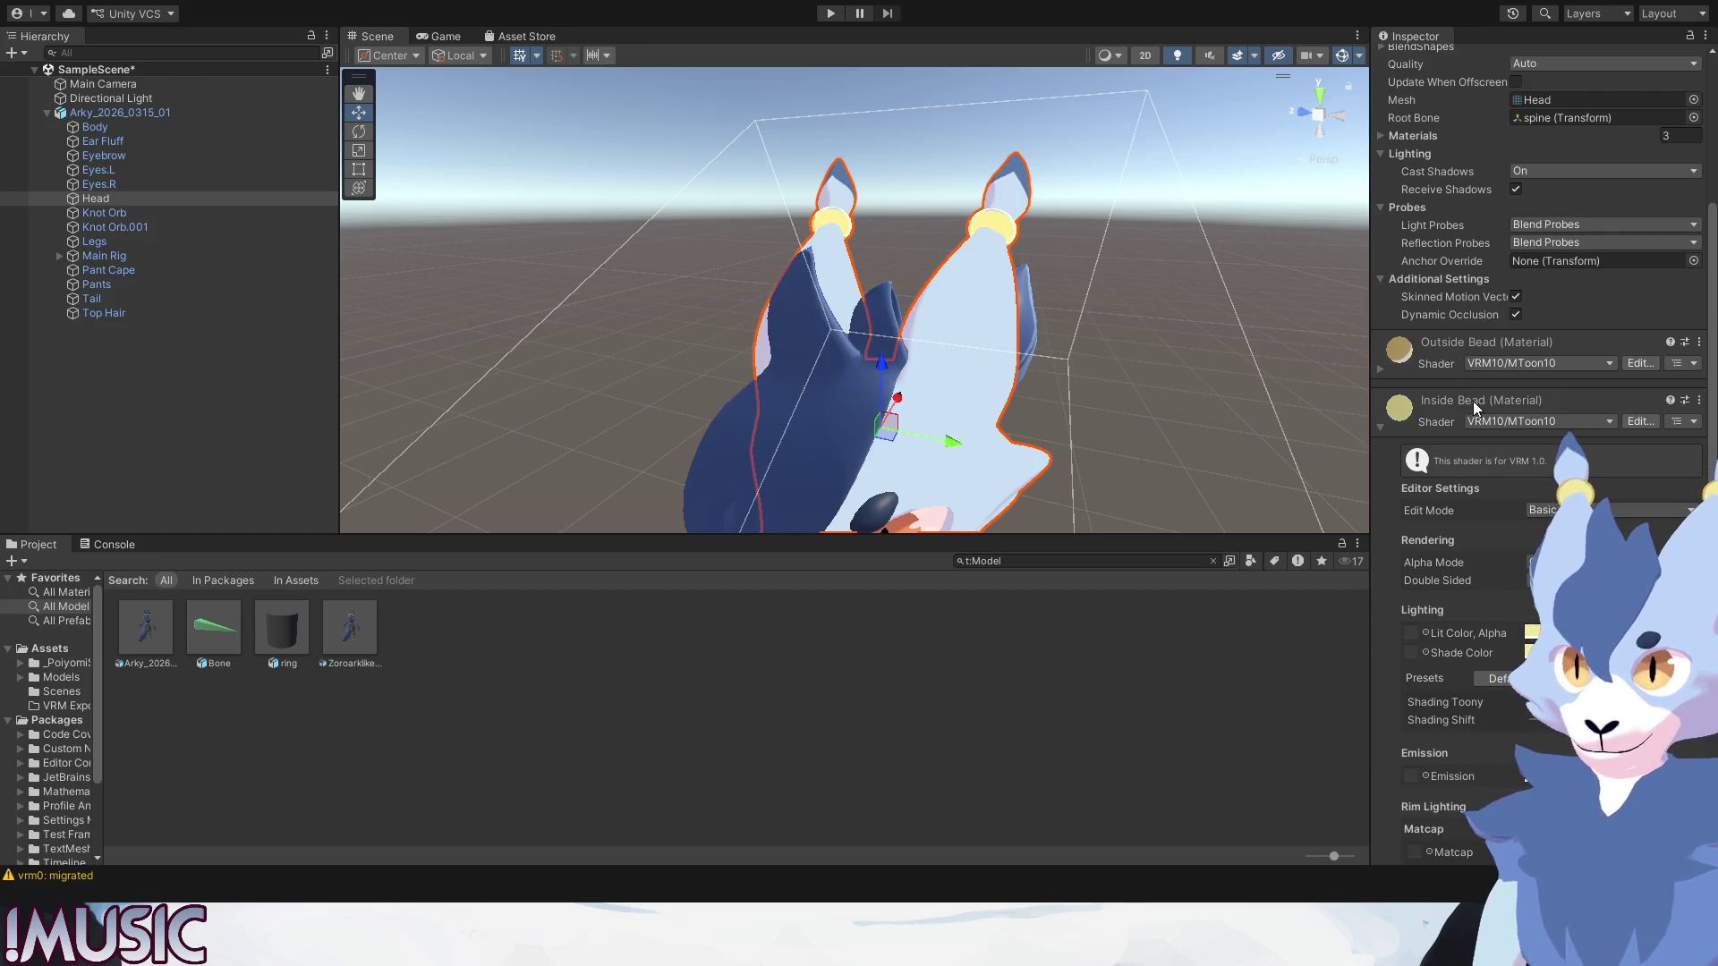
{"action": "scroll", "coordinate": [1476, 538], "scroll_direction": "down", "scroll_amount": 2}
{"action": "scroll", "coordinate": [1459, 605], "scroll_direction": "down", "scroll_amount": 2}
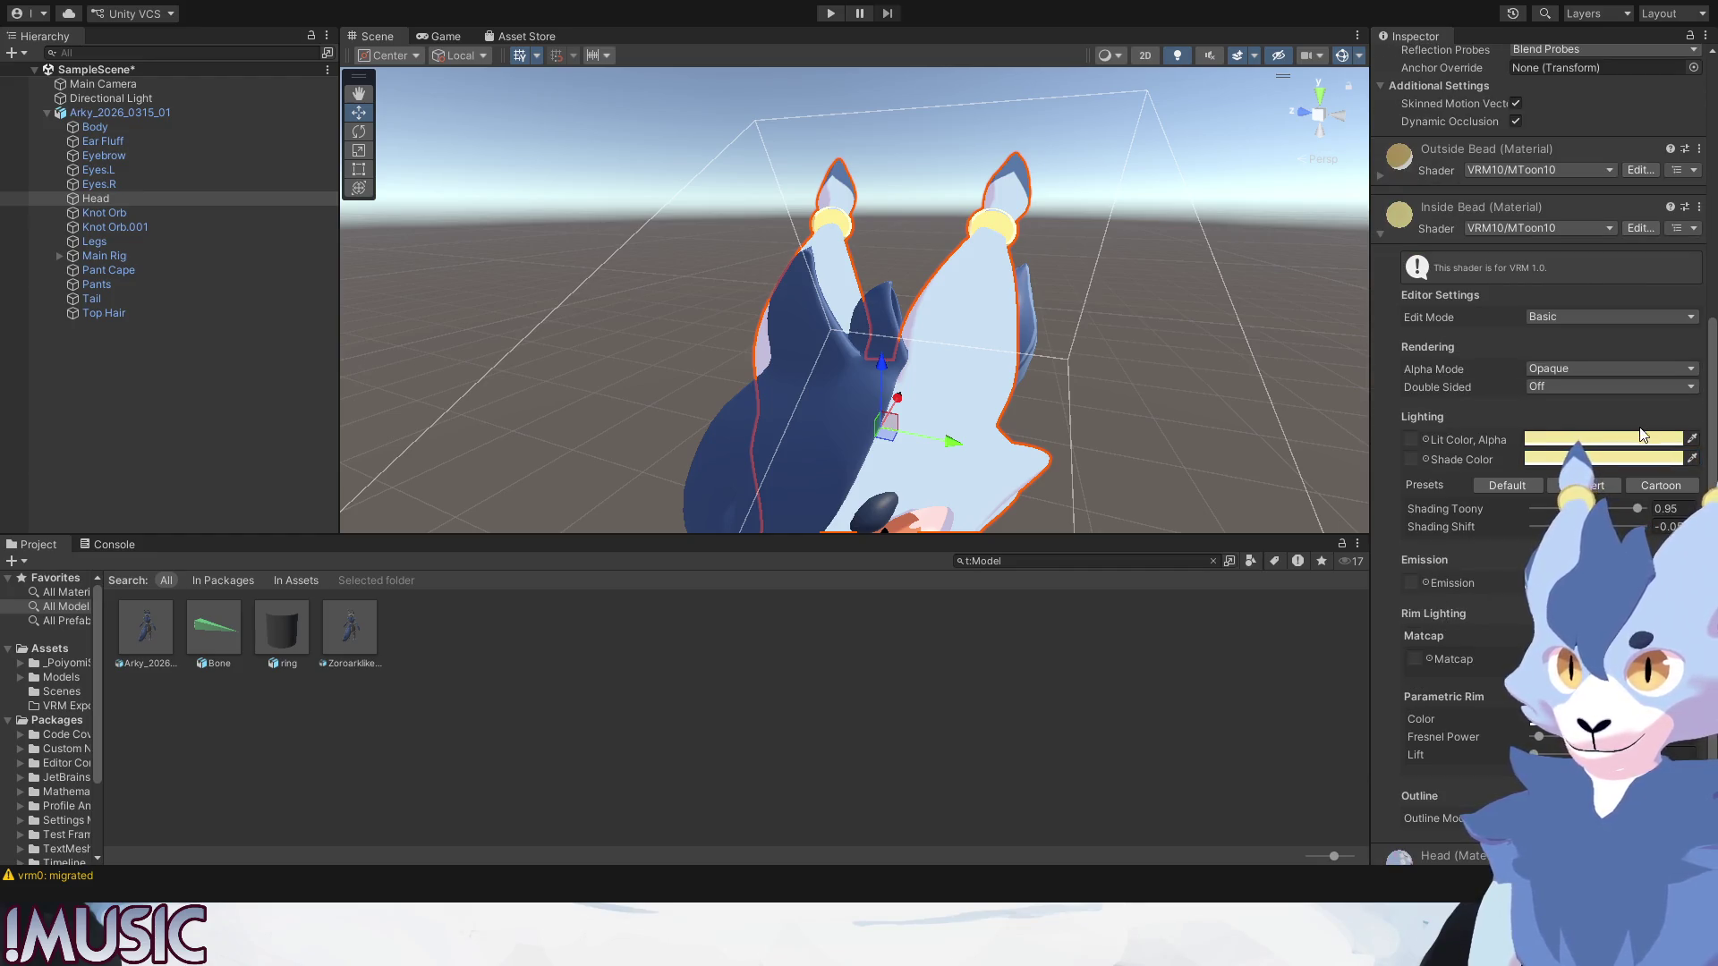
{"action": "scroll", "coordinate": [1077, 306], "scroll_direction": "up", "scroll_amount": 3}
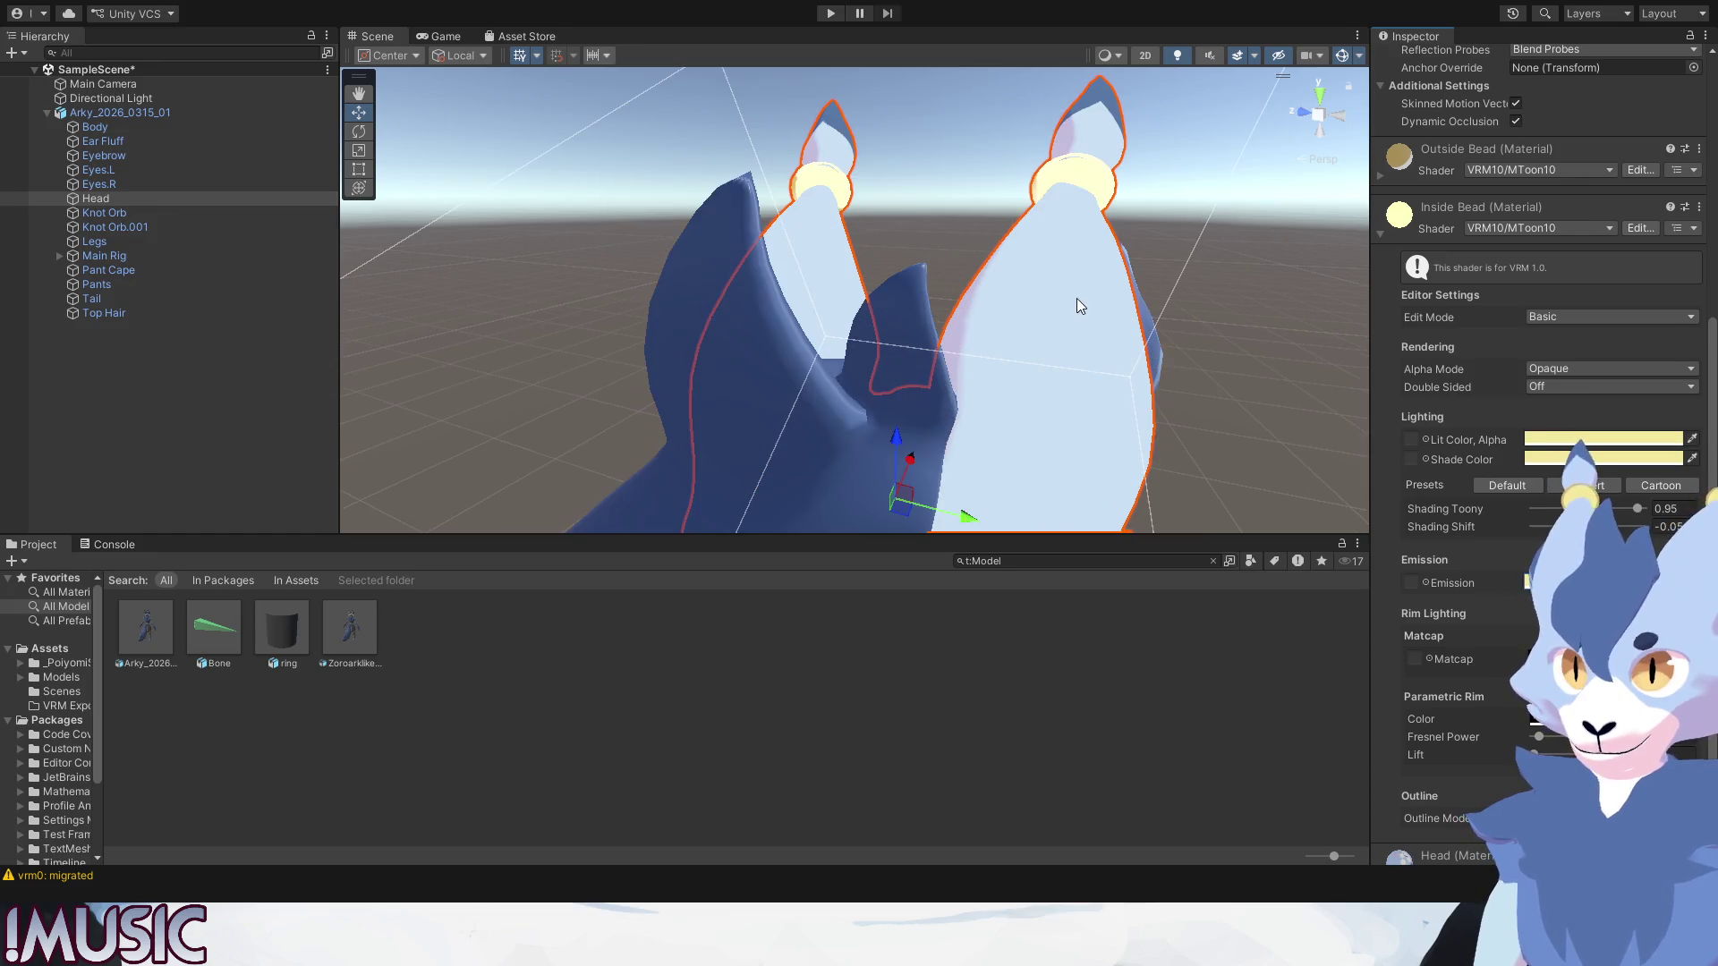
{"action": "middle_click_drag", "start_coordinate": [1077, 306], "coordinate": [1048, 319]}
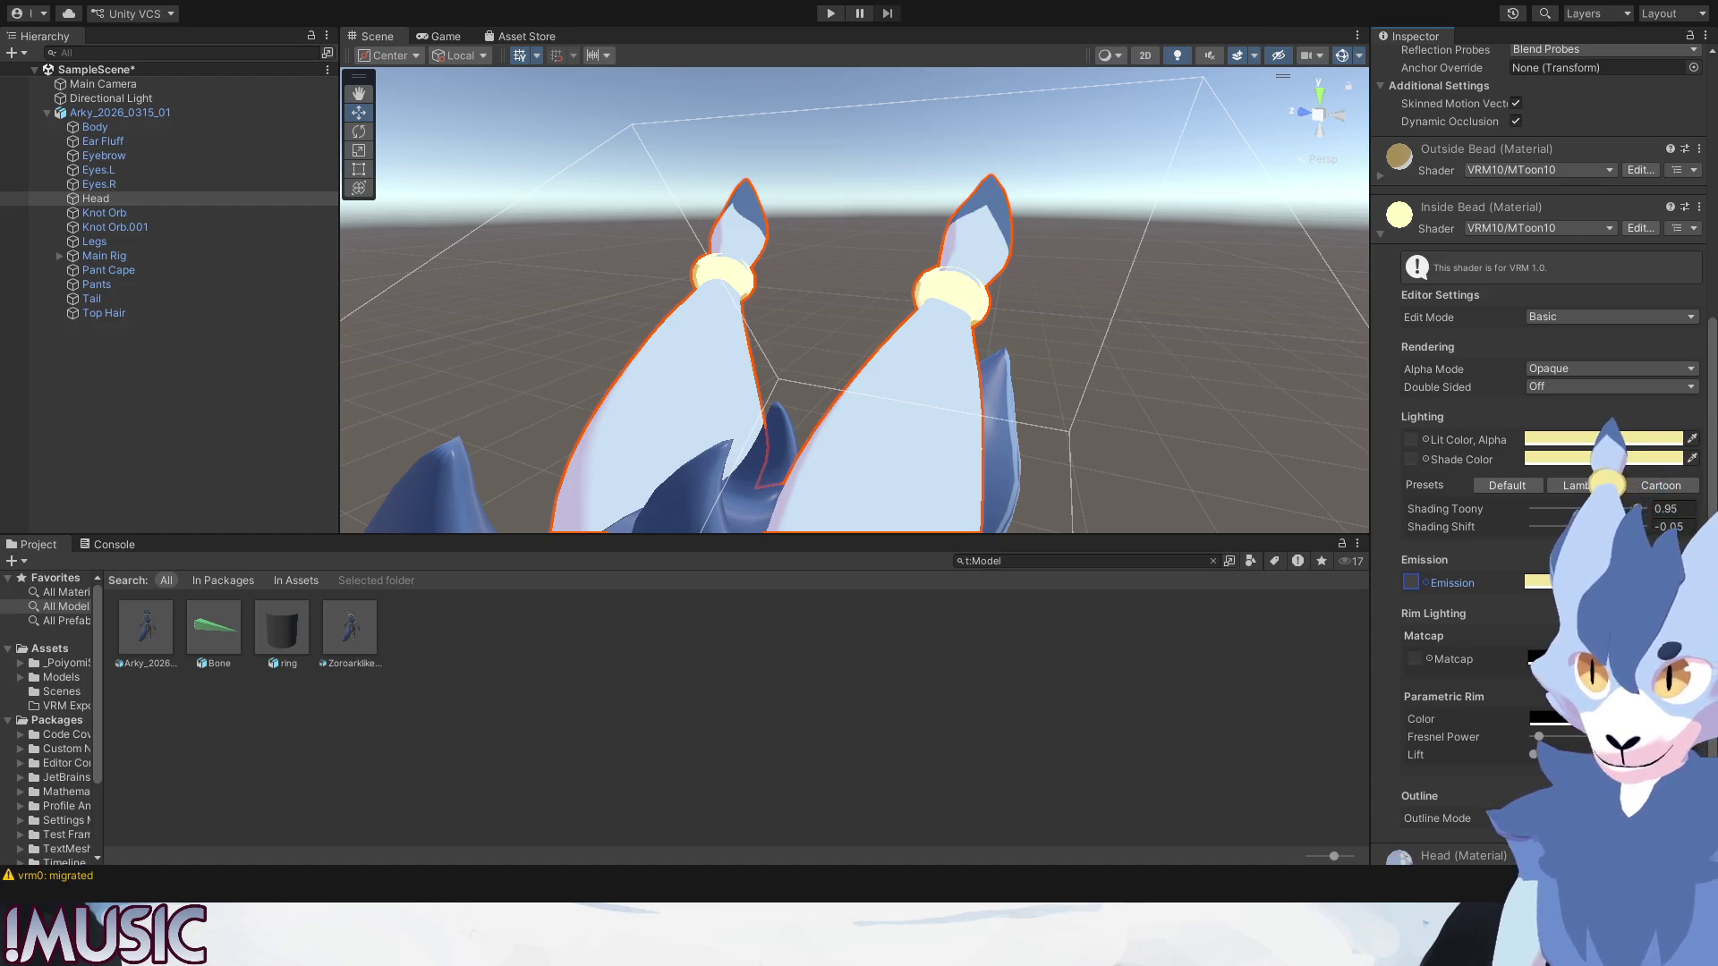
{"action": "left_click", "coordinate": [1382, 232]}
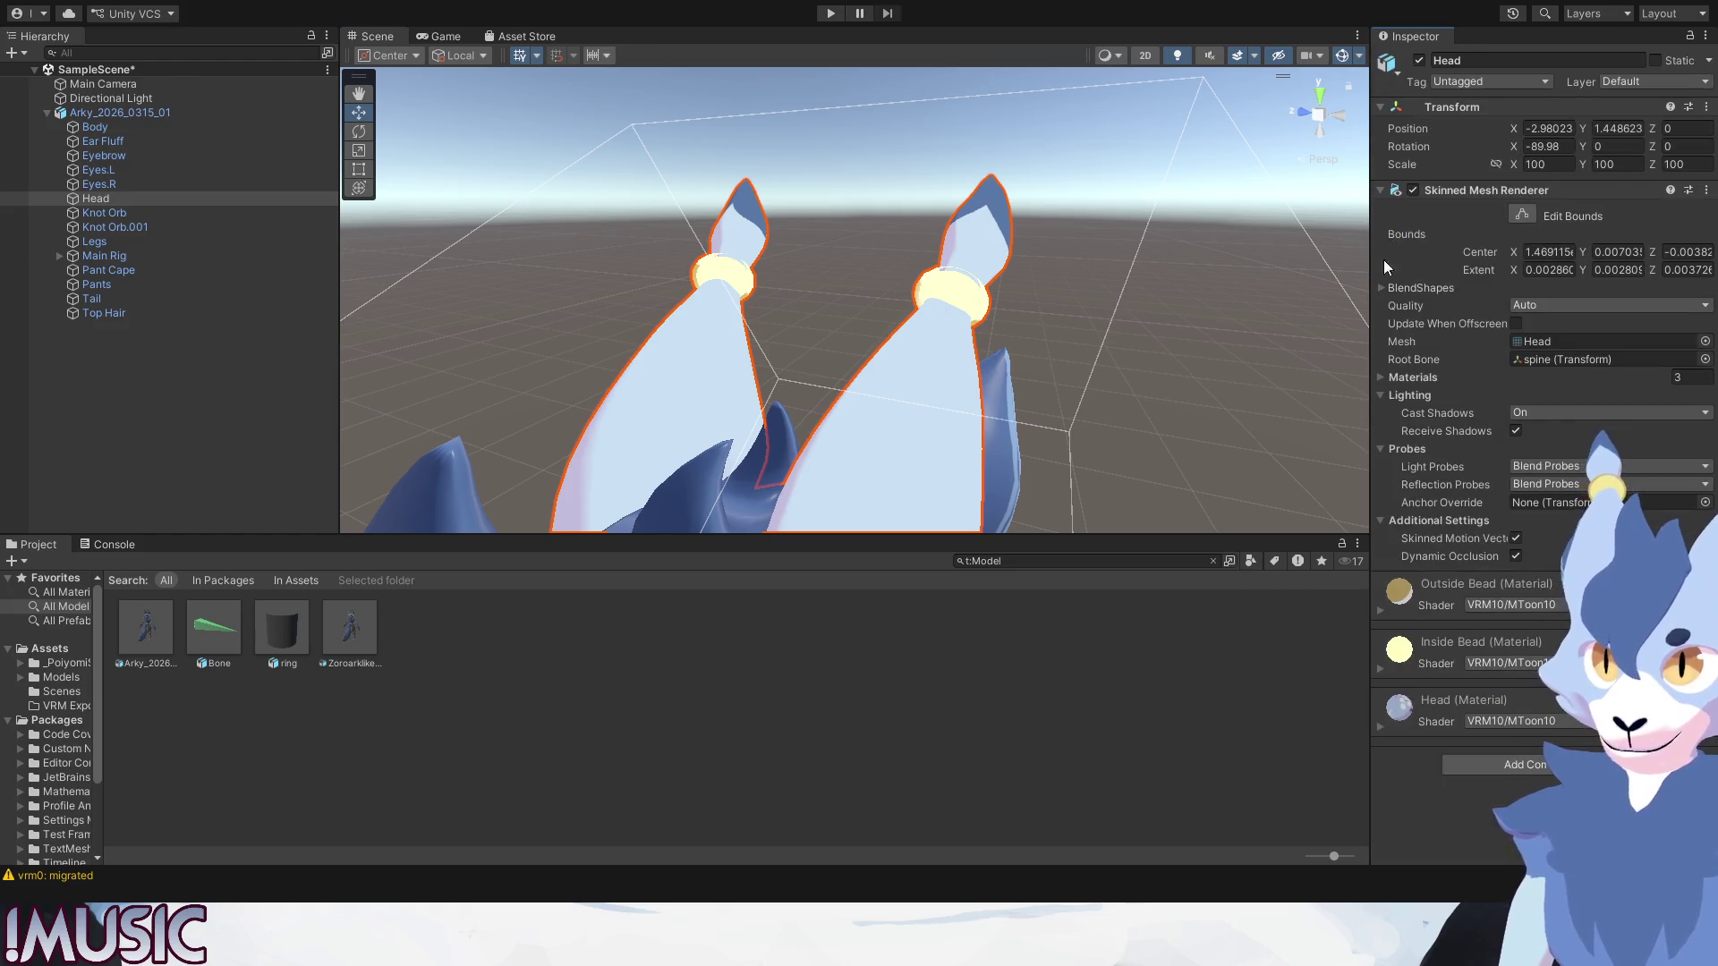
Inspect the Outside Bead material on Knot Orb and Knot Orb.001.
{"action": "left_click", "coordinate": [1381, 613]}
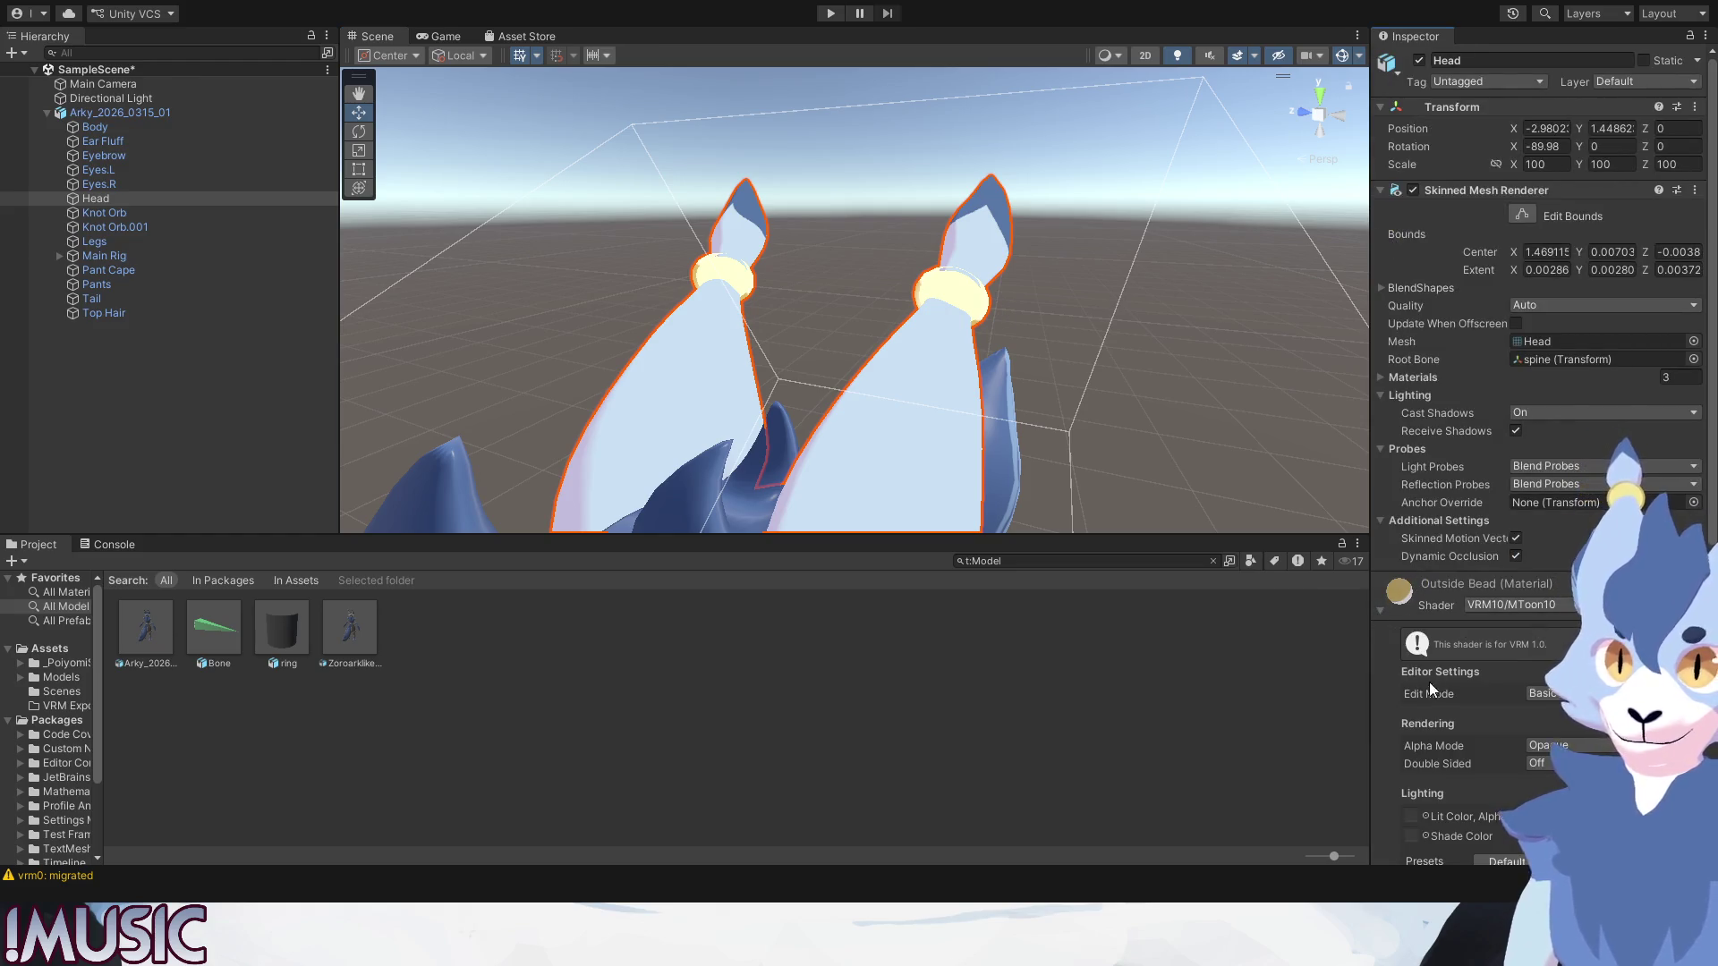
{"action": "scroll", "coordinate": [1429, 682], "scroll_direction": "down", "scroll_amount": 3}
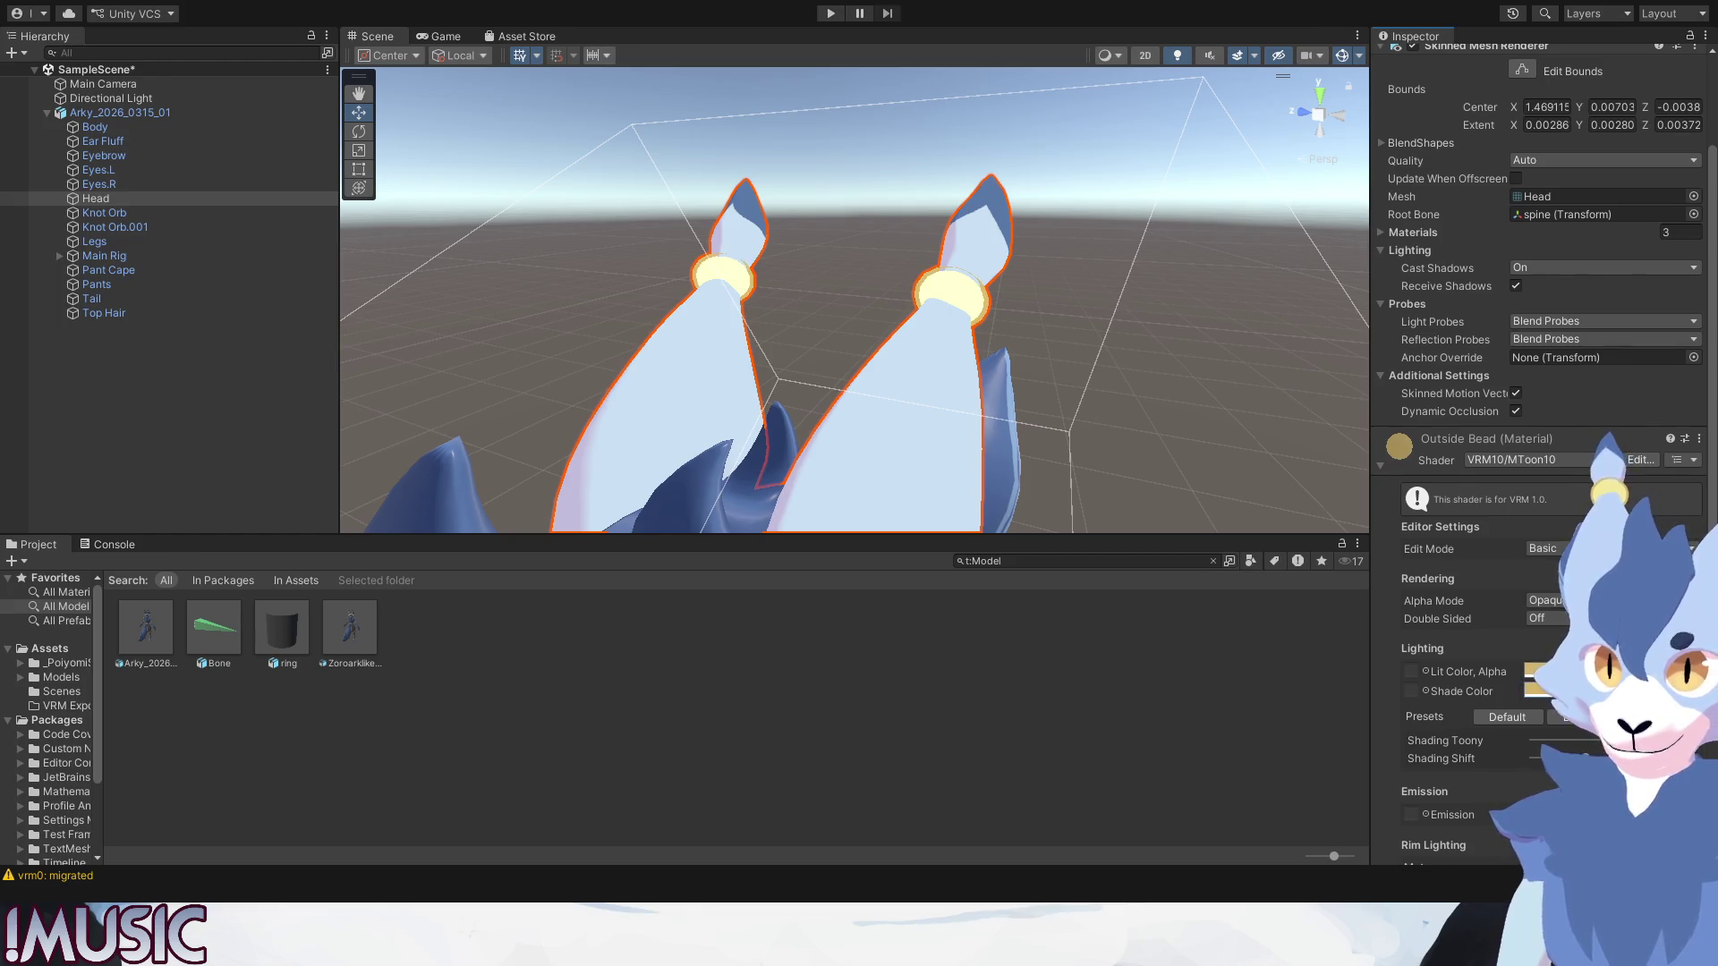
{"action": "left_click", "coordinate": [1225, 304]}
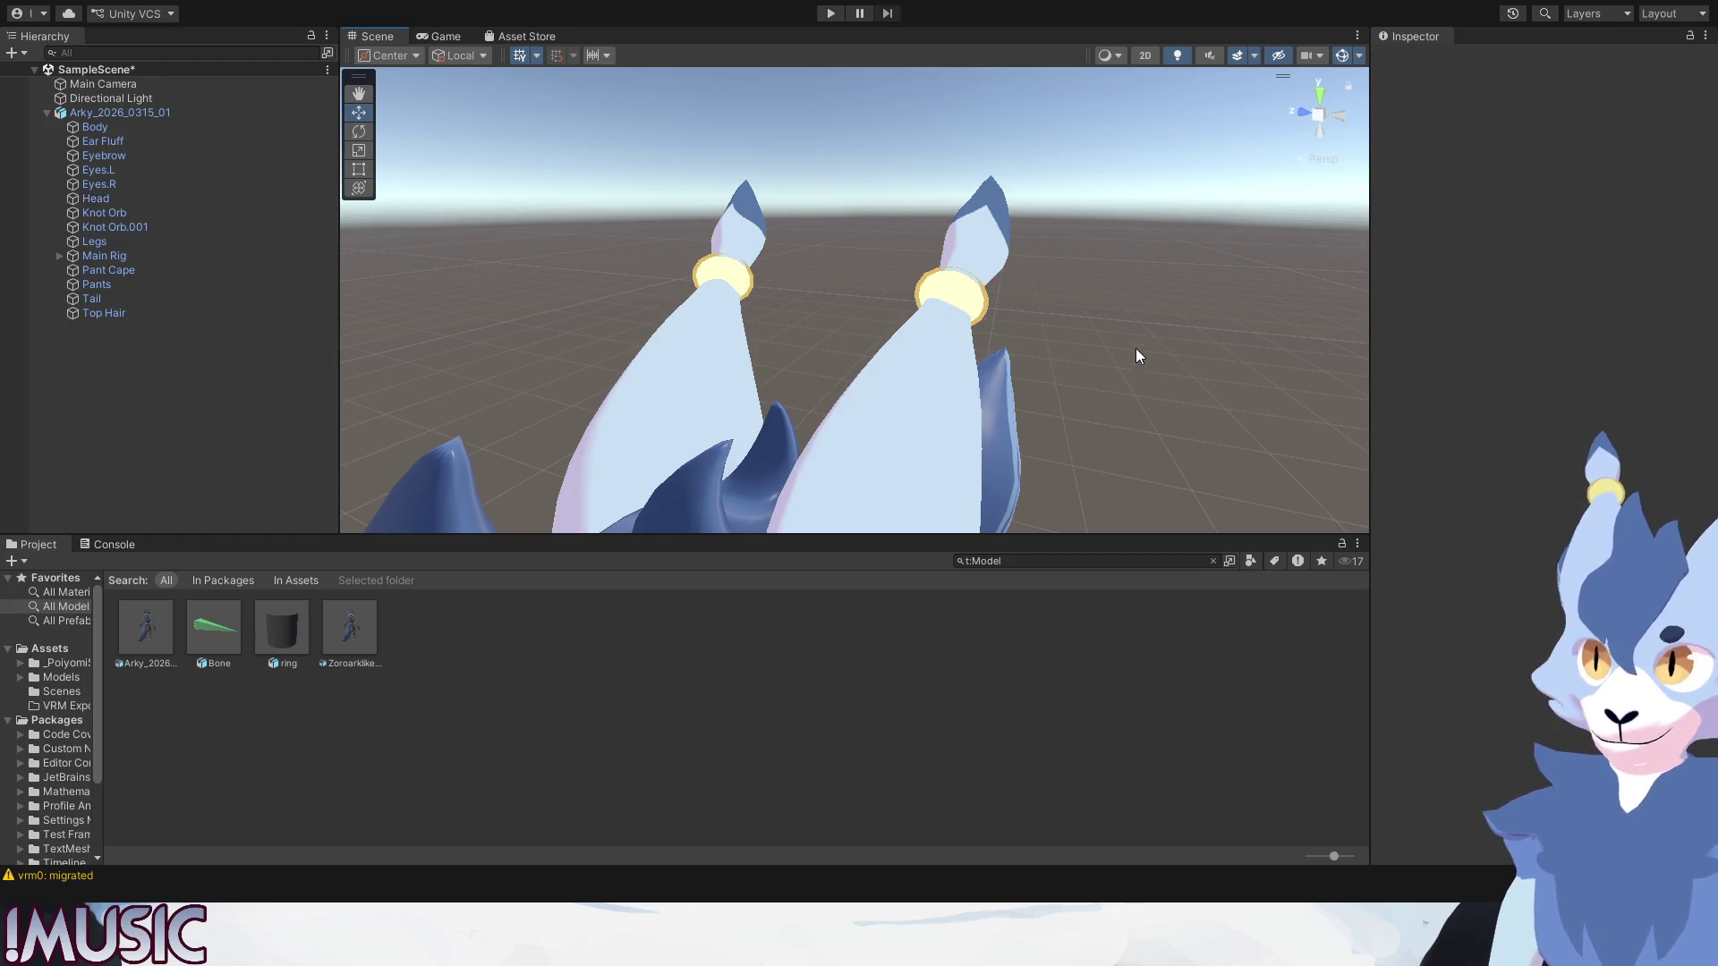
{"action": "scroll", "coordinate": [914, 341], "scroll_direction": "up", "scroll_amount": 2}
{"action": "scroll", "coordinate": [914, 341], "scroll_direction": "down", "scroll_amount": 2}
{"action": "scroll", "coordinate": [914, 337], "scroll_direction": "down", "scroll_amount": 3}
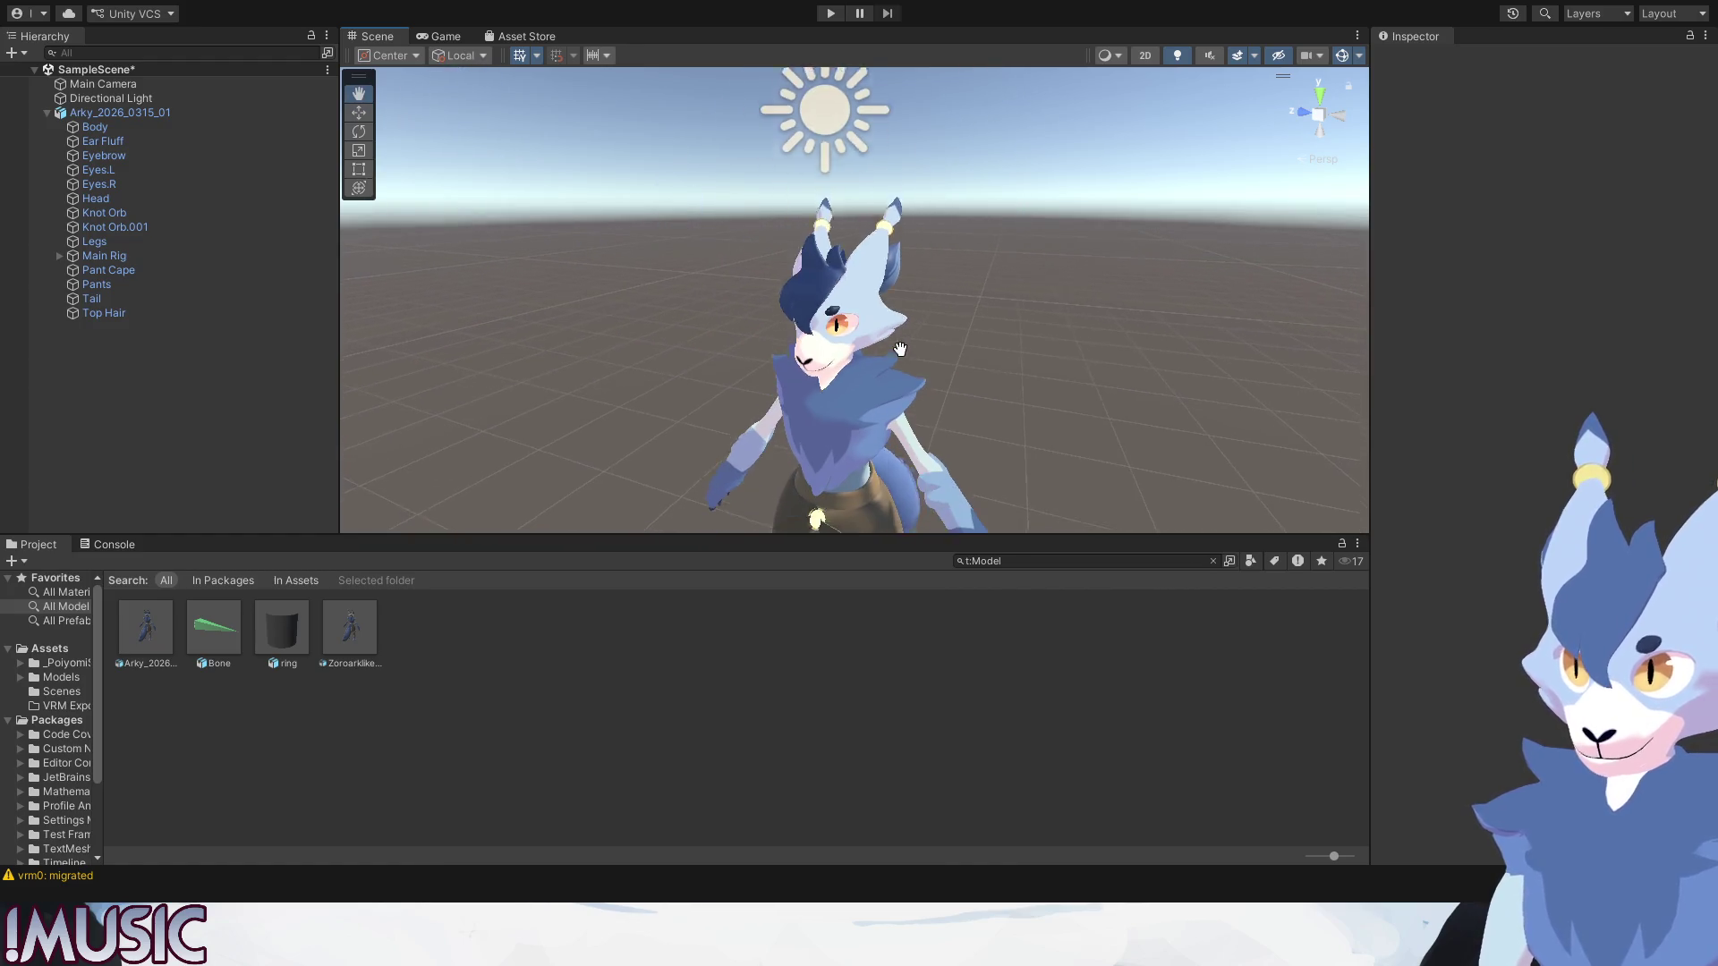
{"action": "scroll", "coordinate": [904, 333], "scroll_direction": "down", "scroll_amount": 2}
{"action": "scroll", "coordinate": [884, 400], "scroll_direction": "down", "scroll_amount": 1}
{"action": "scroll", "coordinate": [884, 400], "scroll_direction": "up", "scroll_amount": 3}
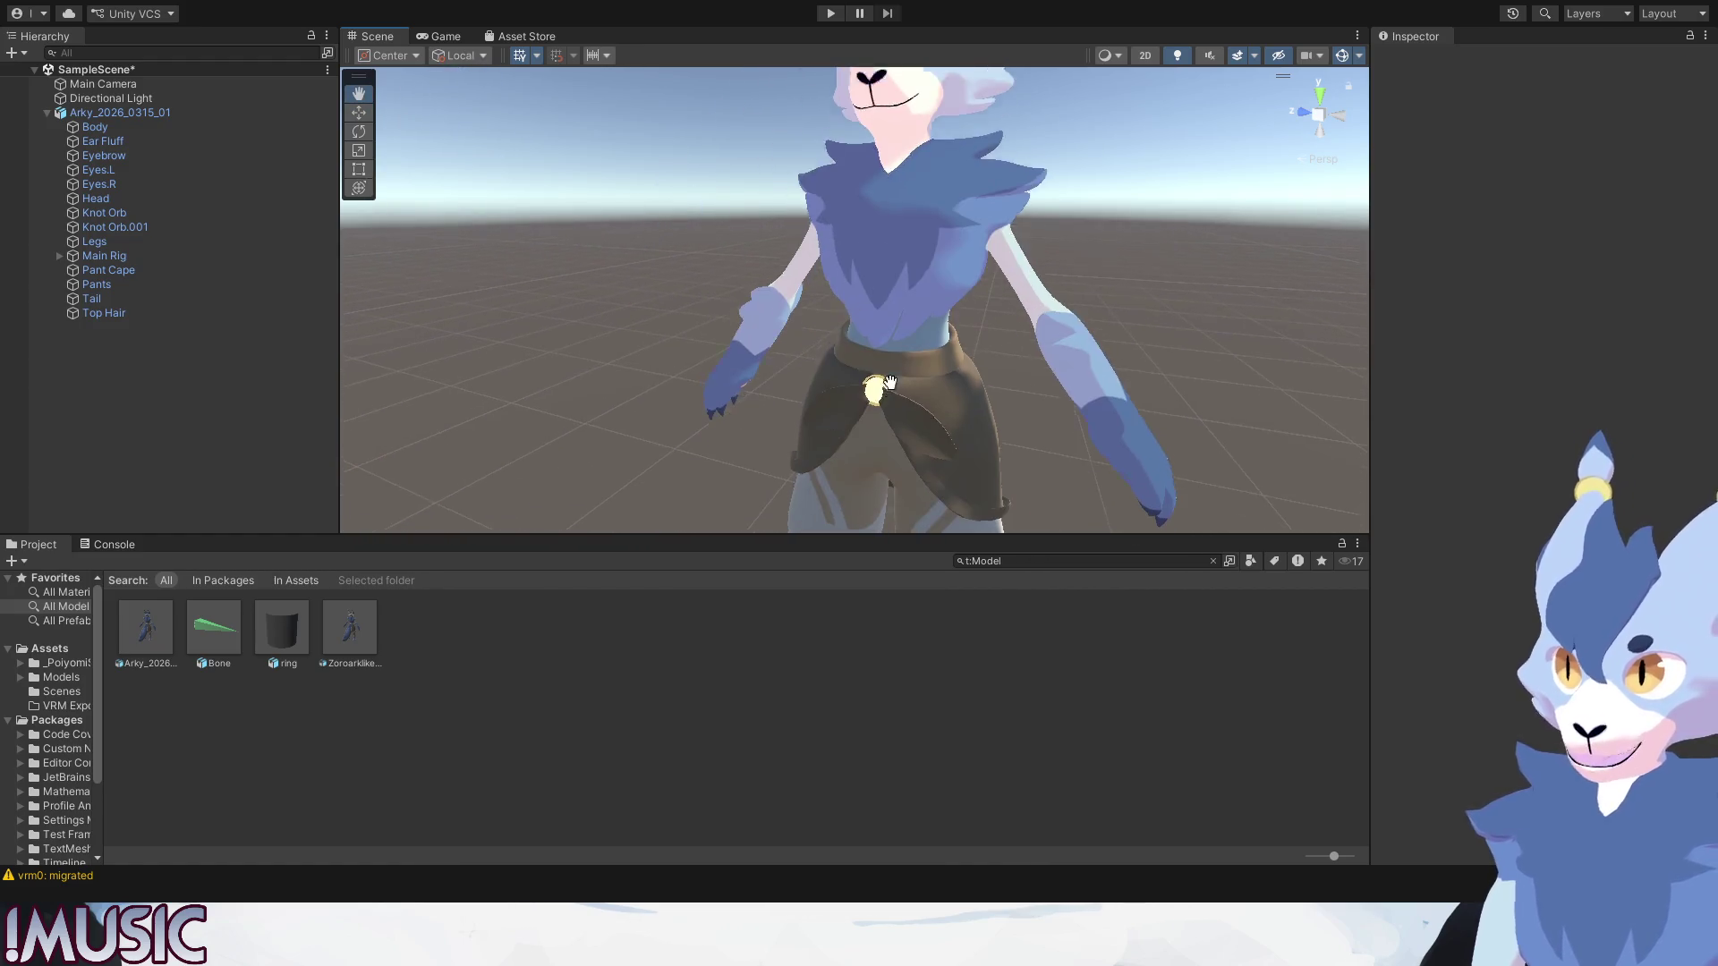
{"action": "scroll", "coordinate": [873, 381], "scroll_direction": "up", "scroll_amount": 2}
{"action": "left_click", "coordinate": [874, 381]}
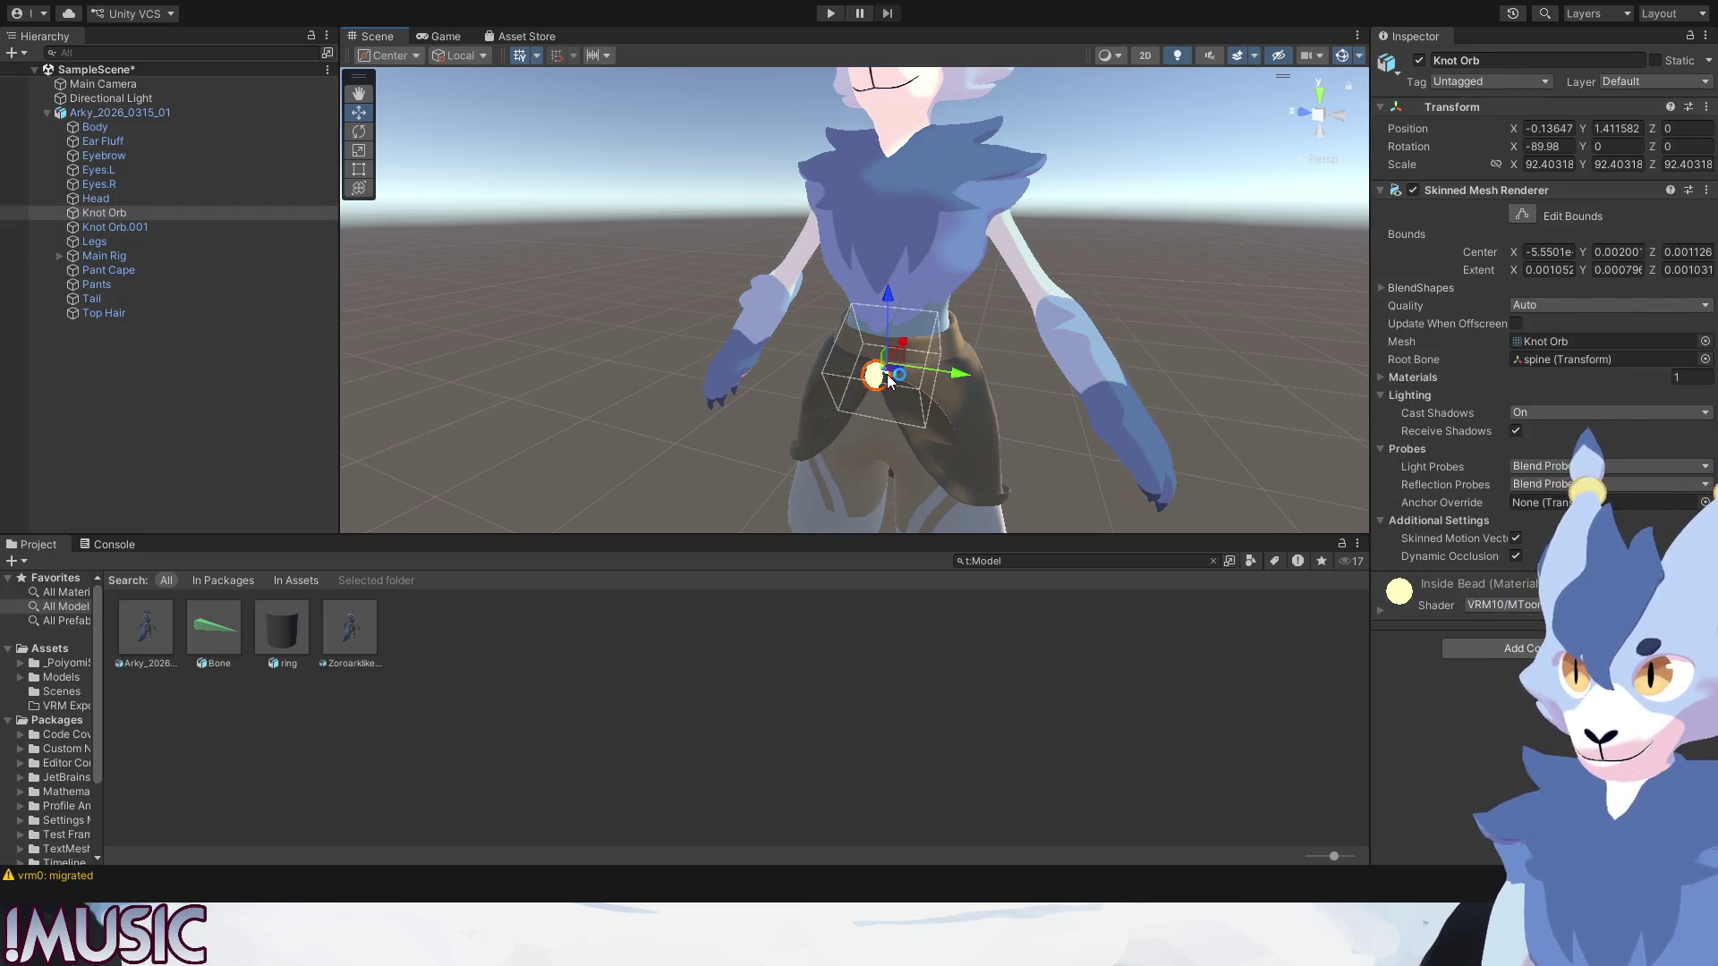
{"action": "left_click", "coordinate": [1039, 376]}
{"action": "scroll", "coordinate": [1040, 377], "scroll_direction": "up", "scroll_amount": 3}
{"action": "left_click", "coordinate": [930, 508]}
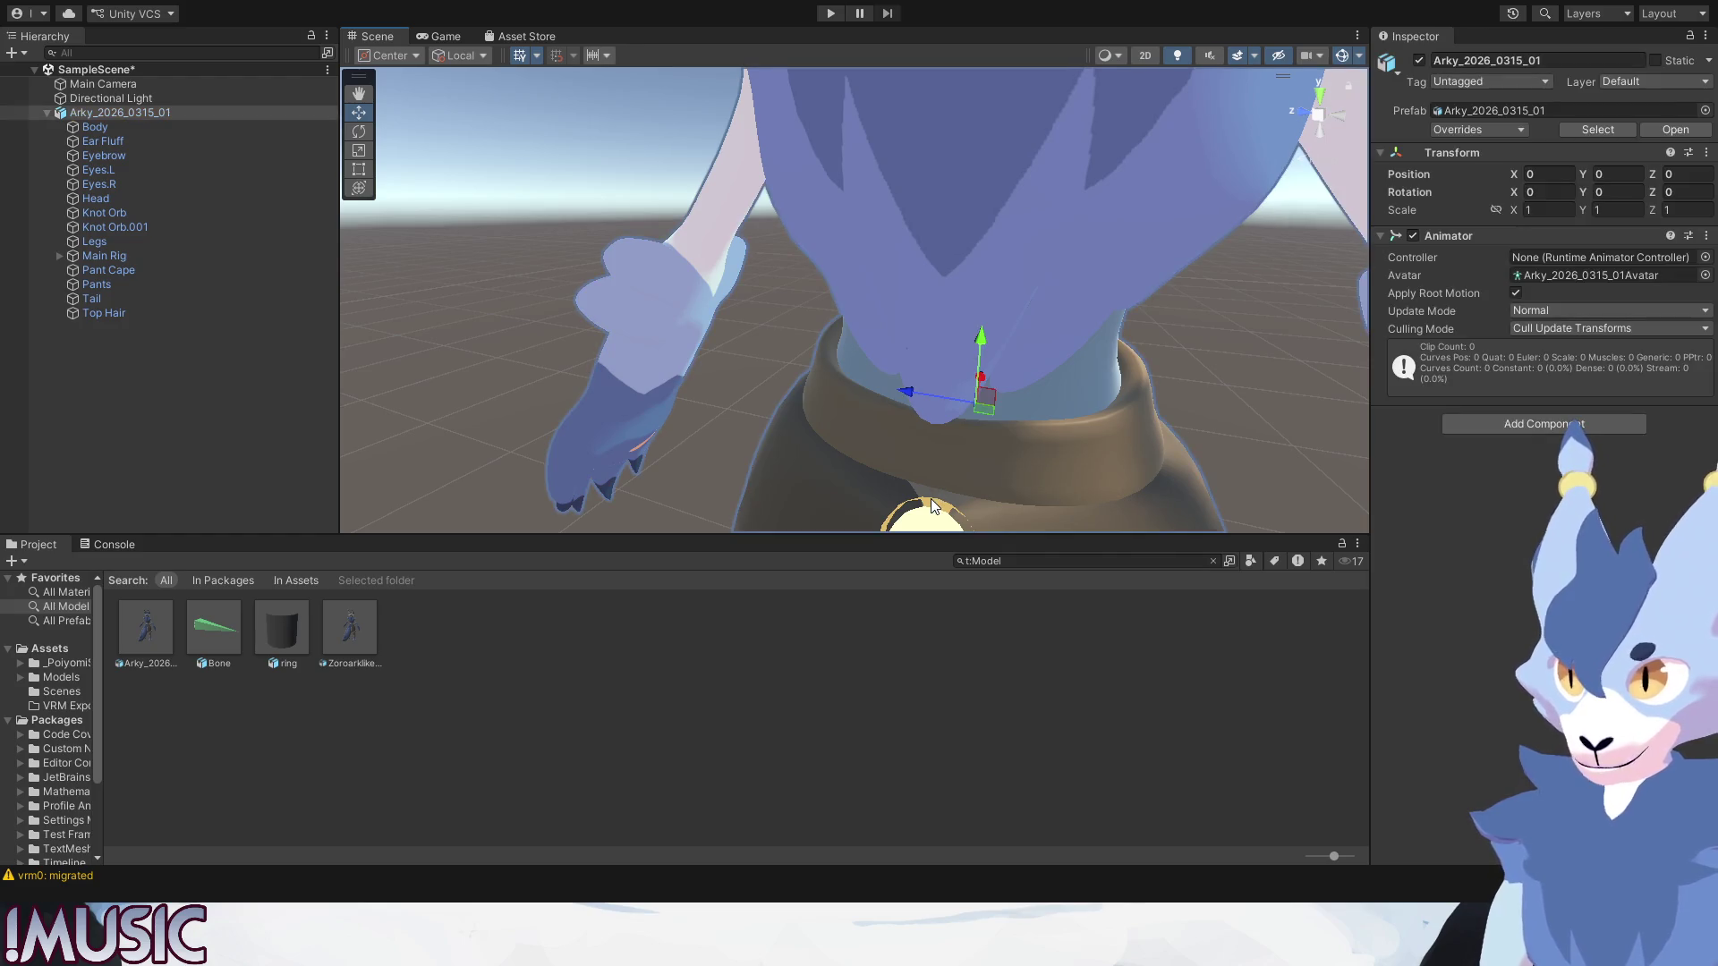
{"action": "left_click", "coordinate": [930, 507]}
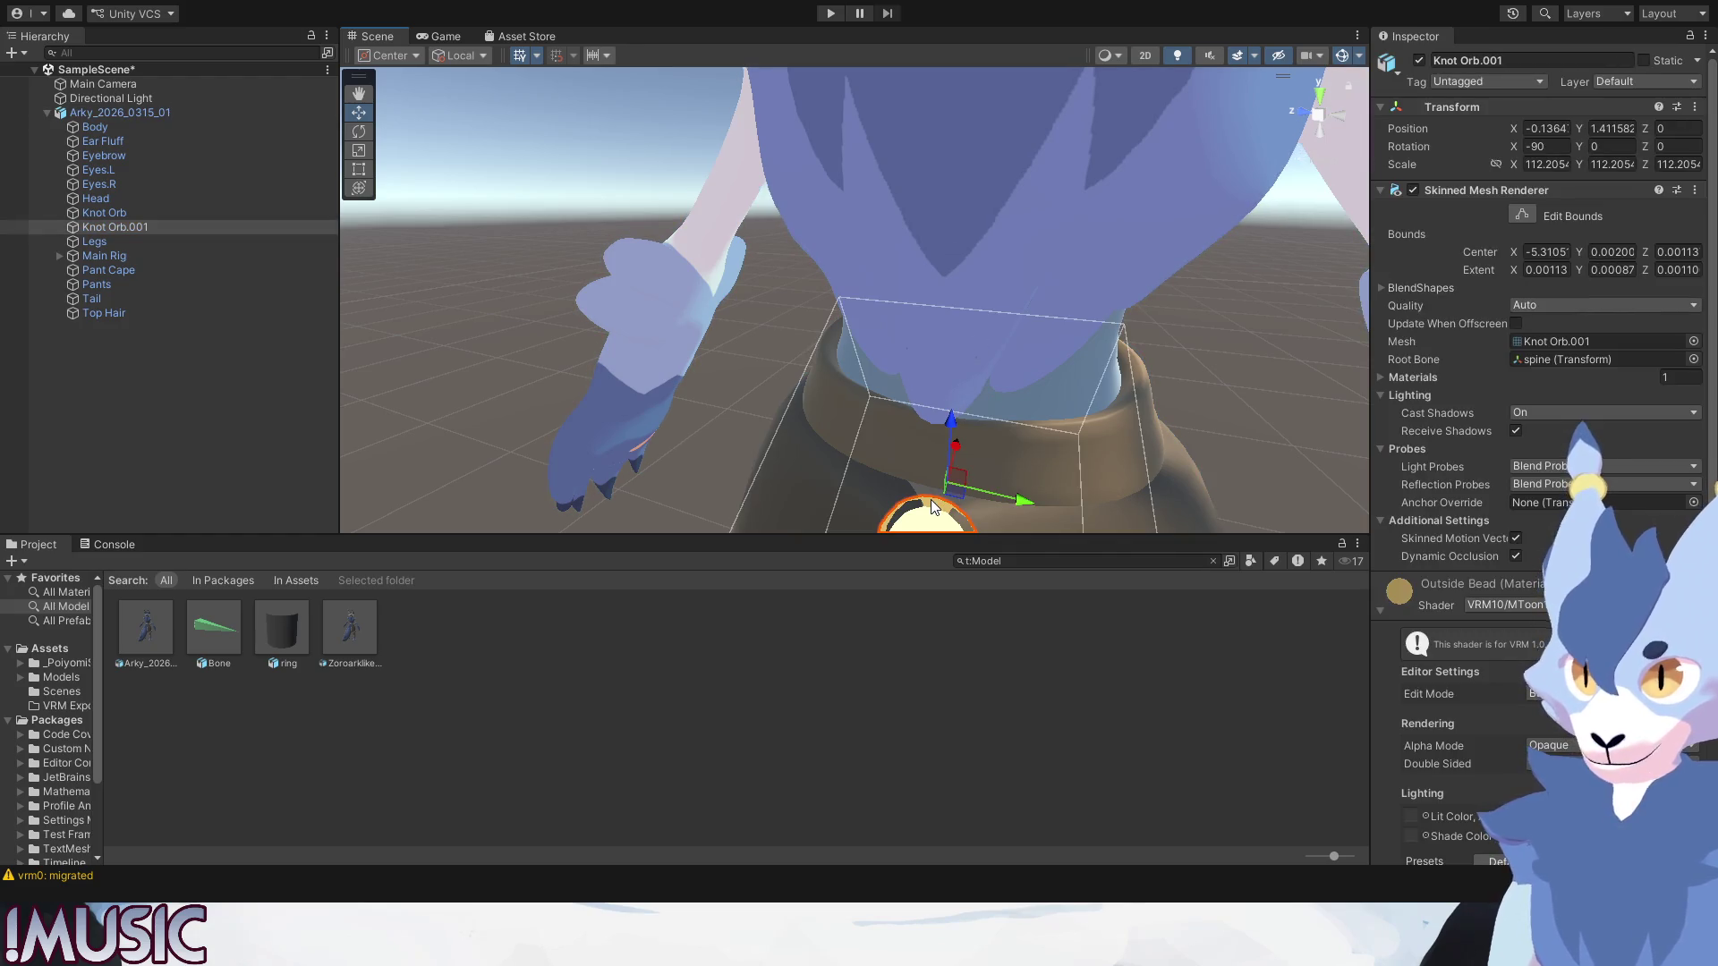
{"action": "left_click", "coordinate": [1380, 610]}
{"action": "scroll", "coordinate": [1145, 318], "scroll_direction": "down", "scroll_amount": 3}
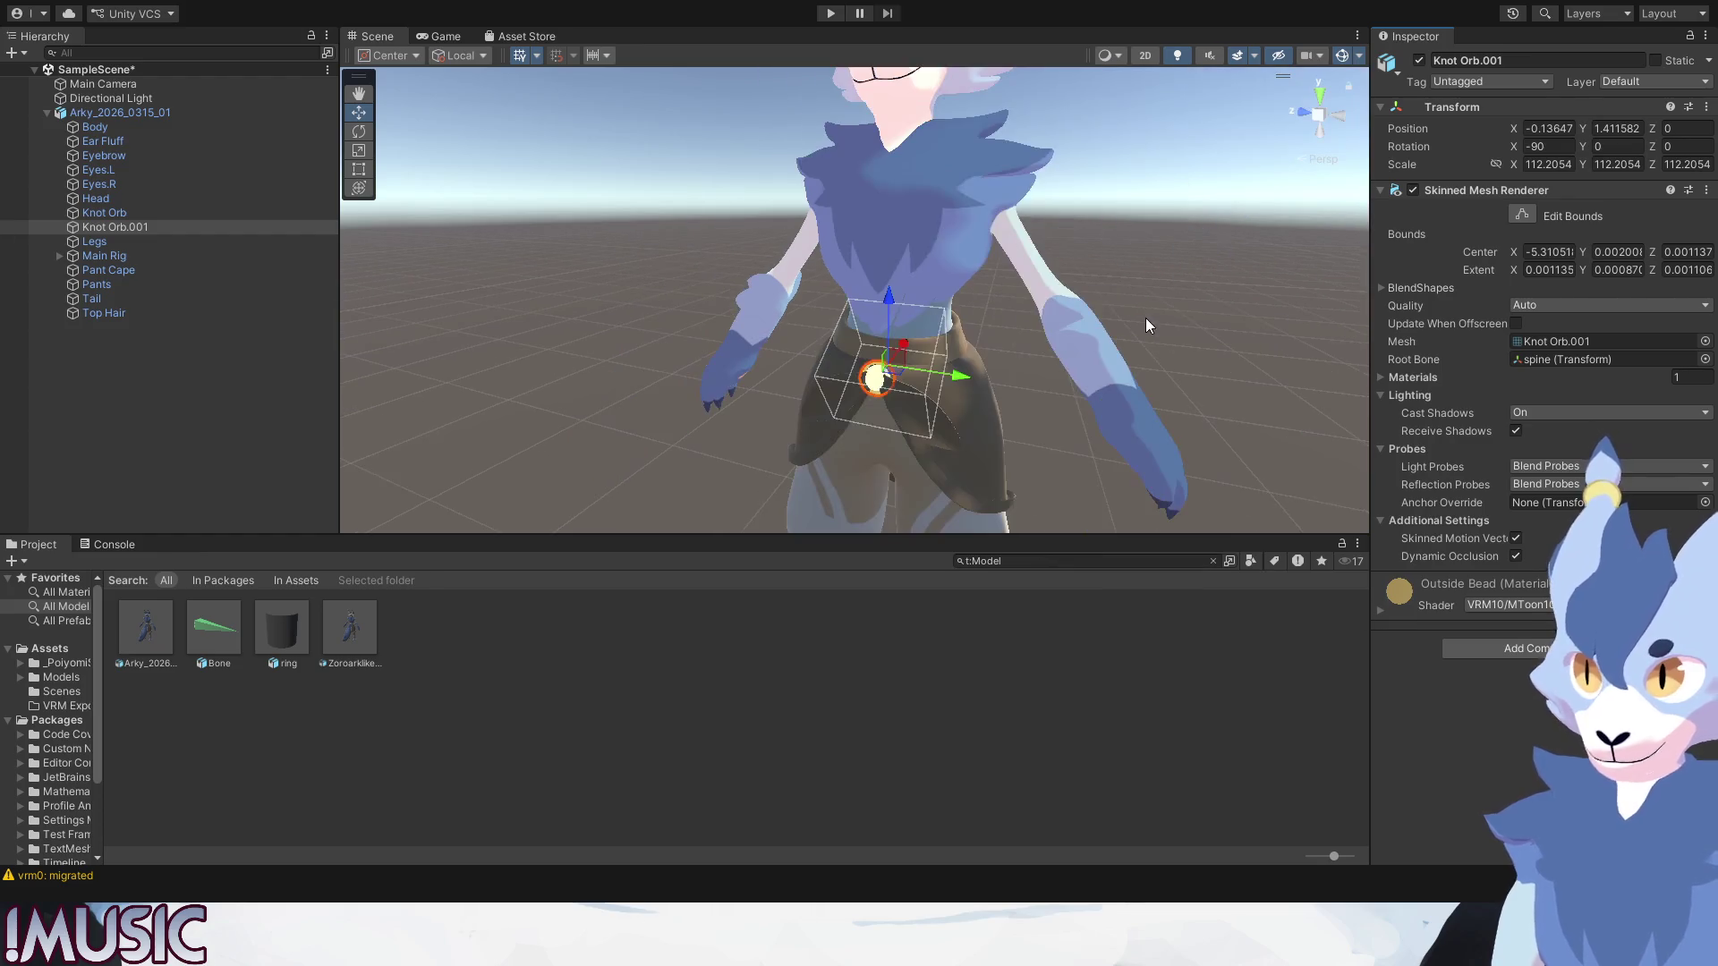
{"action": "scroll", "coordinate": [960, 252], "scroll_direction": "down", "scroll_amount": 2}
{"action": "scroll", "coordinate": [951, 263], "scroll_direction": "up", "scroll_amount": 4}
Select the Eyebrow and bring up its EyeBrow material settings.
{"action": "mouse_move", "coordinate": [946, 254]}
{"action": "left_mouse_down", "text": "alt"}
{"action": "mouse_move", "coordinate": [968, 218]}
{"action": "mouse_move", "coordinate": [955, 275]}
{"action": "left_mouse_up", "text": "alt"}
{"action": "left_click", "coordinate": [882, 245]}
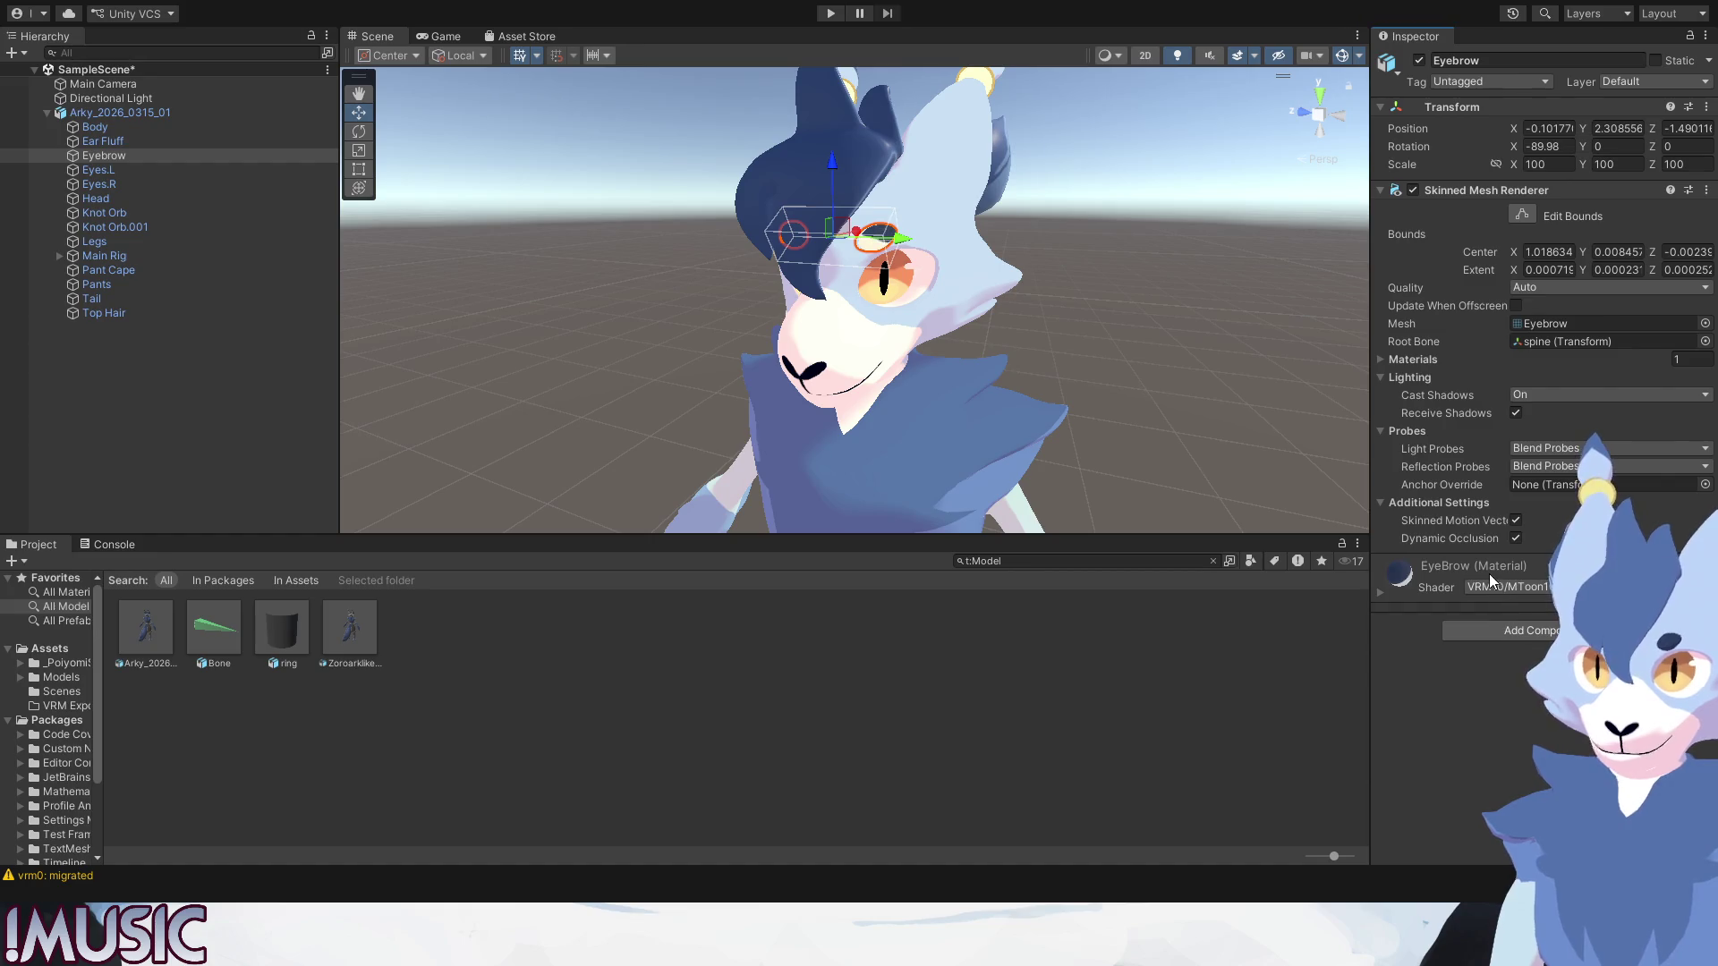
{"action": "left_click", "coordinate": [1379, 586]}
{"action": "scroll", "coordinate": [1427, 705], "scroll_direction": "down", "scroll_amount": 3}
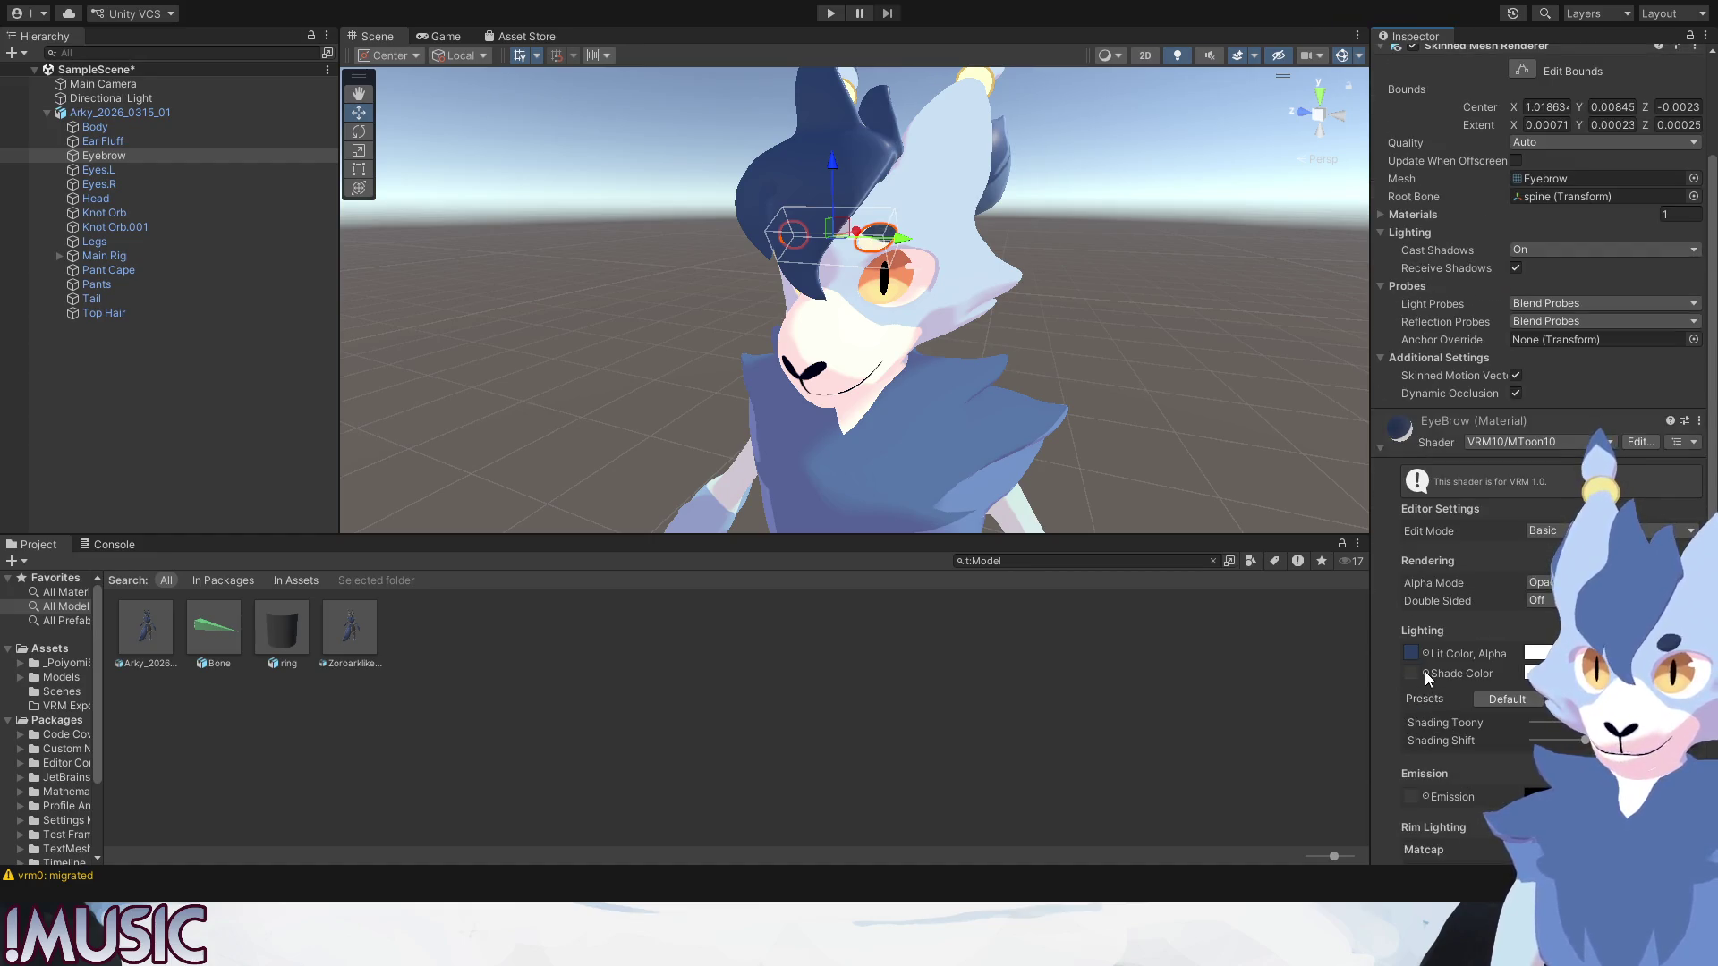
Copy the EyeBrow Lit Color blue onto its Shade Color, then select Top Hair.
{"action": "left_click_drag", "start_coordinate": [1425, 671], "coordinate": [1416, 672]}
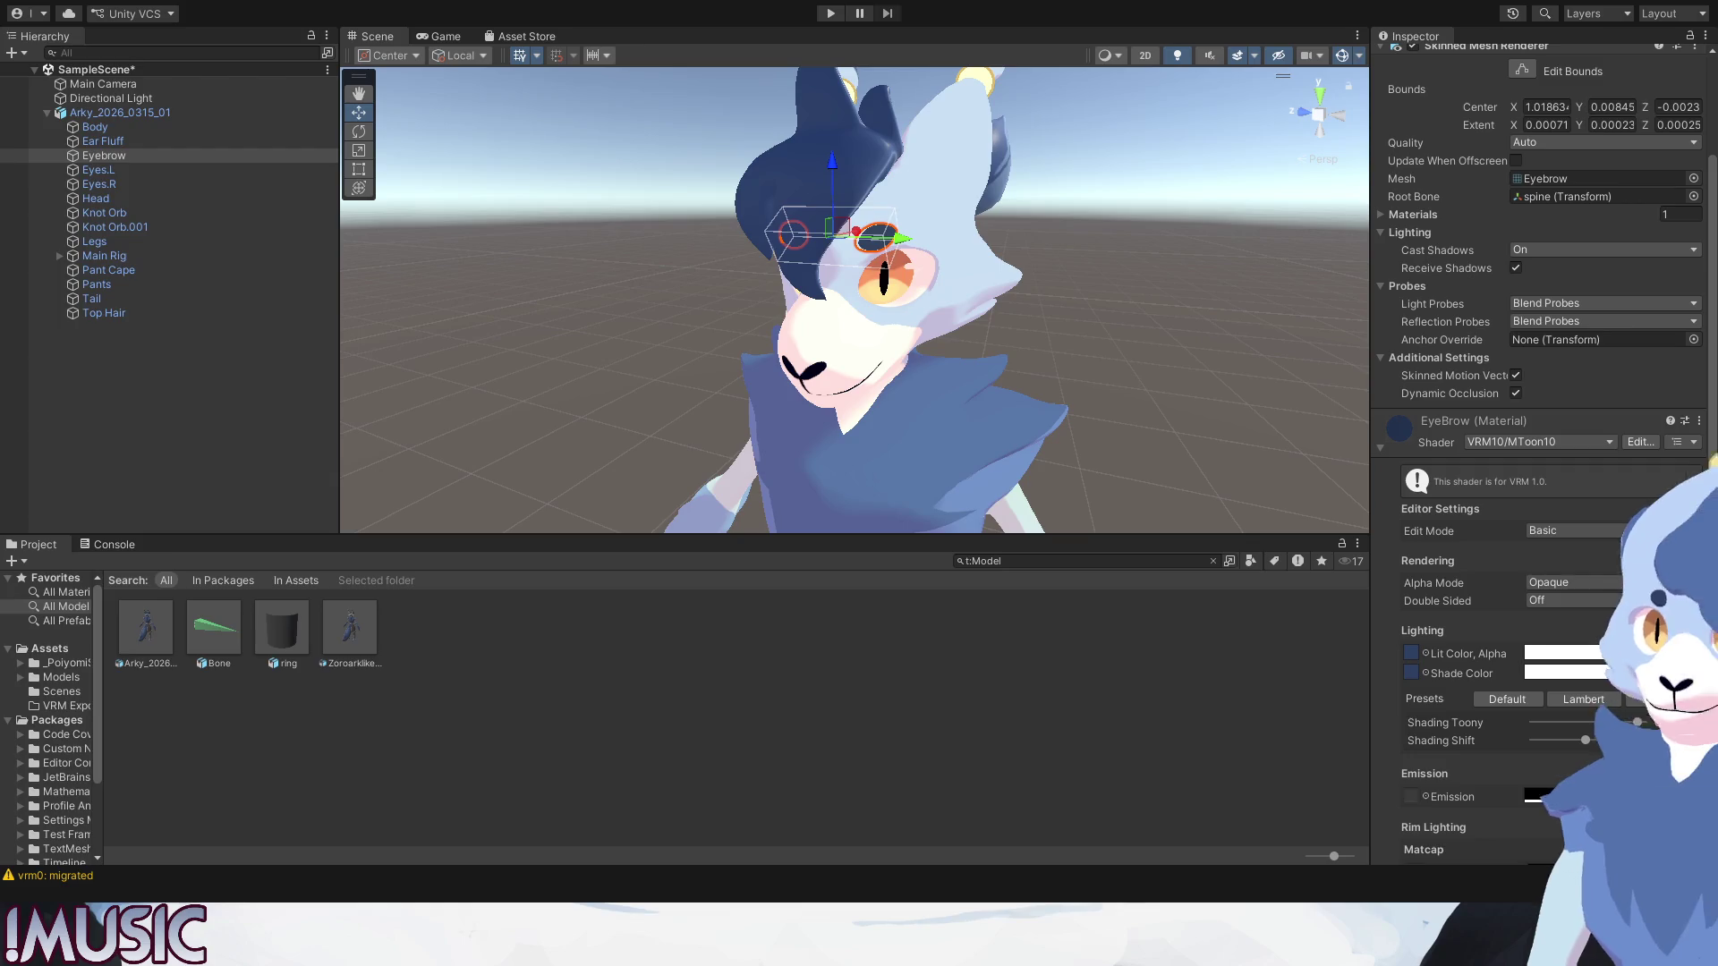
{"action": "left_click", "coordinate": [1213, 314]}
{"action": "left_click", "coordinate": [889, 238]}
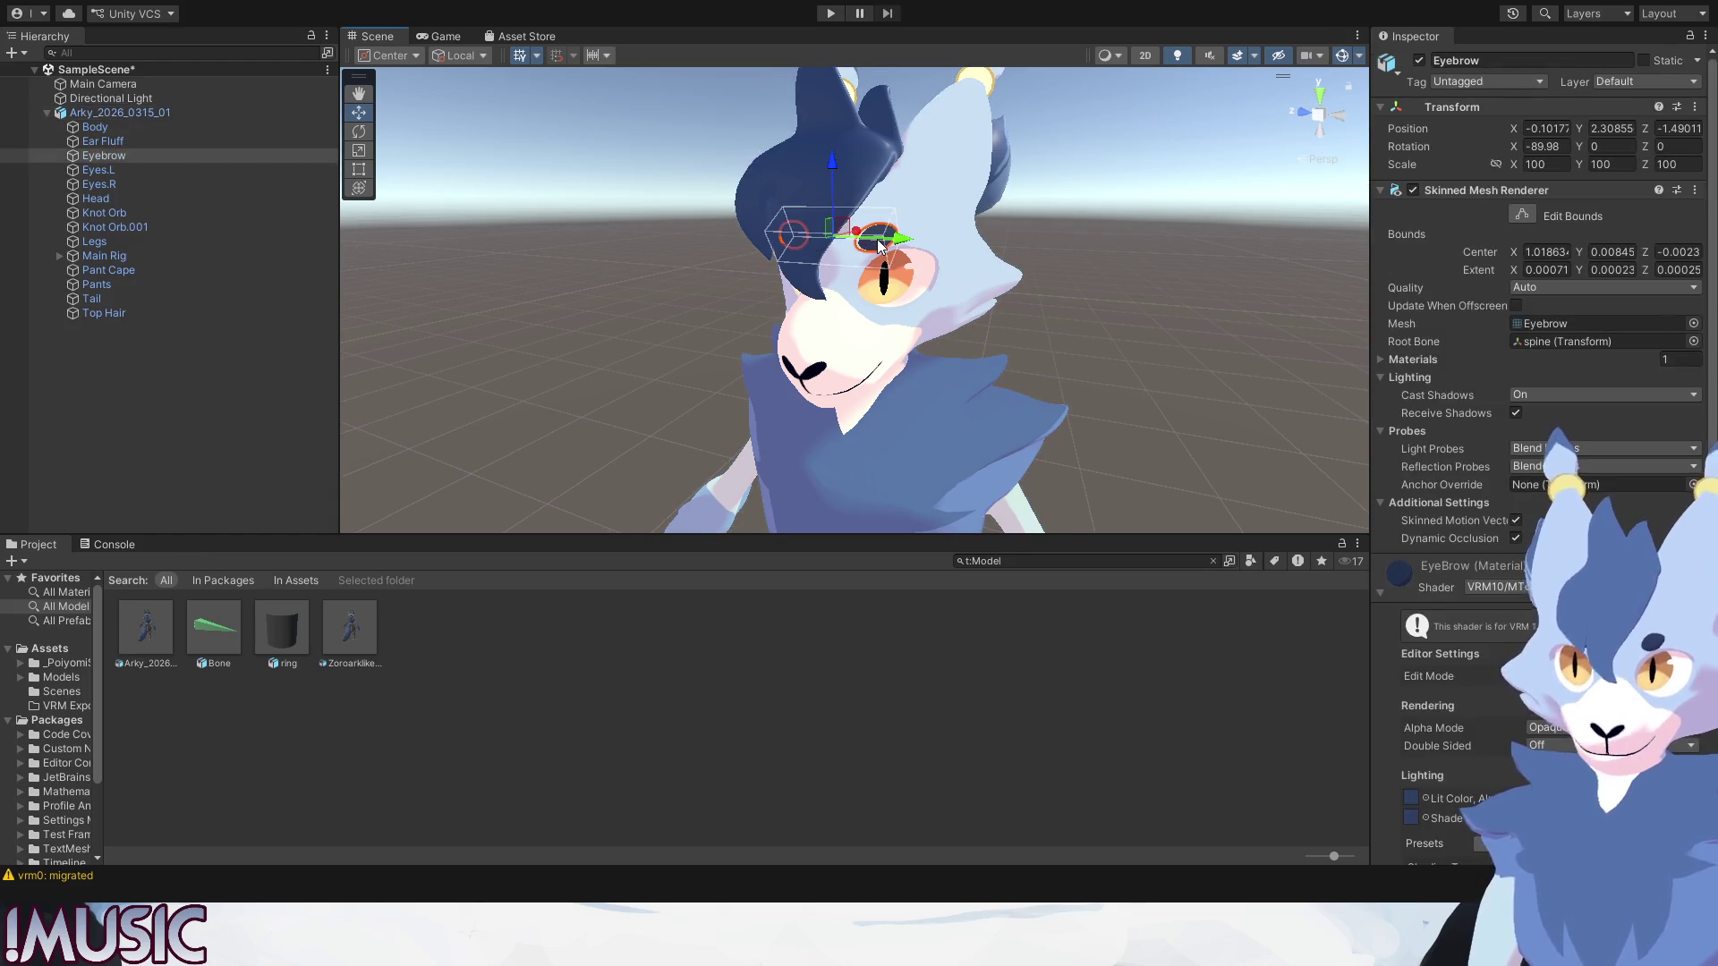
{"action": "scroll", "coordinate": [1440, 683], "scroll_direction": "down", "scroll_amount": 3}
{"action": "scroll", "coordinate": [1440, 682], "scroll_direction": "down", "scroll_amount": 2}
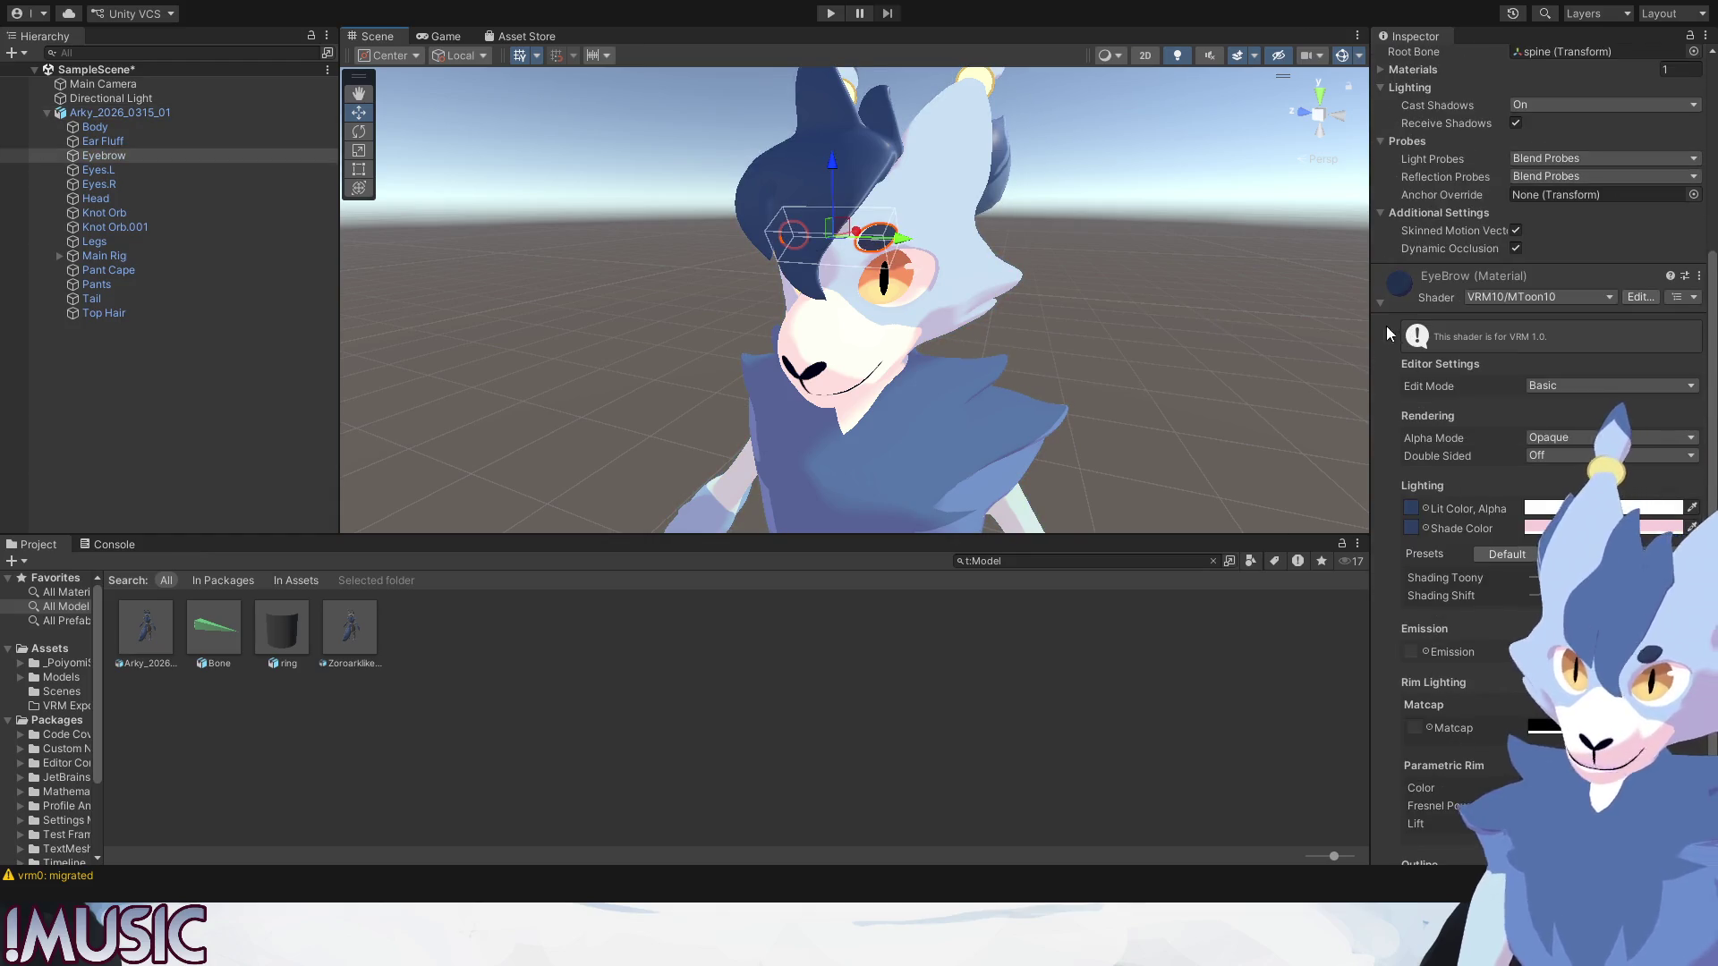
{"action": "key", "text": "ctrl+z"}
{"action": "key", "text": "ctrl+z"}
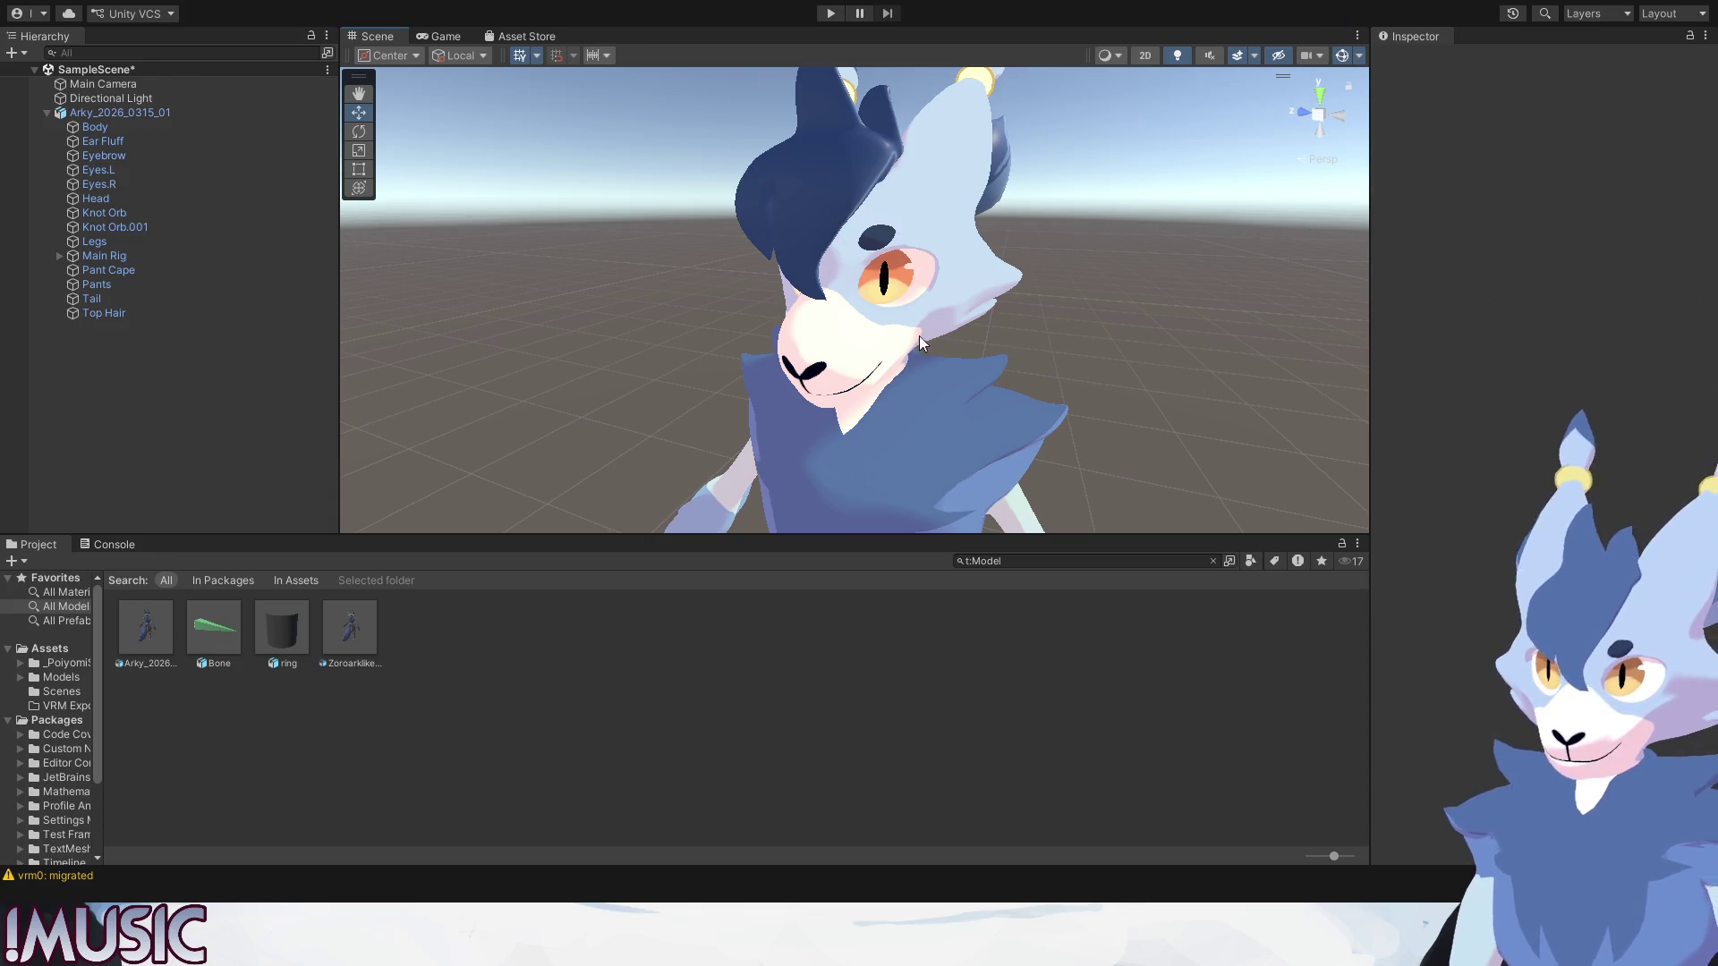
{"action": "left_click", "coordinate": [846, 175]}
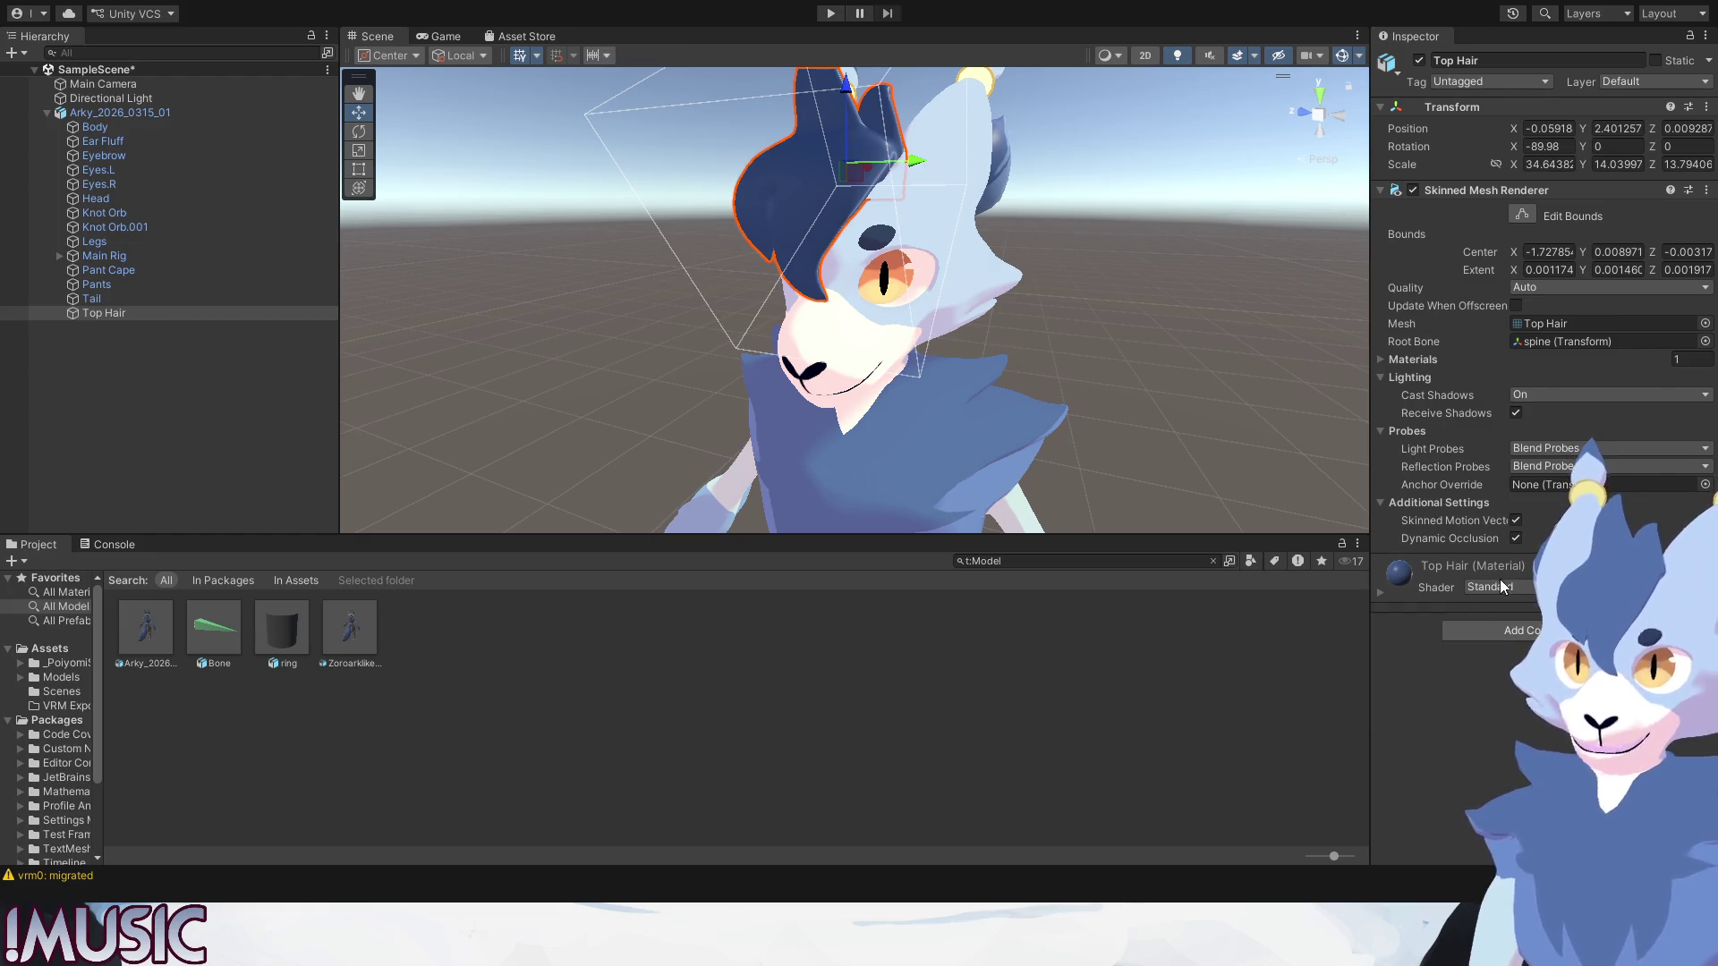
Set the Top Hair material's shader to VRM10/MToon10 and show its settings.
{"action": "key", "text": "ctrl+z"}
{"action": "left_click", "coordinate": [1379, 593]}
{"action": "scroll", "coordinate": [1399, 638], "scroll_direction": "down", "scroll_amount": 3}
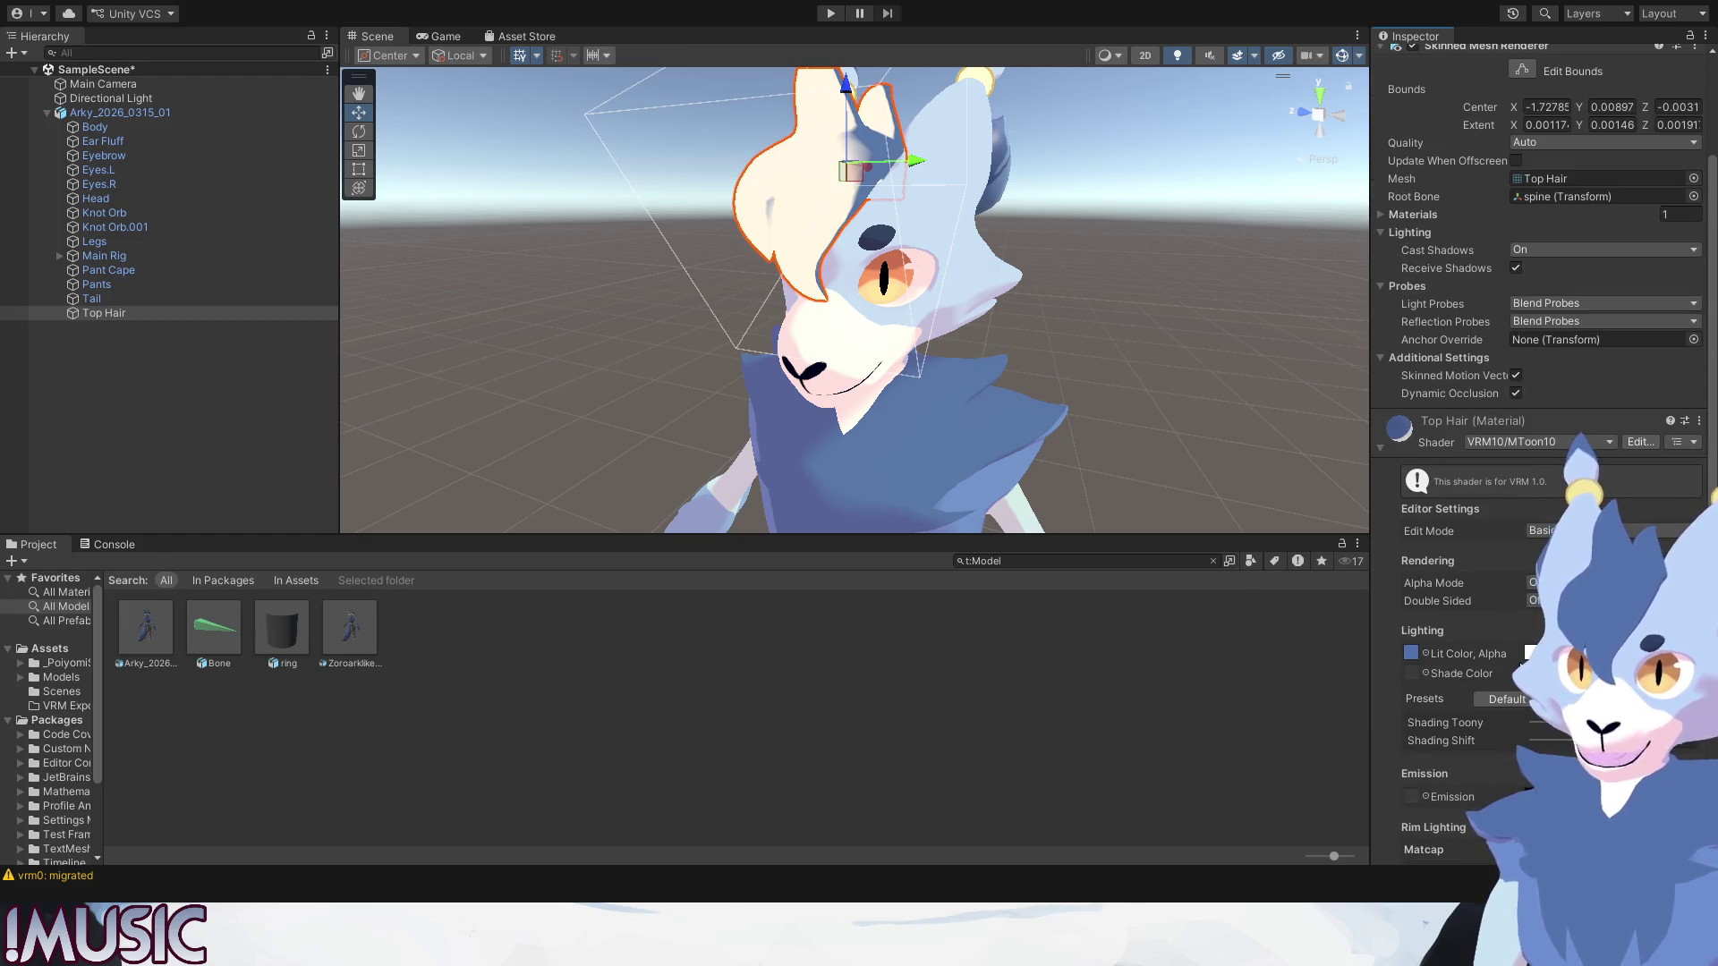
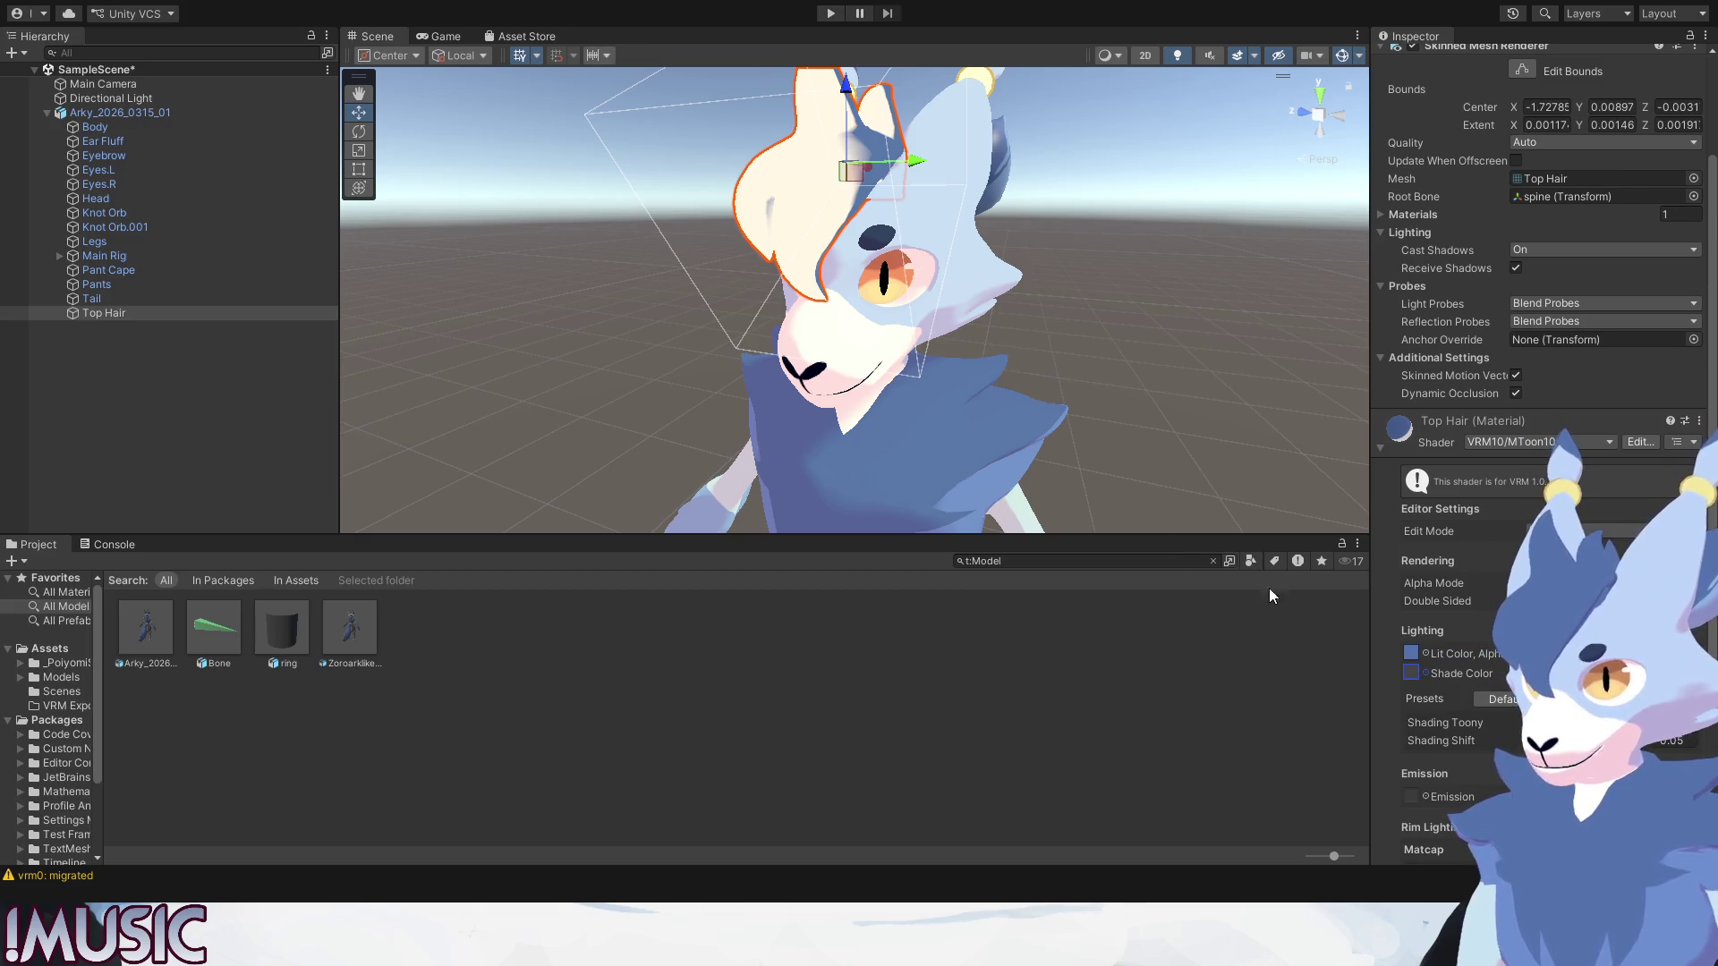
Paste the lit blue into Top Hair's MToon Shade Color, then deselect and orbit to the front.
{"action": "key", "text": "ctrl+v"}
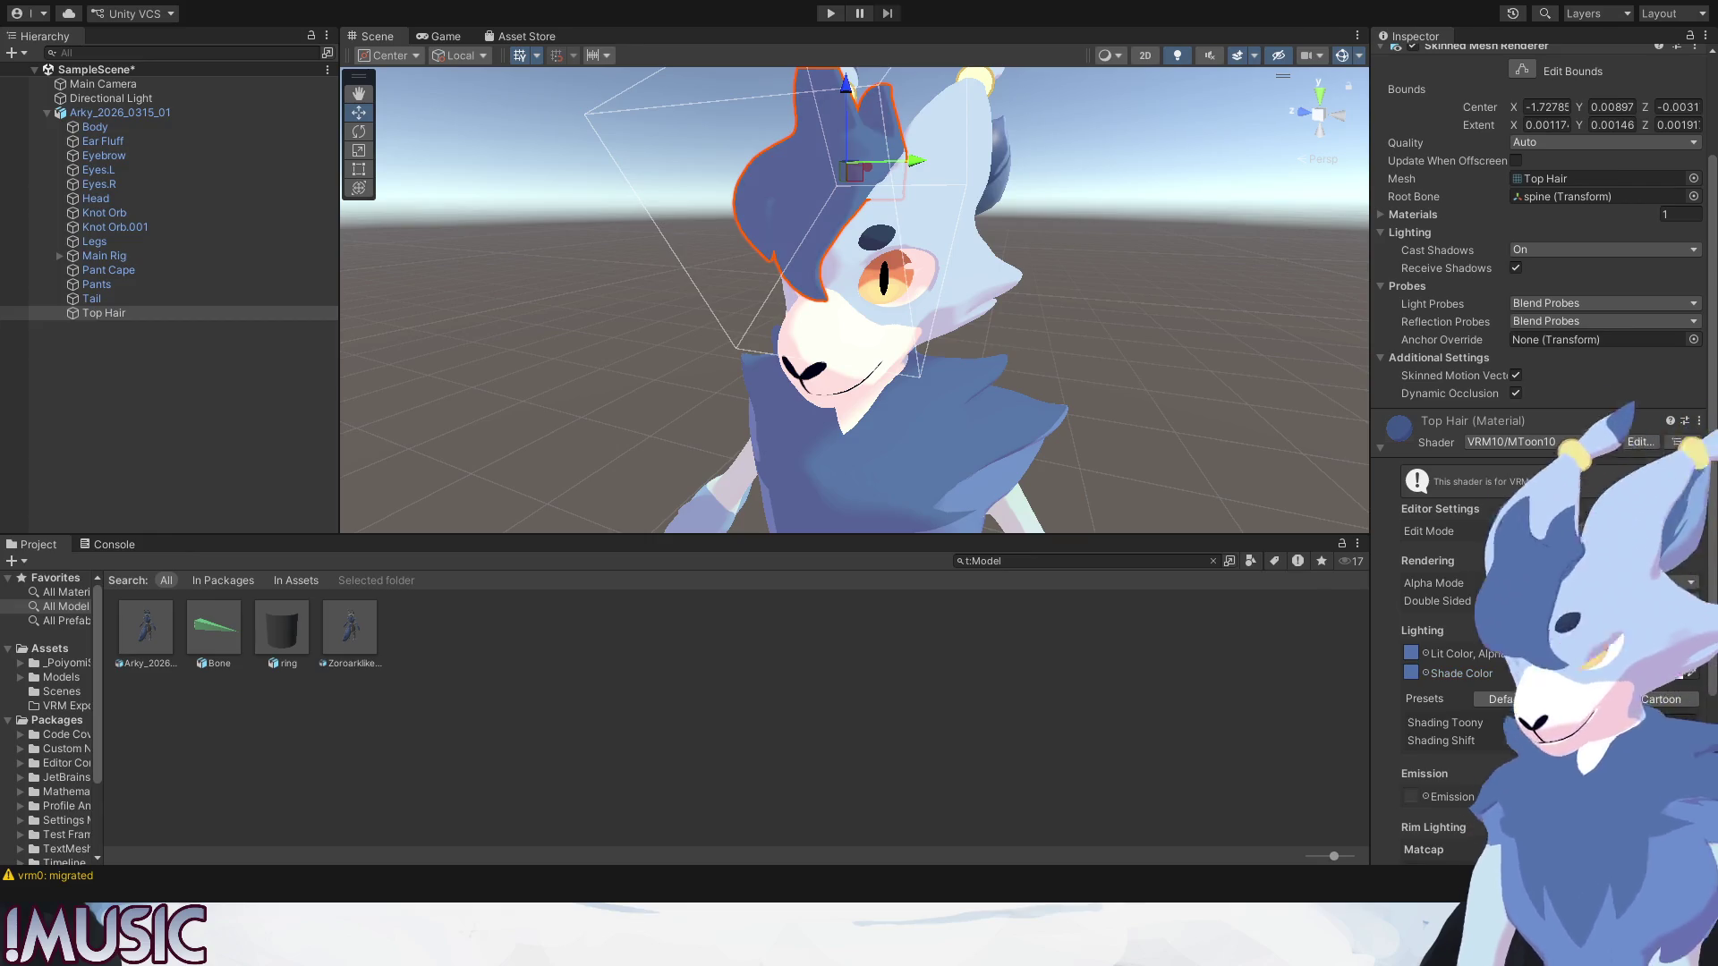
{"action": "left_click", "coordinate": [1276, 315]}
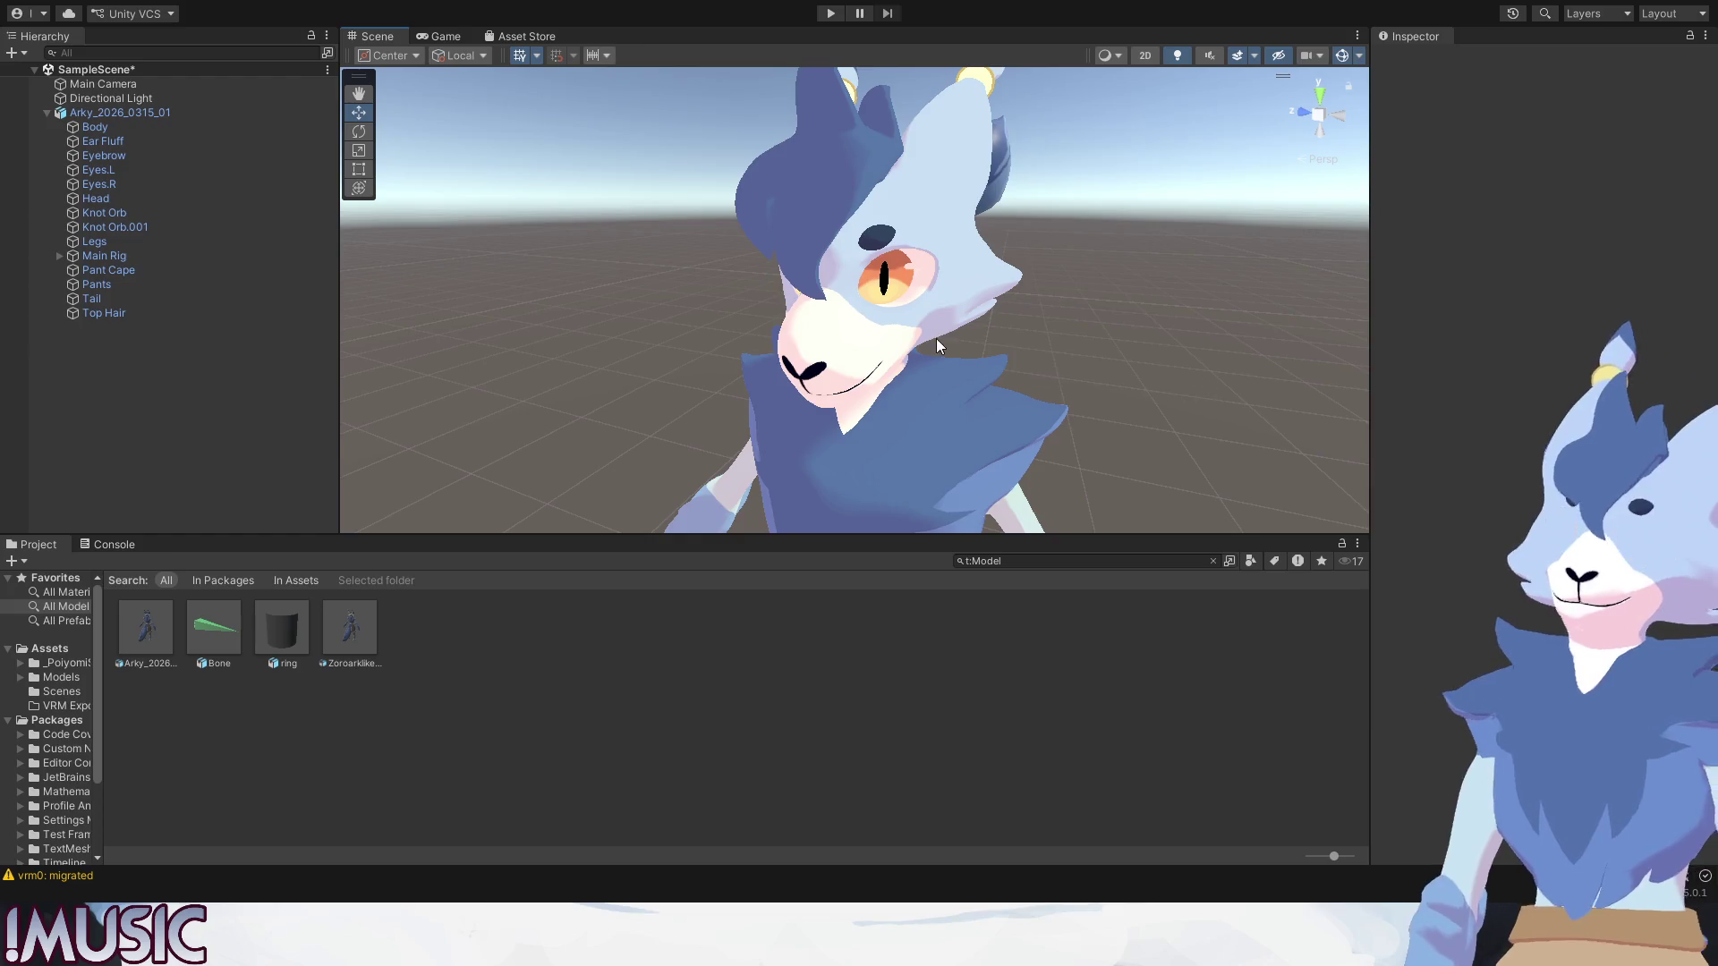
{"action": "middle_click_drag", "start_coordinate": [935, 338], "coordinate": [980, 349]}
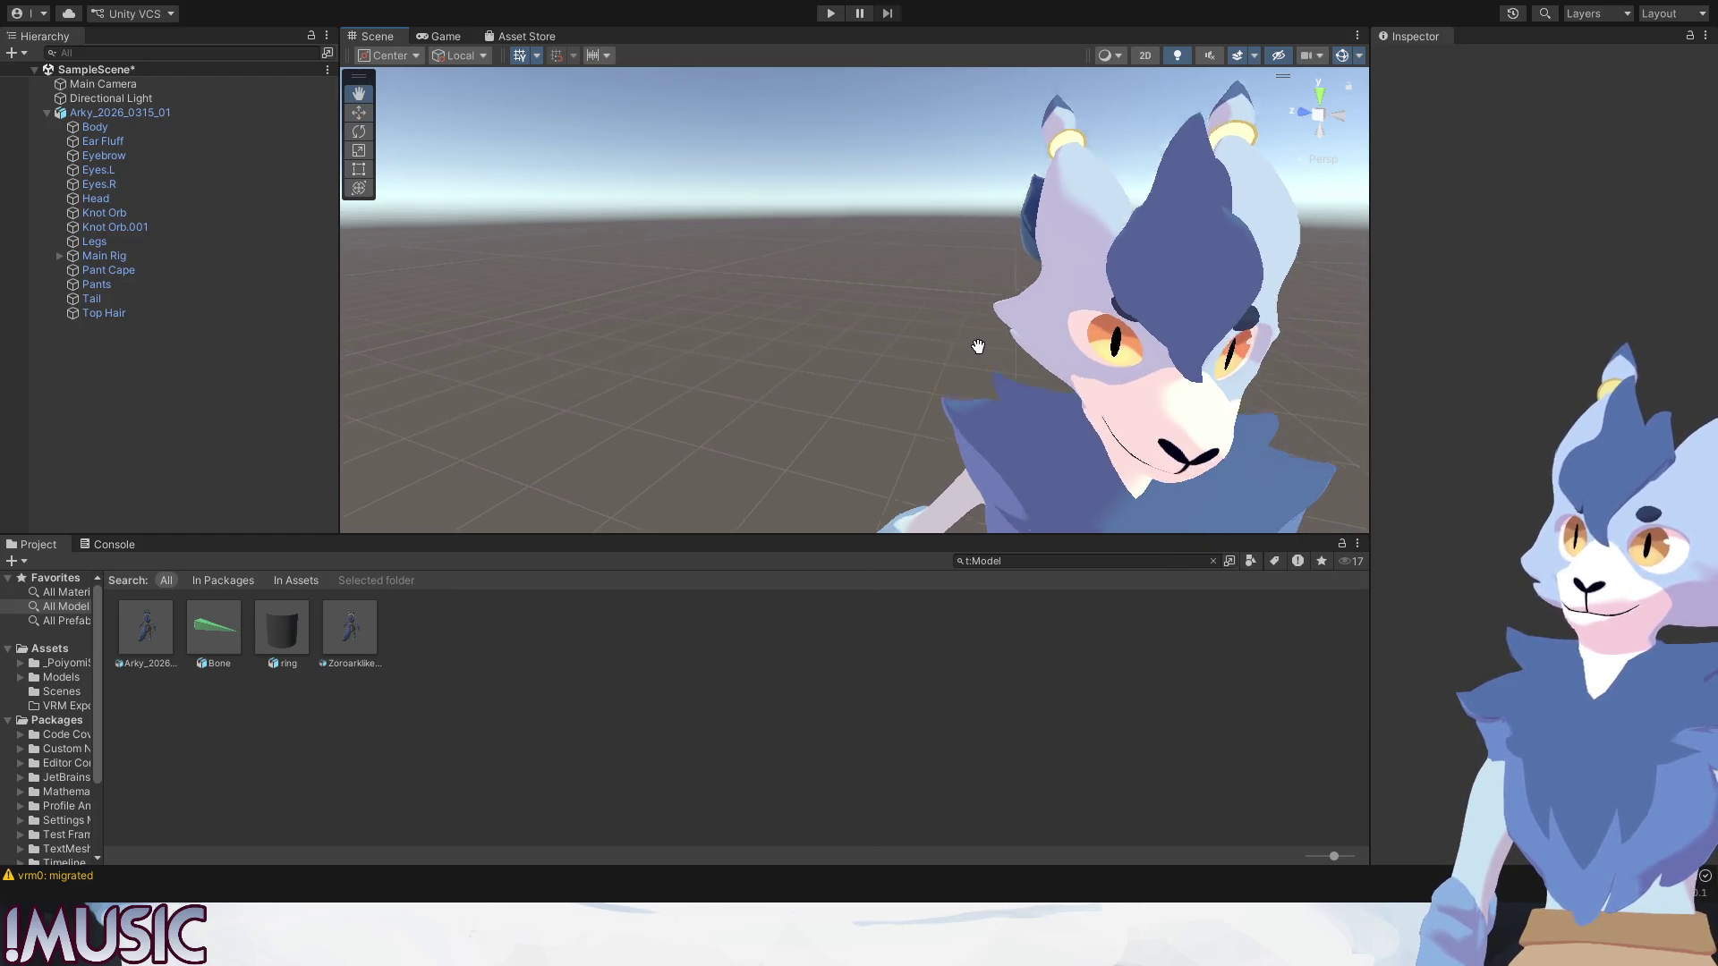
{"action": "left_click_drag", "start_coordinate": [981, 350], "coordinate": [900, 187], "text": "alt"}
Select the Ear Fluff mesh and expand its material's shader settings.
{"action": "left_click", "coordinate": [888, 171]}
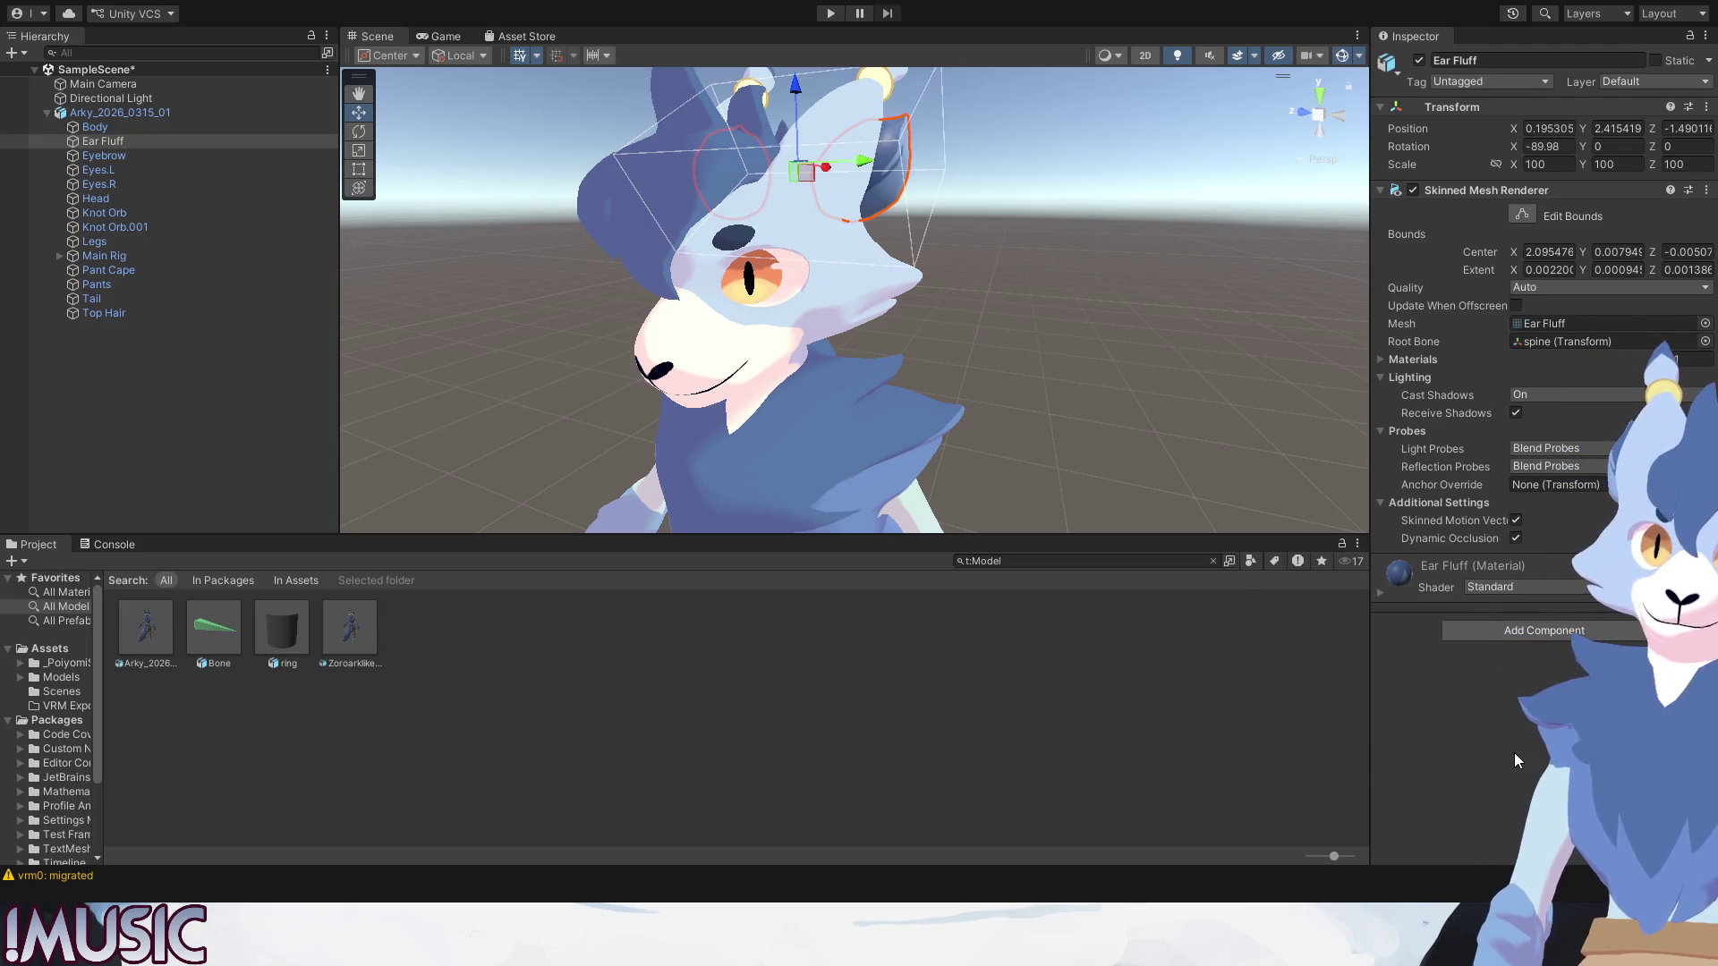
{"action": "left_click", "coordinate": [1382, 591]}
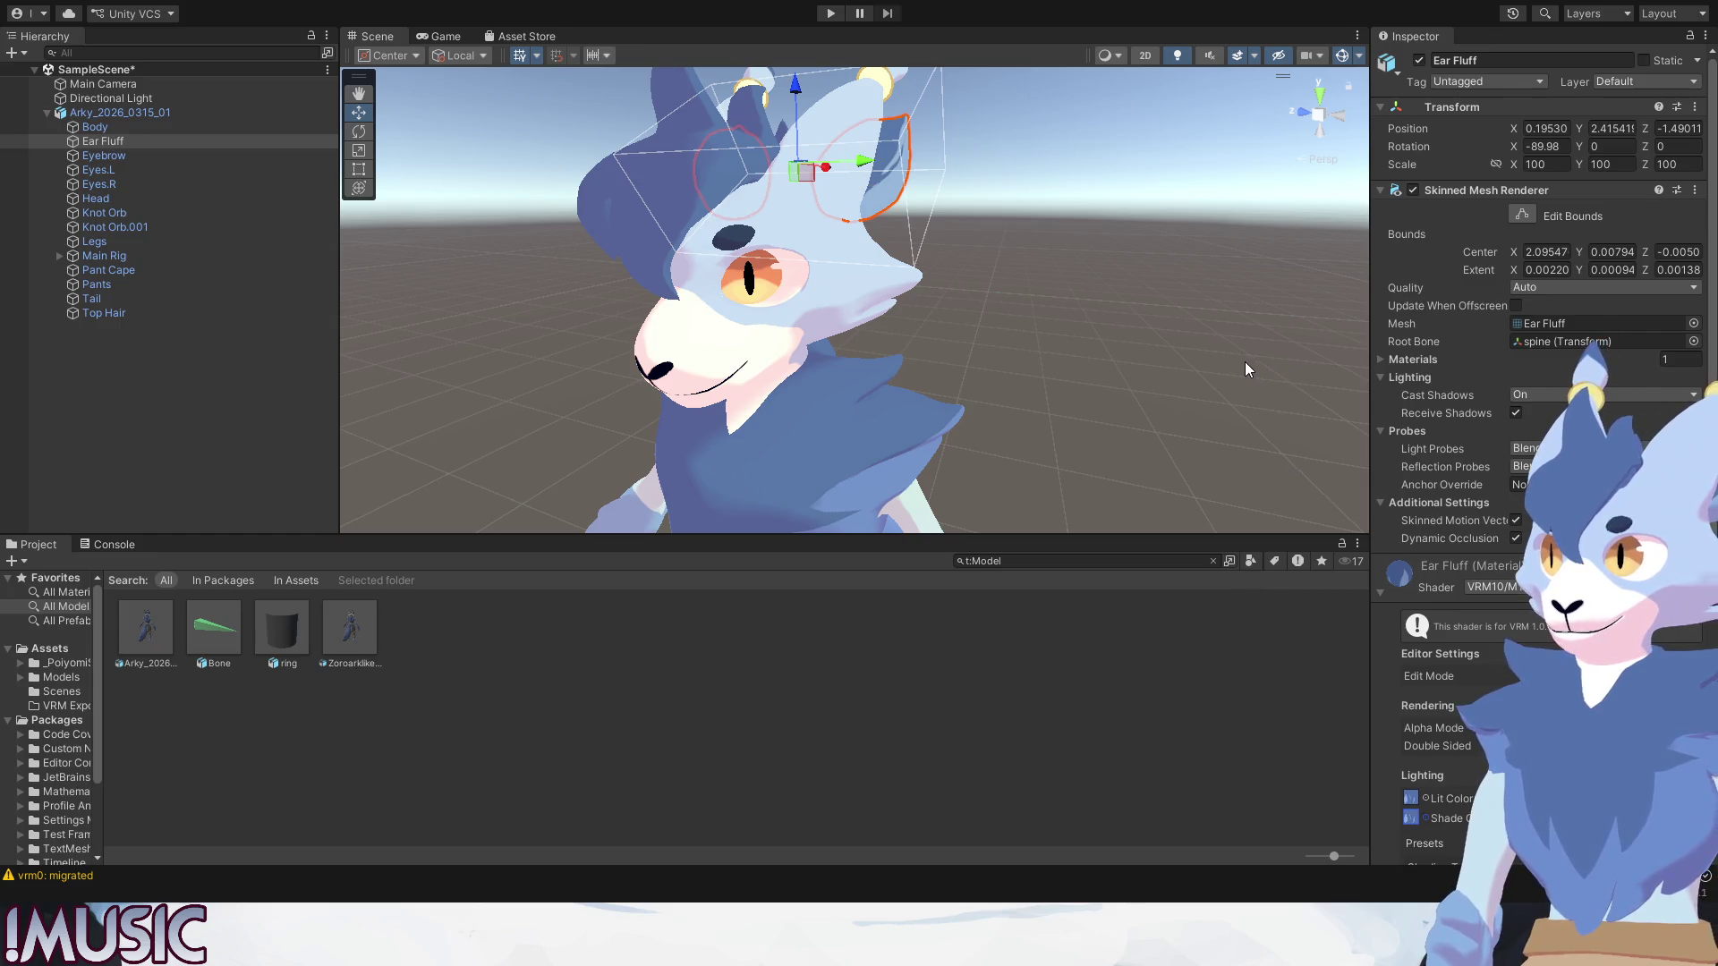
{"action": "scroll", "coordinate": [1020, 385], "scroll_direction": "up", "scroll_amount": 4}
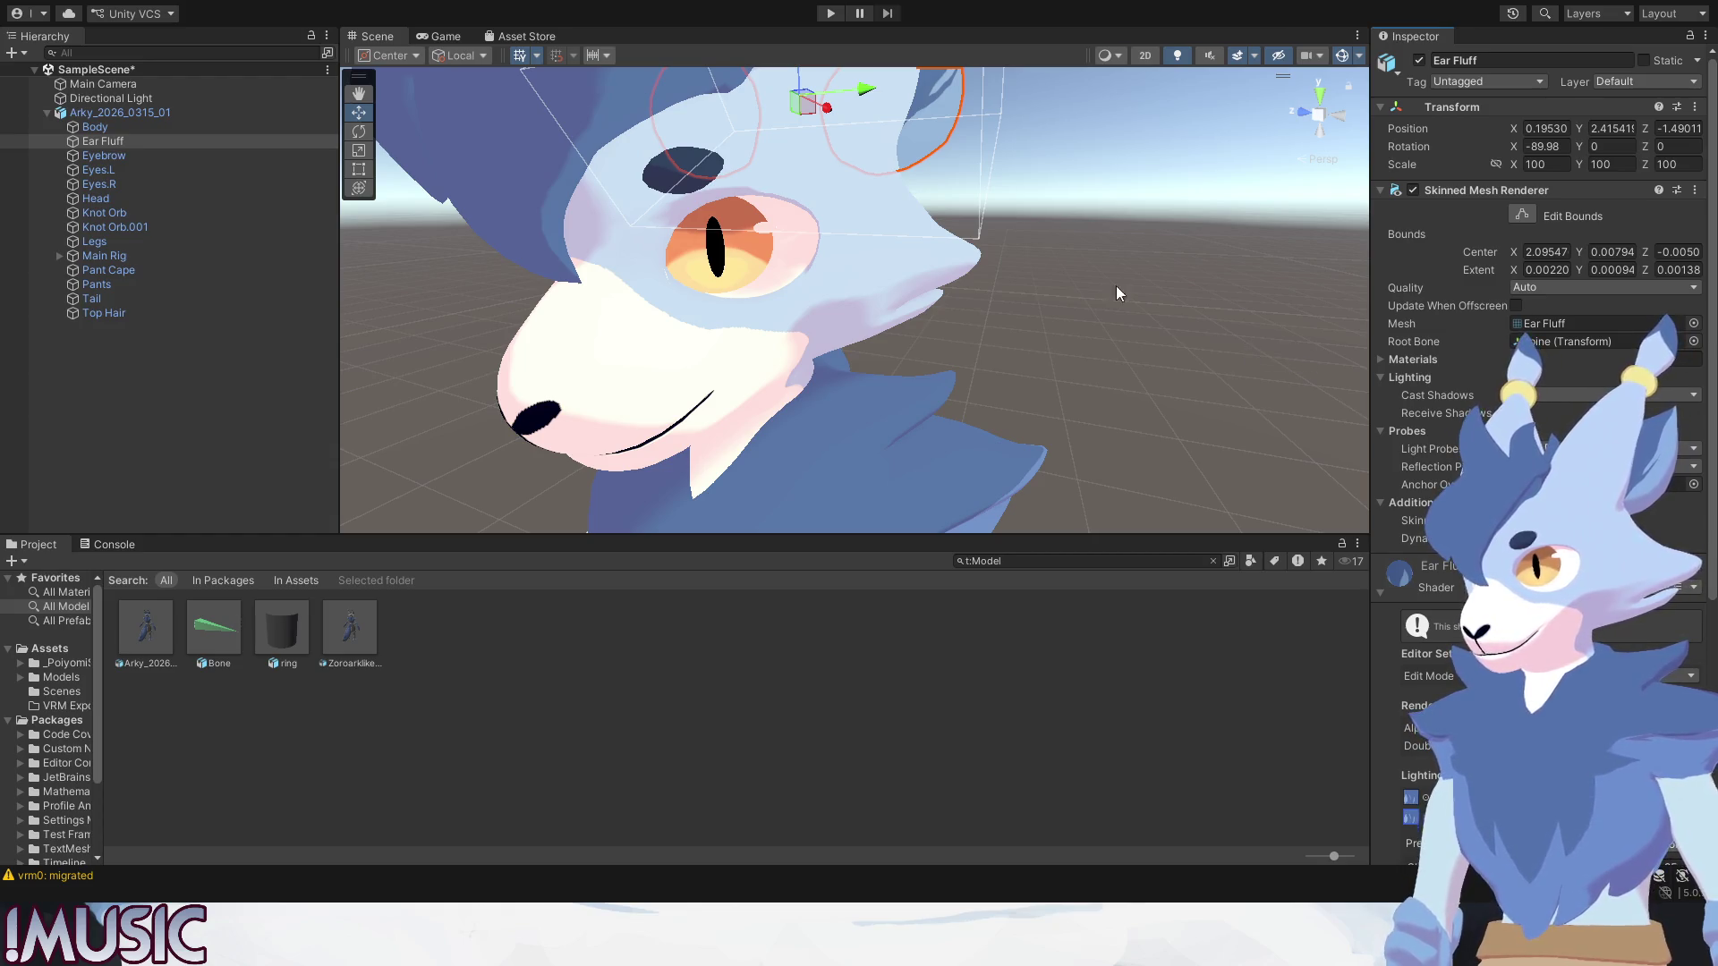
{"action": "key", "text": "f"}
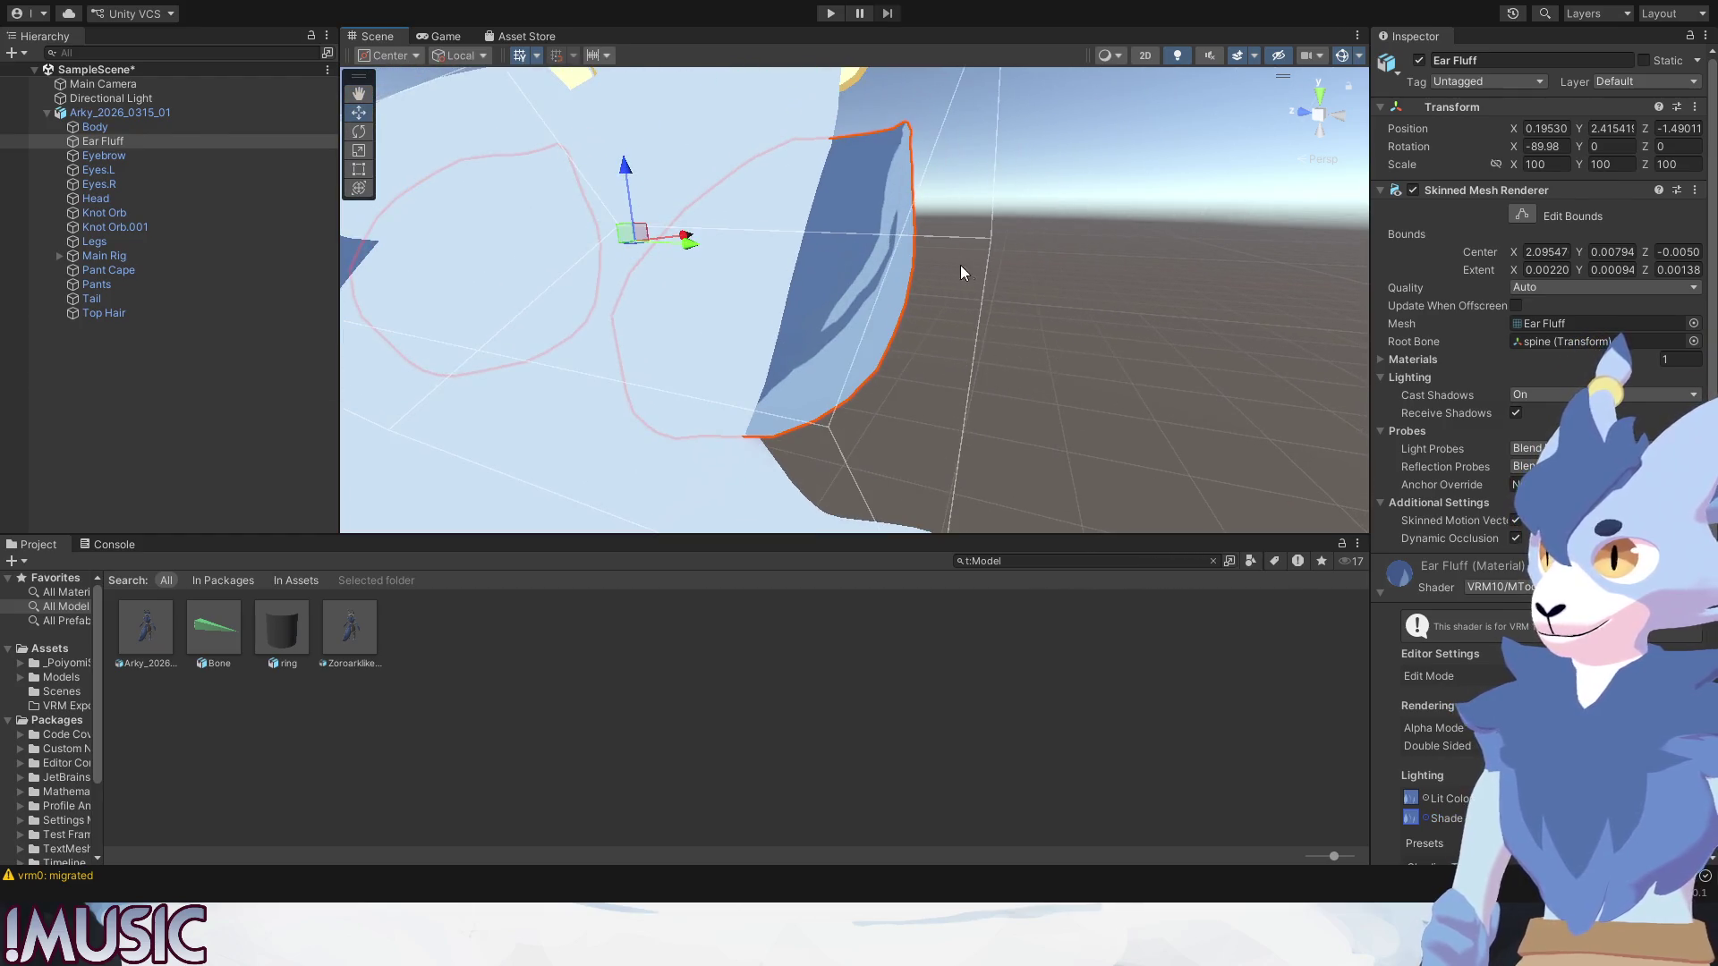
{"action": "left_click", "coordinate": [959, 272]}
{"action": "scroll", "coordinate": [922, 289], "scroll_direction": "down", "scroll_amount": 5}
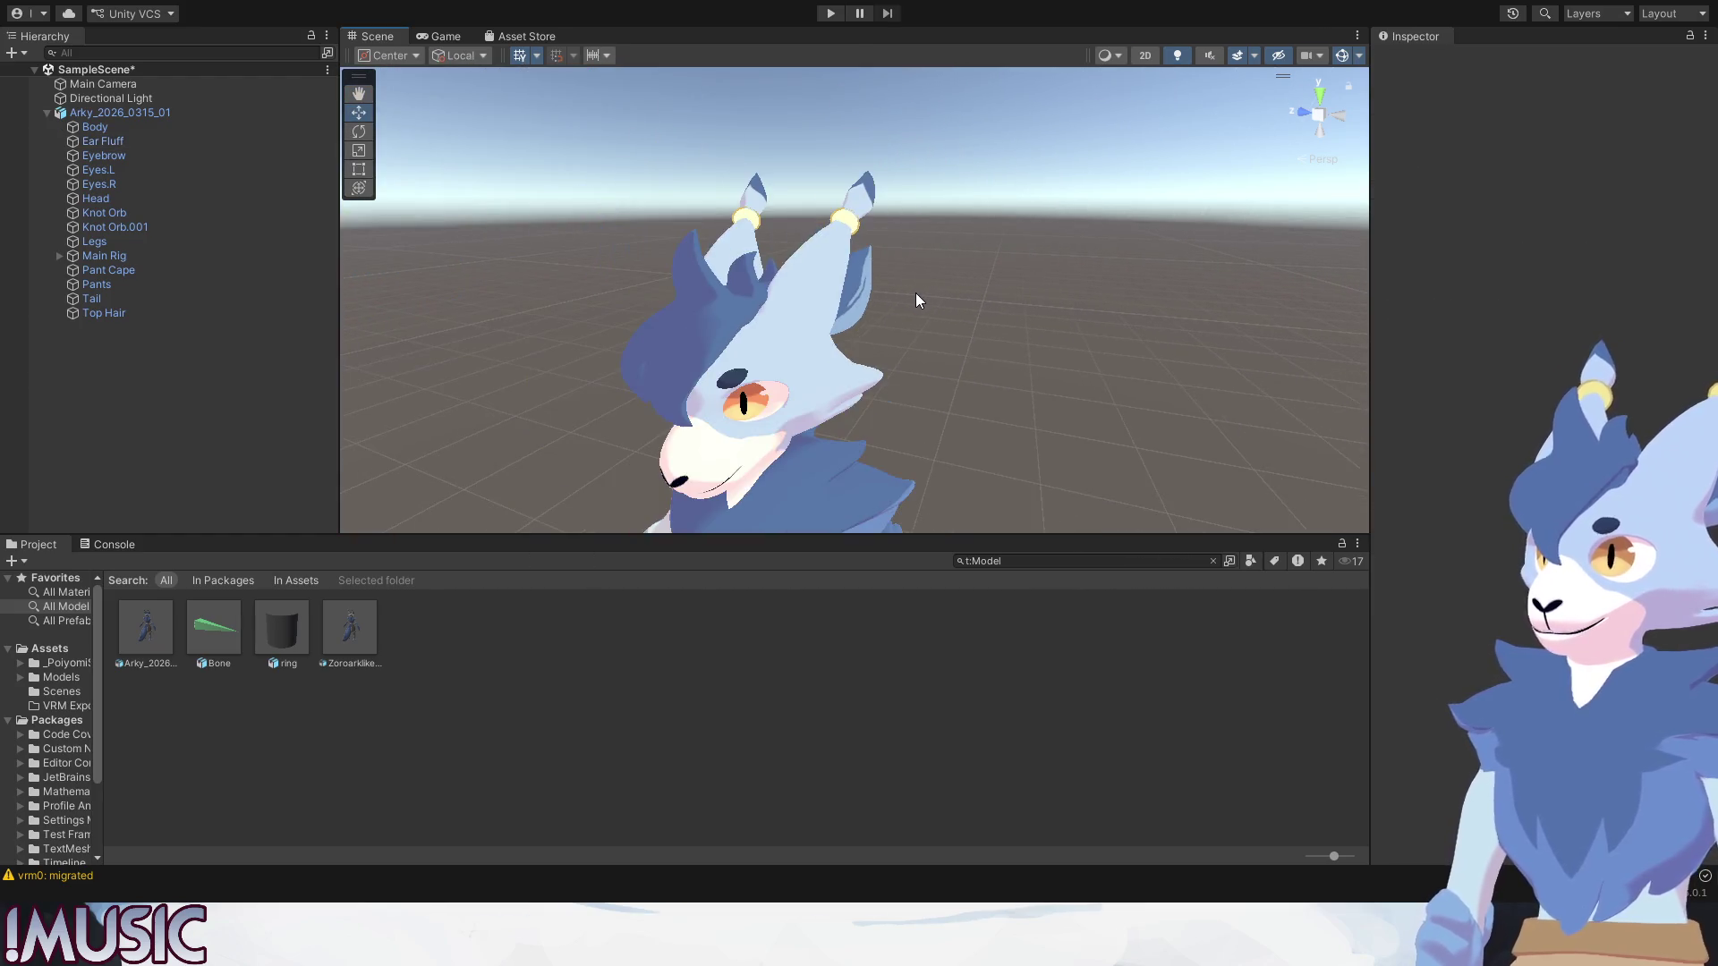
{"action": "scroll", "coordinate": [918, 282], "scroll_direction": "up", "scroll_amount": 2}
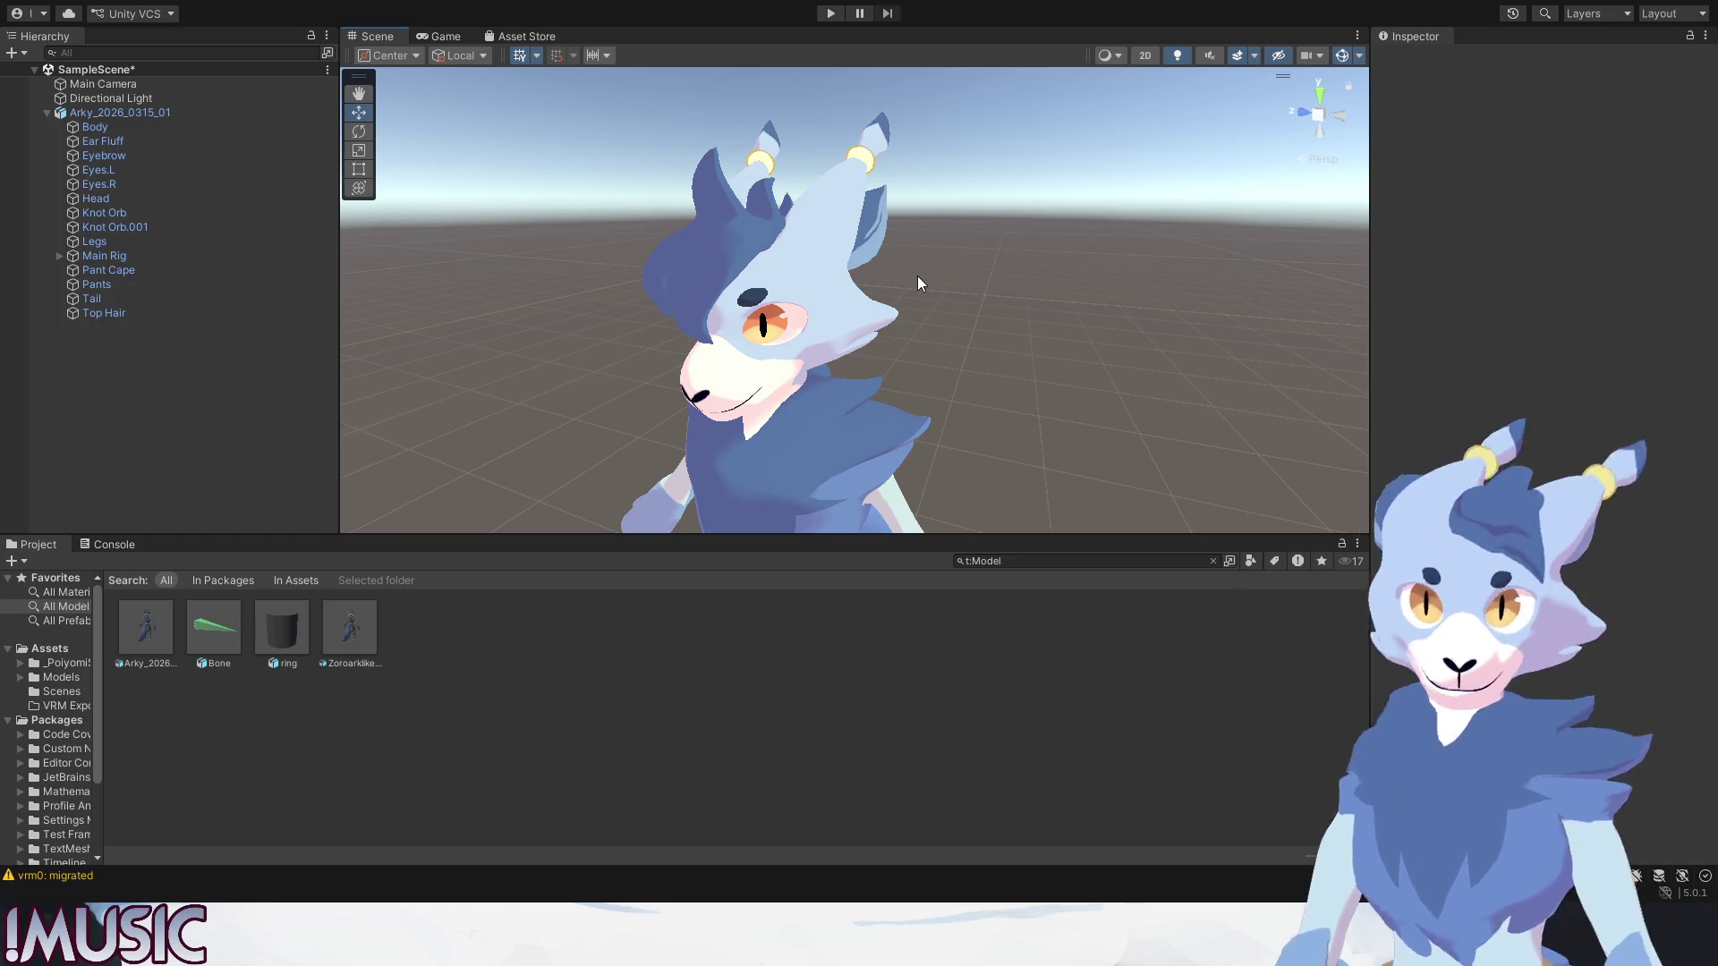
{"action": "scroll", "coordinate": [757, 343], "scroll_direction": "up", "scroll_amount": 3}
{"action": "scroll", "coordinate": [766, 338], "scroll_direction": "up", "scroll_amount": 2}
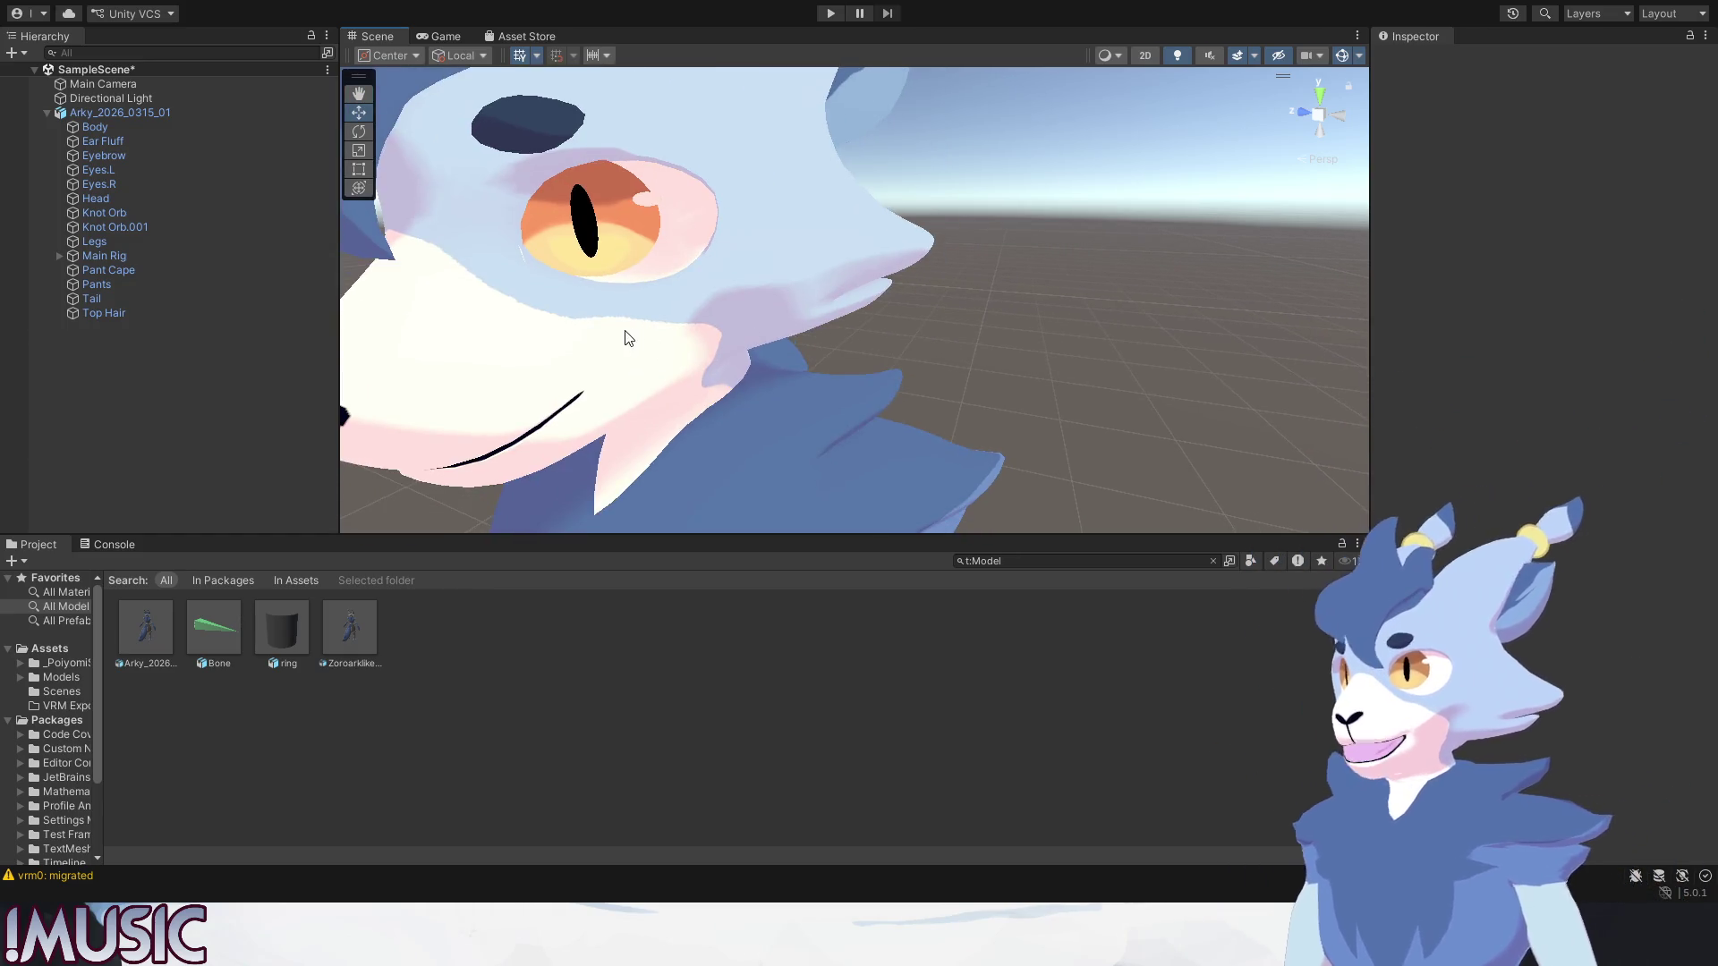
{"action": "left_click", "coordinate": [624, 339]}
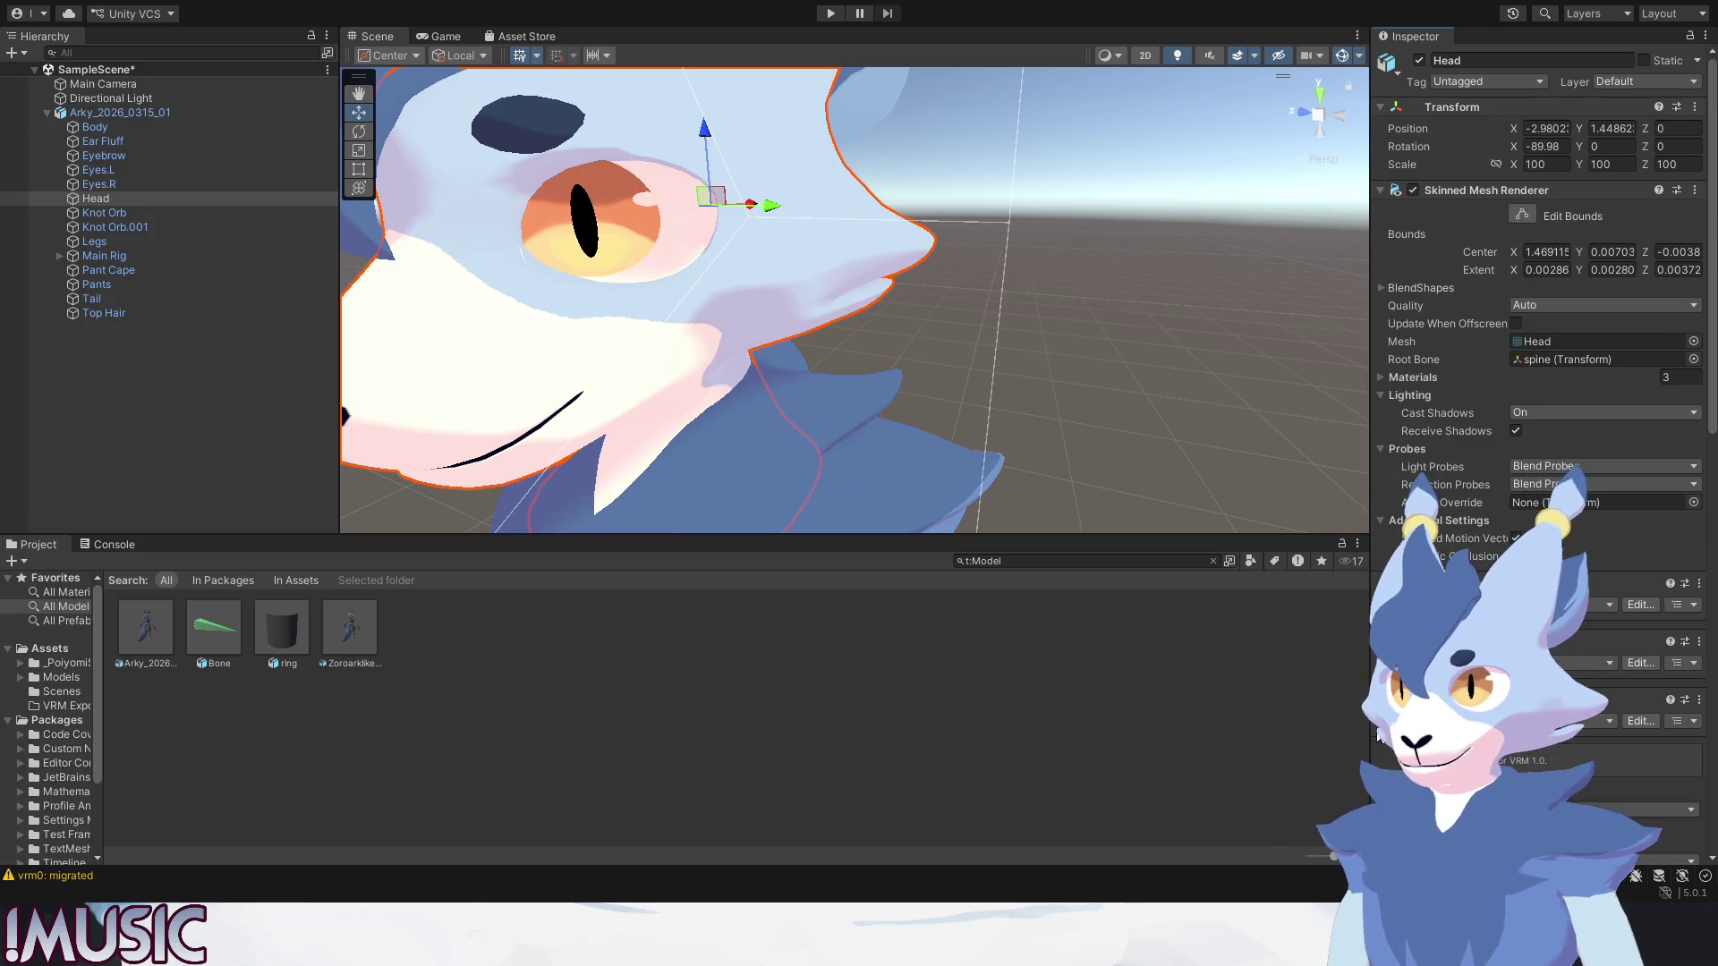
{"action": "scroll", "coordinate": [1377, 732], "scroll_direction": "down", "scroll_amount": 4}
{"action": "scroll", "coordinate": [1378, 732], "scroll_direction": "down", "scroll_amount": 2}
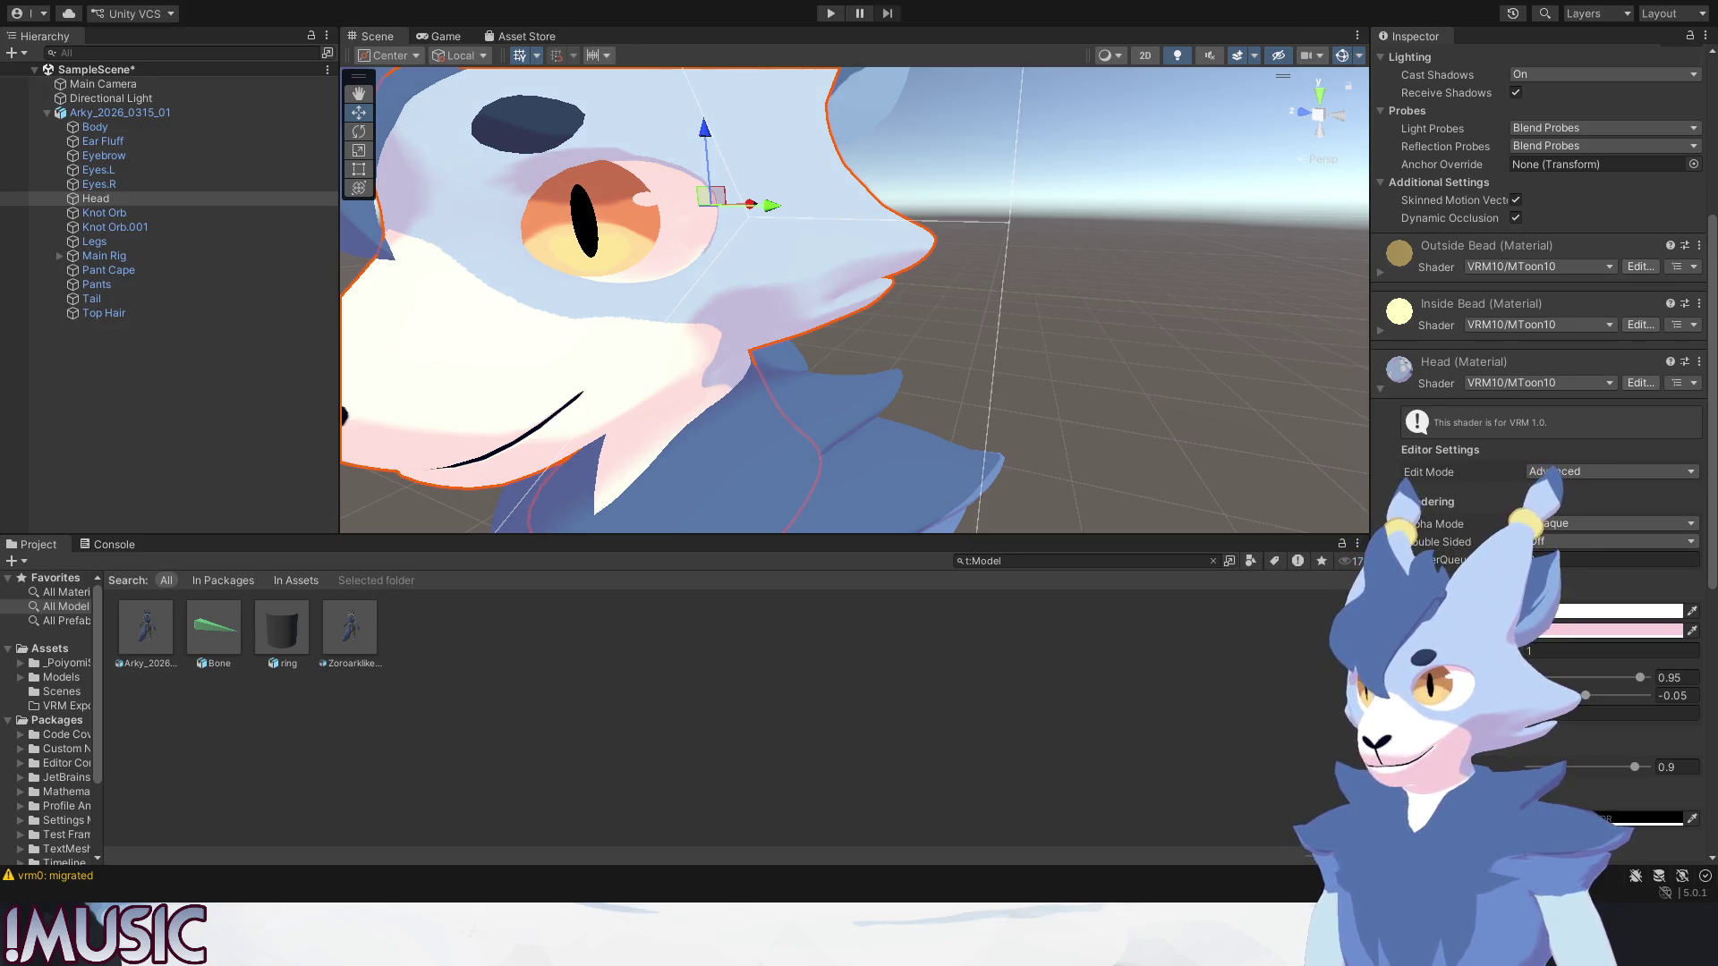
{"action": "right_click_drag", "start_coordinate": [645, 274], "coordinate": [595, 276]}
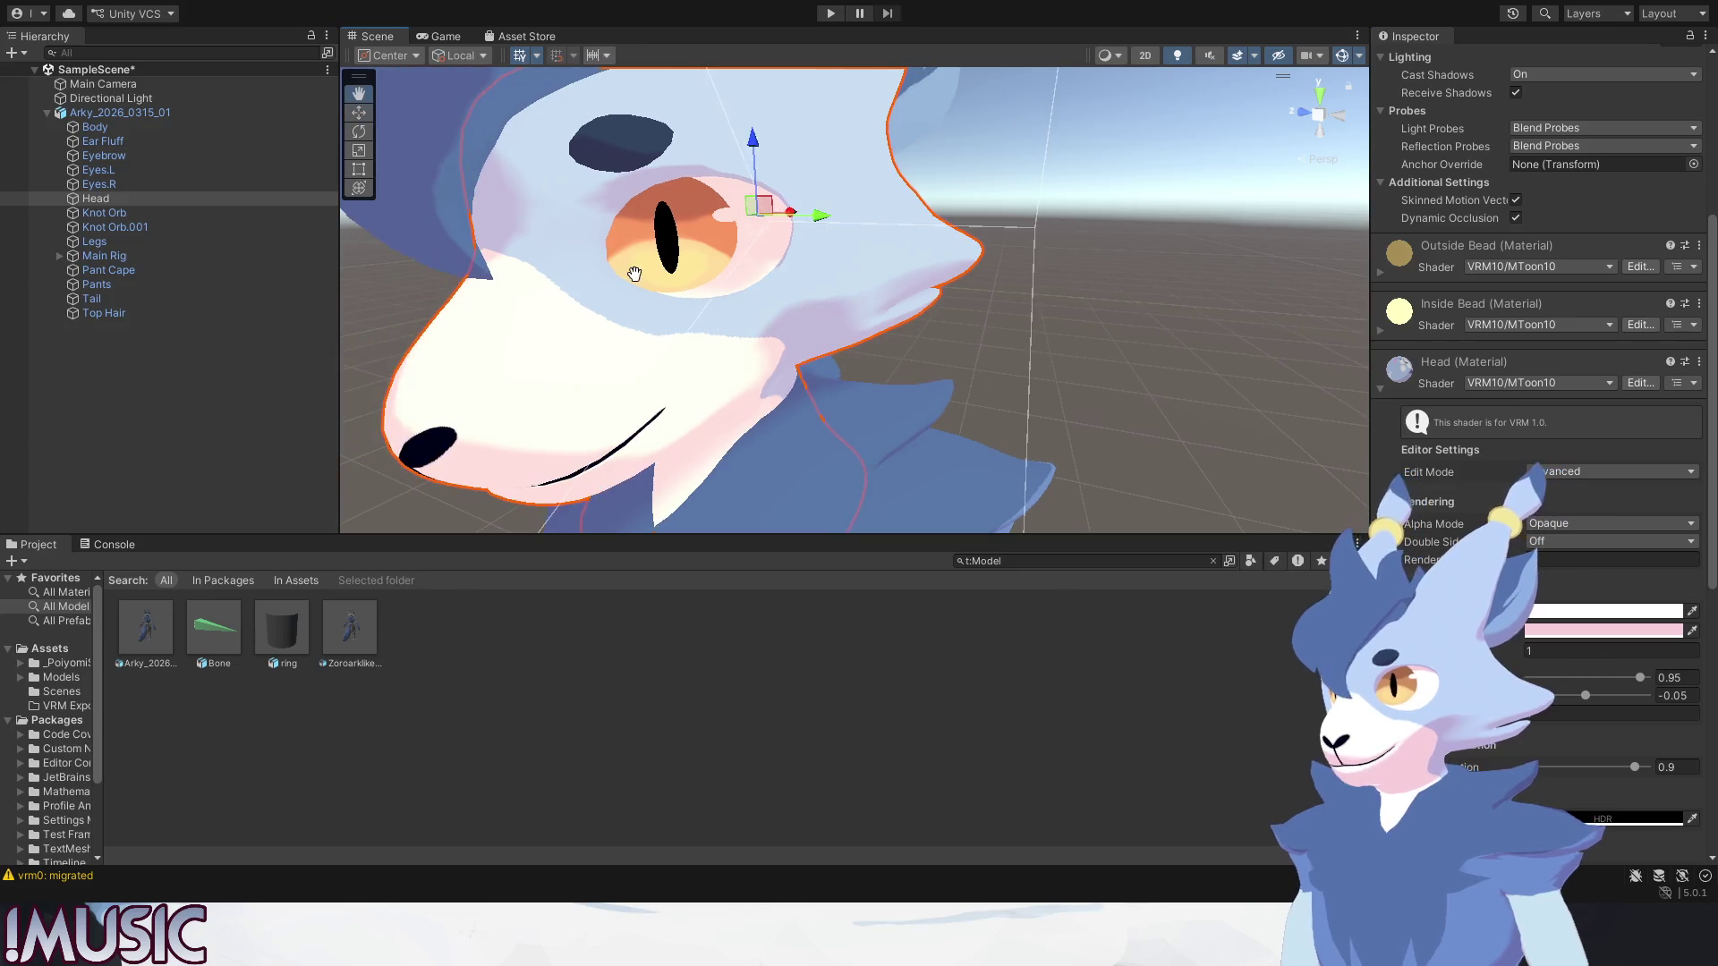
{"action": "scroll", "coordinate": [595, 277], "scroll_direction": "up", "scroll_amount": 3}
{"action": "middle_click_drag", "start_coordinate": [602, 276], "coordinate": [620, 293]}
{"action": "scroll", "coordinate": [544, 262], "scroll_direction": "down", "scroll_amount": 10}
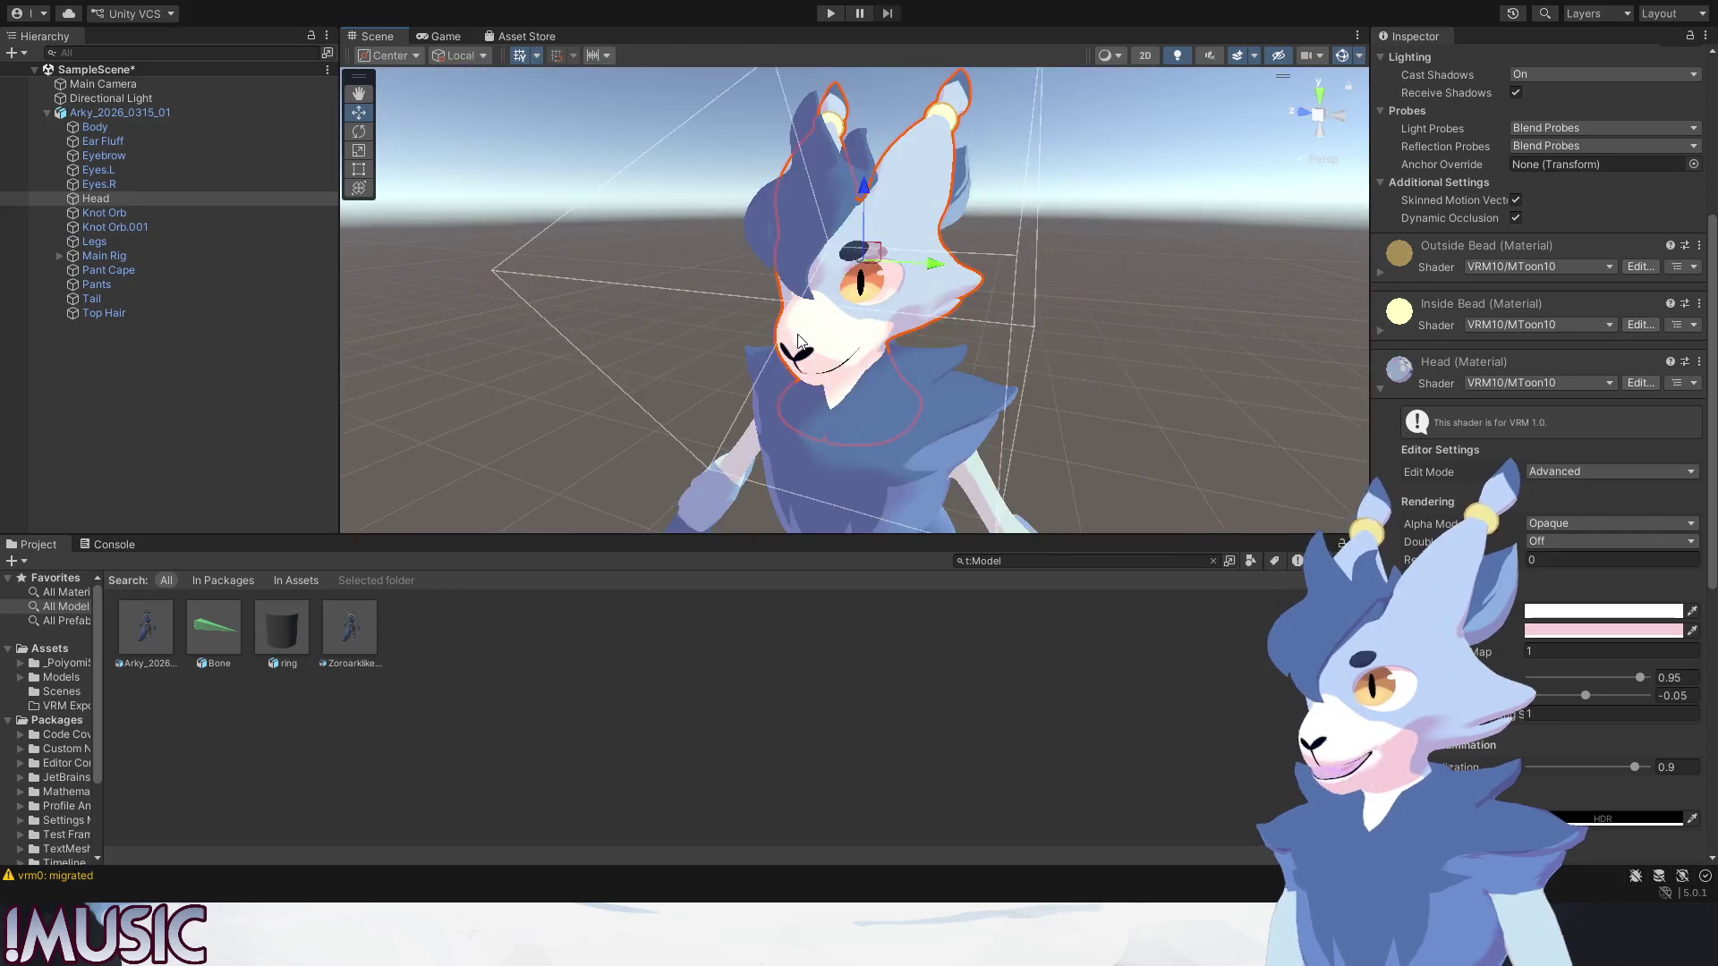
{"action": "right_click_drag", "start_coordinate": [605, 296], "coordinate": [805, 336]}
{"action": "scroll", "coordinate": [822, 339], "scroll_direction": "up", "scroll_amount": 5}
{"action": "middle_click_drag", "start_coordinate": [820, 344], "coordinate": [816, 338]}
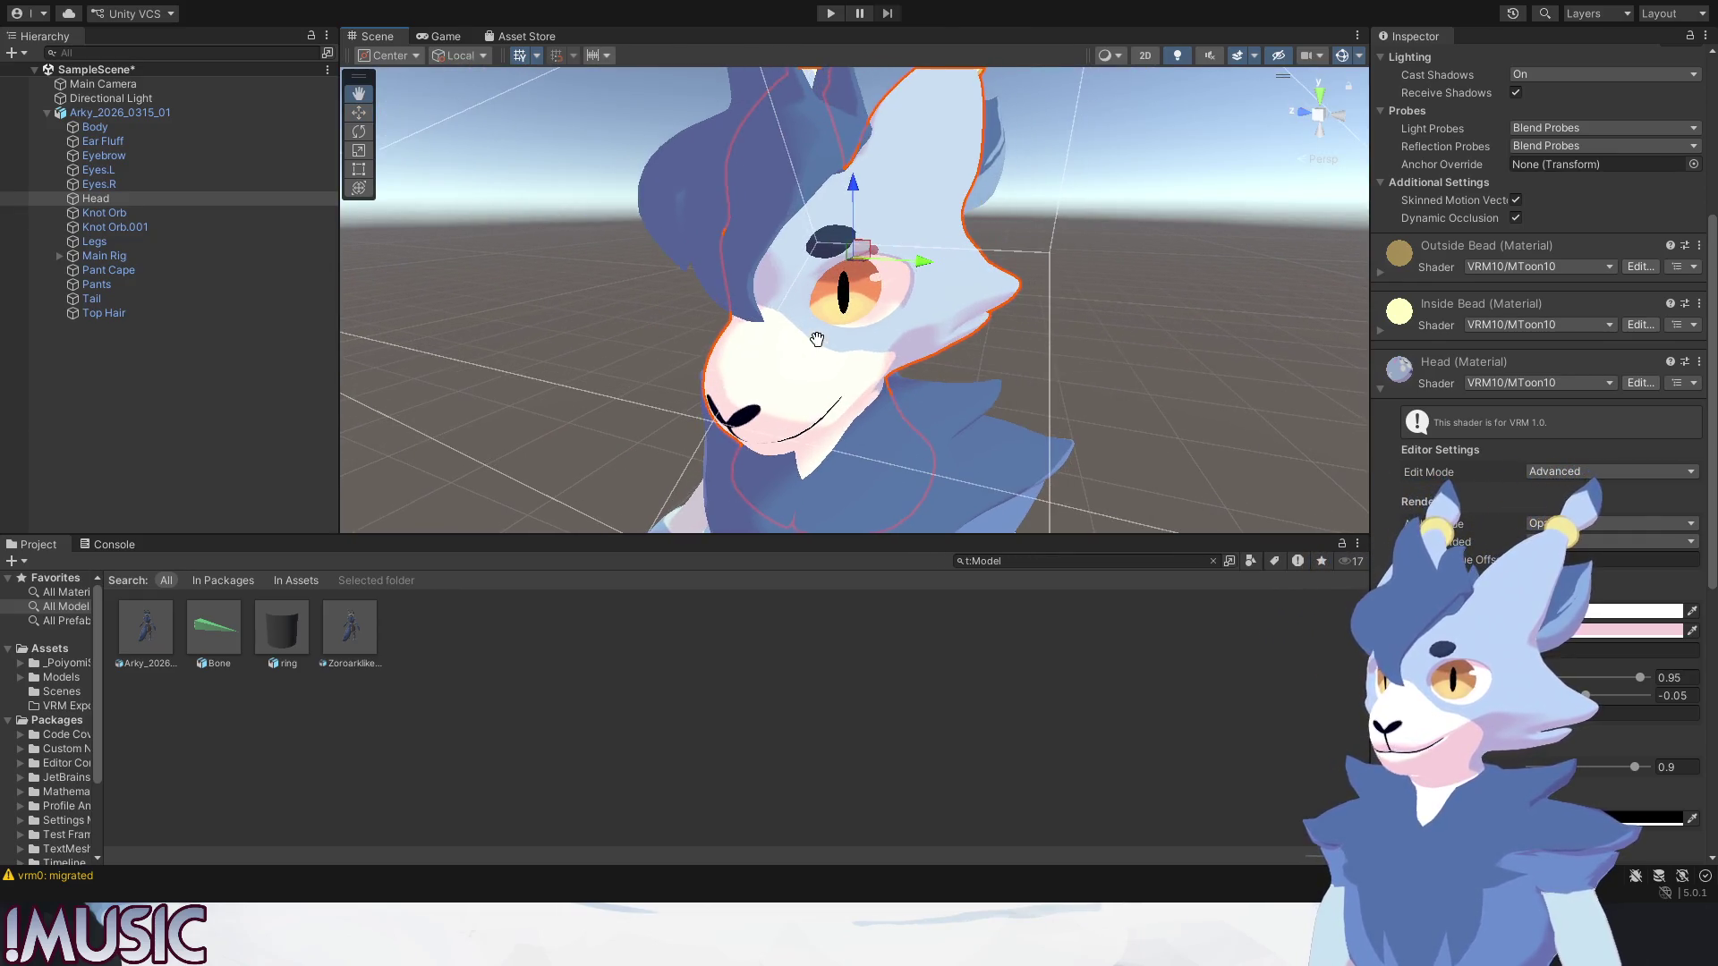
{"action": "left_click", "coordinate": [1187, 347]}
{"action": "scroll", "coordinate": [1147, 343], "scroll_direction": "down", "scroll_amount": 3}
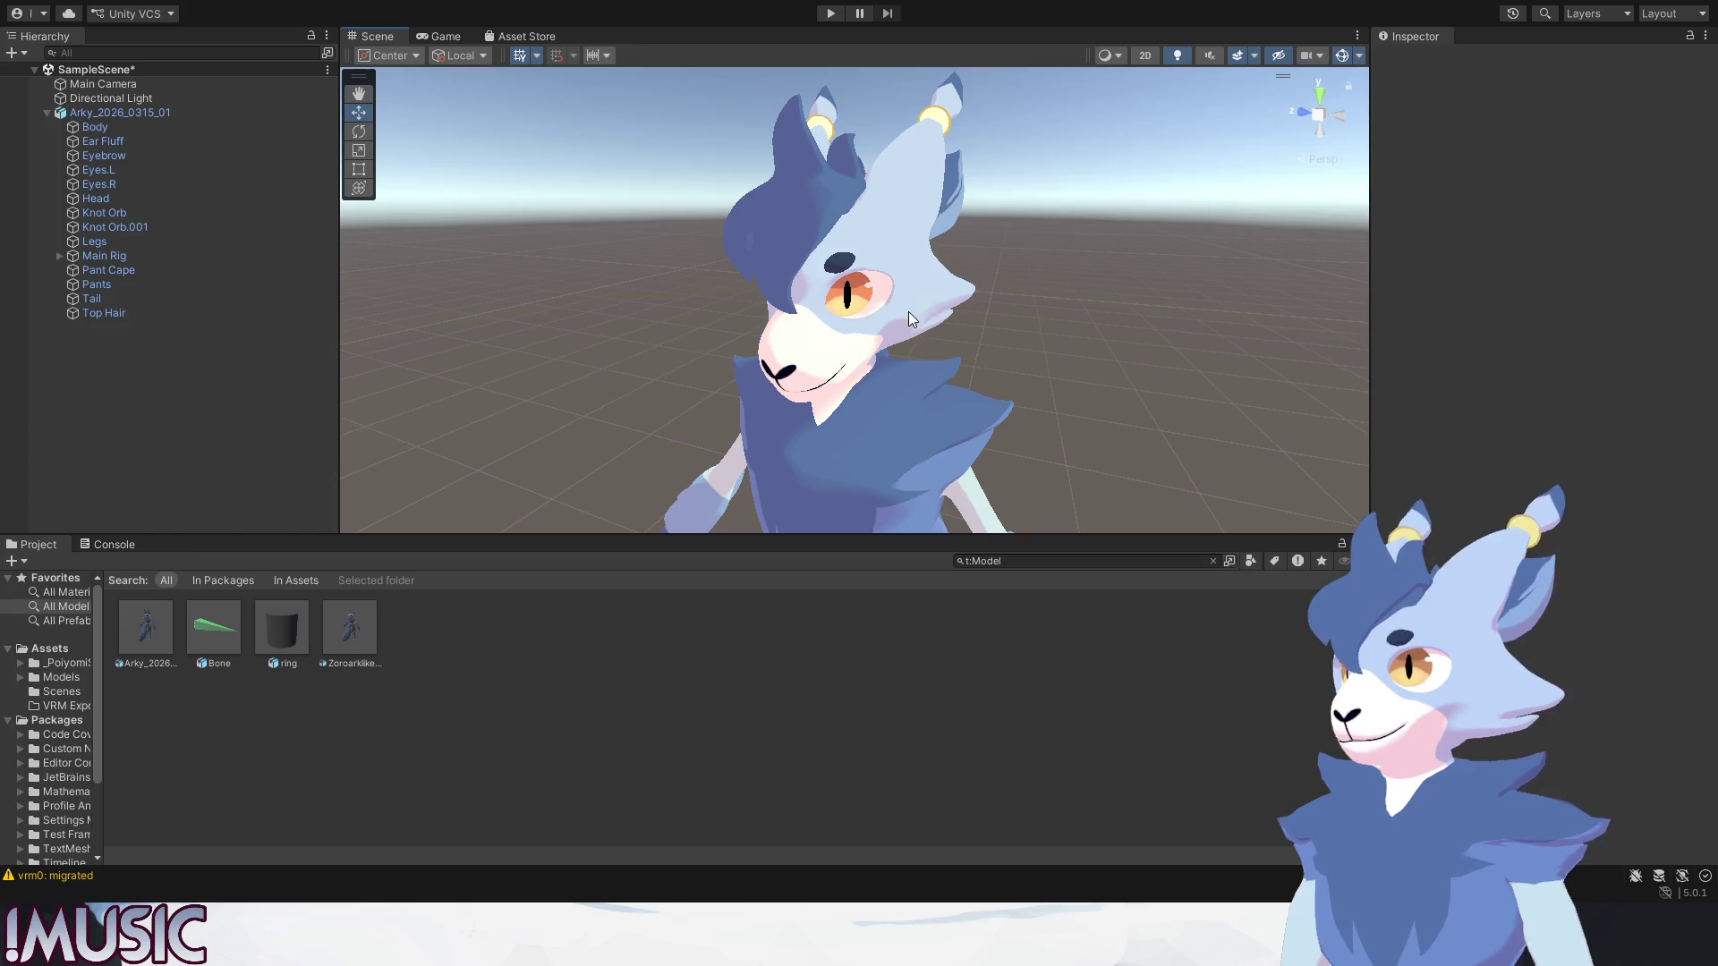
{"action": "middle_click_drag", "start_coordinate": [909, 311], "coordinate": [898, 325]}
{"action": "left_click", "coordinate": [943, 212]}
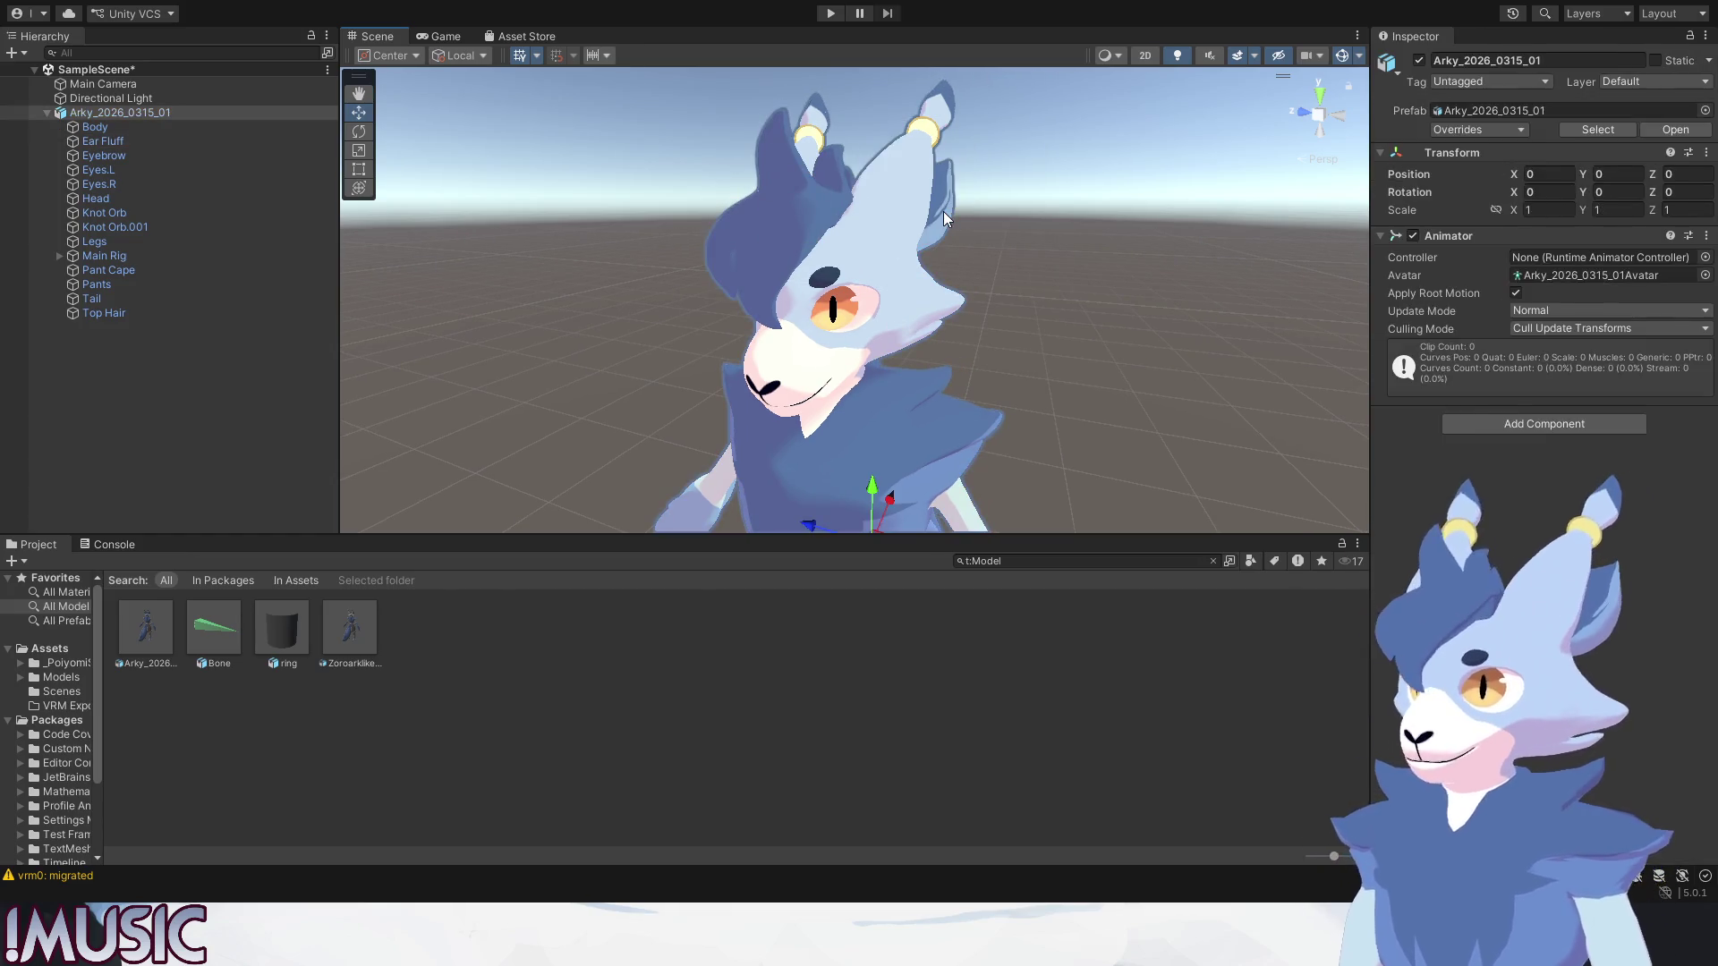
{"action": "left_click", "coordinate": [944, 210]}
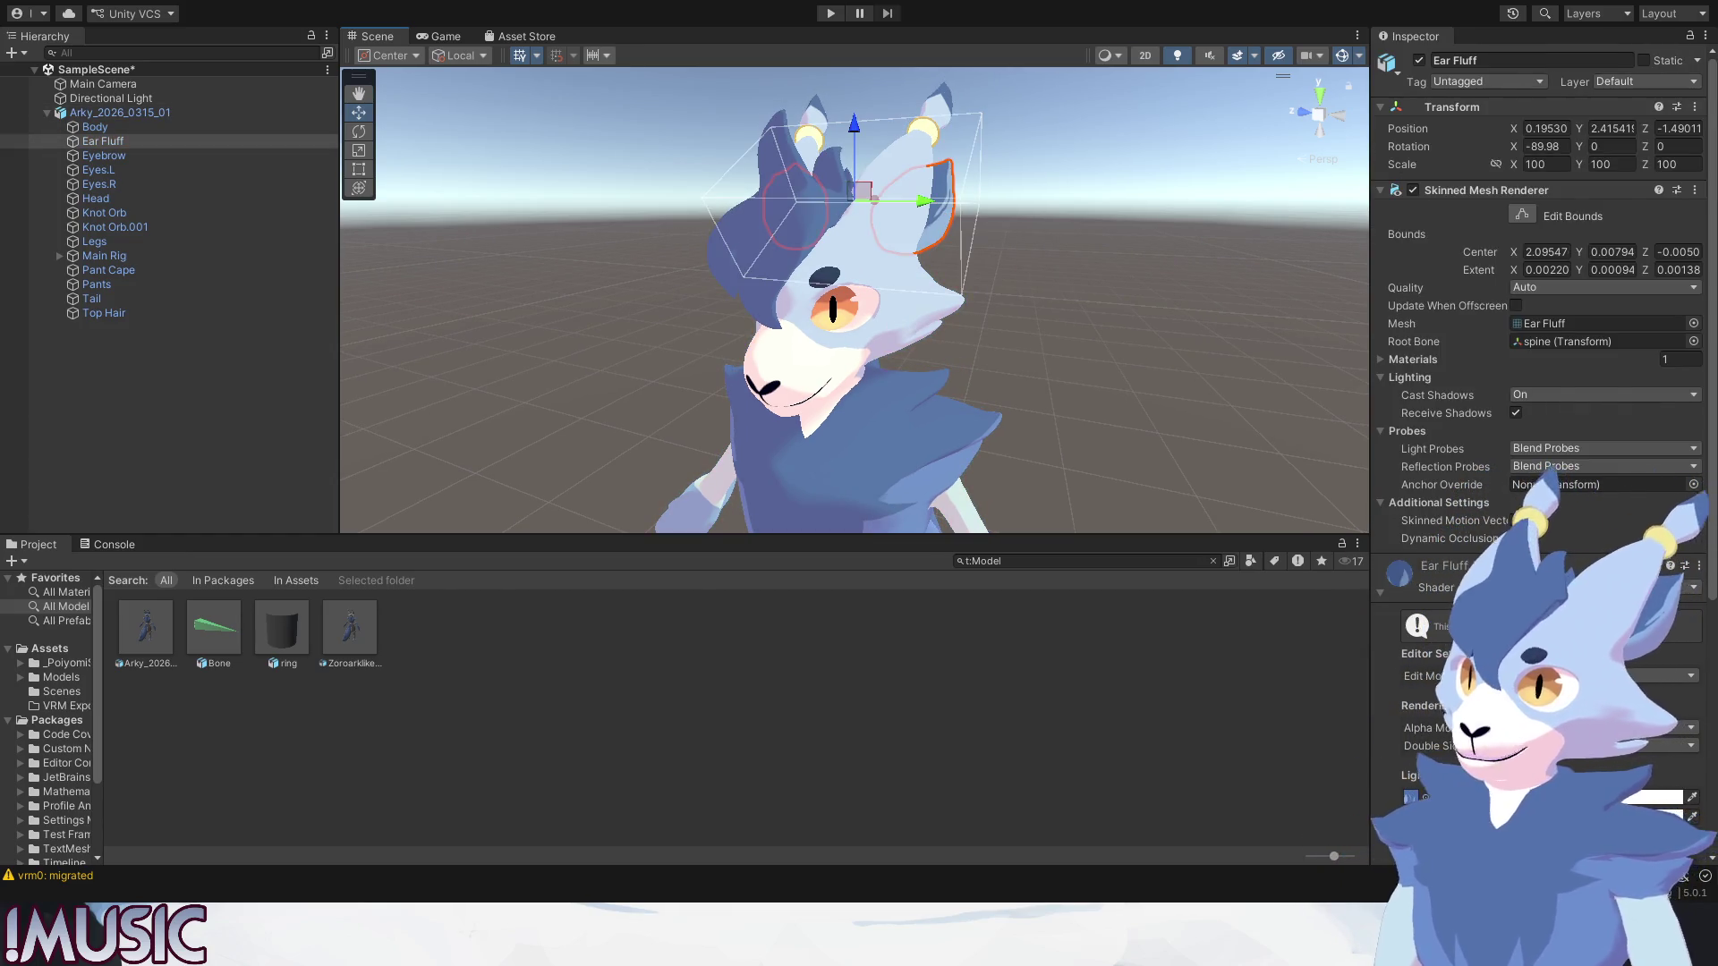
{"action": "scroll", "coordinate": [1537, 469], "scroll_direction": "down", "scroll_amount": 3}
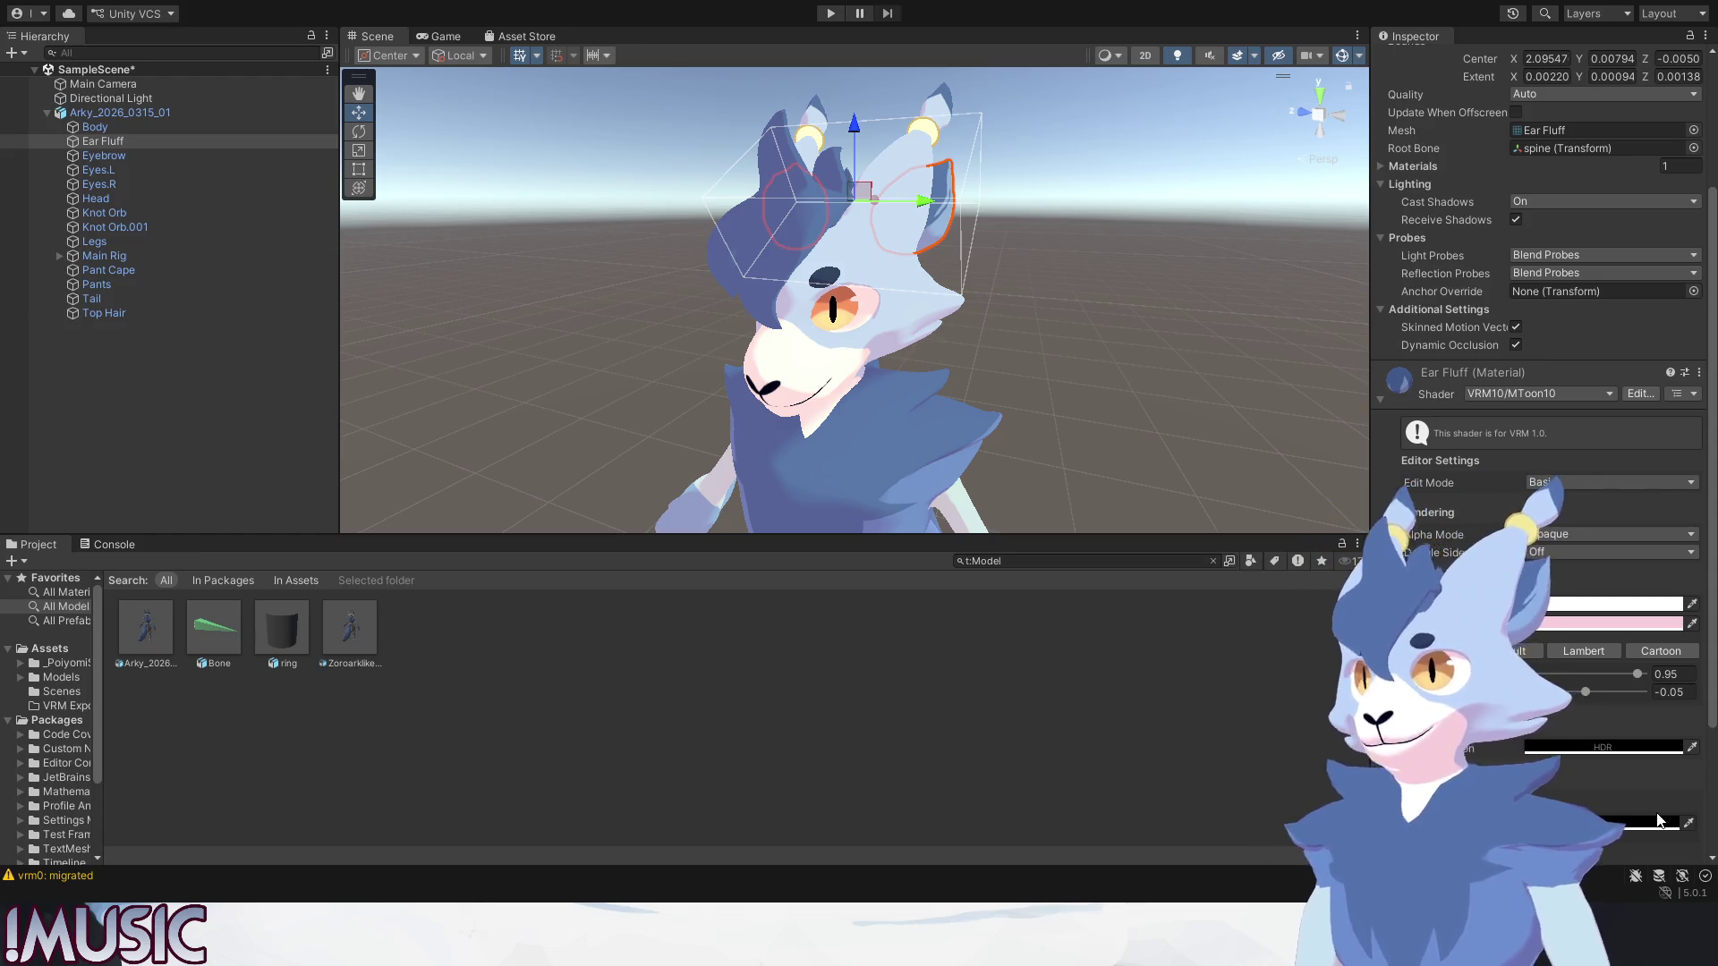
{"action": "left_click", "coordinate": [1169, 308]}
{"action": "scroll", "coordinate": [834, 350], "scroll_direction": "up", "scroll_amount": 2}
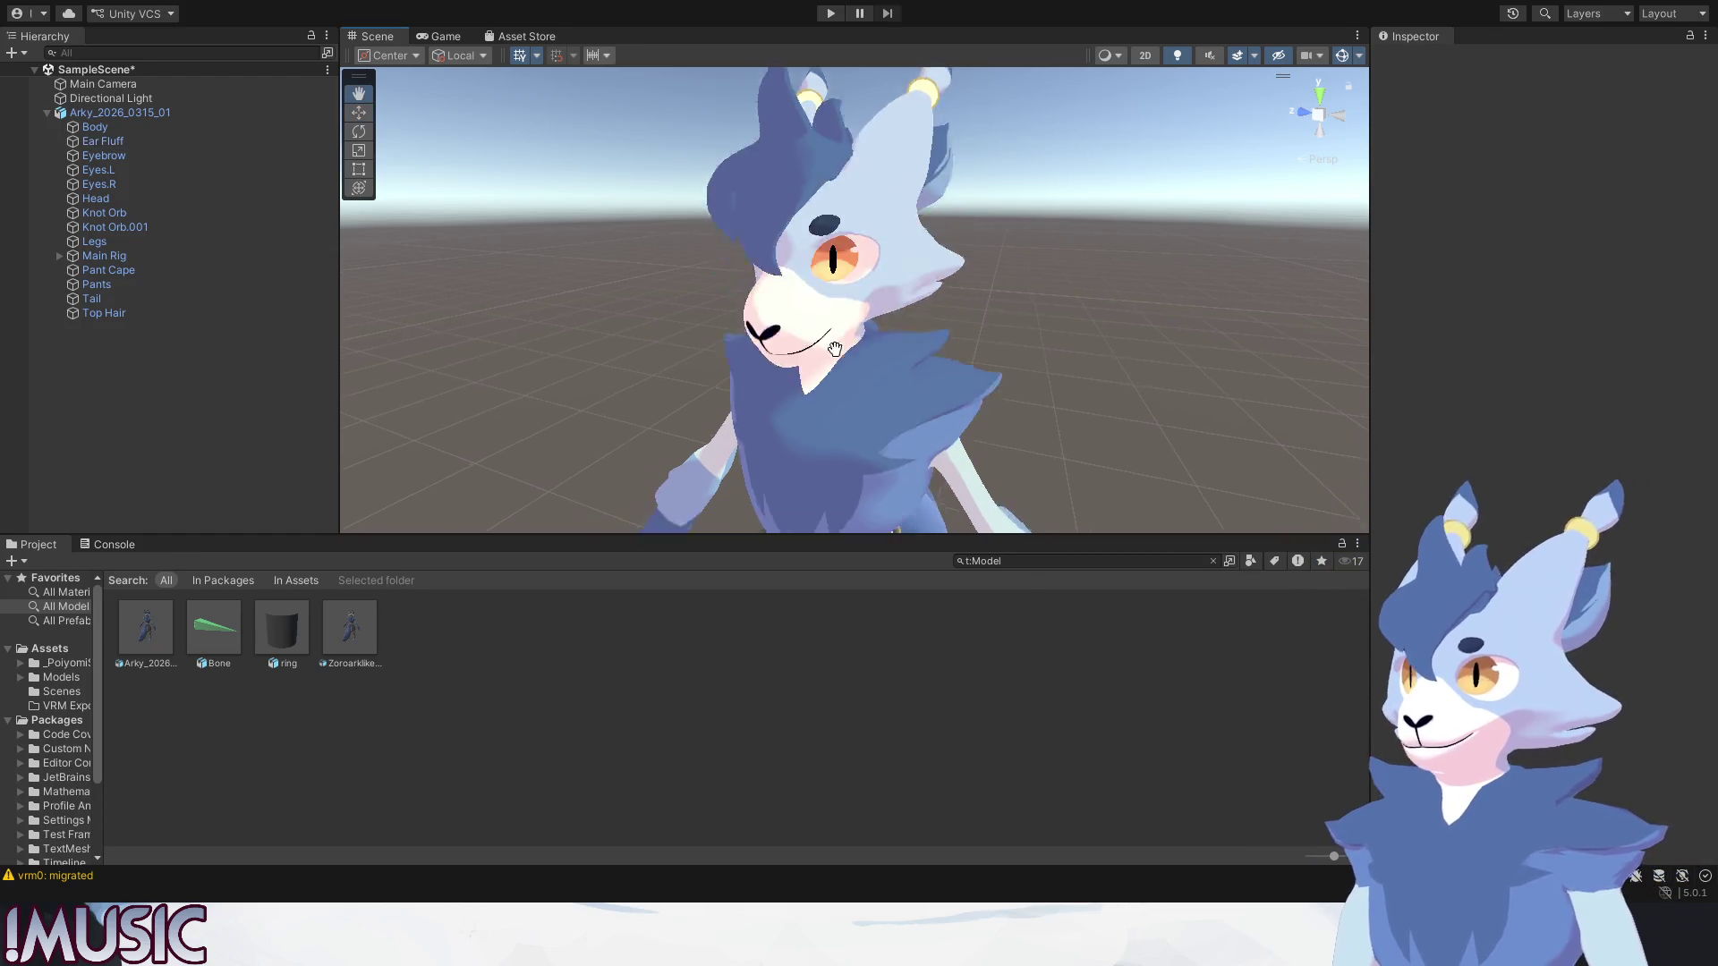
{"action": "left_click_drag", "start_coordinate": [834, 349], "coordinate": [875, 335]}
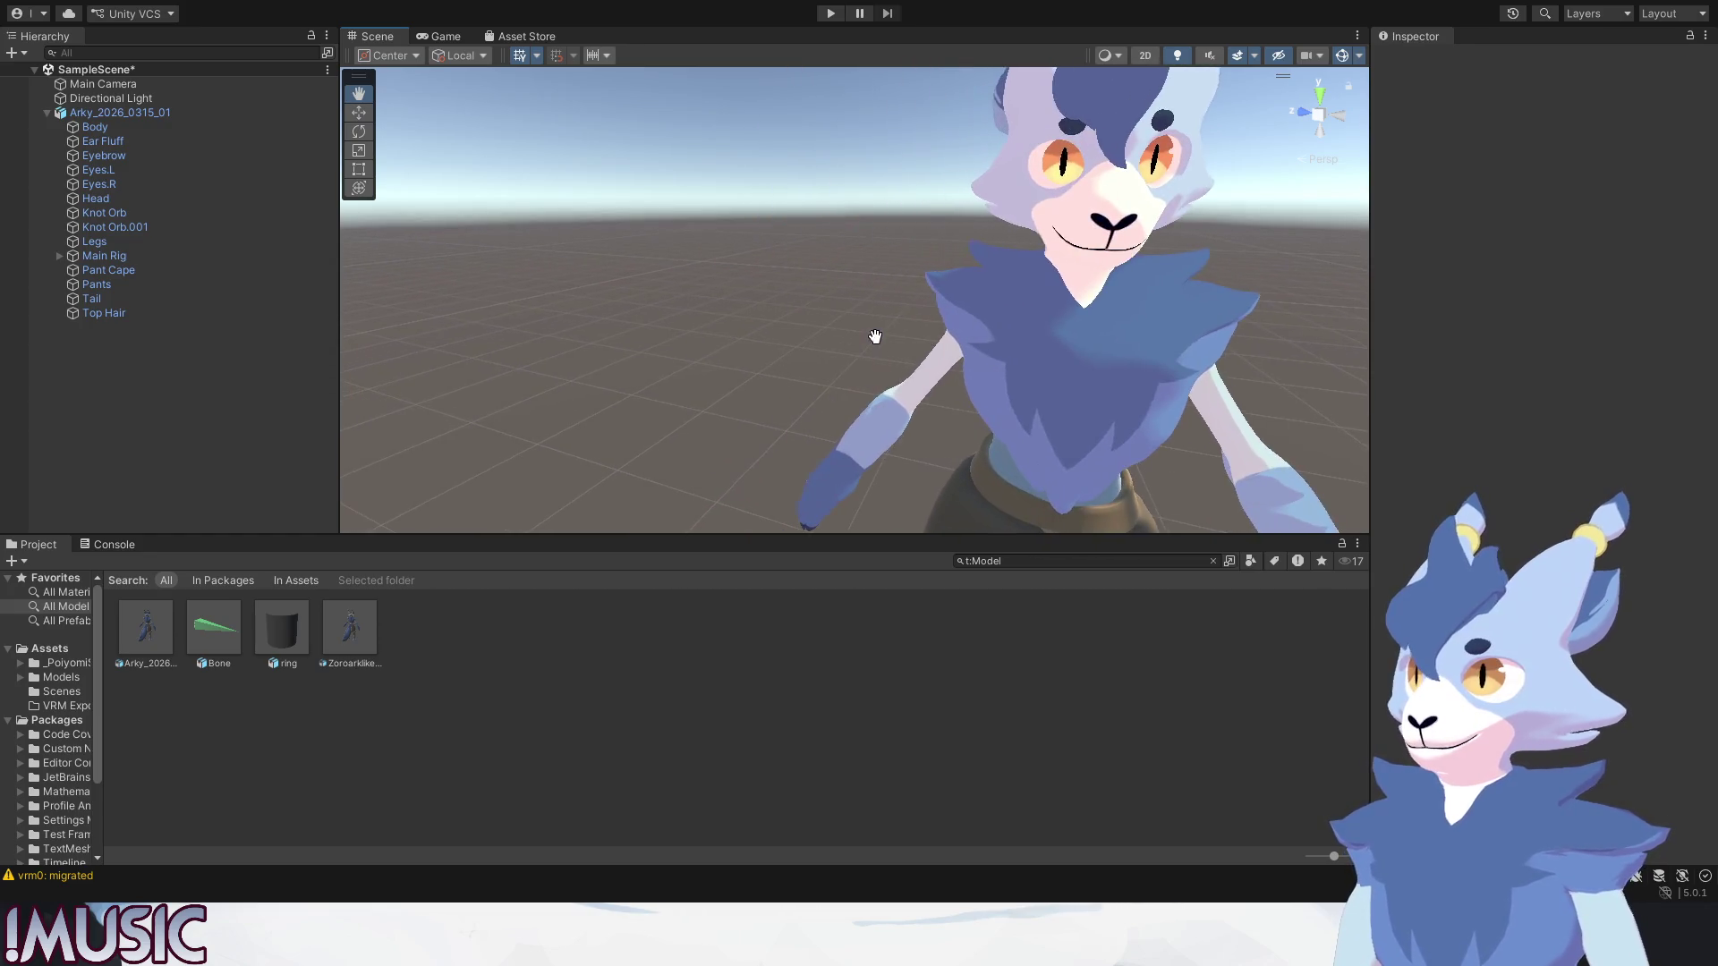
{"action": "mouse_move", "coordinate": [875, 335]}
{"action": "left_mouse_down"}
{"action": "mouse_move", "coordinate": [865, 348]}
{"action": "mouse_move", "coordinate": [857, 318]}
{"action": "left_mouse_up"}
{"action": "scroll", "coordinate": [937, 346], "scroll_direction": "down", "scroll_amount": 3}
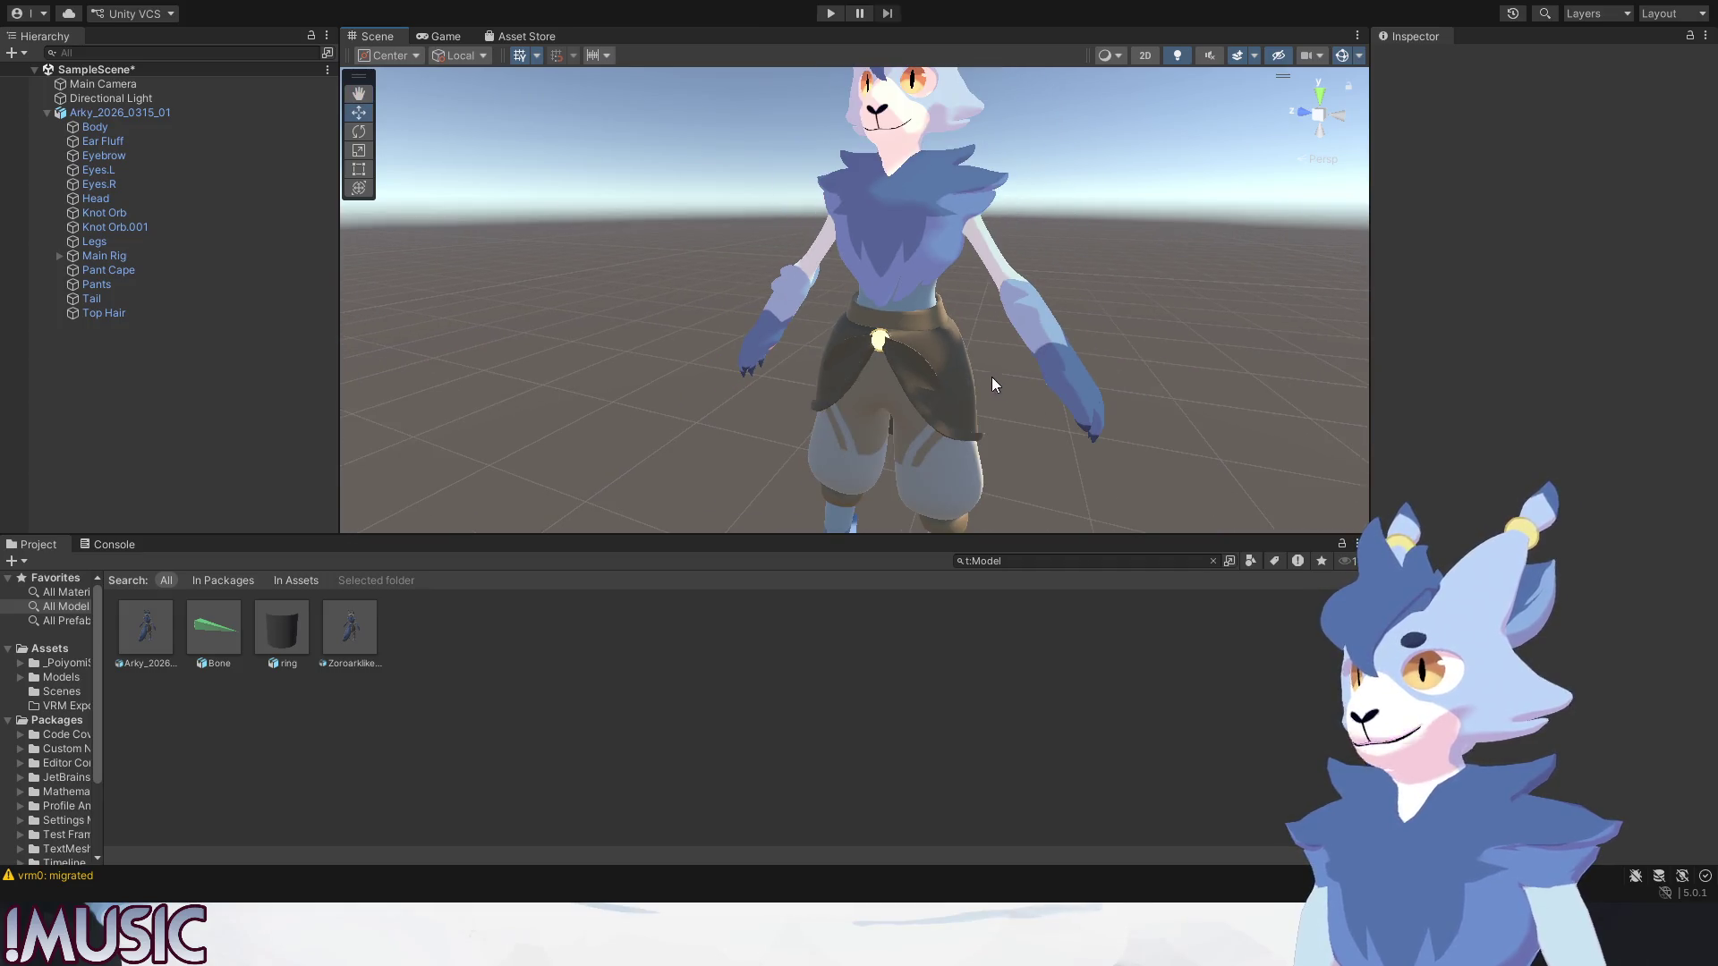
Set the Pant Cape's MToon10 Shade Color to brown to match its lit colour.
{"action": "left_click", "coordinate": [937, 346]}
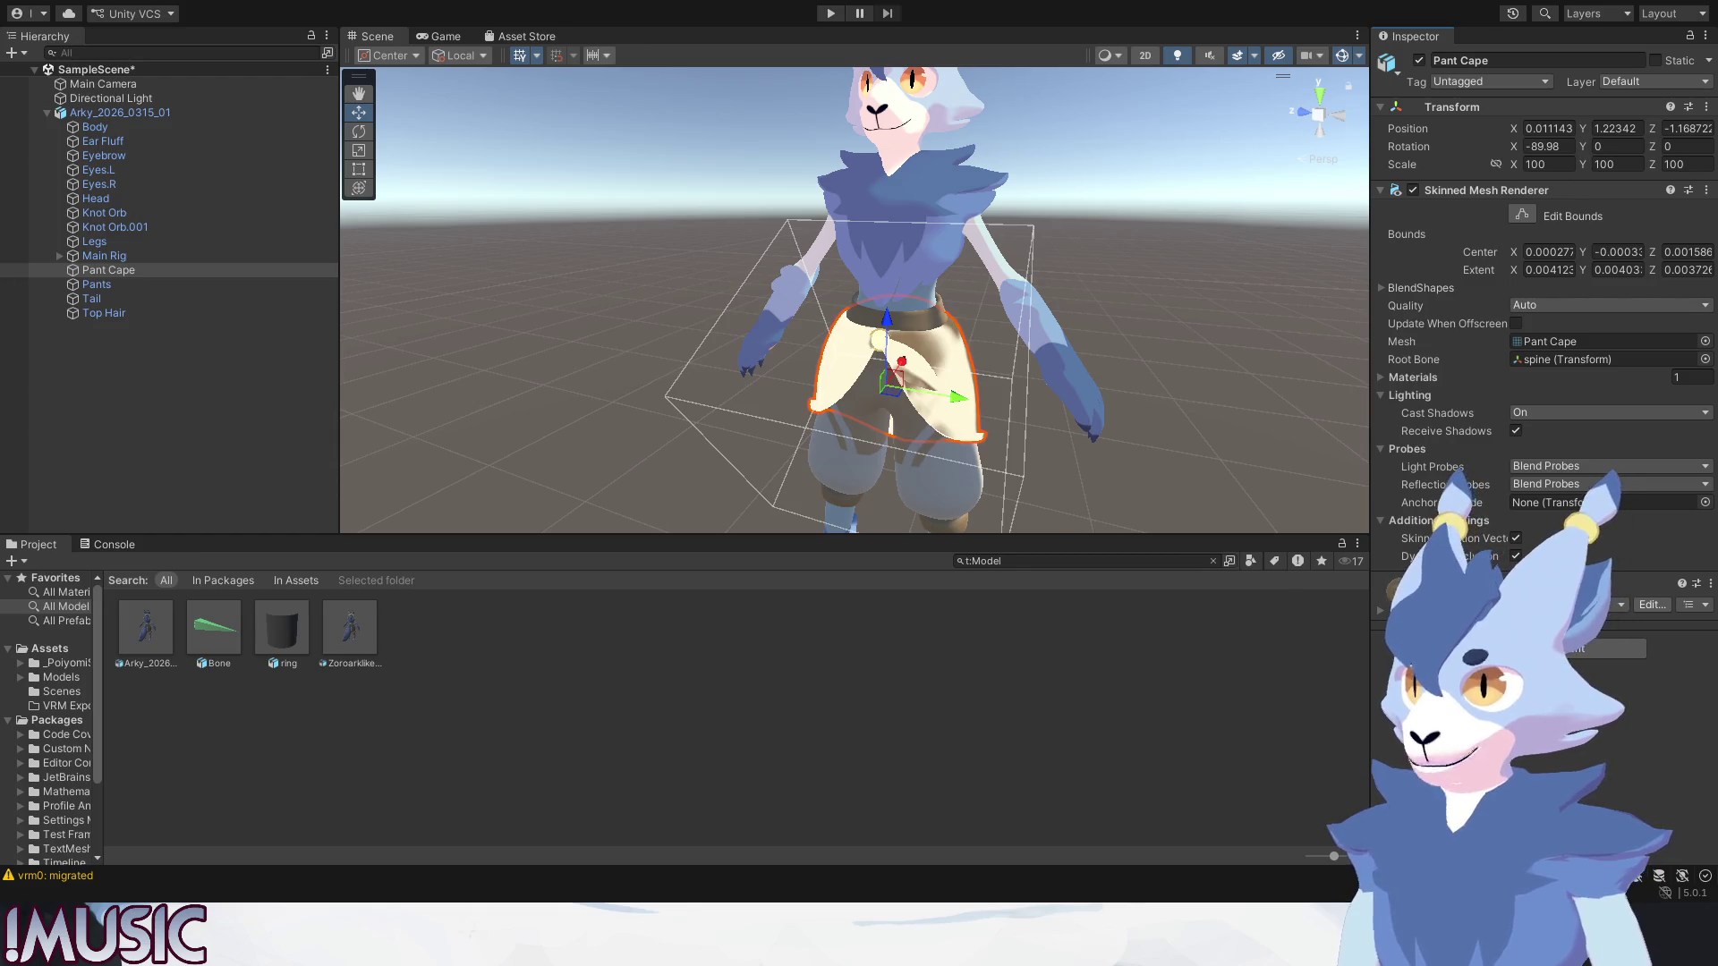
{"action": "scroll", "coordinate": [1637, 333], "scroll_direction": "down", "scroll_amount": 3}
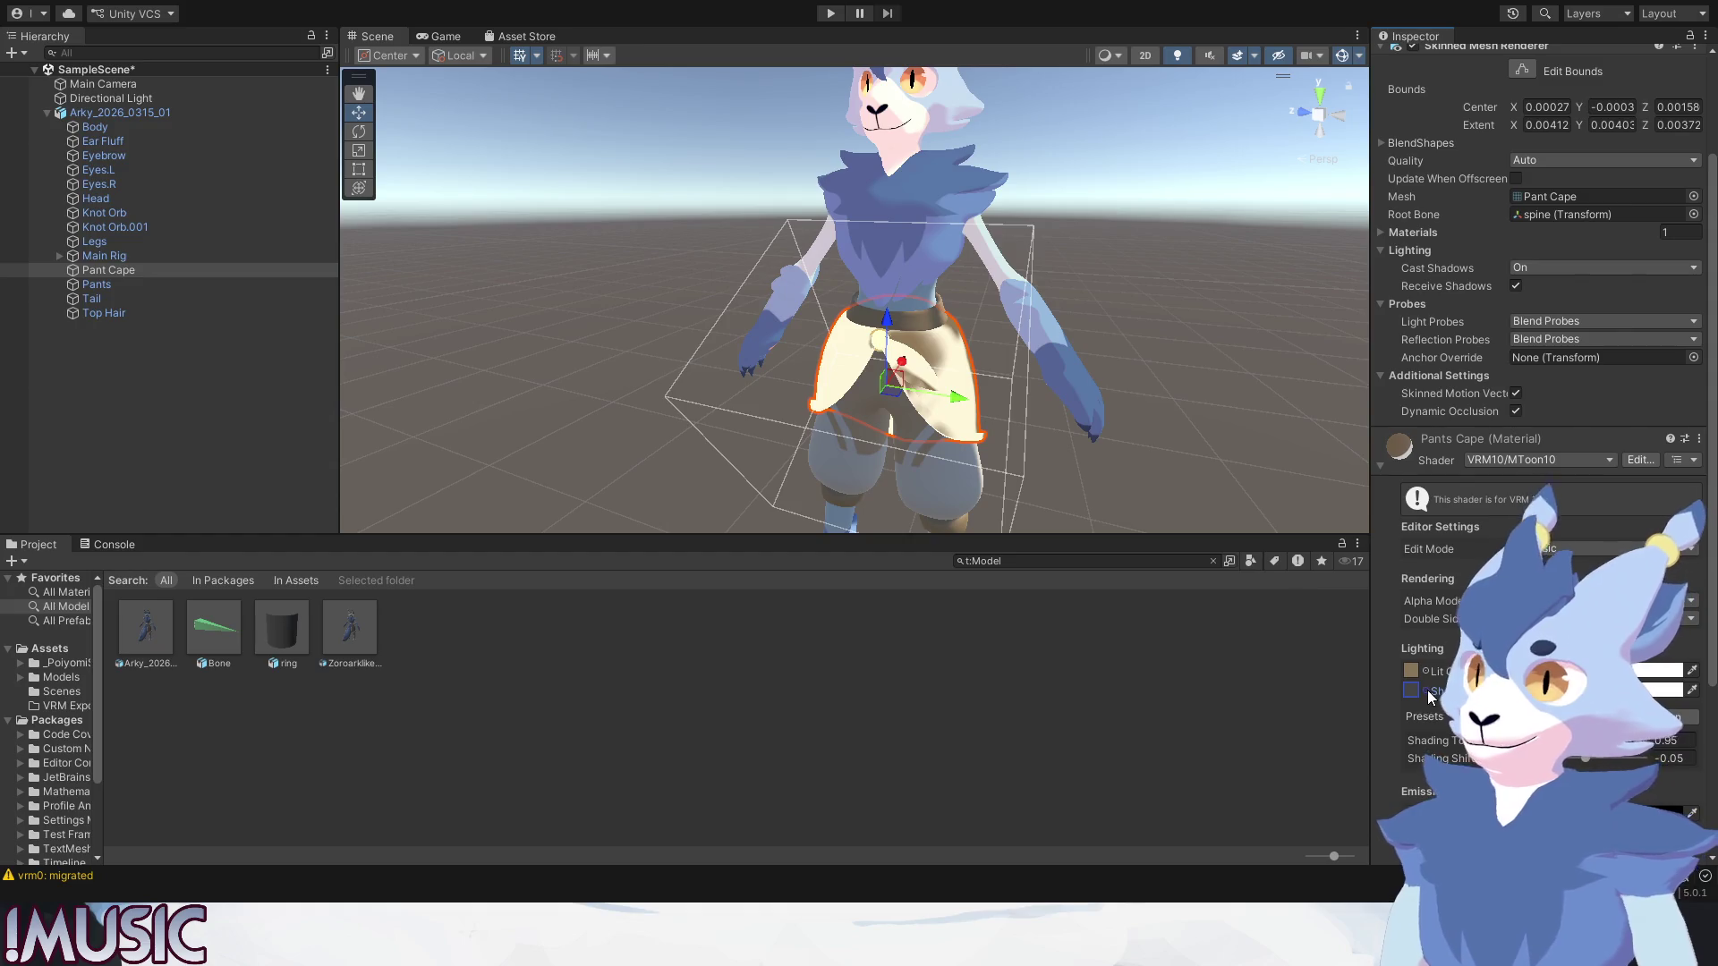
{"action": "left_click_drag", "start_coordinate": [1409, 670], "coordinate": [1409, 691]}
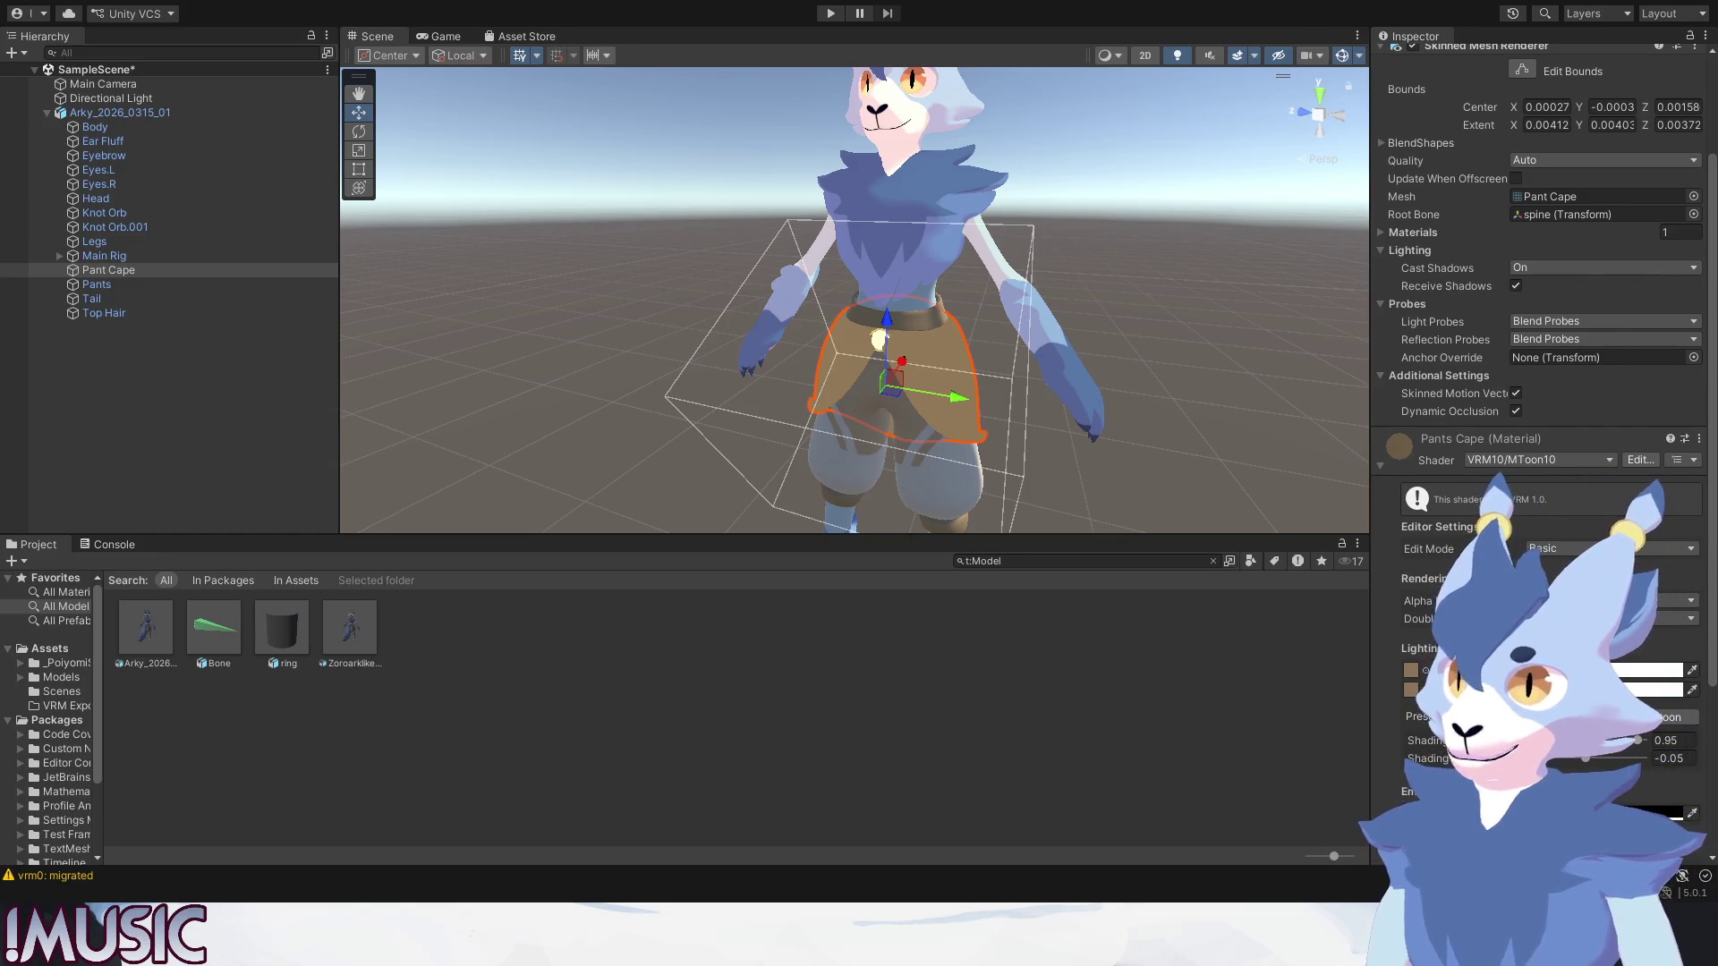
{"action": "left_click", "coordinate": [1249, 399]}
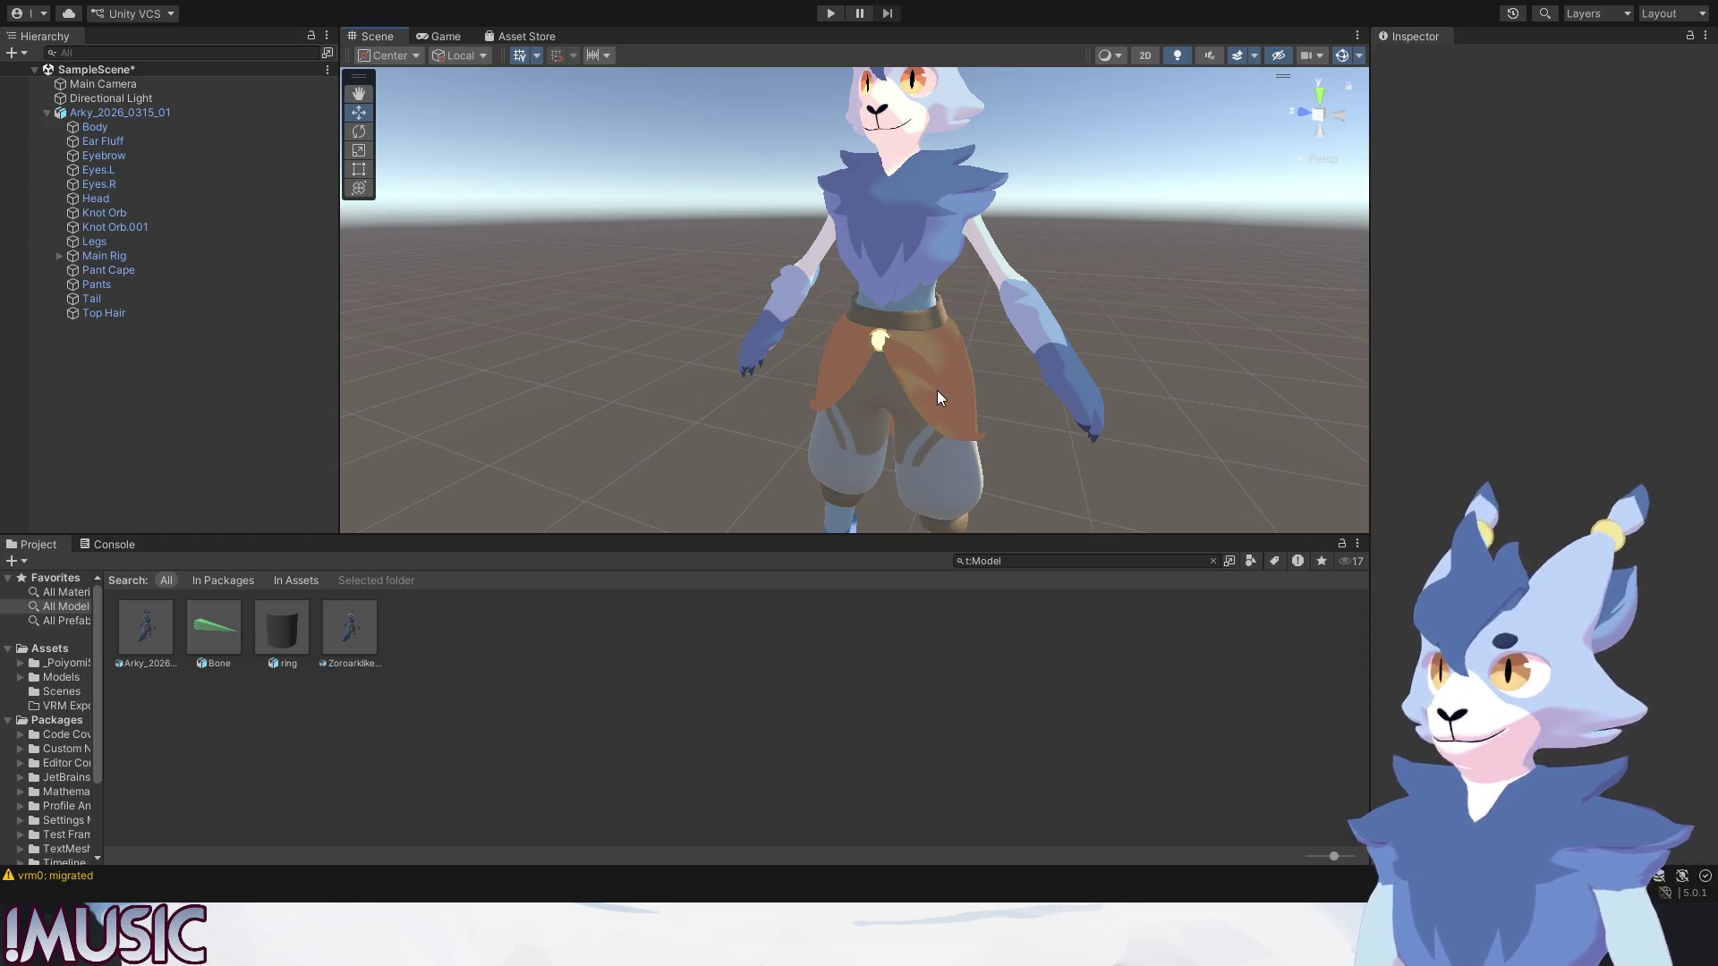
{"action": "scroll", "coordinate": [938, 389], "scroll_direction": "up", "scroll_amount": 3}
{"action": "middle_click_drag", "start_coordinate": [937, 388], "coordinate": [979, 361]}
{"action": "scroll", "coordinate": [979, 360], "scroll_direction": "down", "scroll_amount": 3}
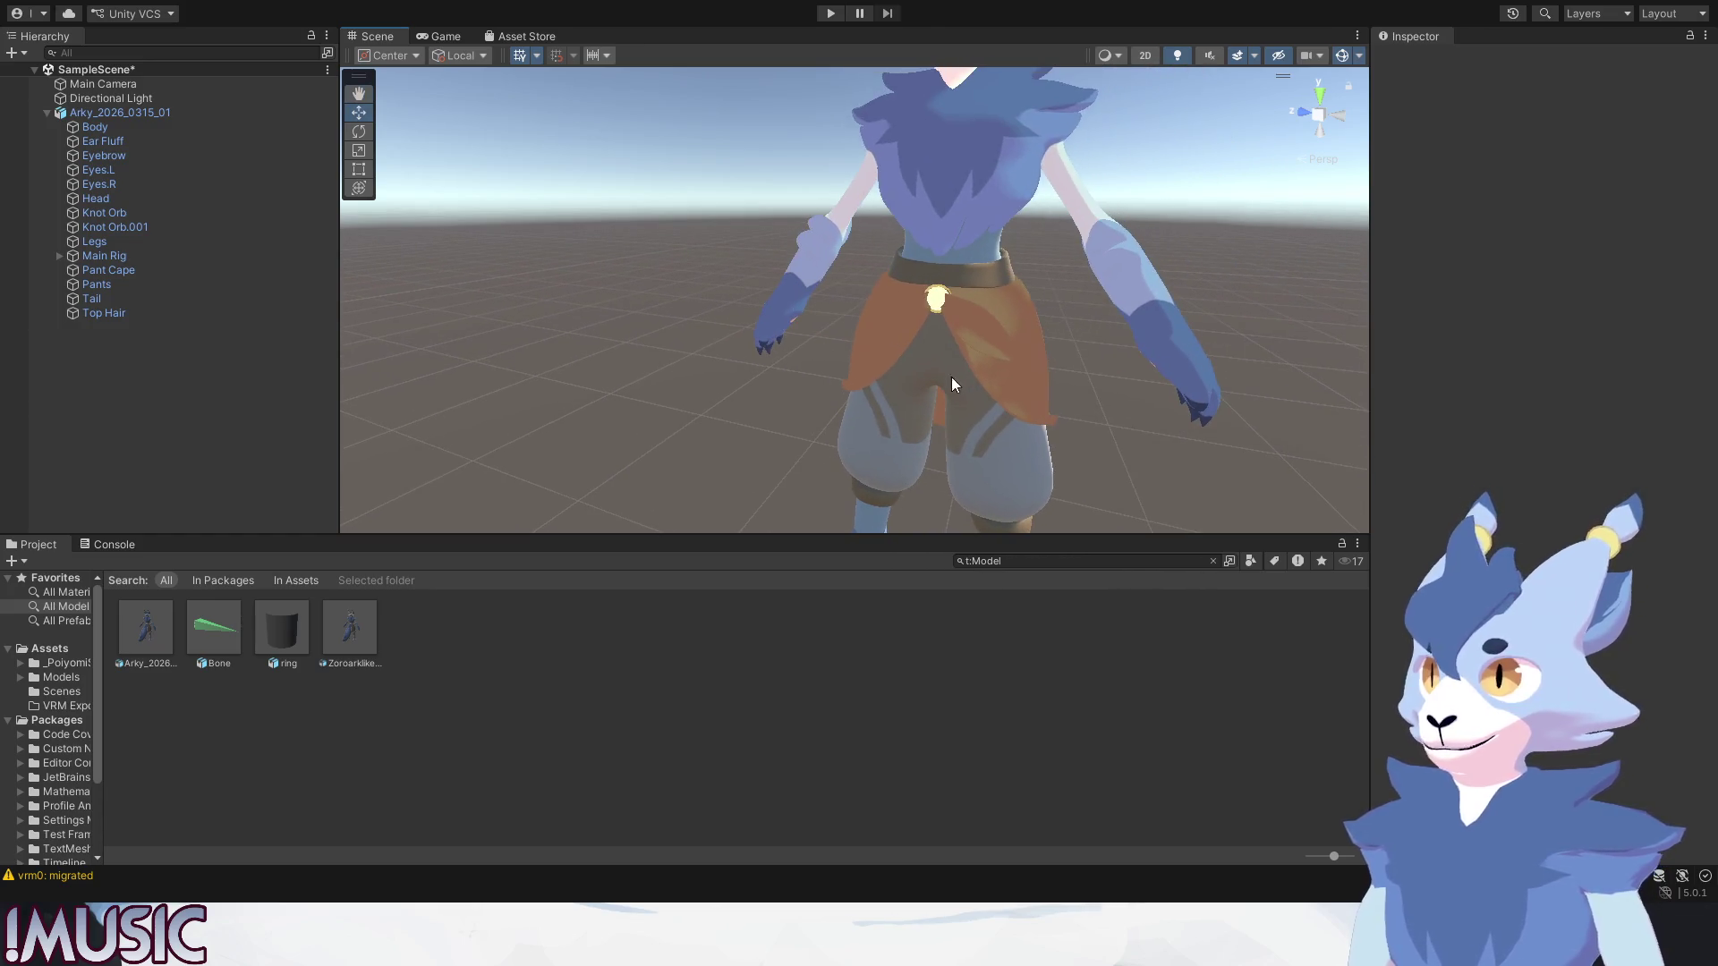
Select the Pants mesh via the avatar root to inspect its material.
{"action": "left_click", "coordinate": [1025, 340]}
{"action": "scroll", "coordinate": [1384, 678], "scroll_direction": "down", "scroll_amount": 3}
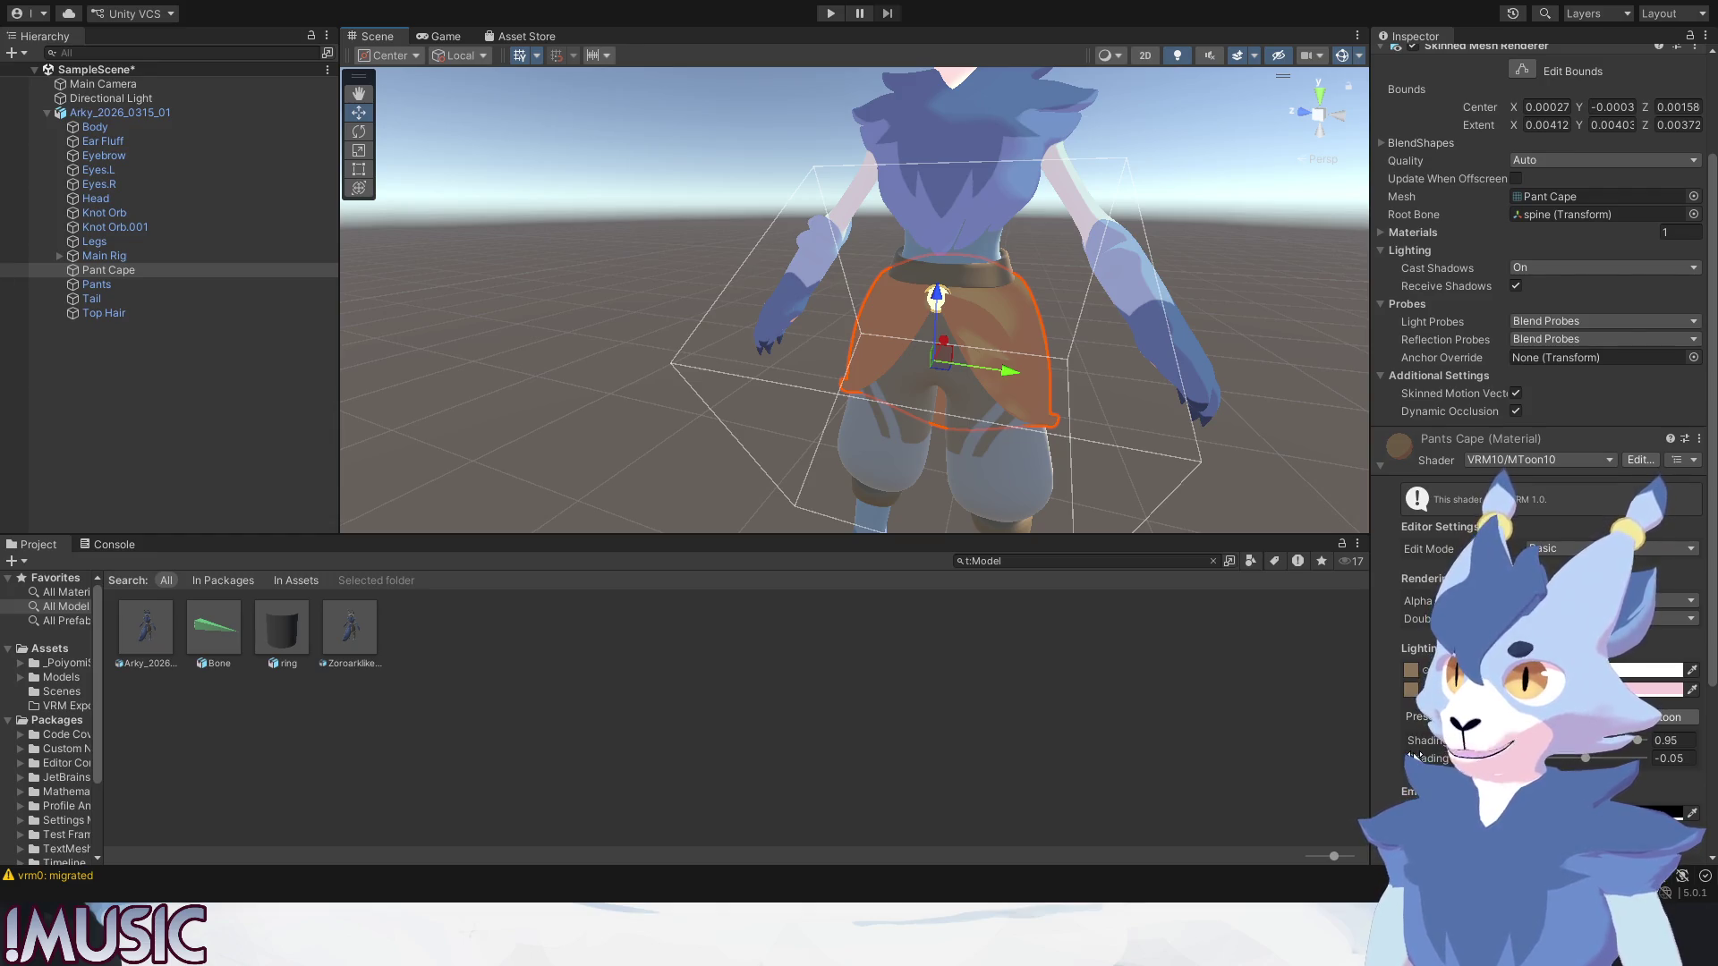
{"action": "scroll", "coordinate": [1416, 755], "scroll_direction": "down", "scroll_amount": 2}
{"action": "scroll", "coordinate": [1416, 757], "scroll_direction": "down", "scroll_amount": 2}
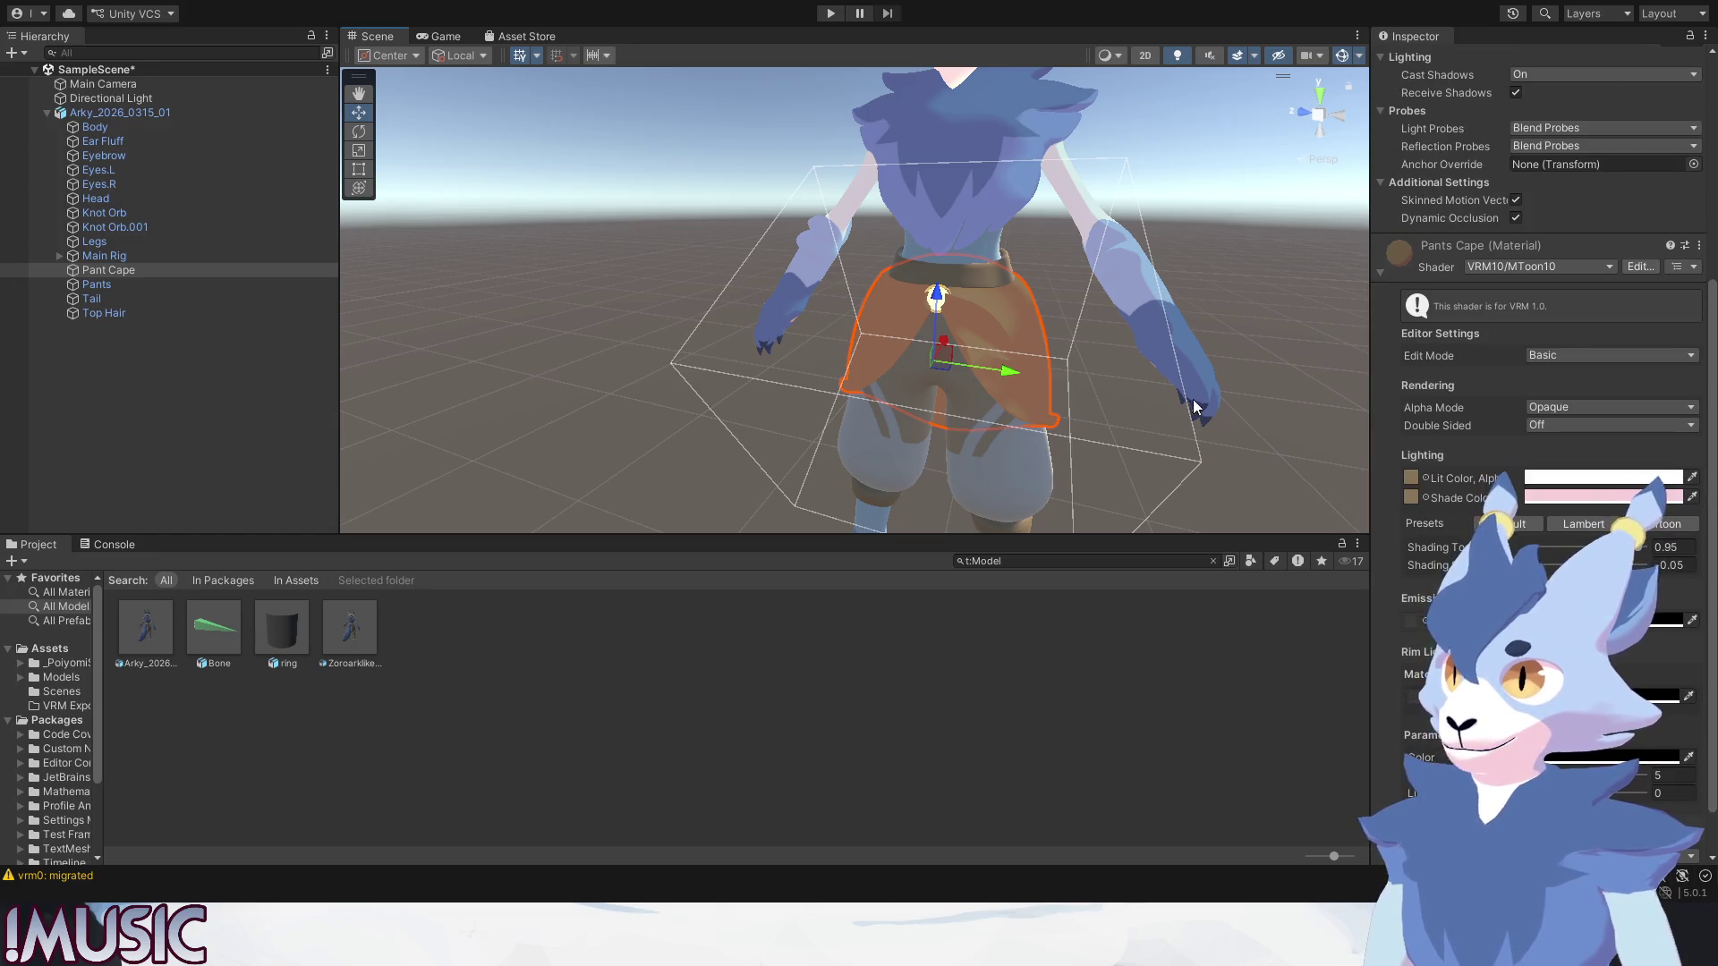
{"action": "left_click", "coordinate": [1061, 304]}
{"action": "left_click", "coordinate": [984, 271]}
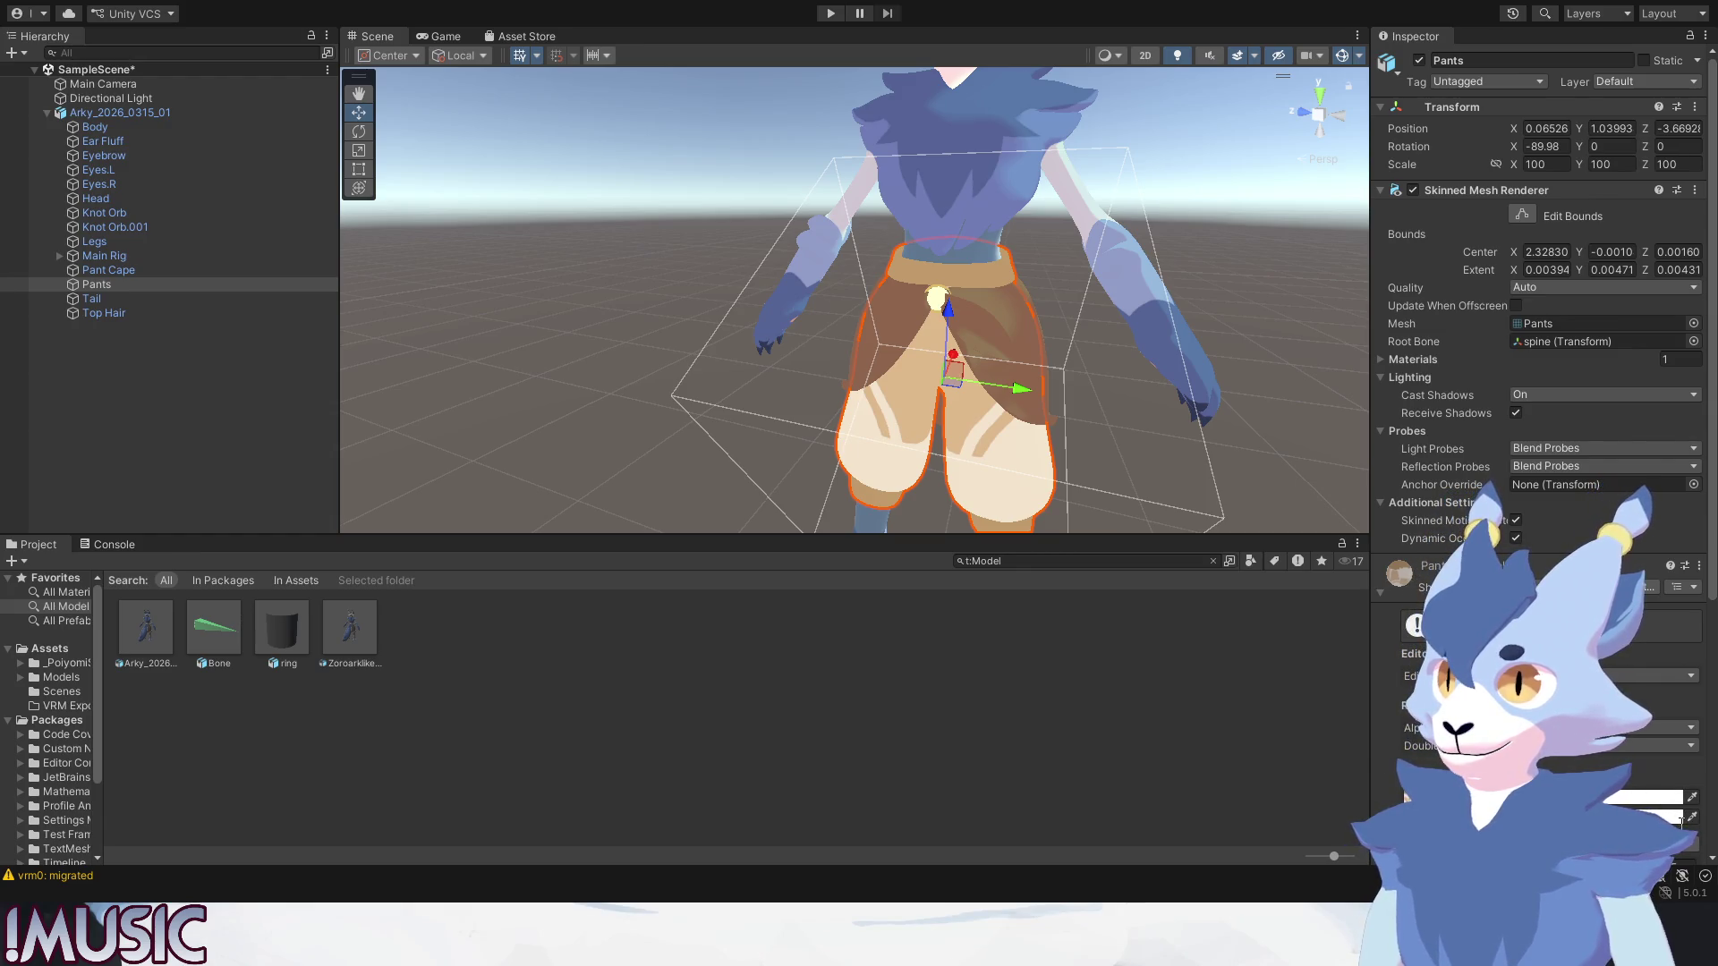
{"action": "left_click", "coordinate": [1255, 329]}
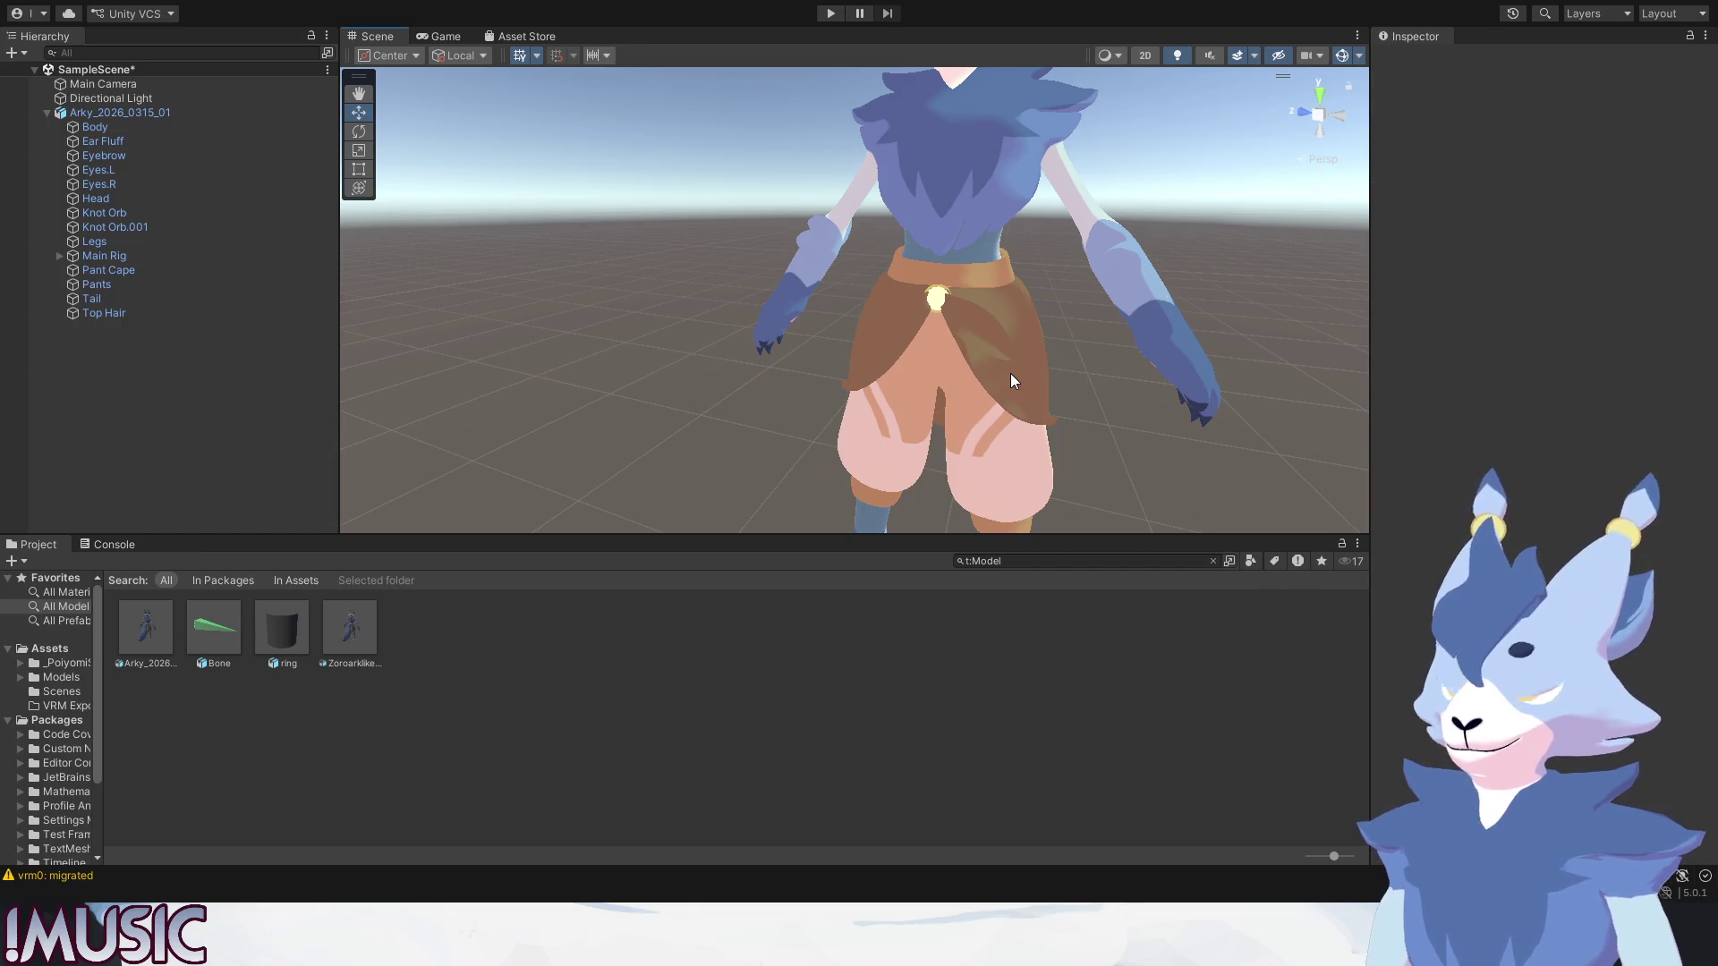
{"action": "scroll", "coordinate": [1011, 373], "scroll_direction": "down", "scroll_amount": 2}
{"action": "scroll", "coordinate": [1004, 373], "scroll_direction": "down", "scroll_amount": 2}
{"action": "scroll", "coordinate": [985, 363], "scroll_direction": "down", "scroll_amount": 2}
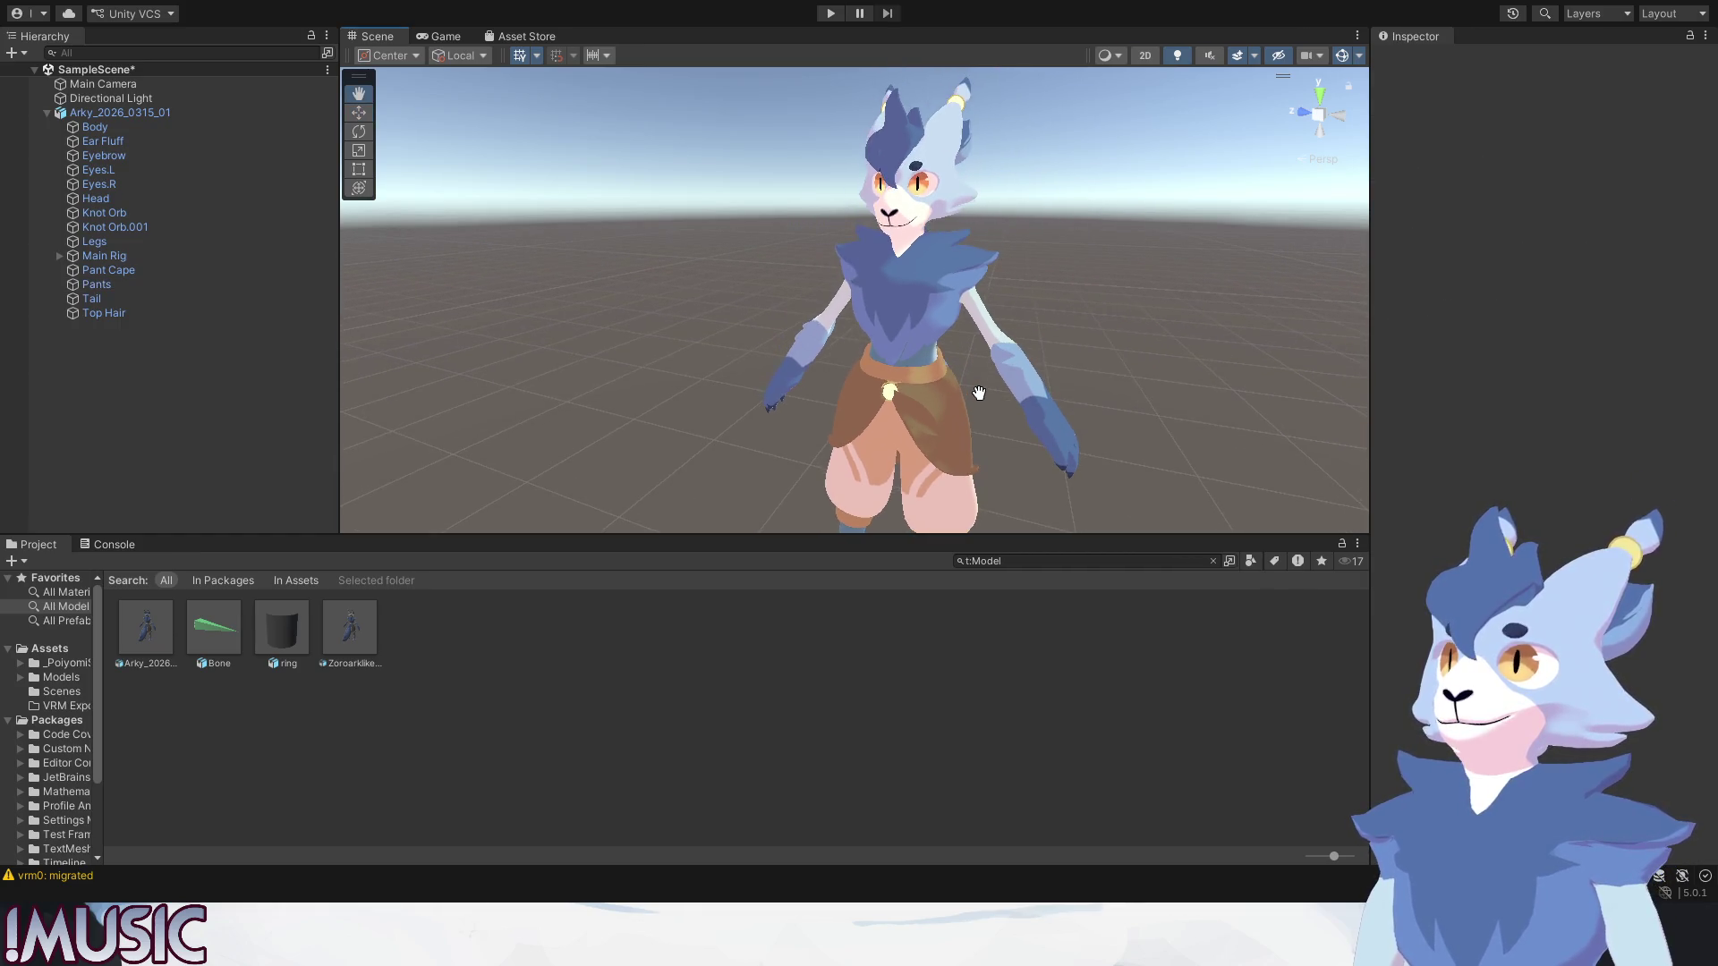
{"action": "left_click_drag", "start_coordinate": [977, 389], "coordinate": [989, 408], "text": "alt"}
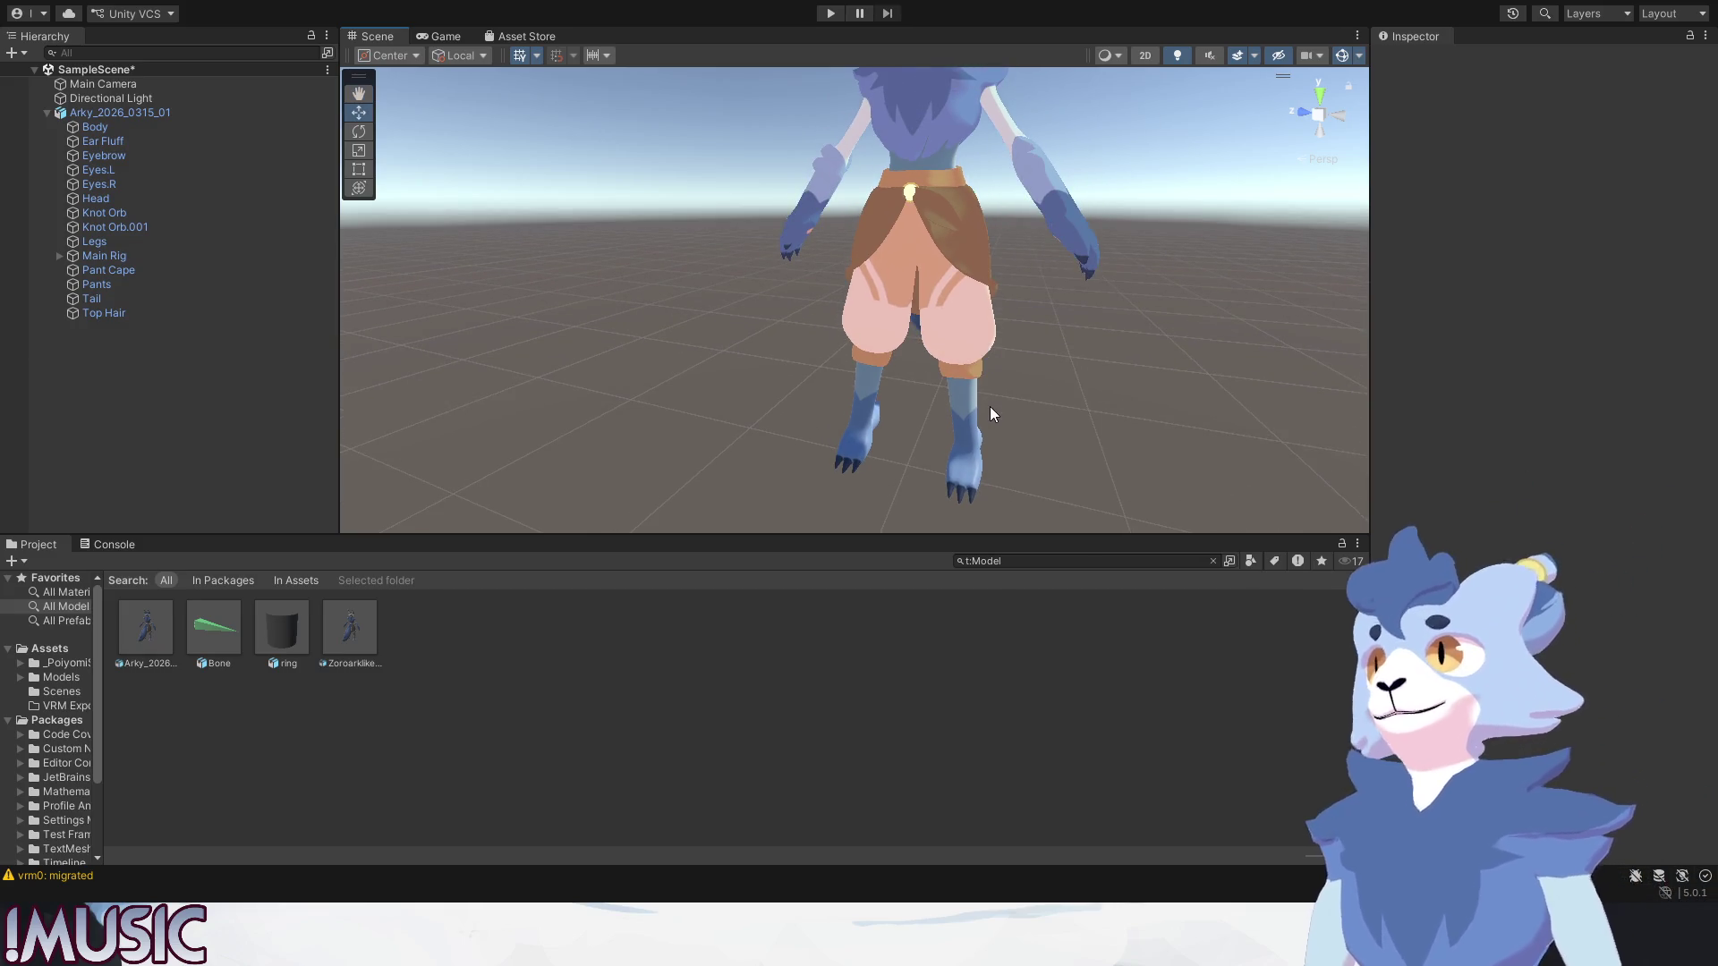
{"action": "left_click", "coordinate": [365, 635]}
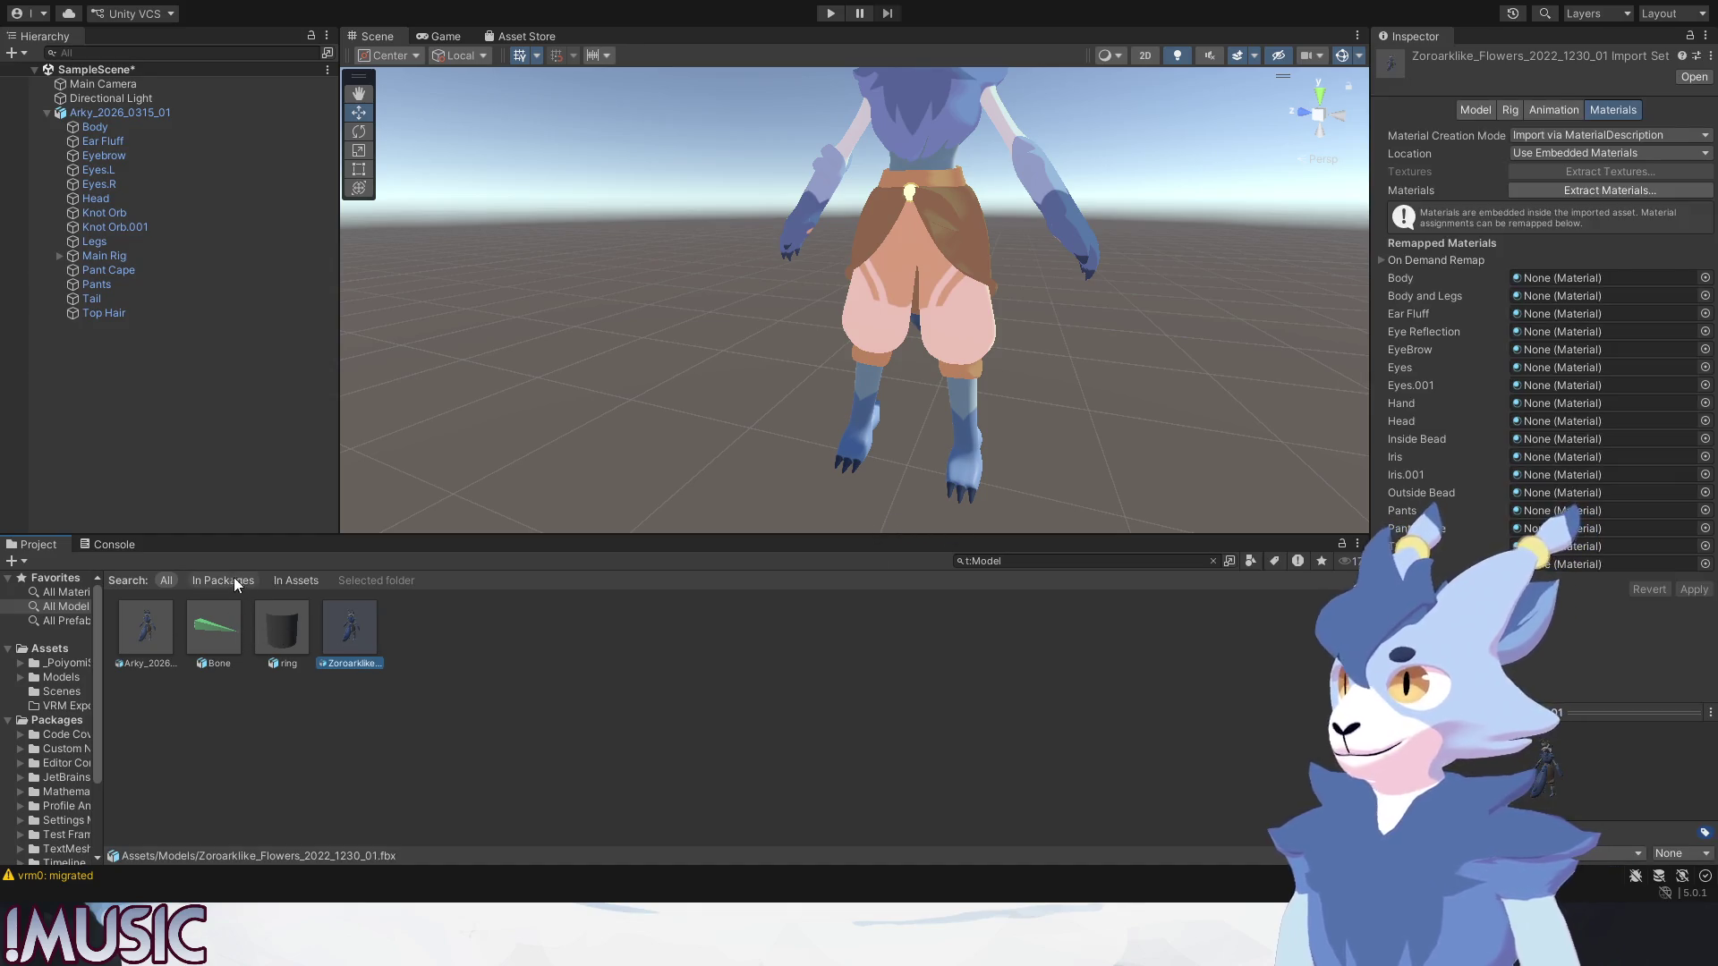
{"action": "left_click", "coordinate": [168, 603]}
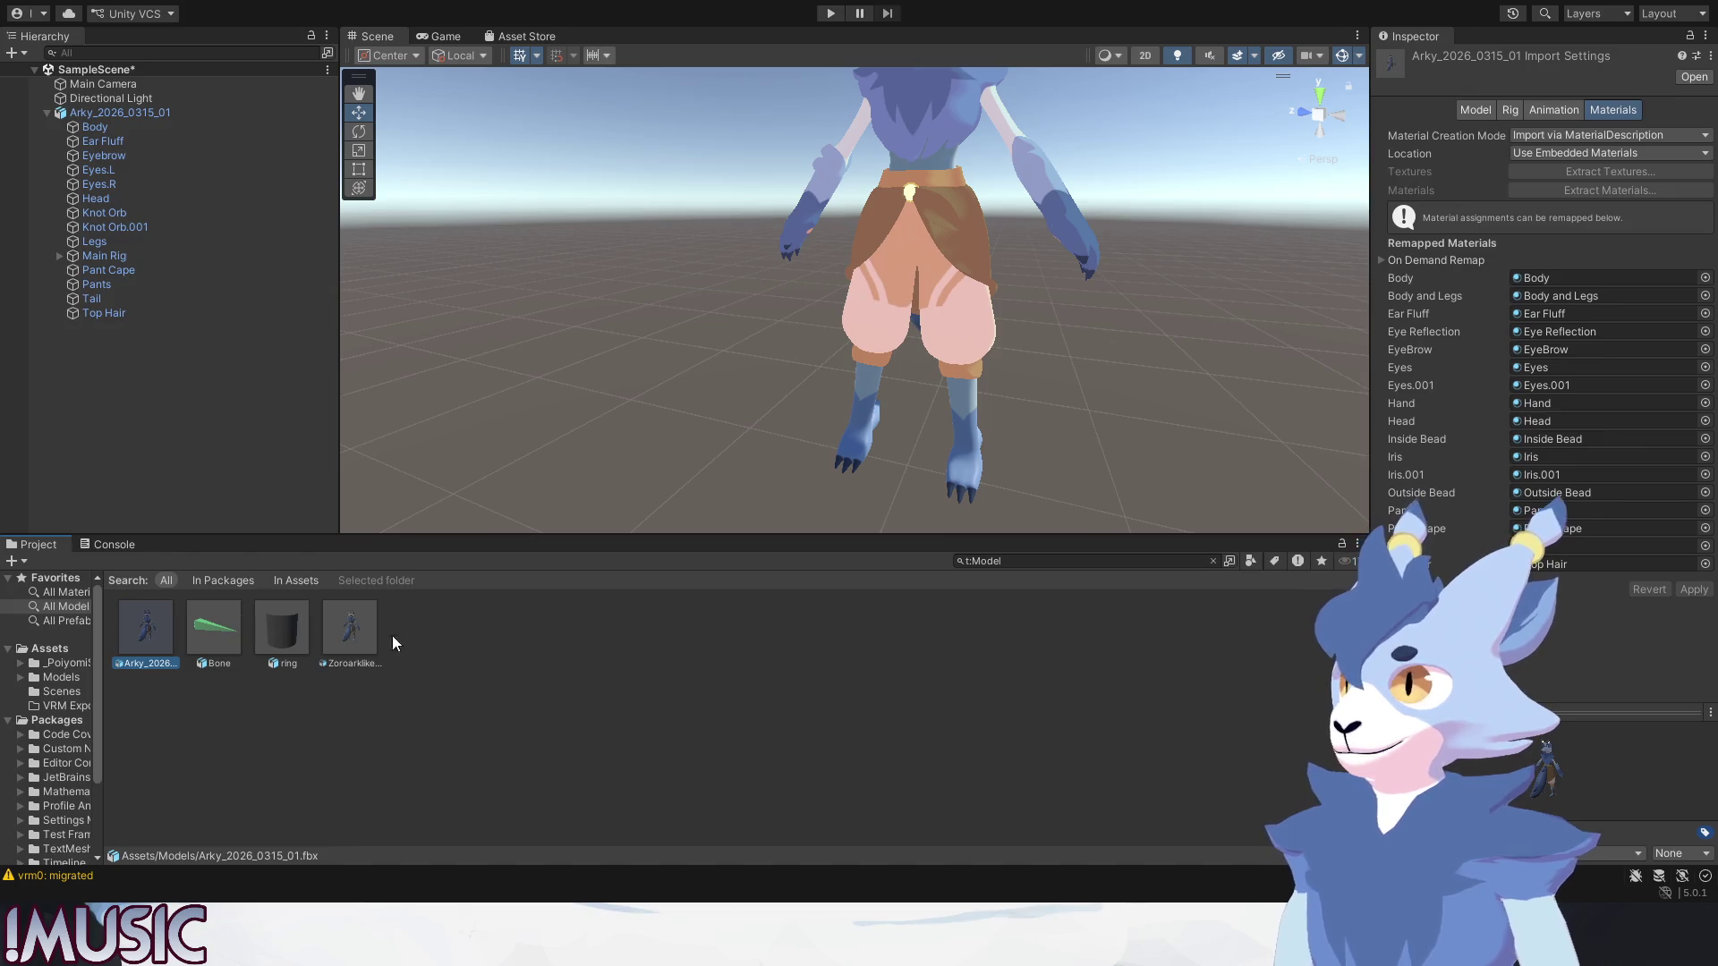
{"action": "left_click_drag", "start_coordinate": [153, 629], "coordinate": [228, 587]}
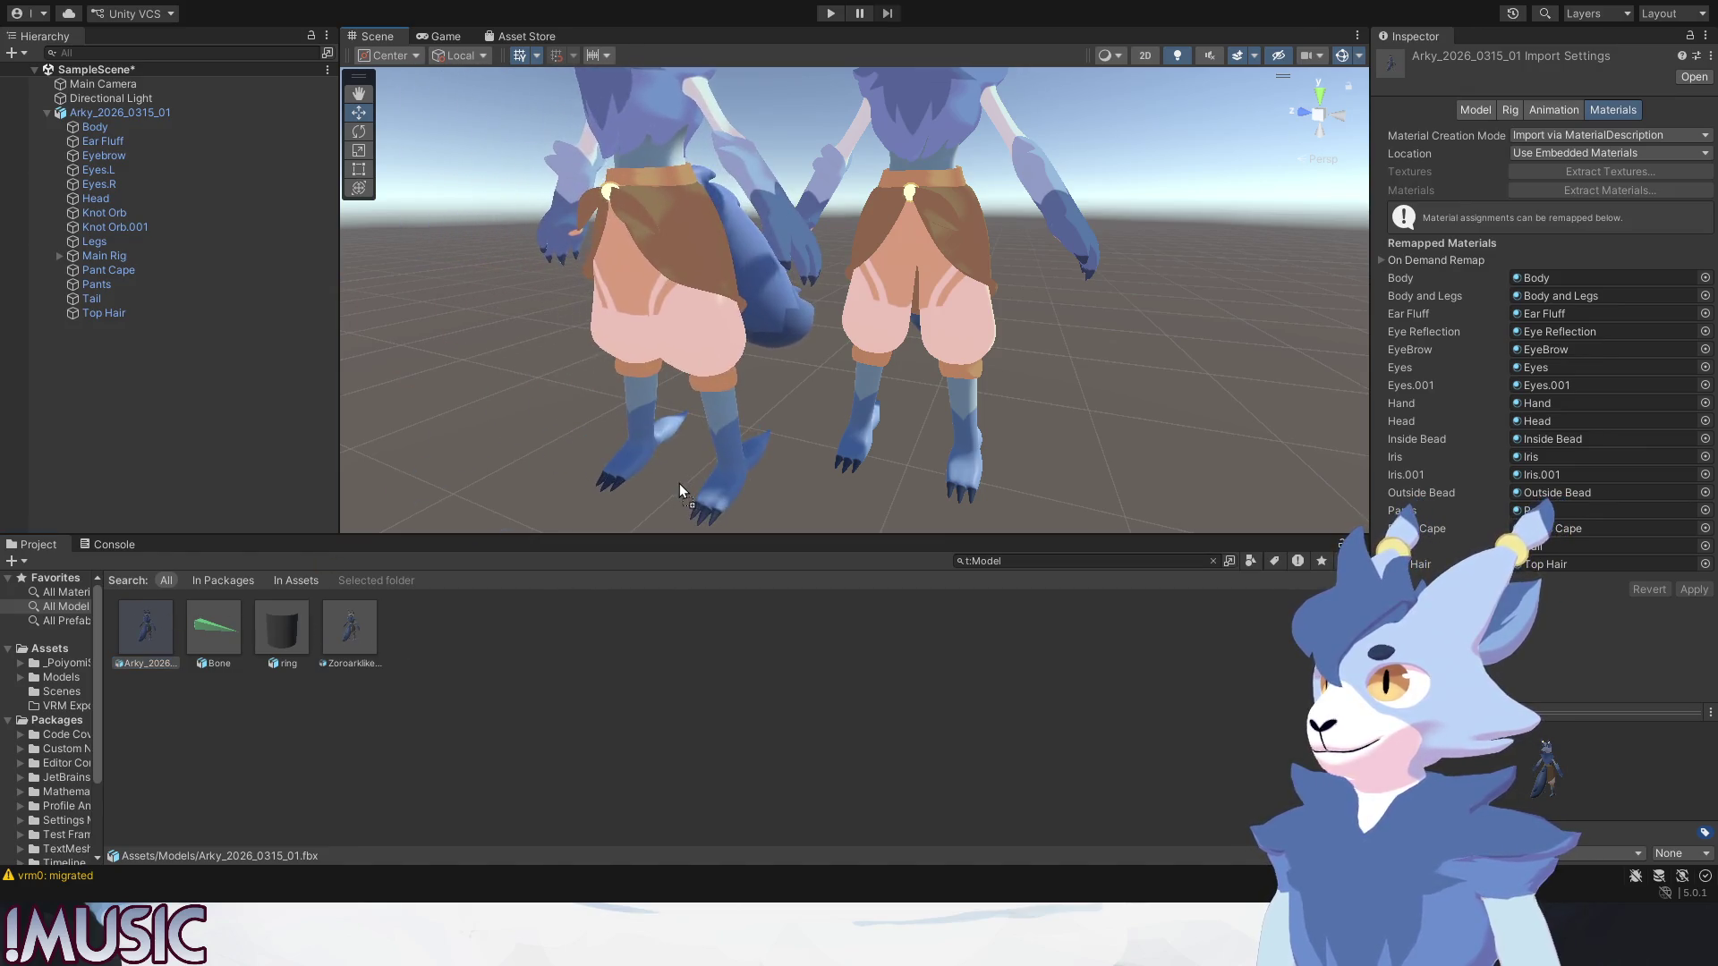
{"action": "mouse_move", "coordinate": [349, 628]}
{"action": "left_mouse_down"}
{"action": "mouse_move", "coordinate": [661, 463]}
{"action": "mouse_move", "coordinate": [372, 660]}
{"action": "left_mouse_up"}
{"action": "left_click", "coordinate": [390, 667]}
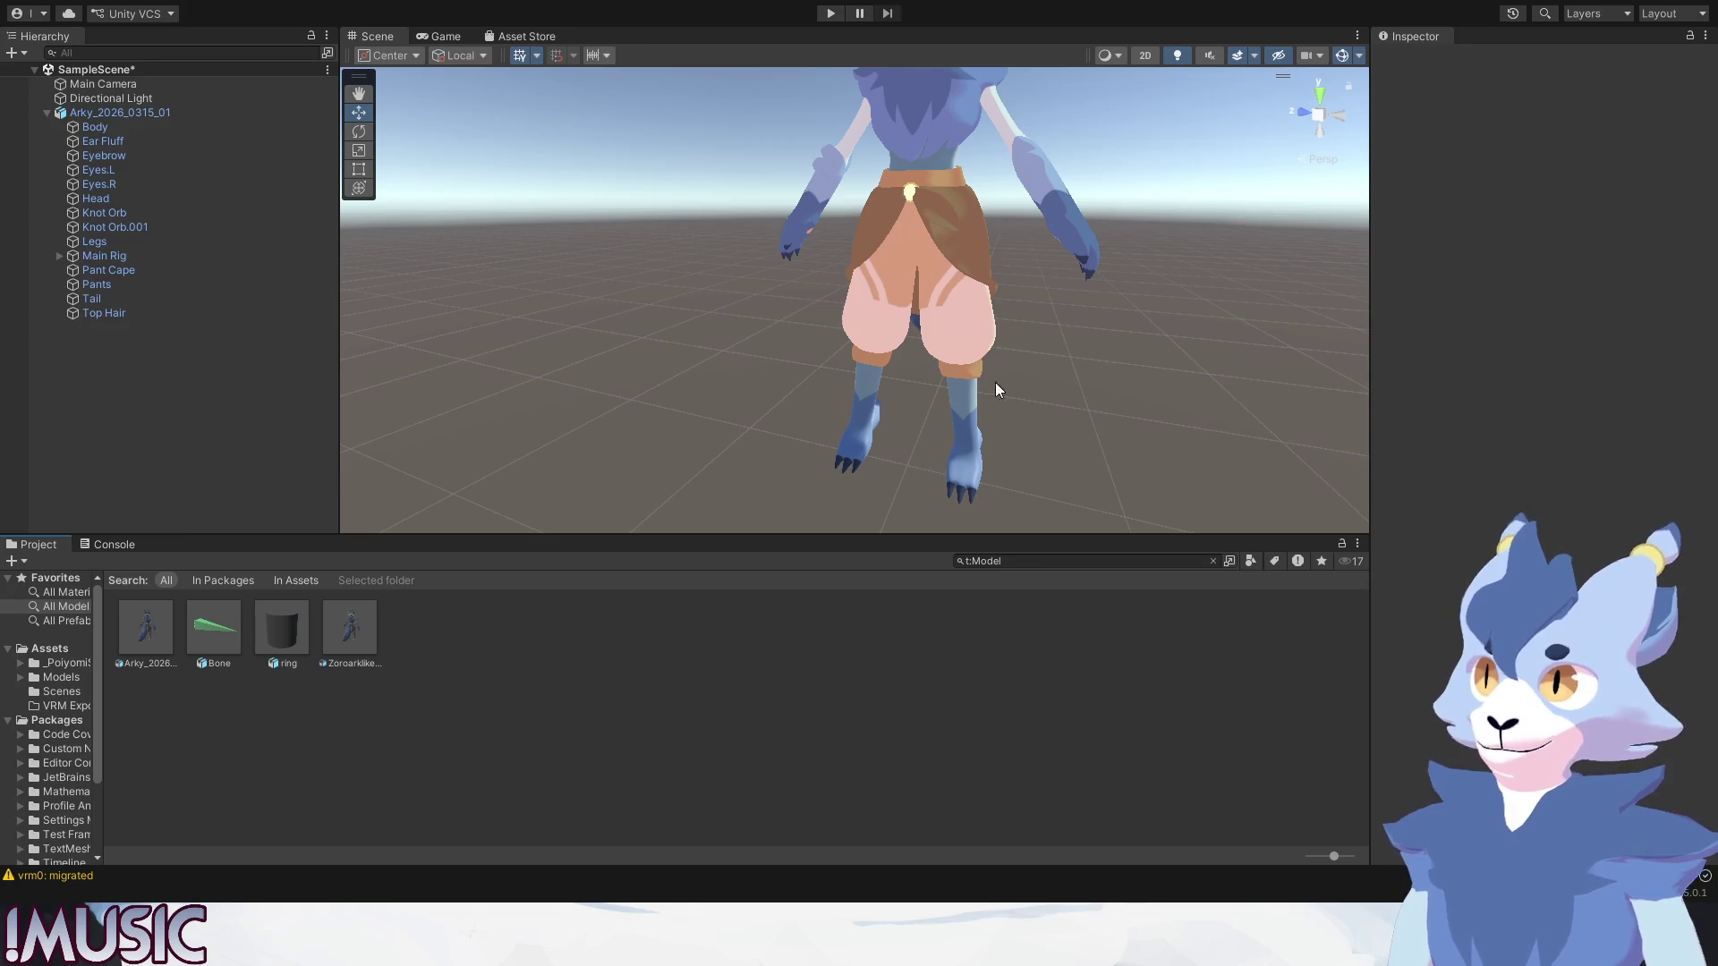
{"action": "left_click", "coordinate": [967, 421]}
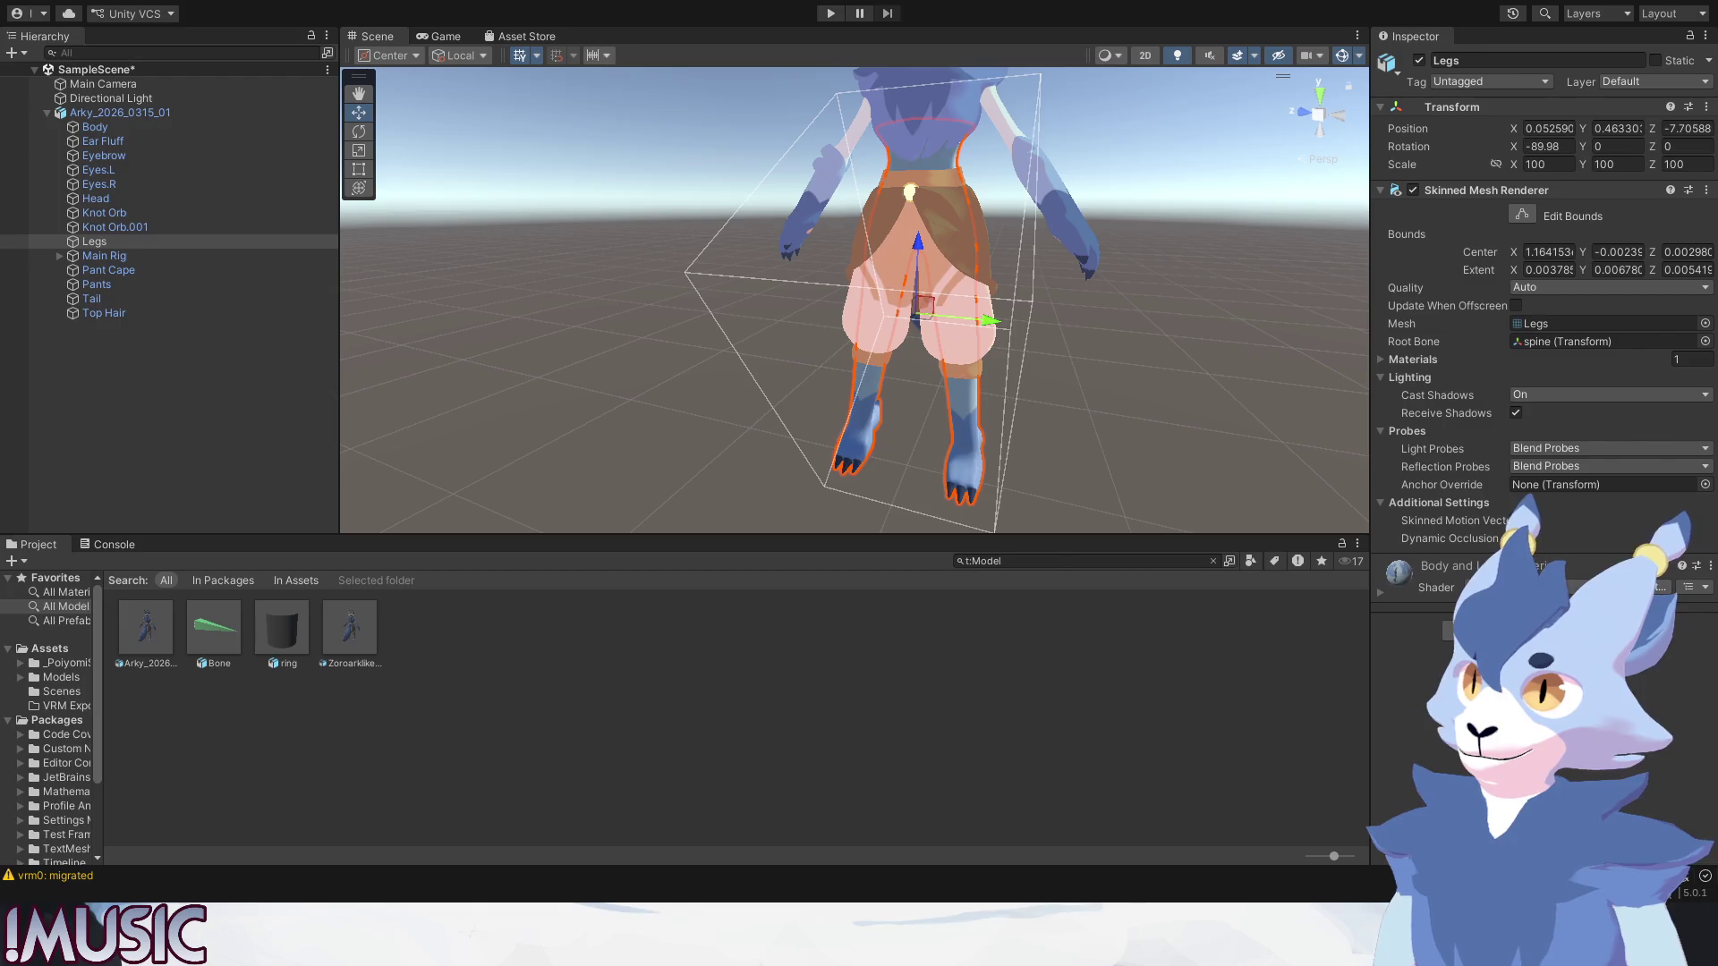
{"action": "scroll", "coordinate": [1384, 590], "scroll_direction": "down", "scroll_amount": 3}
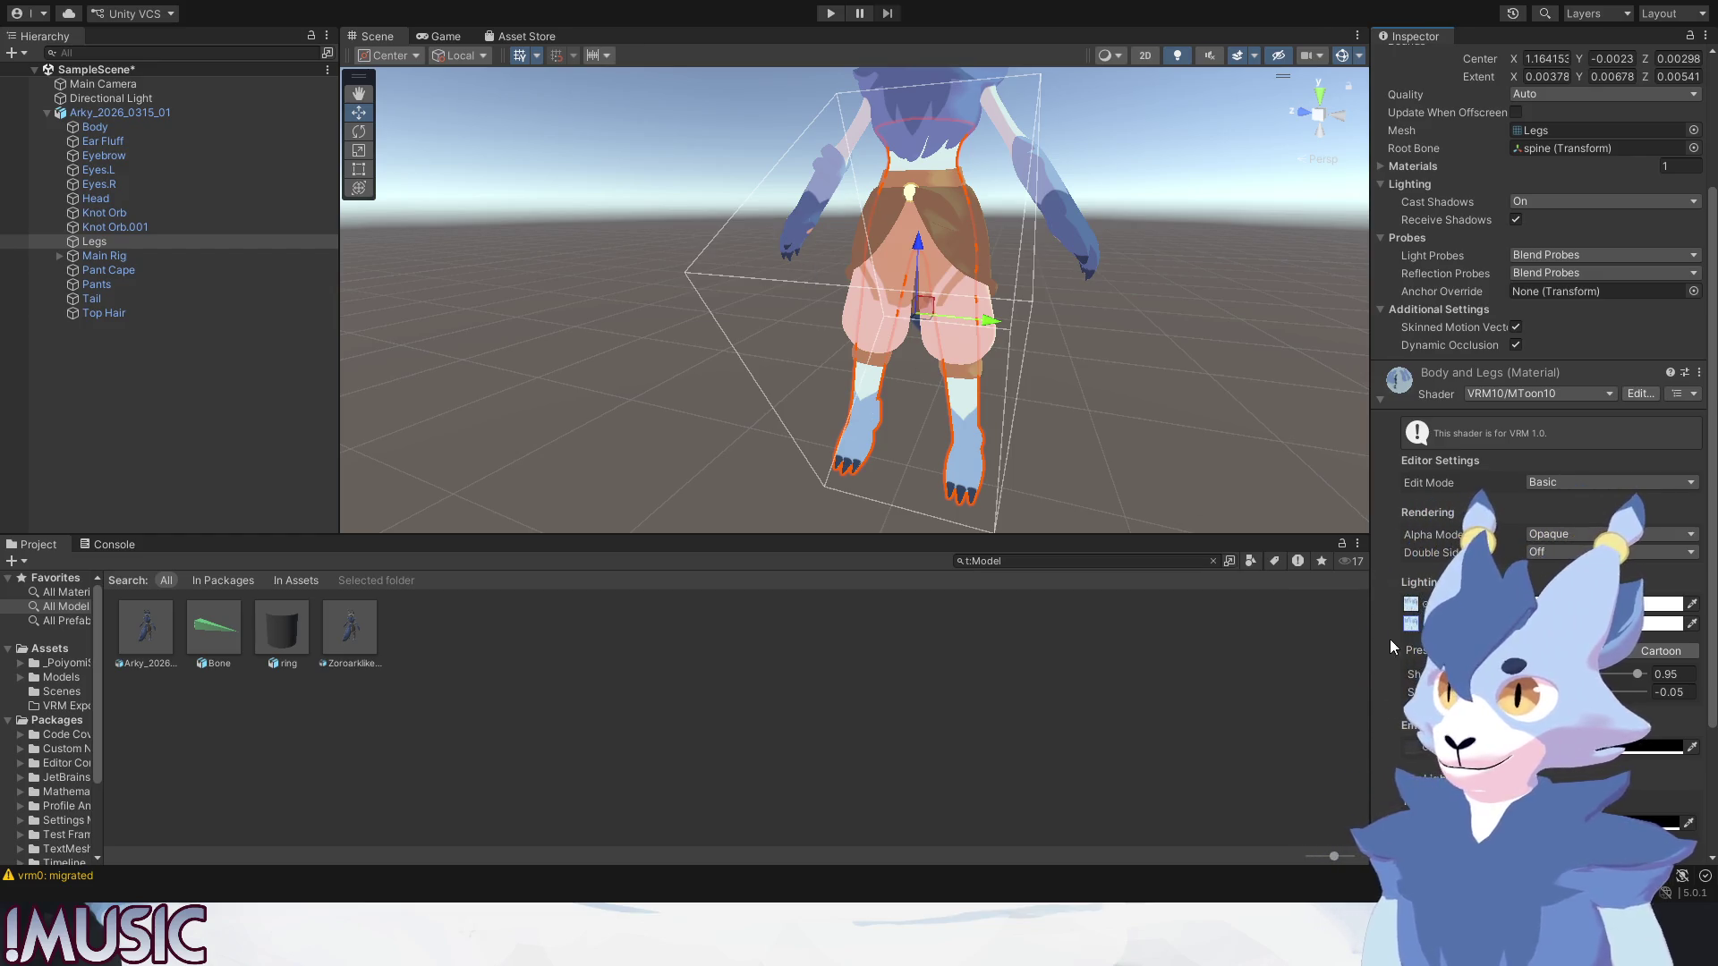
{"action": "scroll", "coordinate": [1389, 639], "scroll_direction": "down", "scroll_amount": 3}
Give the legs a pink Shade Color, then select the Body mesh to show its Skinned Mesh Renderer.
{"action": "left_click", "coordinate": [1557, 552]}
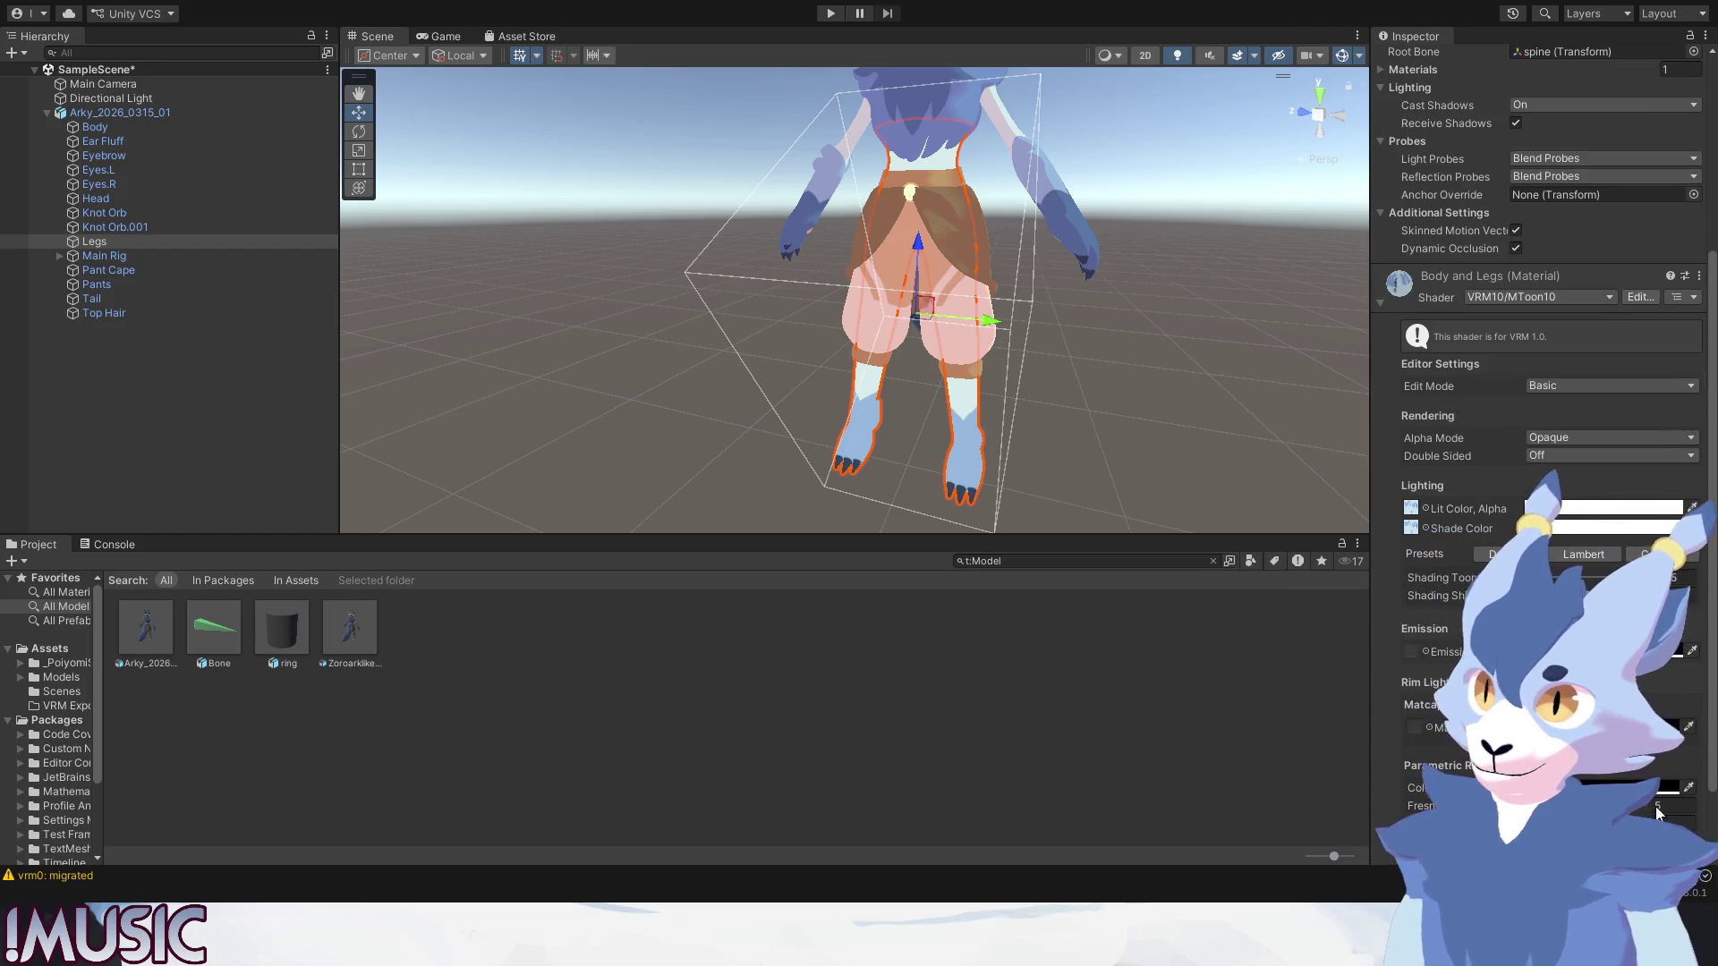
{"action": "left_click", "coordinate": [1213, 385]}
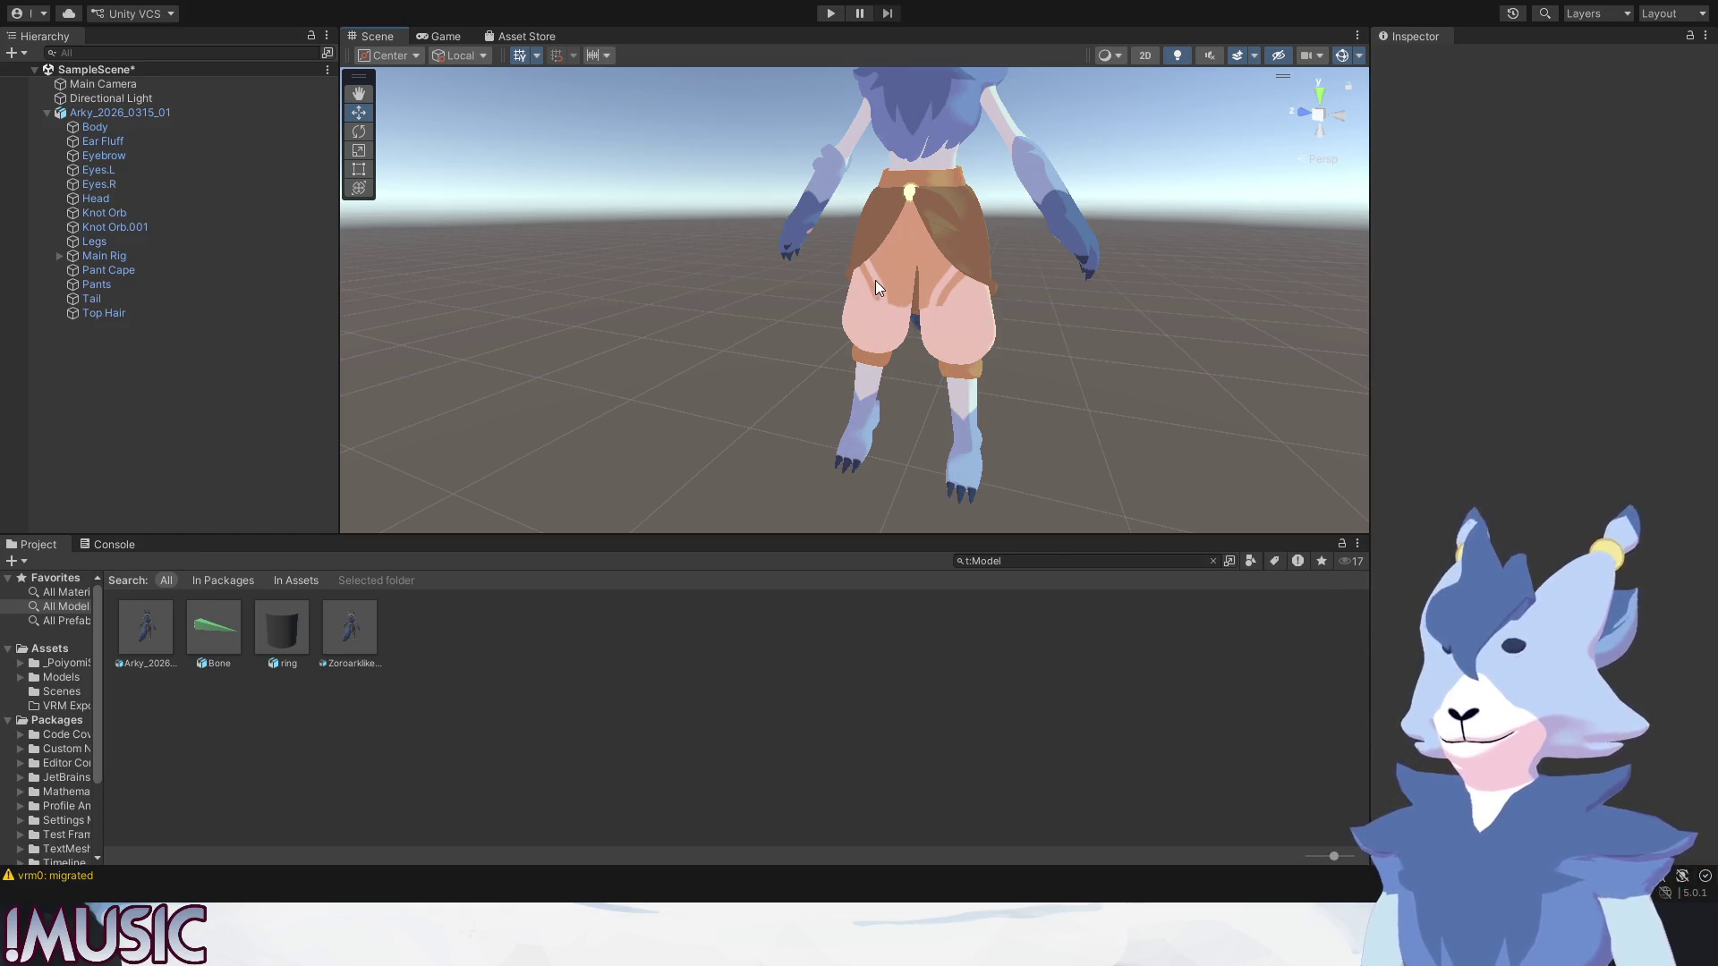
{"action": "left_click_drag", "start_coordinate": [875, 280], "coordinate": [863, 323], "text": "alt"}
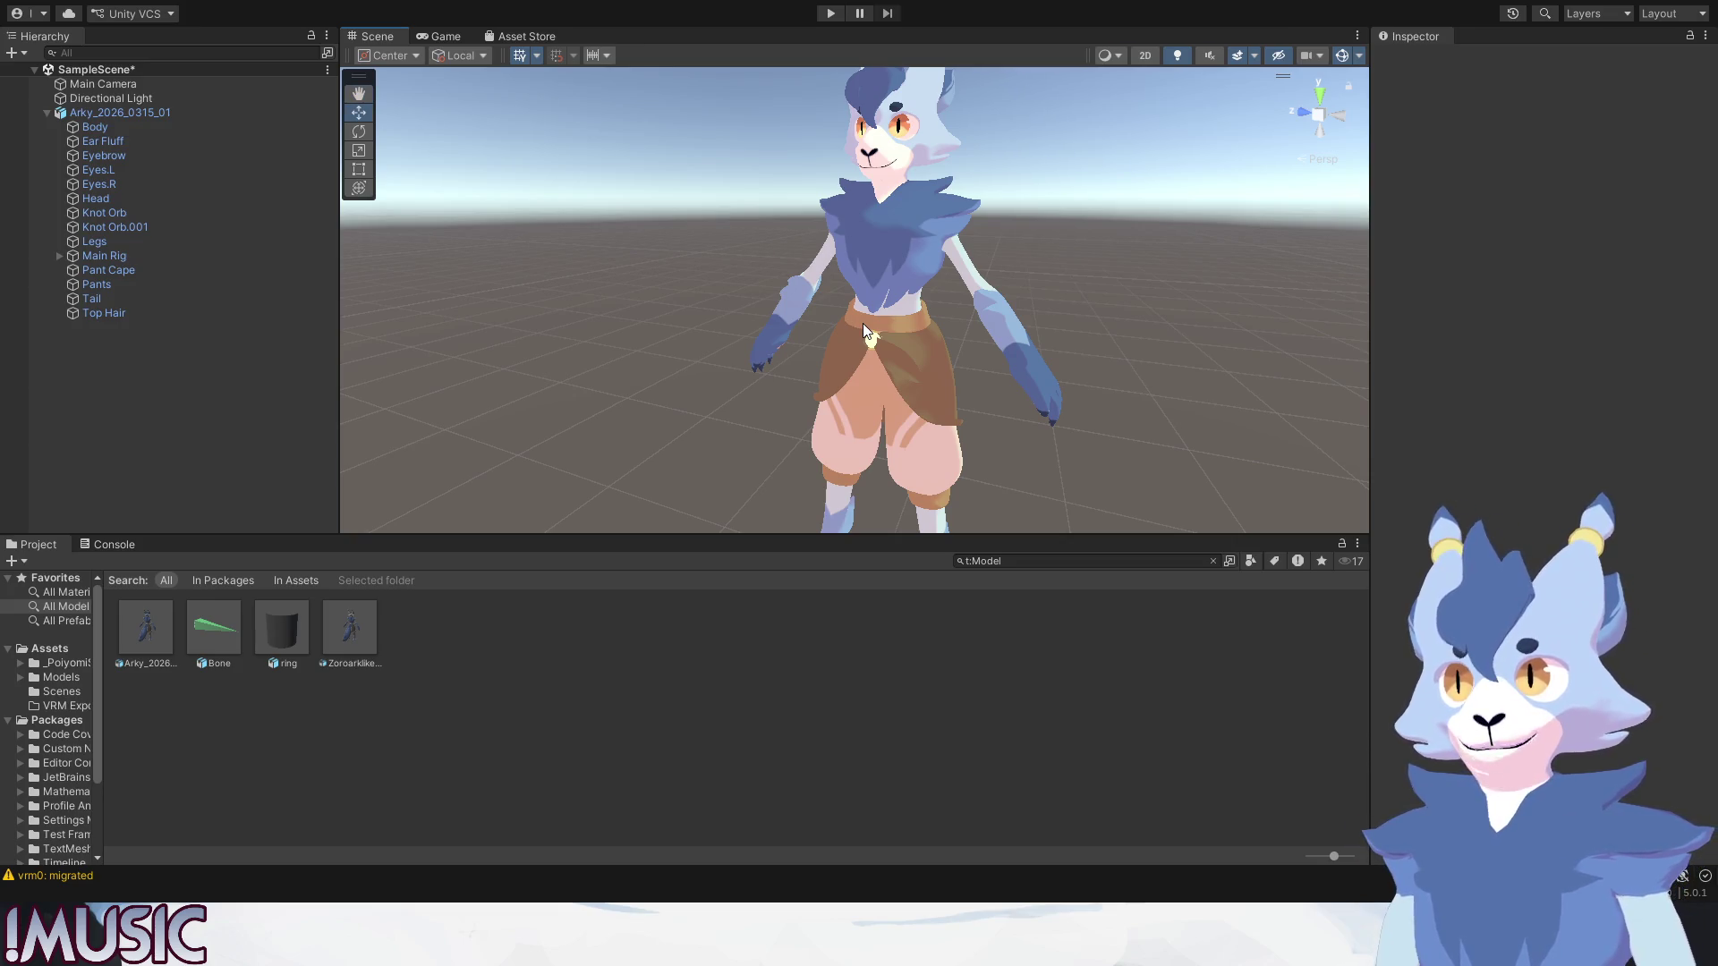
{"action": "middle_click_drag", "start_coordinate": [862, 324], "coordinate": [873, 322]}
{"action": "left_click", "coordinate": [806, 300]}
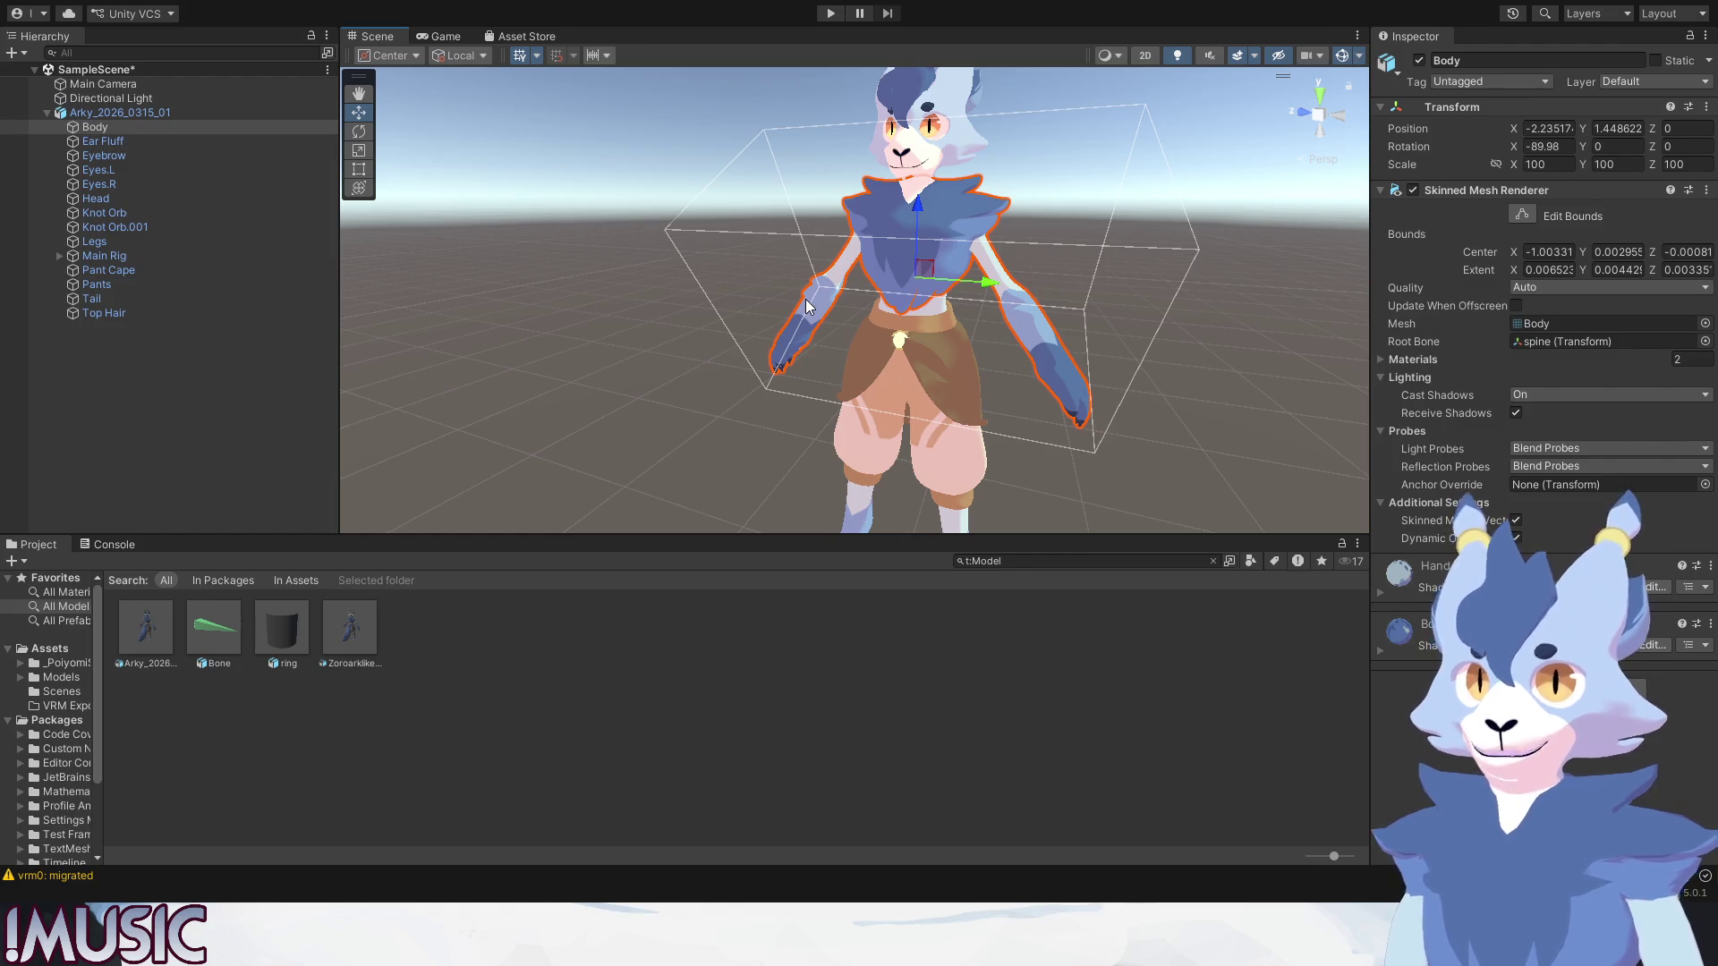
Clear the Body selection, pan in on the head and select the Head mesh.
{"action": "left_click", "coordinate": [1254, 318]}
{"action": "middle_click_drag", "start_coordinate": [997, 356], "coordinate": [929, 380]}
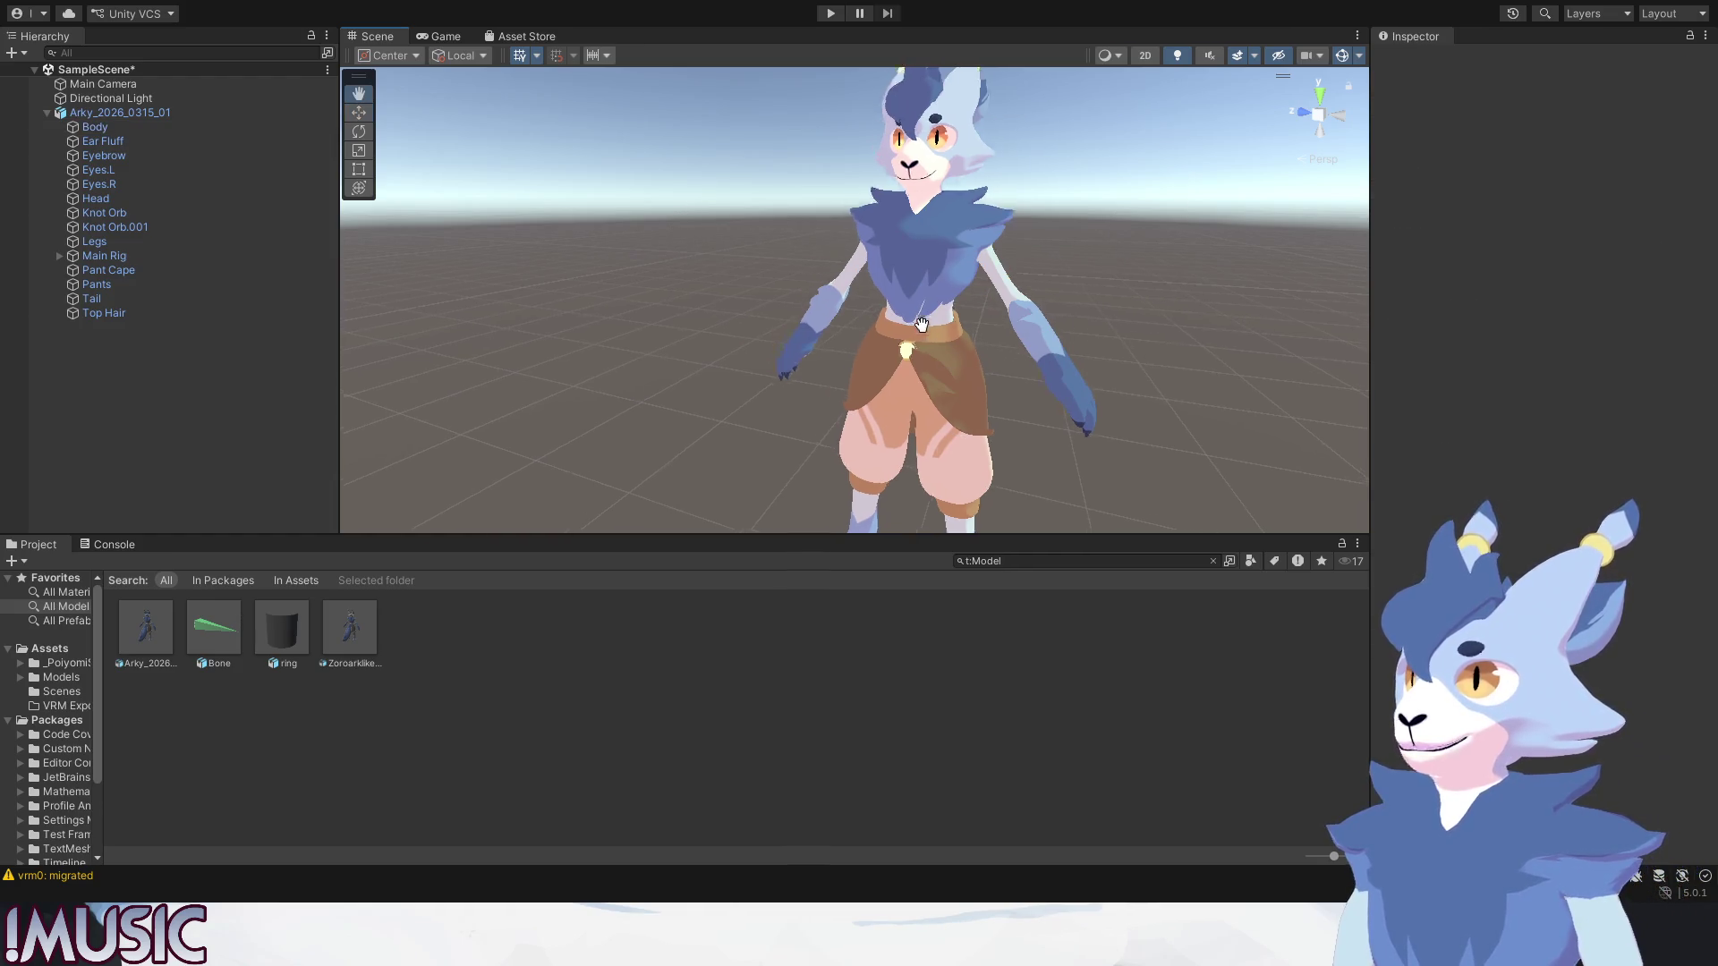
{"action": "scroll", "coordinate": [930, 378], "scroll_direction": "down", "scroll_amount": 3}
{"action": "scroll", "coordinate": [933, 349], "scroll_direction": "up", "scroll_amount": 3}
{"action": "scroll", "coordinate": [939, 309], "scroll_direction": "up", "scroll_amount": 3}
{"action": "scroll", "coordinate": [947, 250], "scroll_direction": "up", "scroll_amount": 2}
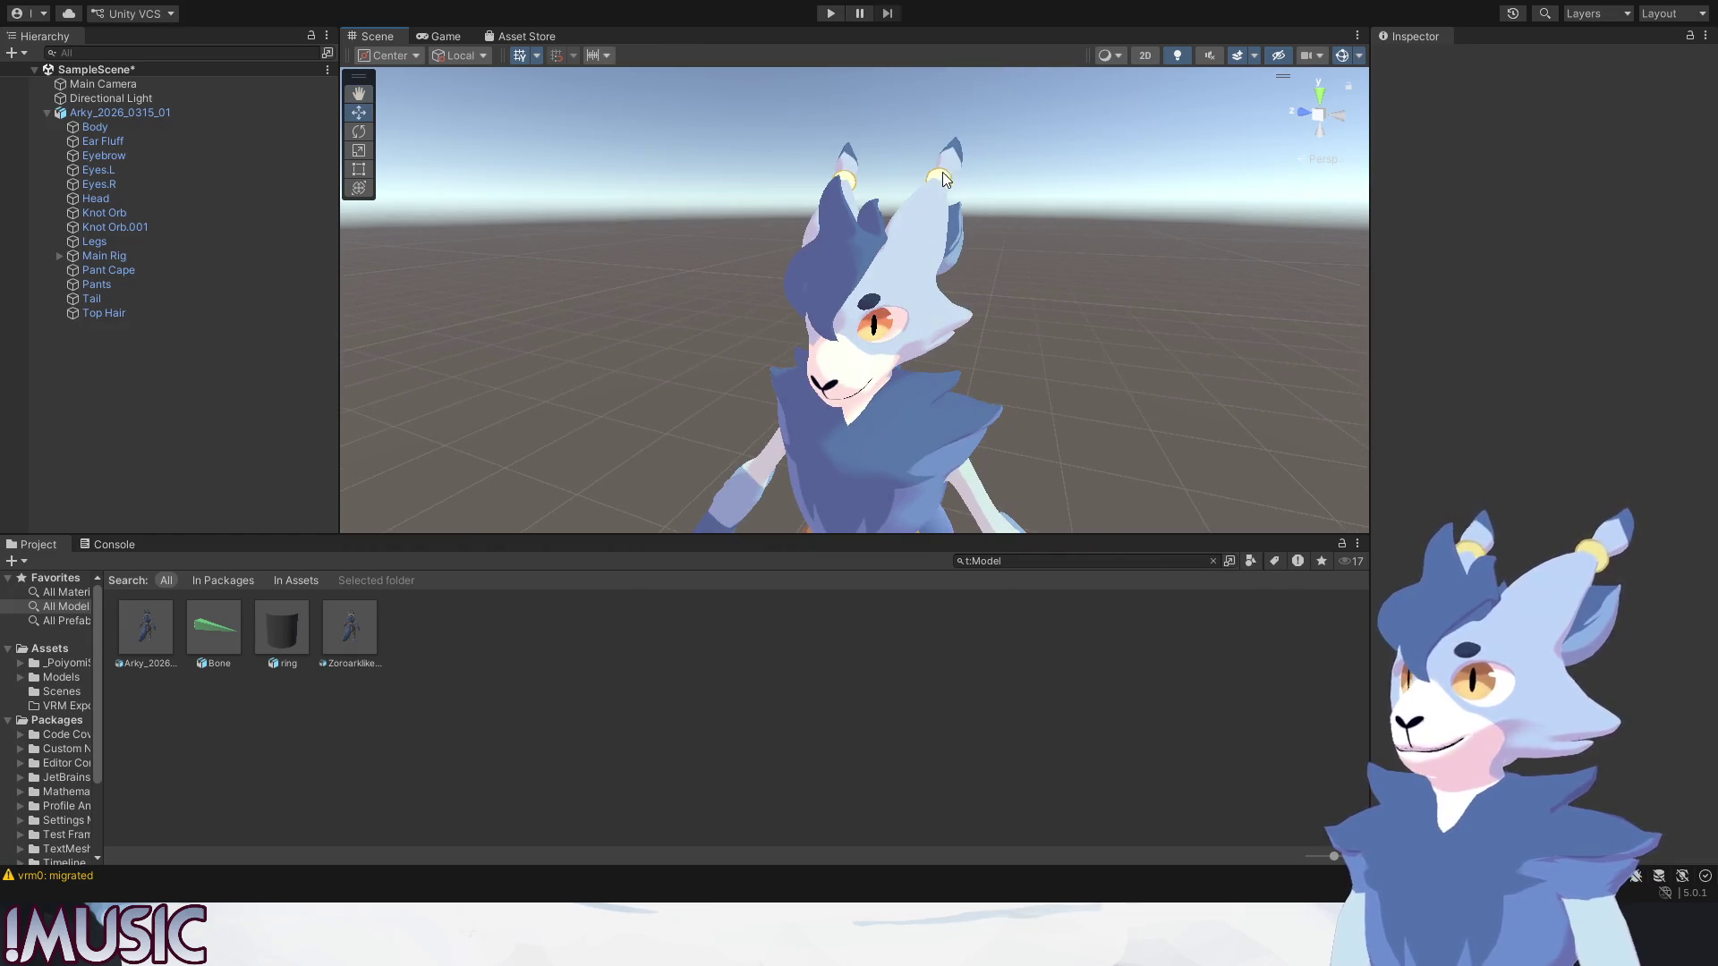
{"action": "left_click", "coordinate": [948, 250]}
{"action": "left_click", "coordinate": [948, 250]}
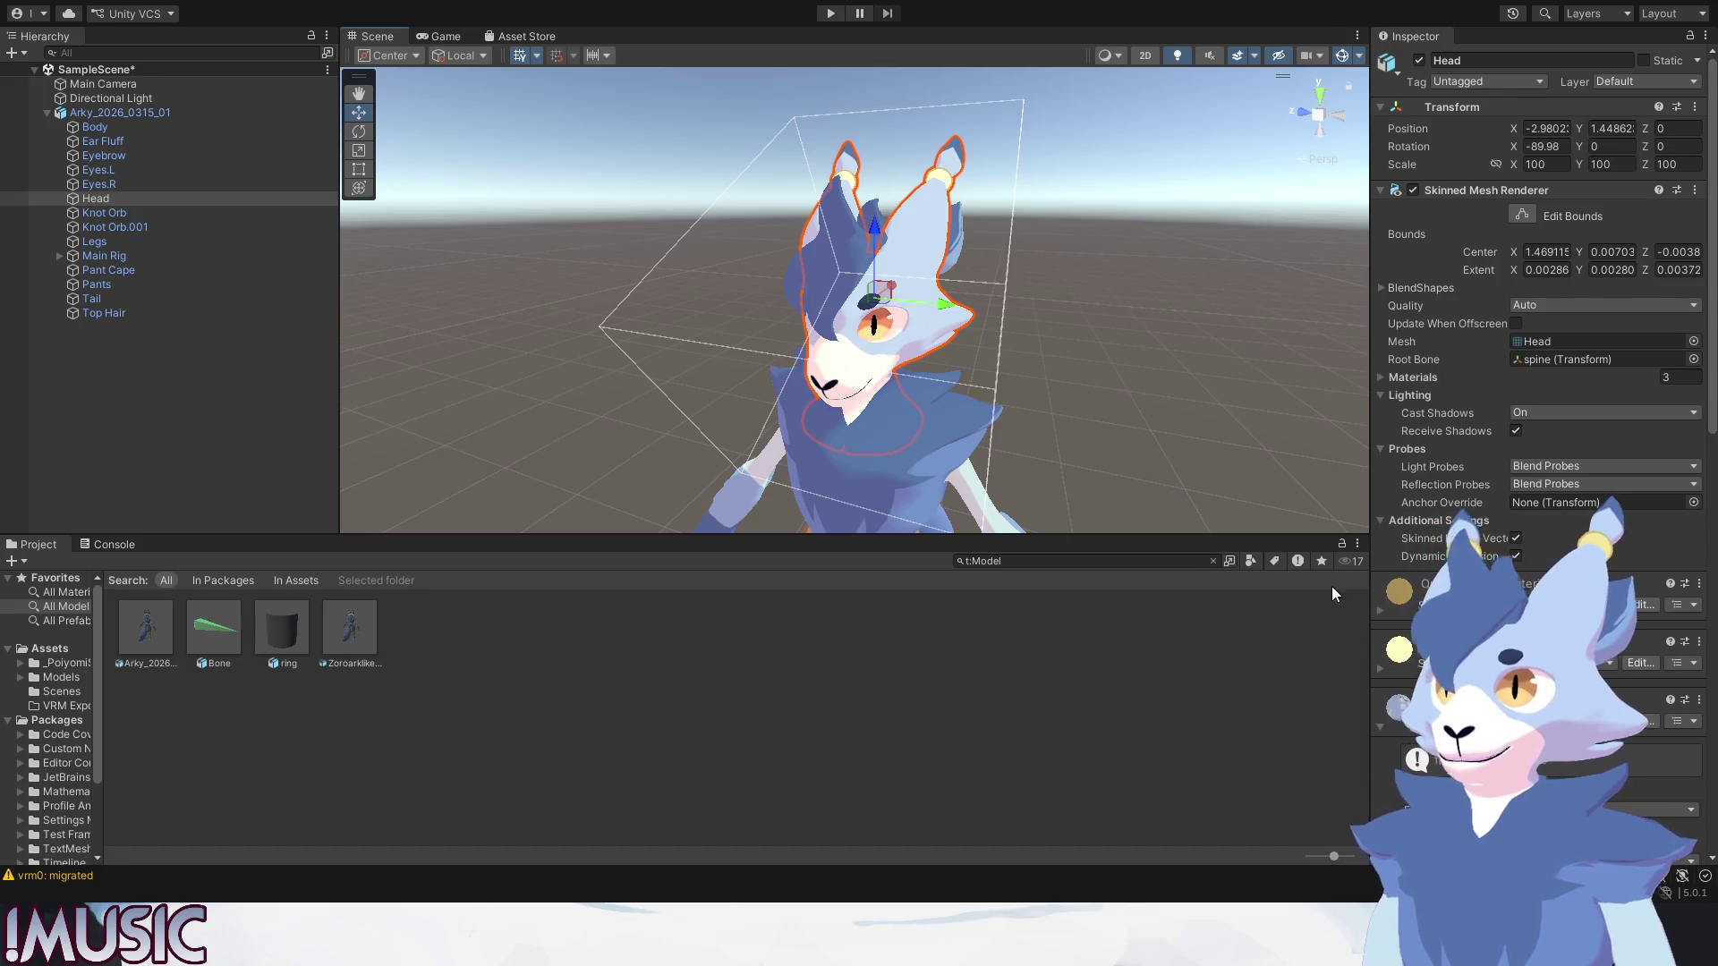
{"action": "scroll", "coordinate": [1390, 476], "scroll_direction": "down", "scroll_amount": 2}
{"action": "scroll", "coordinate": [1390, 475], "scroll_direction": "down", "scroll_amount": 1}
Expand the Head's Inside Bead MToon material, orbit onto the ears, then deselect and pan back.
{"action": "left_click", "coordinate": [1383, 476]}
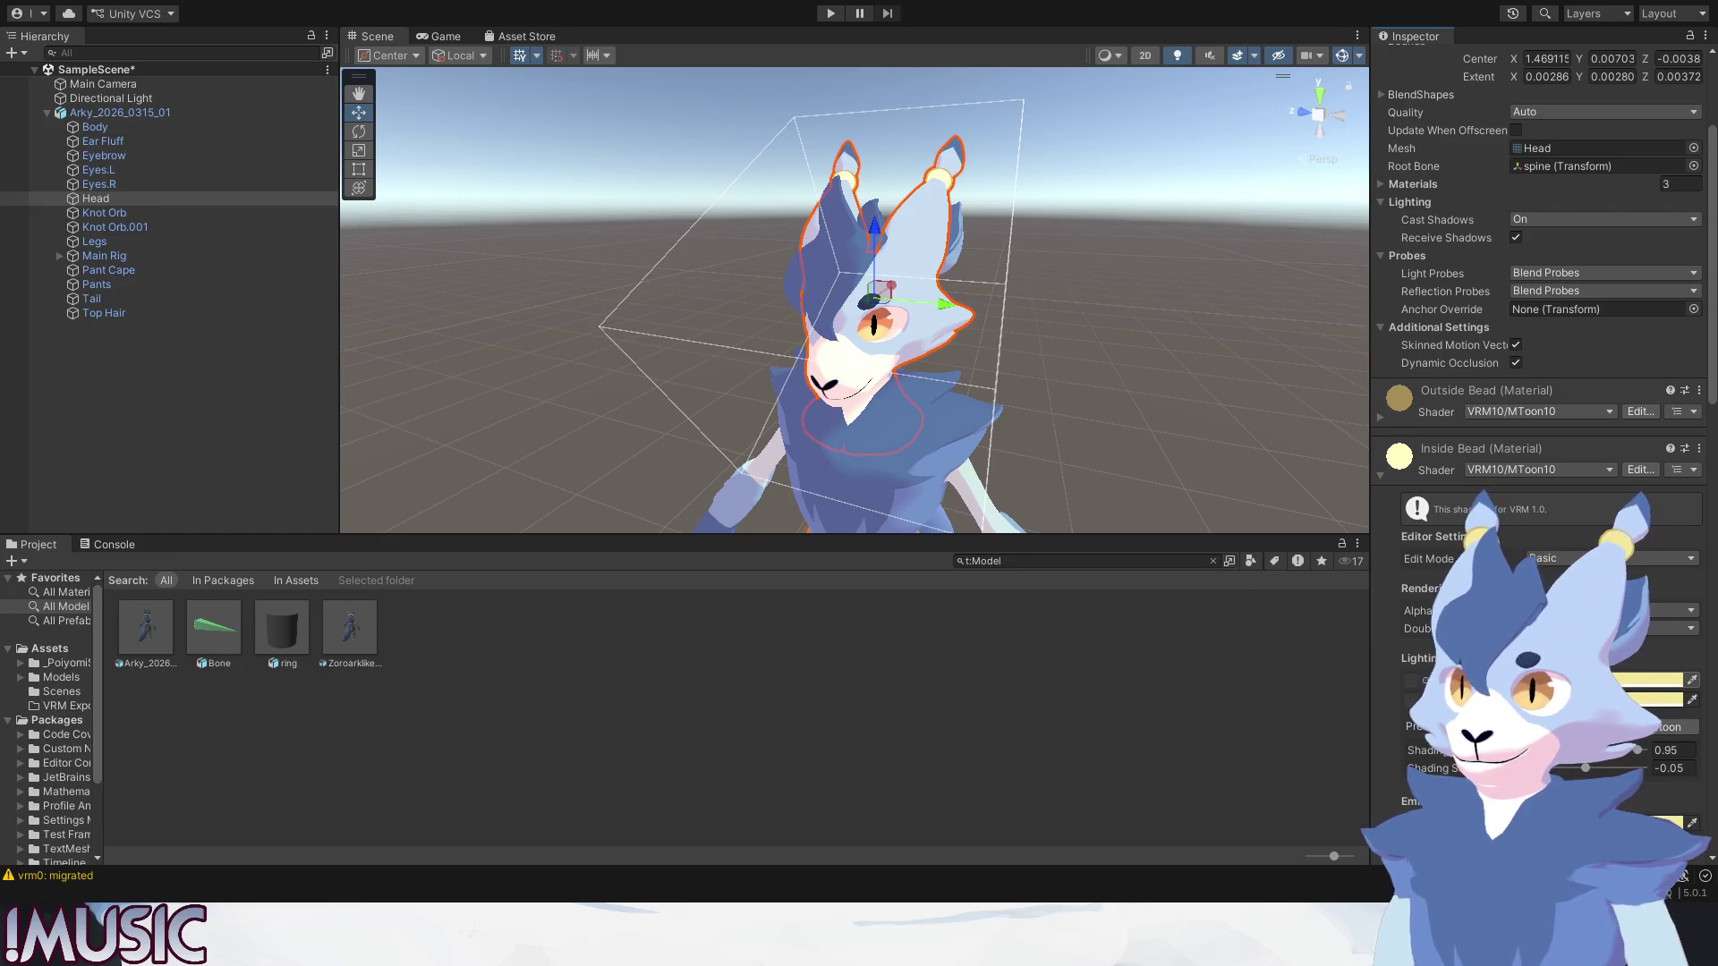
{"action": "scroll", "coordinate": [1543, 402], "scroll_direction": "down", "scroll_amount": 2}
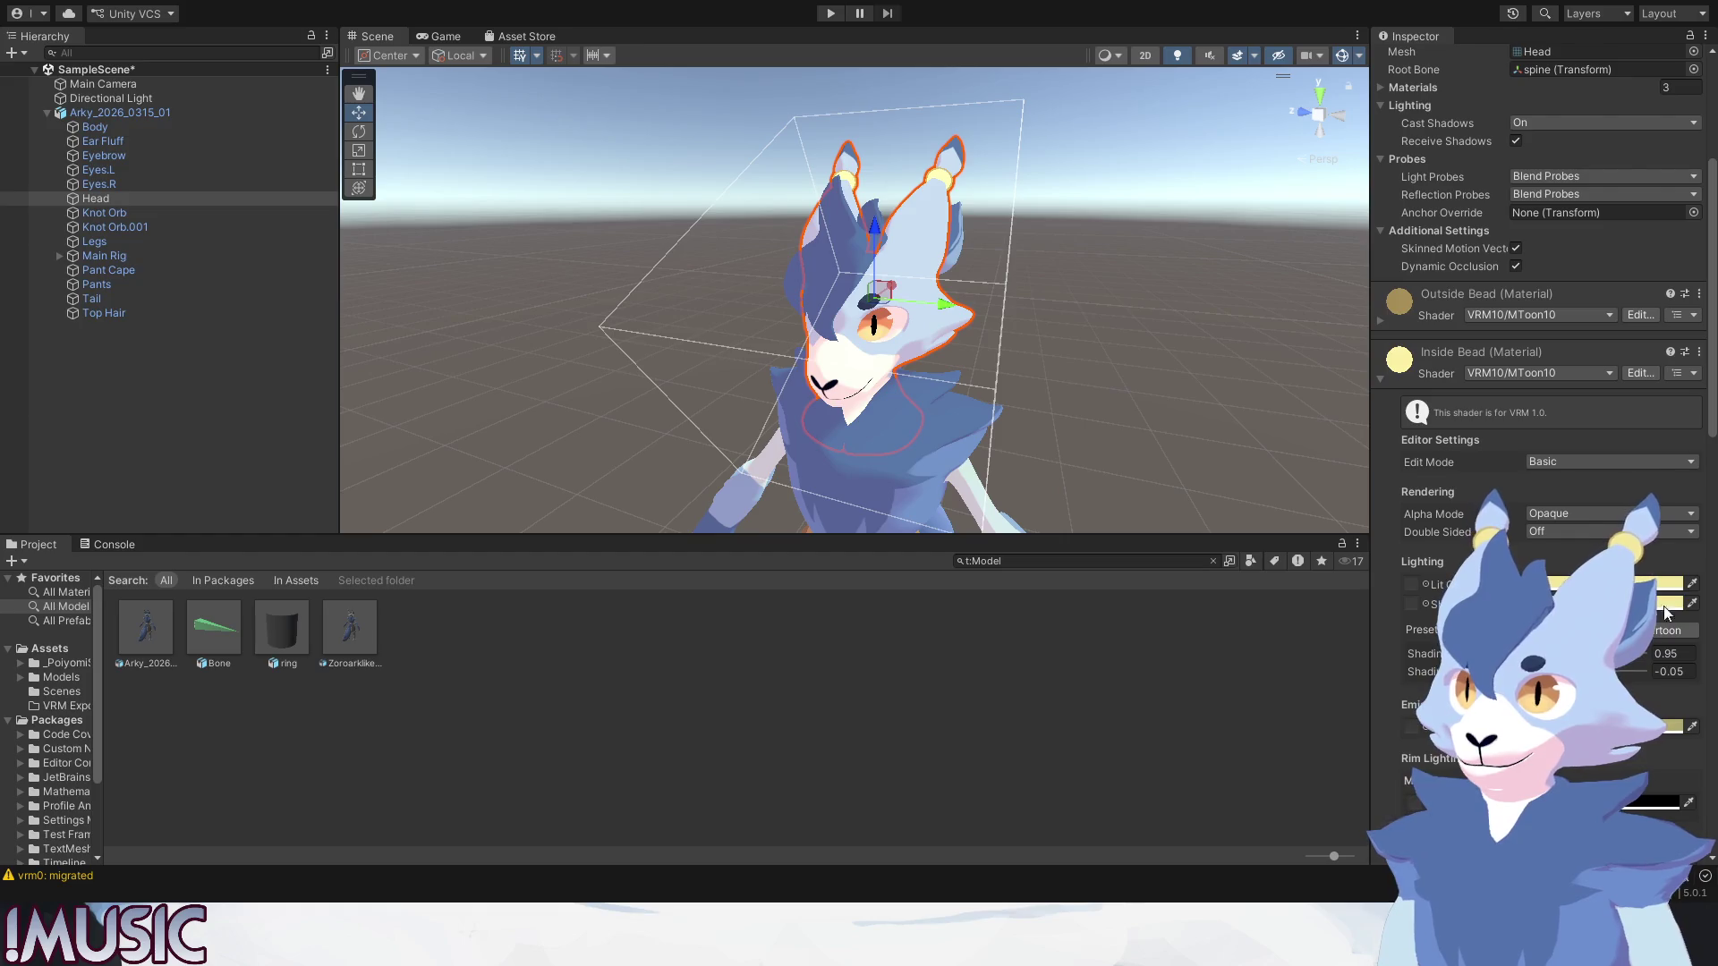
{"action": "right_click_drag", "start_coordinate": [1110, 264], "coordinate": [1075, 403]}
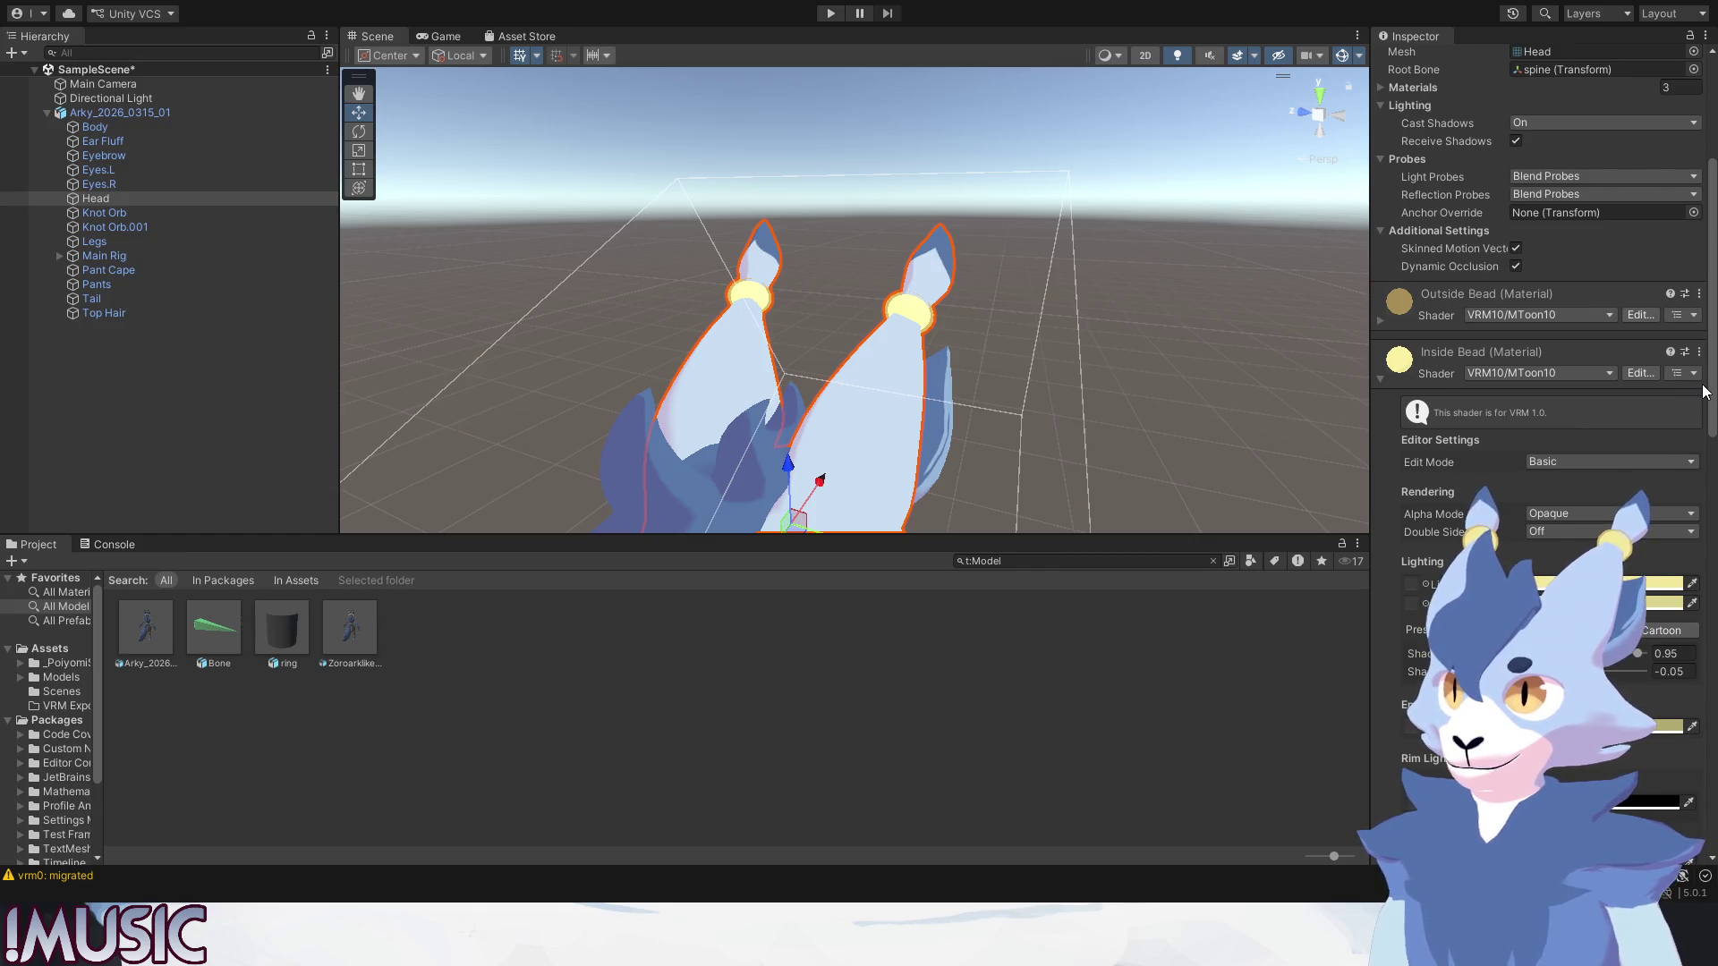
{"action": "left_click", "coordinate": [1140, 384]}
{"action": "middle_click_drag", "start_coordinate": [1138, 381], "coordinate": [959, 380]}
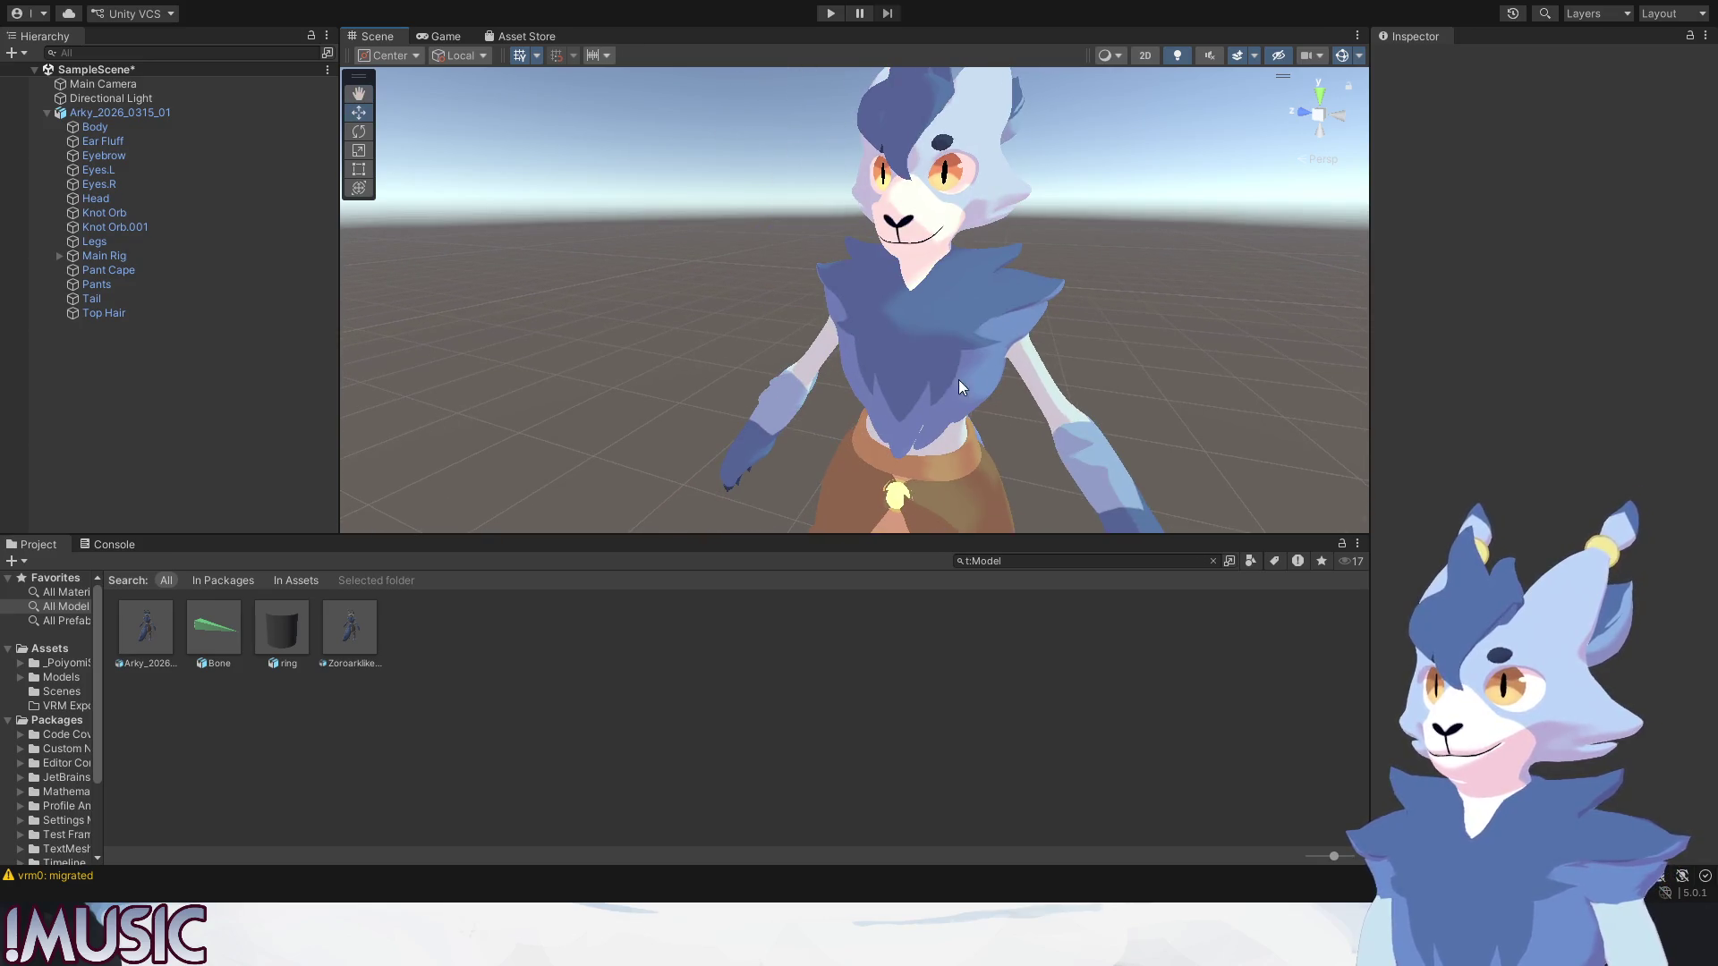
{"action": "scroll", "coordinate": [1074, 349], "scroll_direction": "down", "scroll_amount": 4}
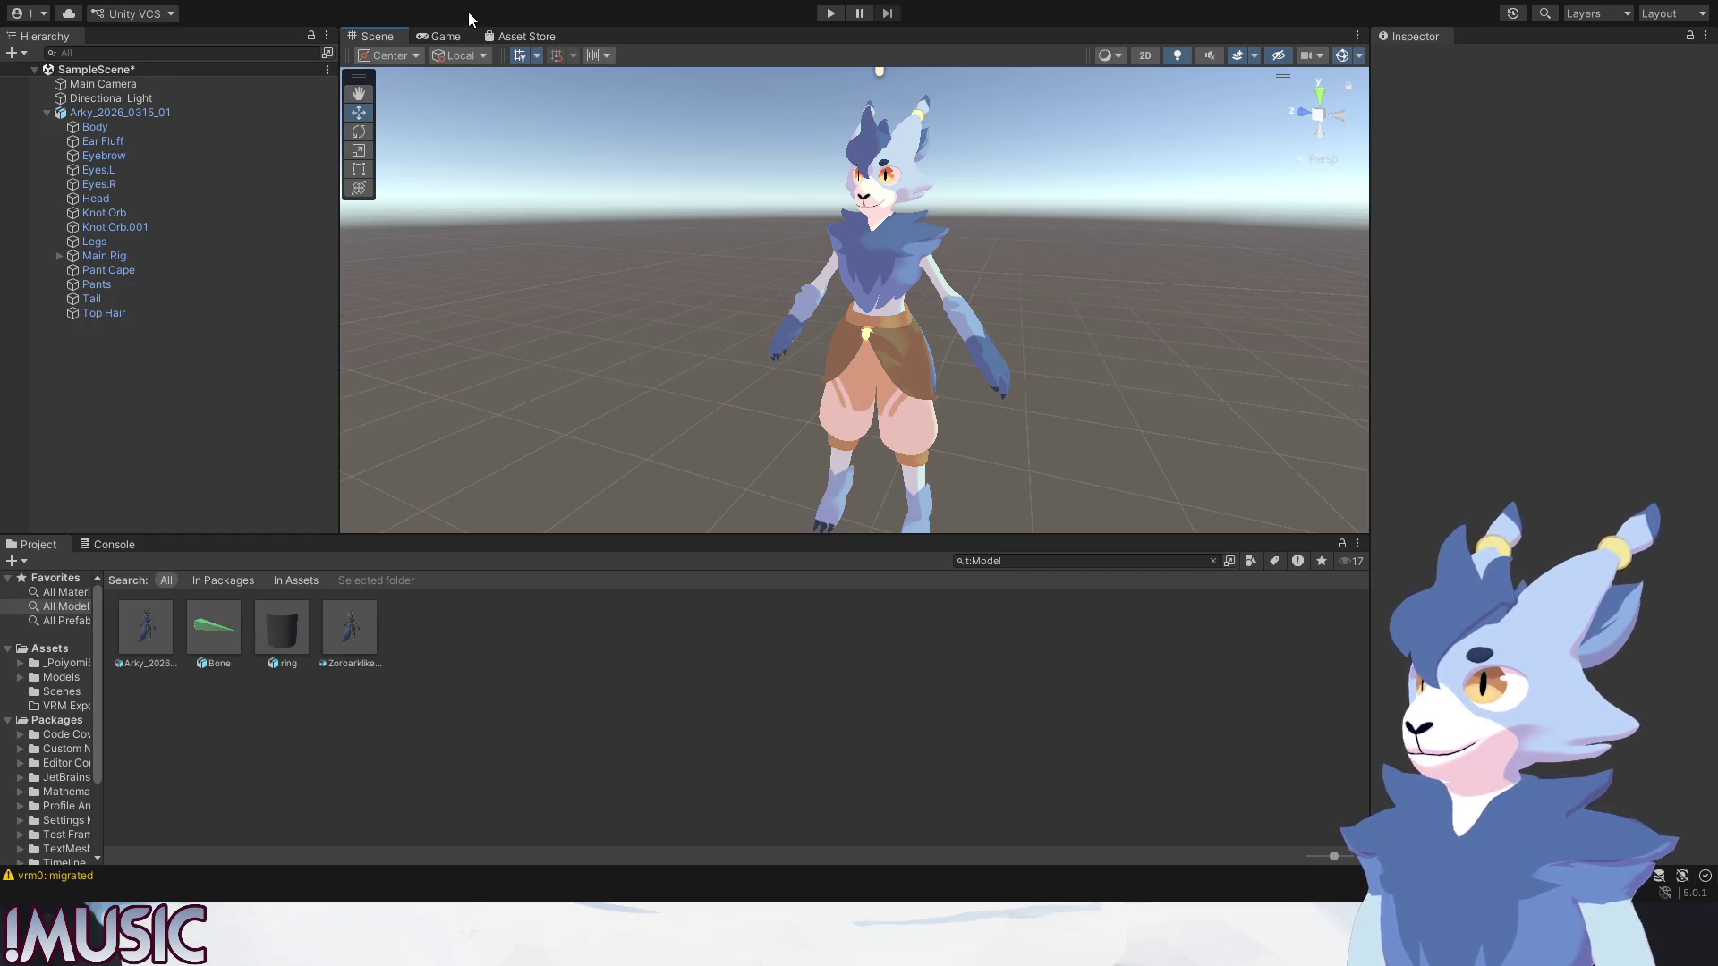
Select the root Arky_2026_0315_01 to view its Animator and Humanoid components, then deselect.
{"action": "left_click", "coordinate": [136, 114]}
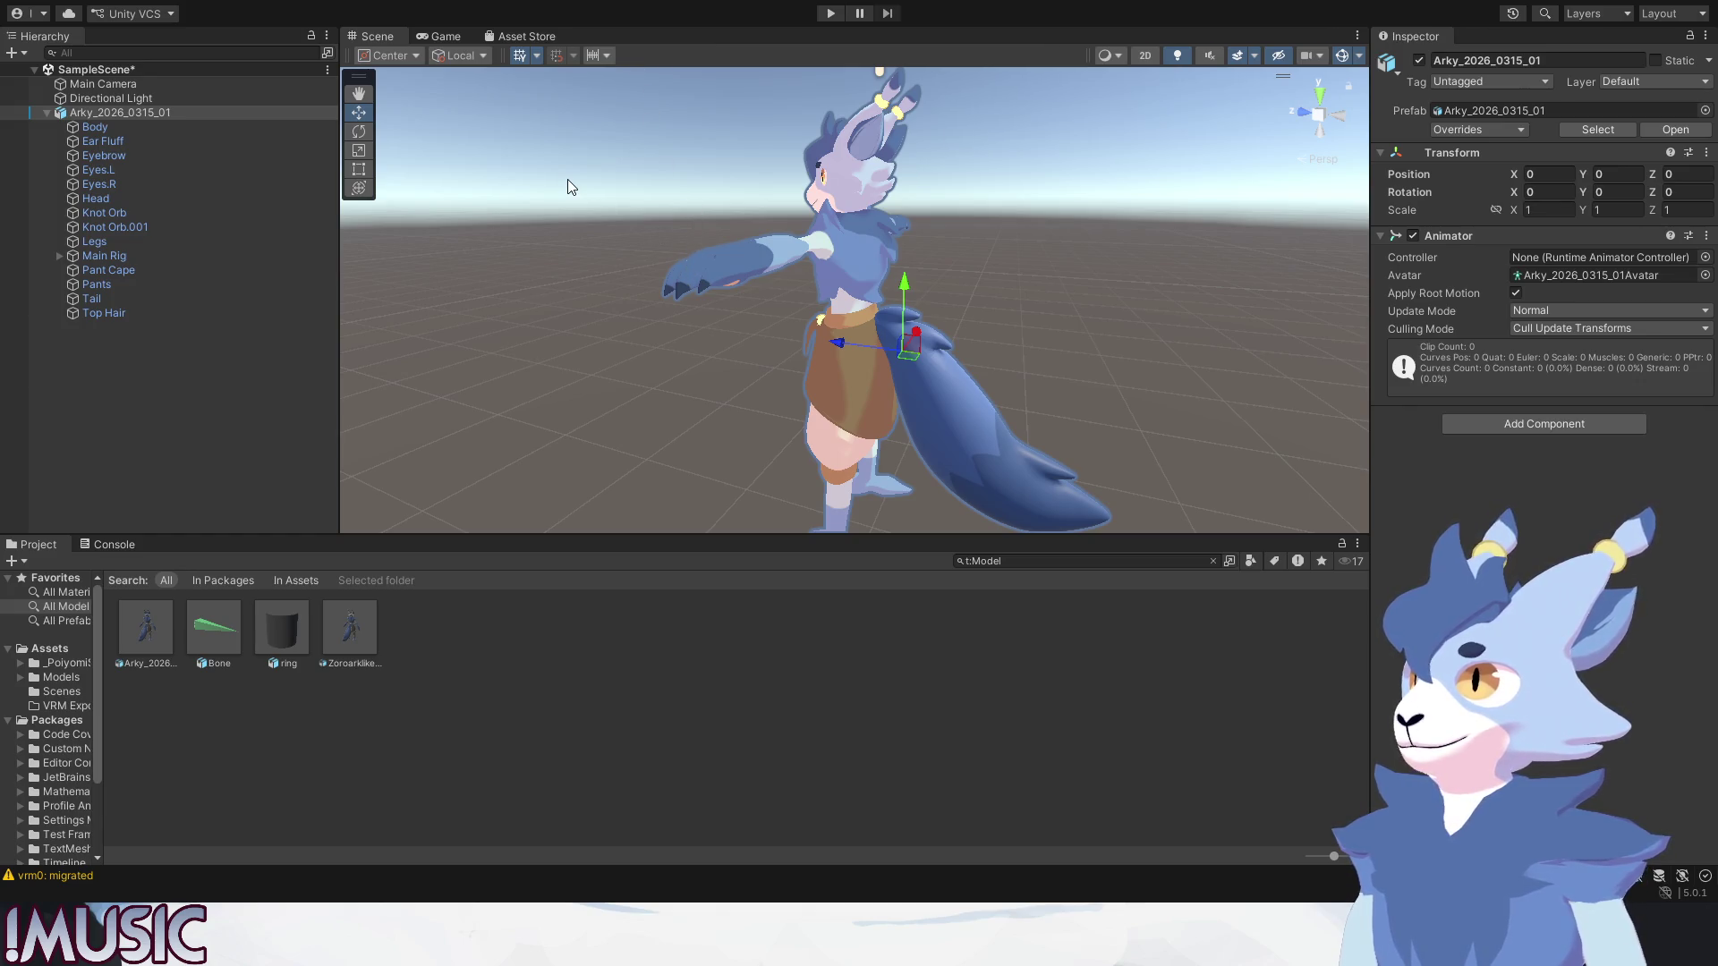
{"action": "left_click", "coordinate": [612, 237]}
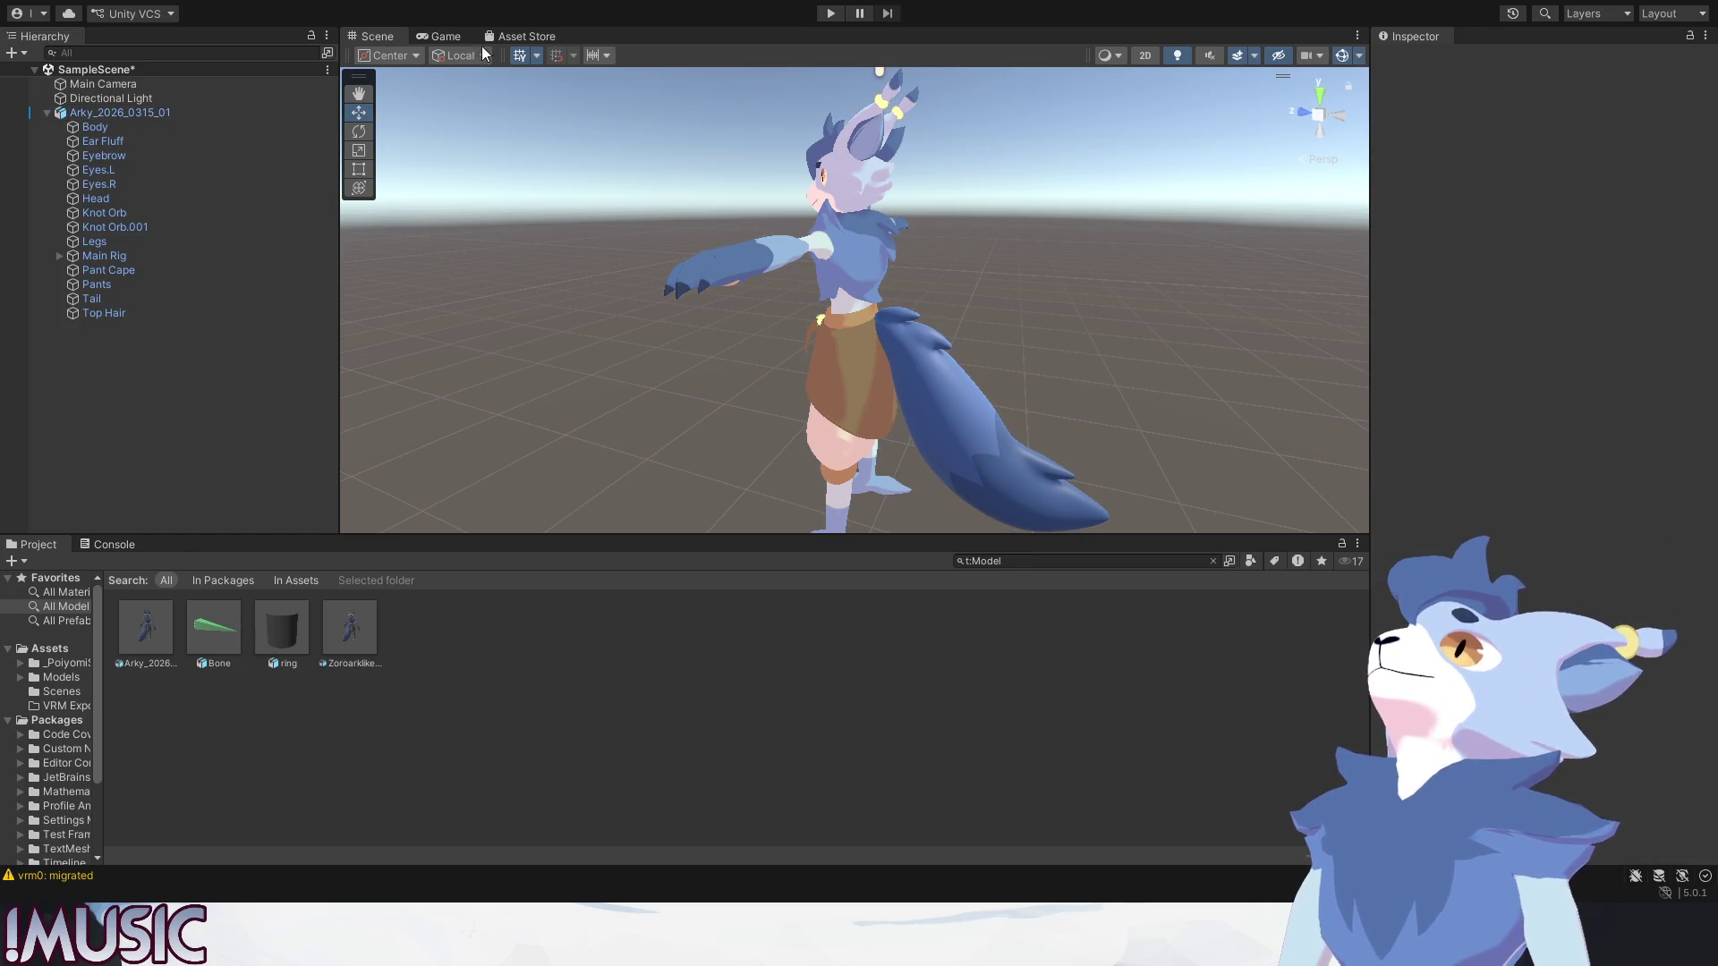
{"action": "left_click", "coordinate": [887, 176]}
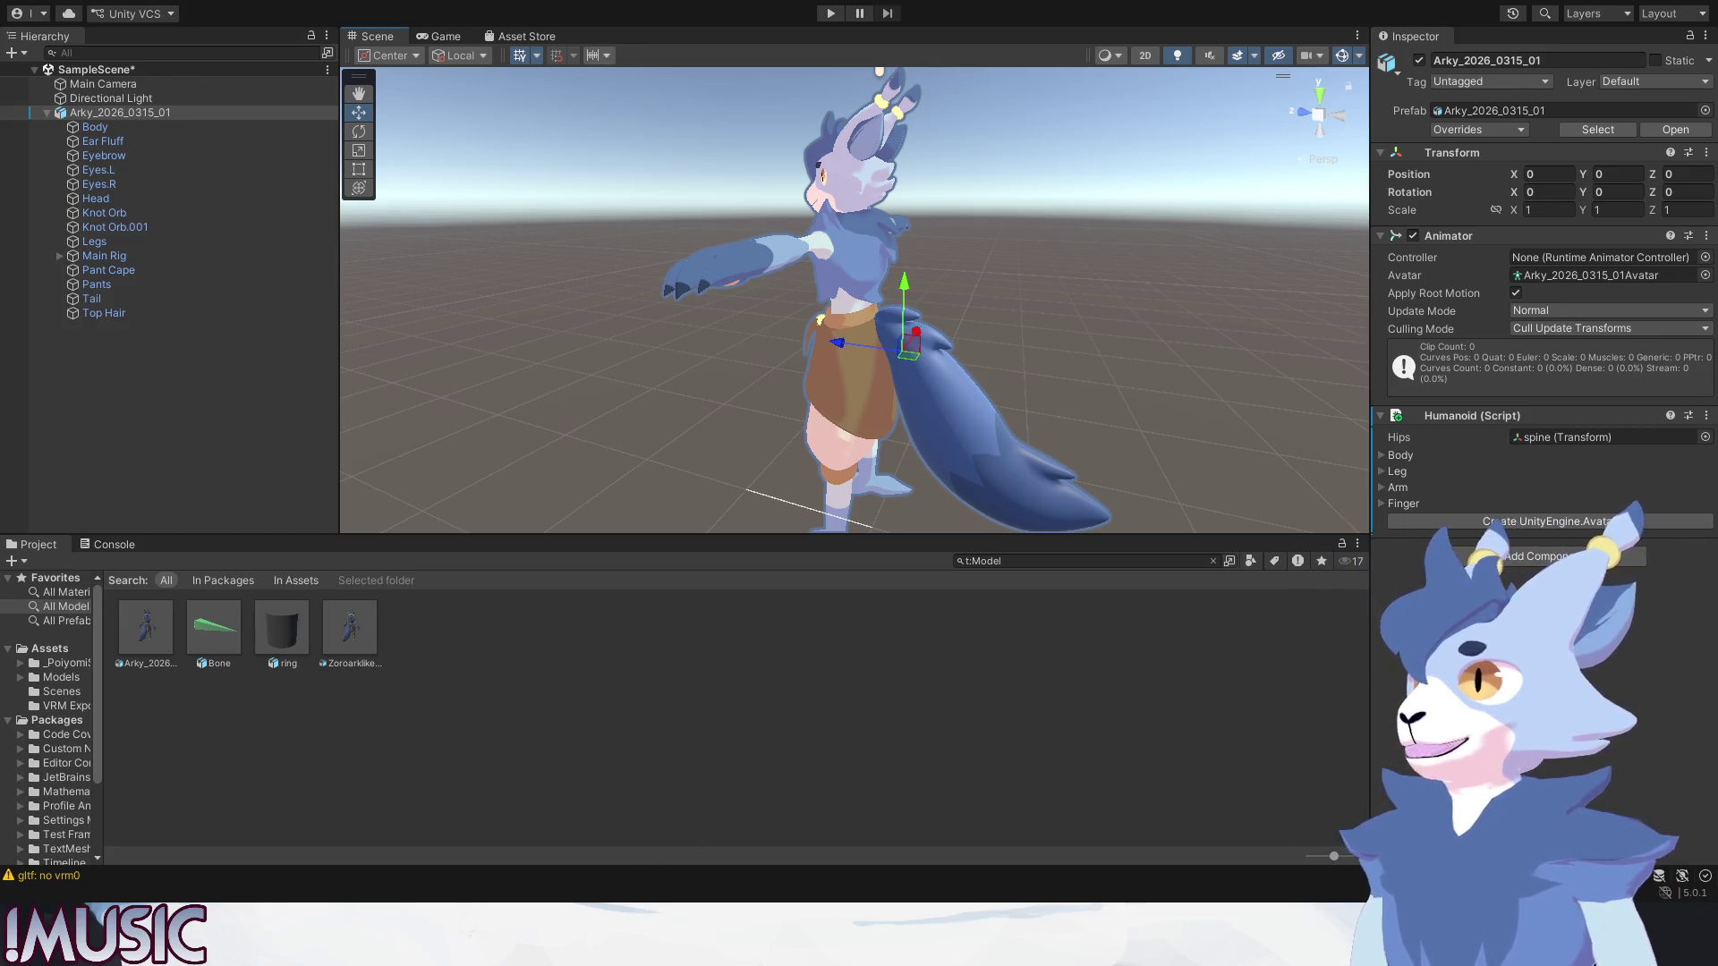
{"action": "left_click", "coordinate": [458, 491]}
Inspect the Zoroarklike model import settings and the DepthGet prefab from the favourites lists.
{"action": "left_click", "coordinate": [337, 624]}
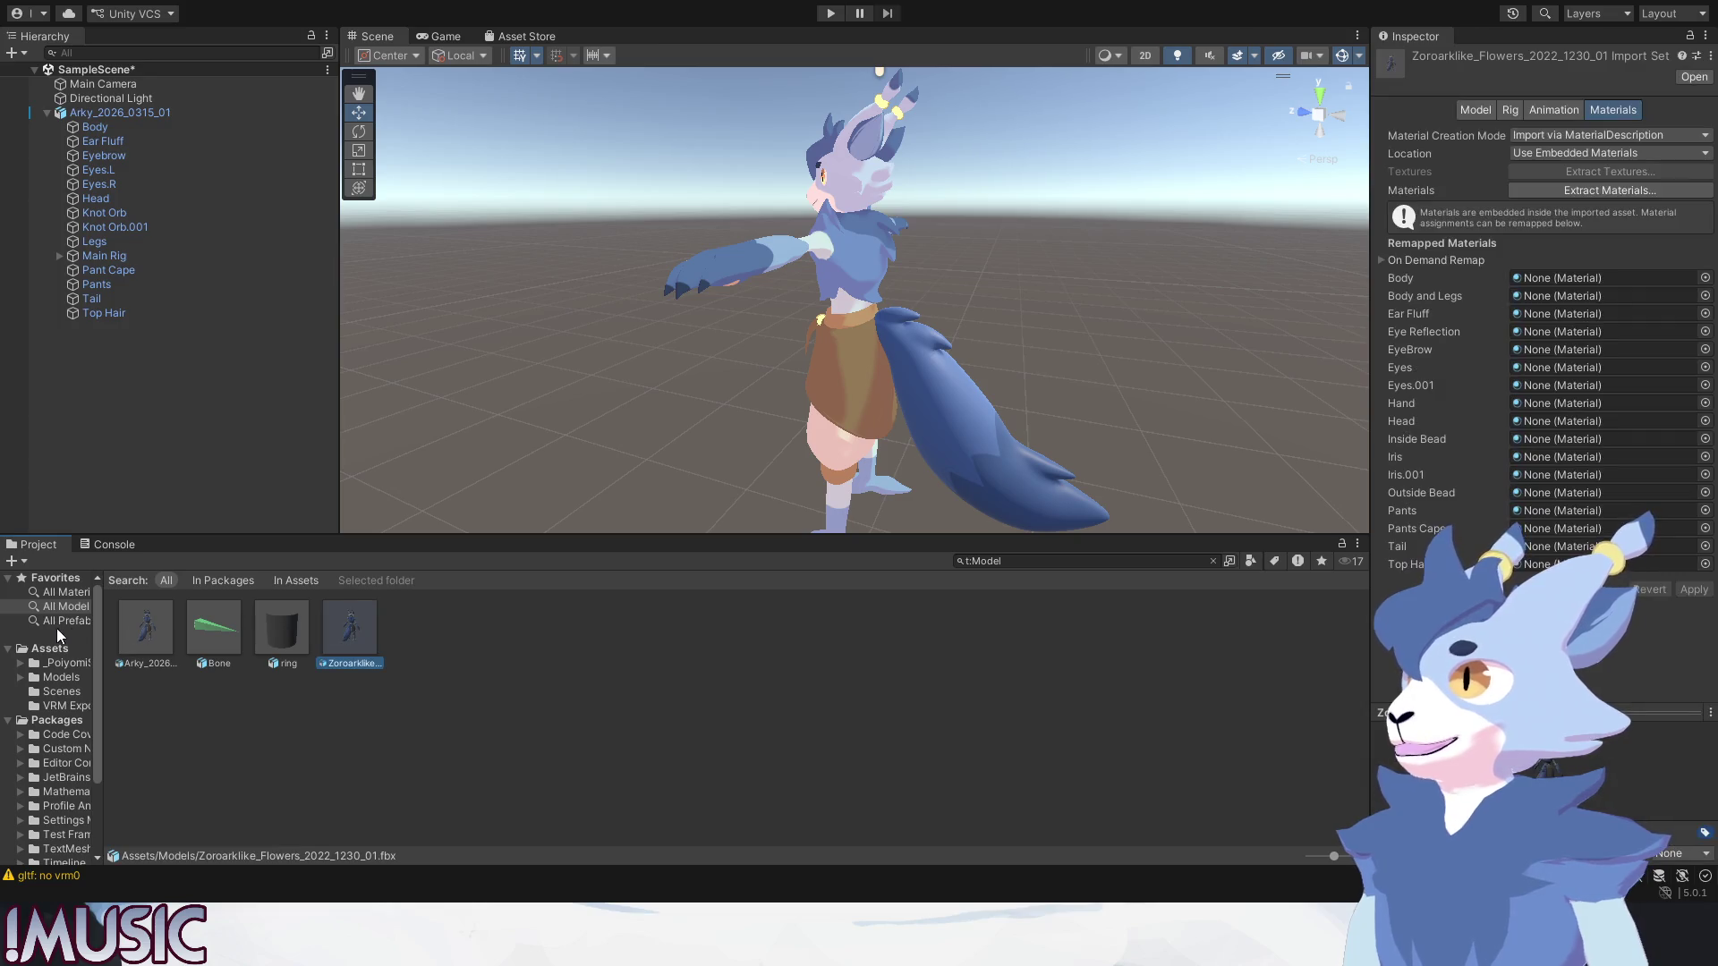
{"action": "left_click", "coordinate": [56, 622]}
{"action": "left_click", "coordinate": [198, 637]}
{"action": "left_click", "coordinate": [537, 765]}
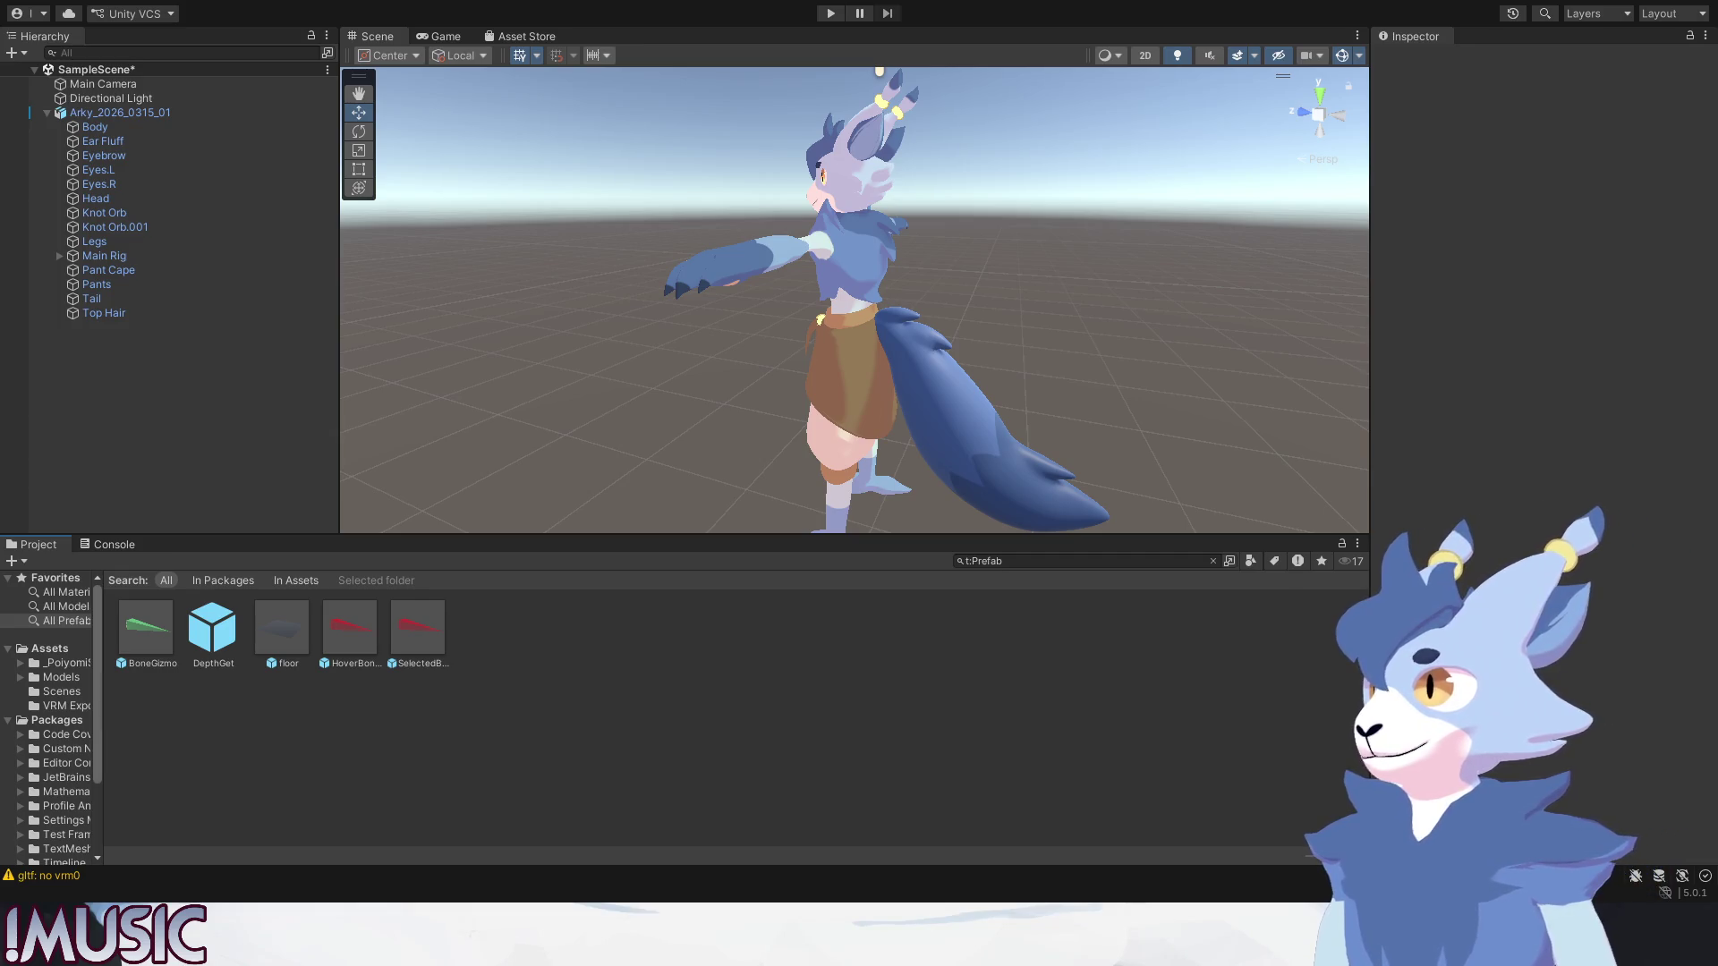
Browse the Assets folder to Models and open the VRM Exports folder.
{"action": "left_click", "coordinate": [50, 648]}
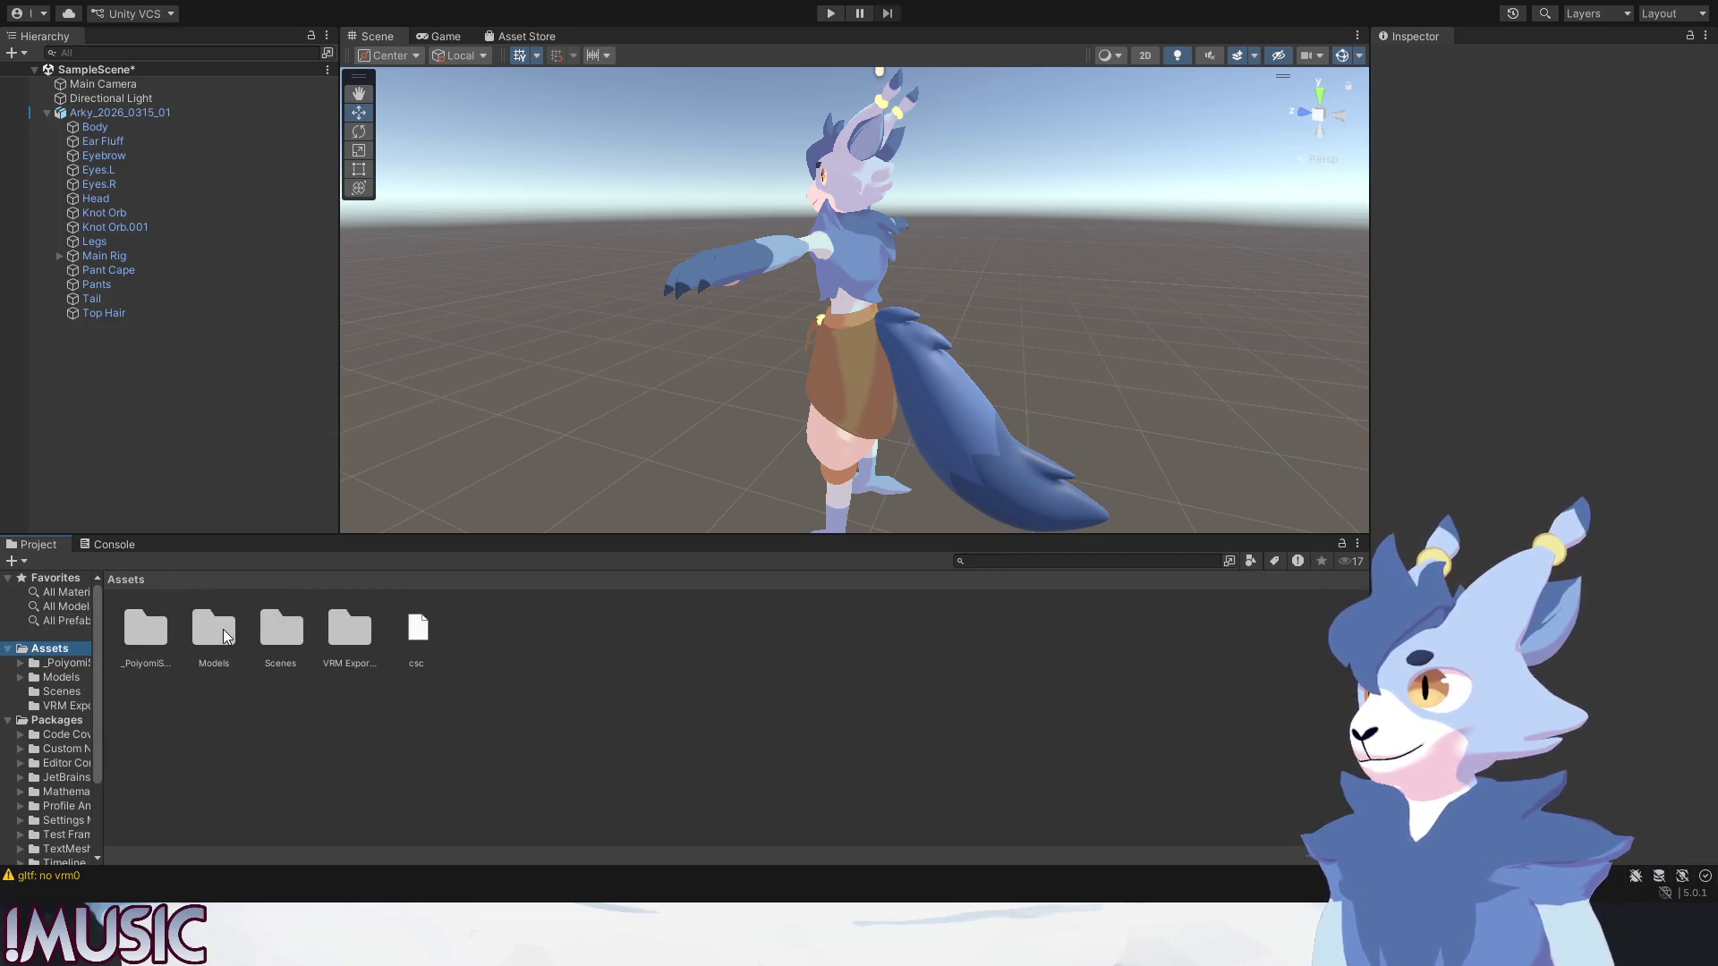
{"action": "left_click", "coordinate": [224, 638]}
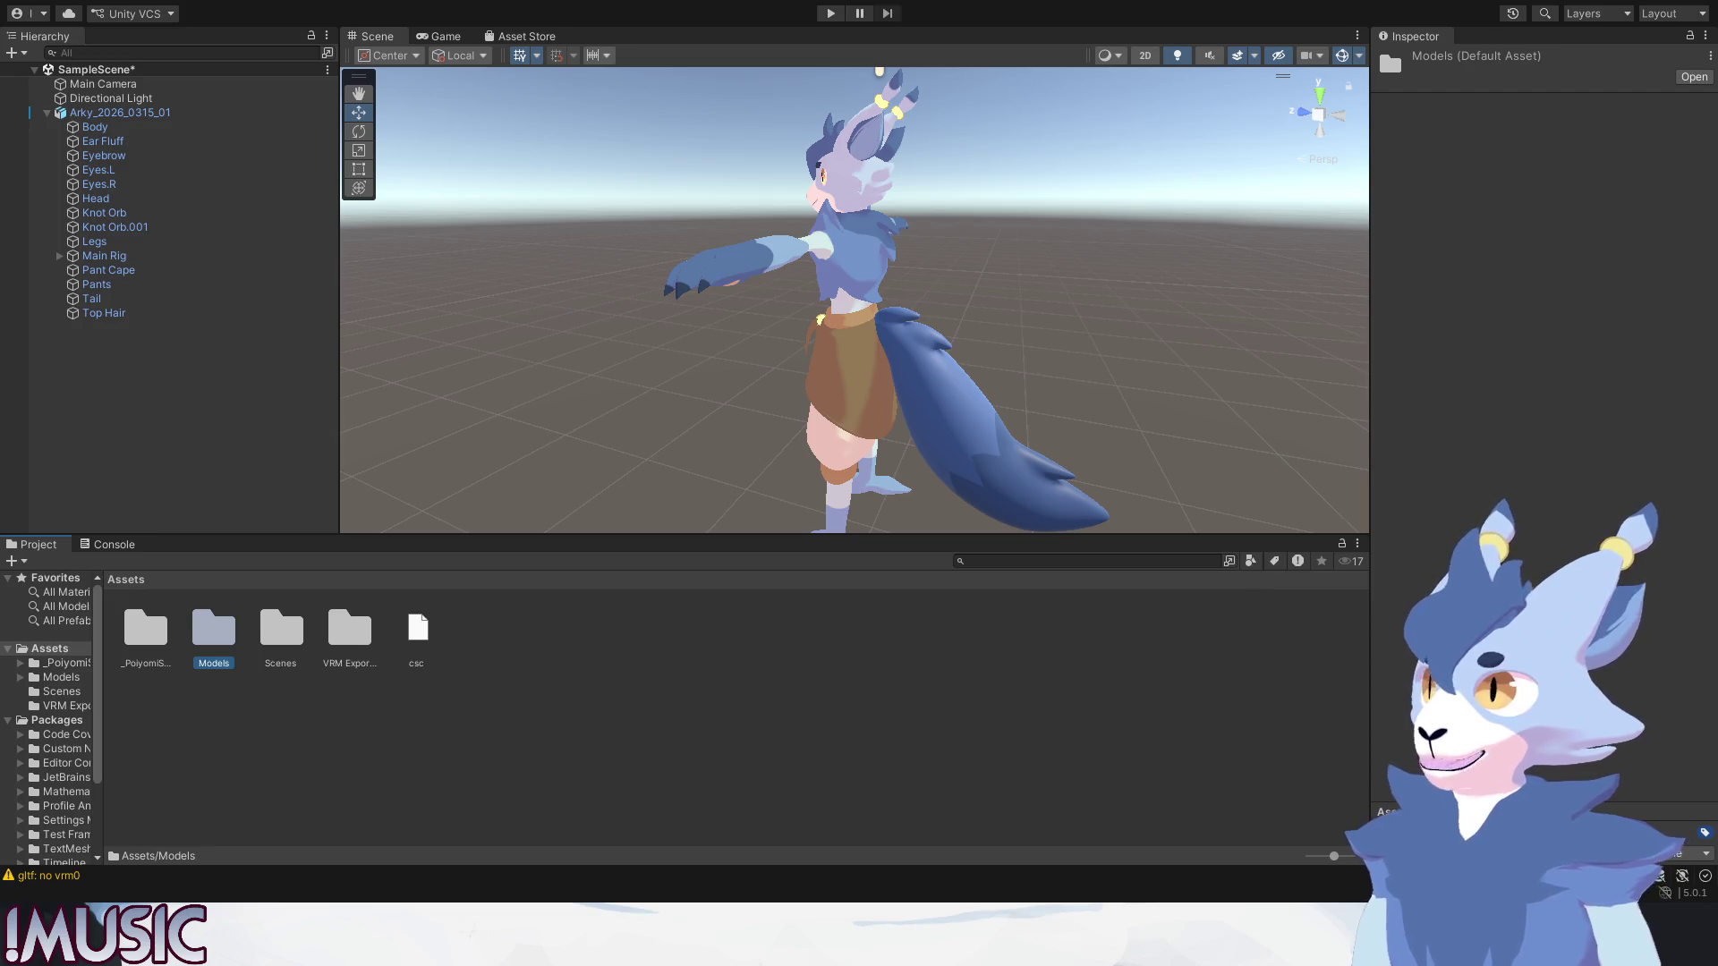
{"action": "left_click", "coordinate": [162, 709]}
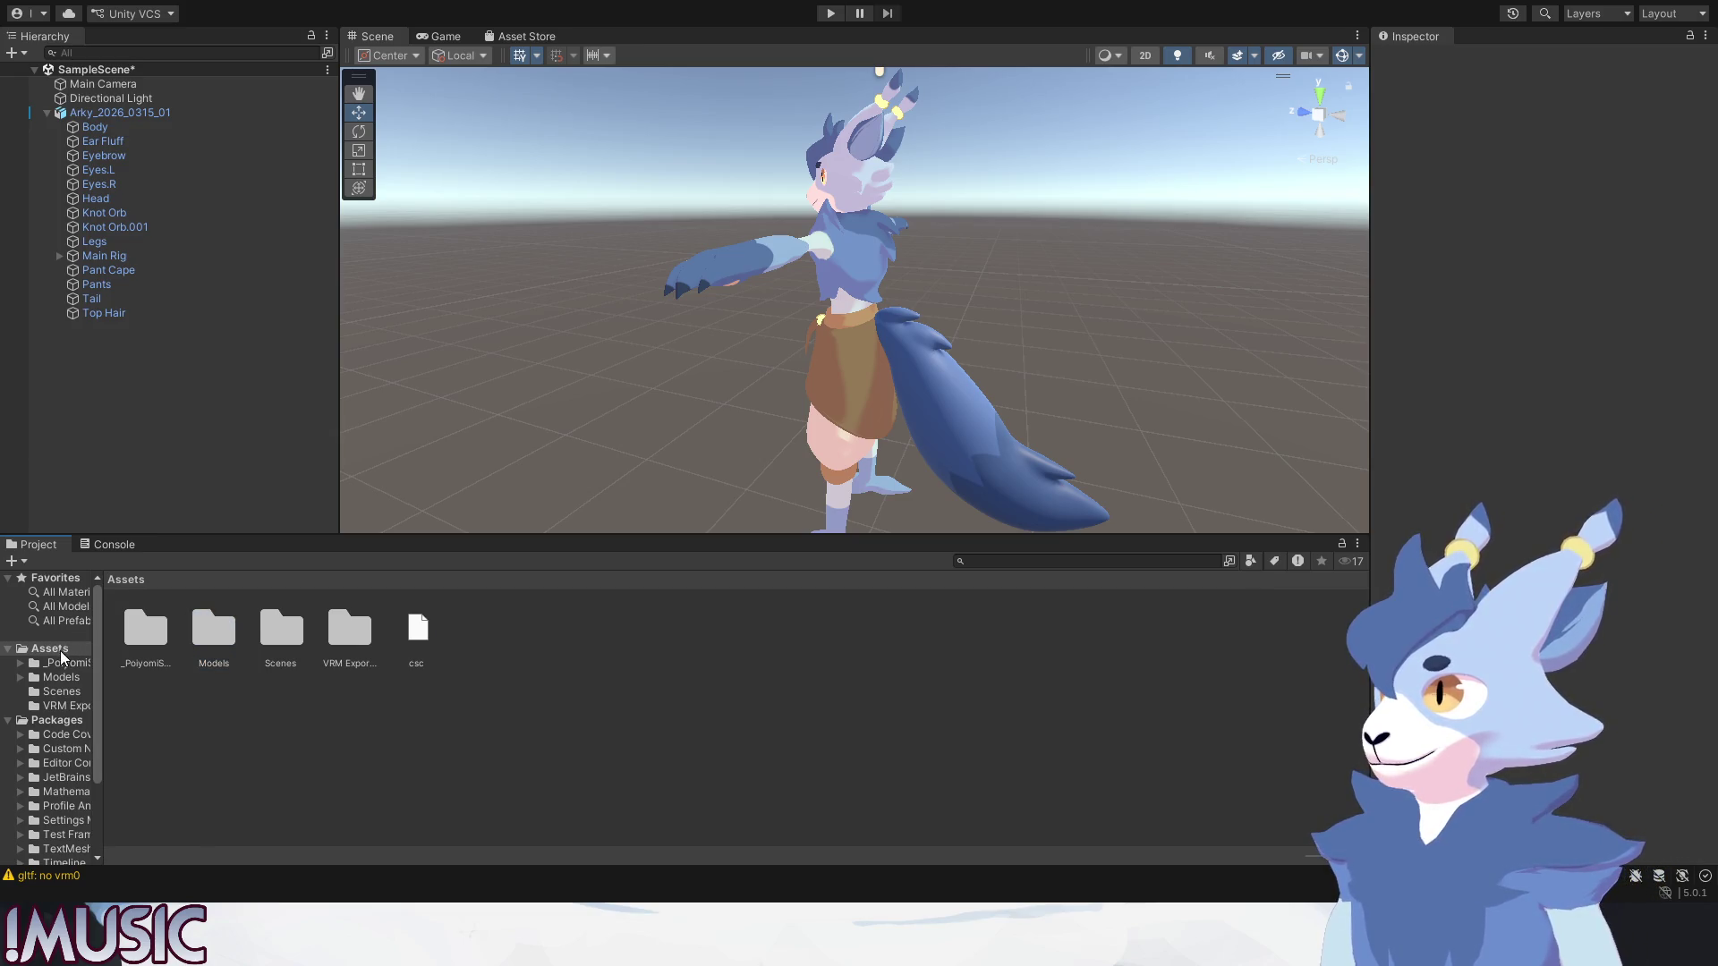
{"action": "double_click", "coordinate": [335, 626]}
Drag the exported Arky avatar into the scene and move the original avatar off to the left.
{"action": "mouse_move", "coordinate": [141, 628]}
{"action": "left_mouse_down"}
{"action": "mouse_move", "coordinate": [1073, 383]}
{"action": "mouse_move", "coordinate": [632, 505]}
{"action": "mouse_move", "coordinate": [990, 445]}
{"action": "left_mouse_up"}
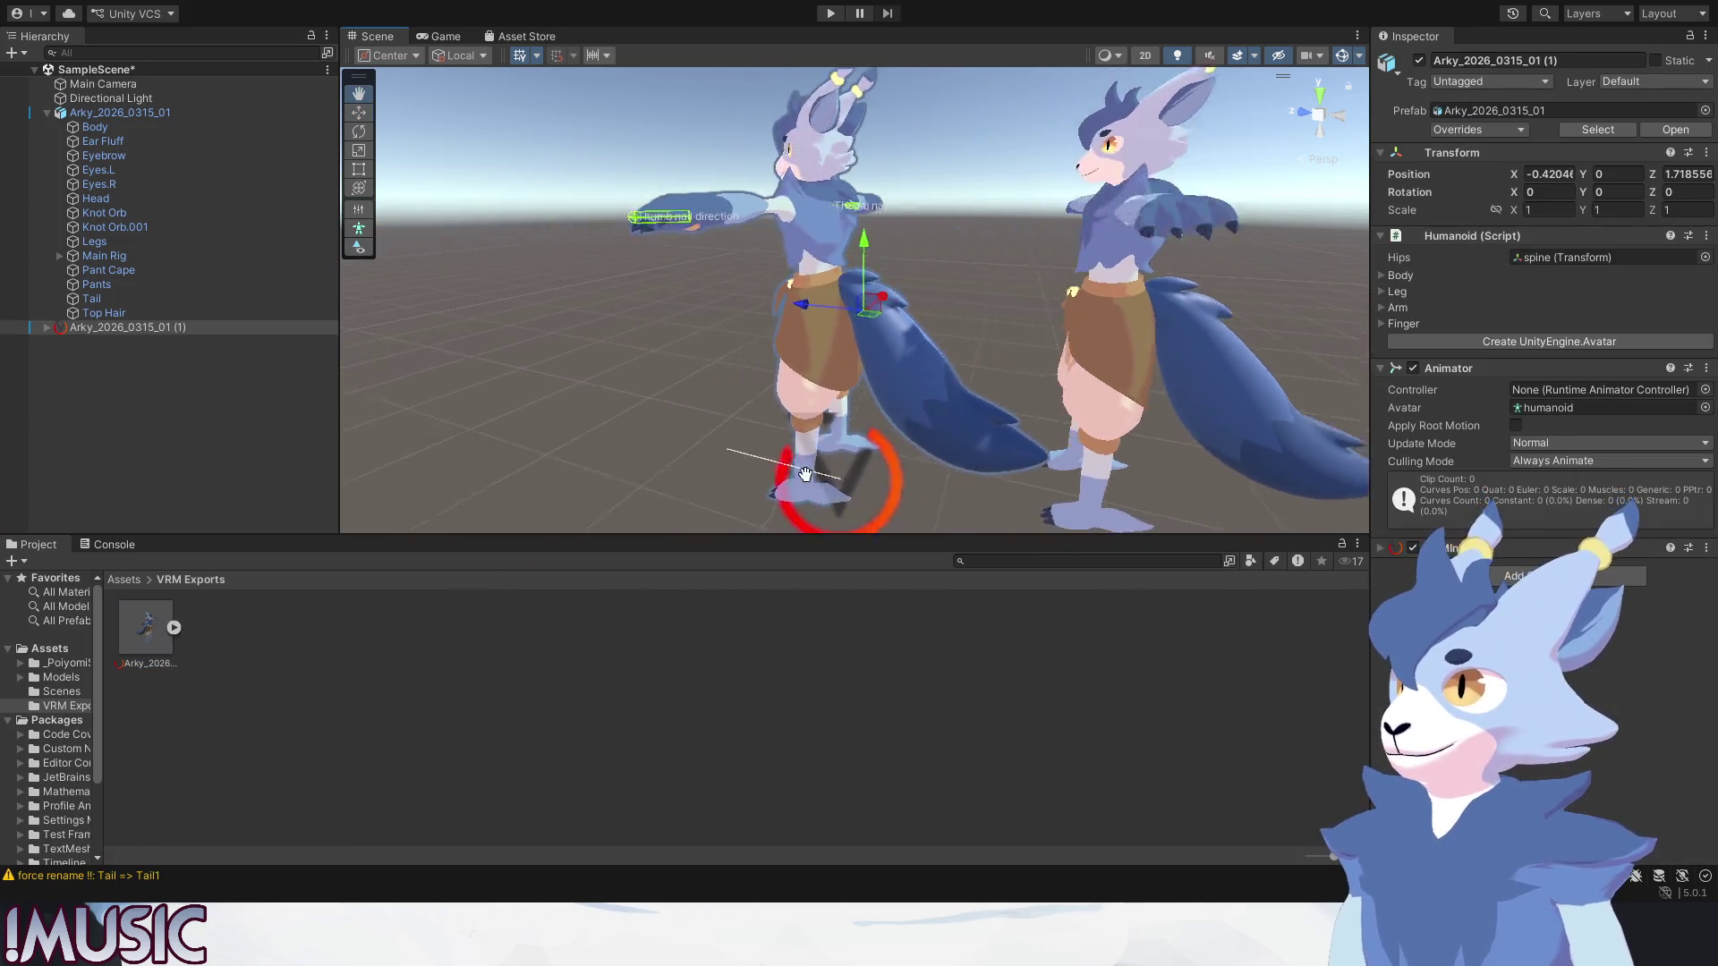
{"action": "key", "text": "f"}
{"action": "mouse_move", "coordinate": [801, 381]}
{"action": "left_mouse_down", "text": "alt"}
{"action": "mouse_move", "coordinate": [859, 416]}
{"action": "mouse_move", "coordinate": [910, 413]}
{"action": "left_mouse_up", "text": "alt"}
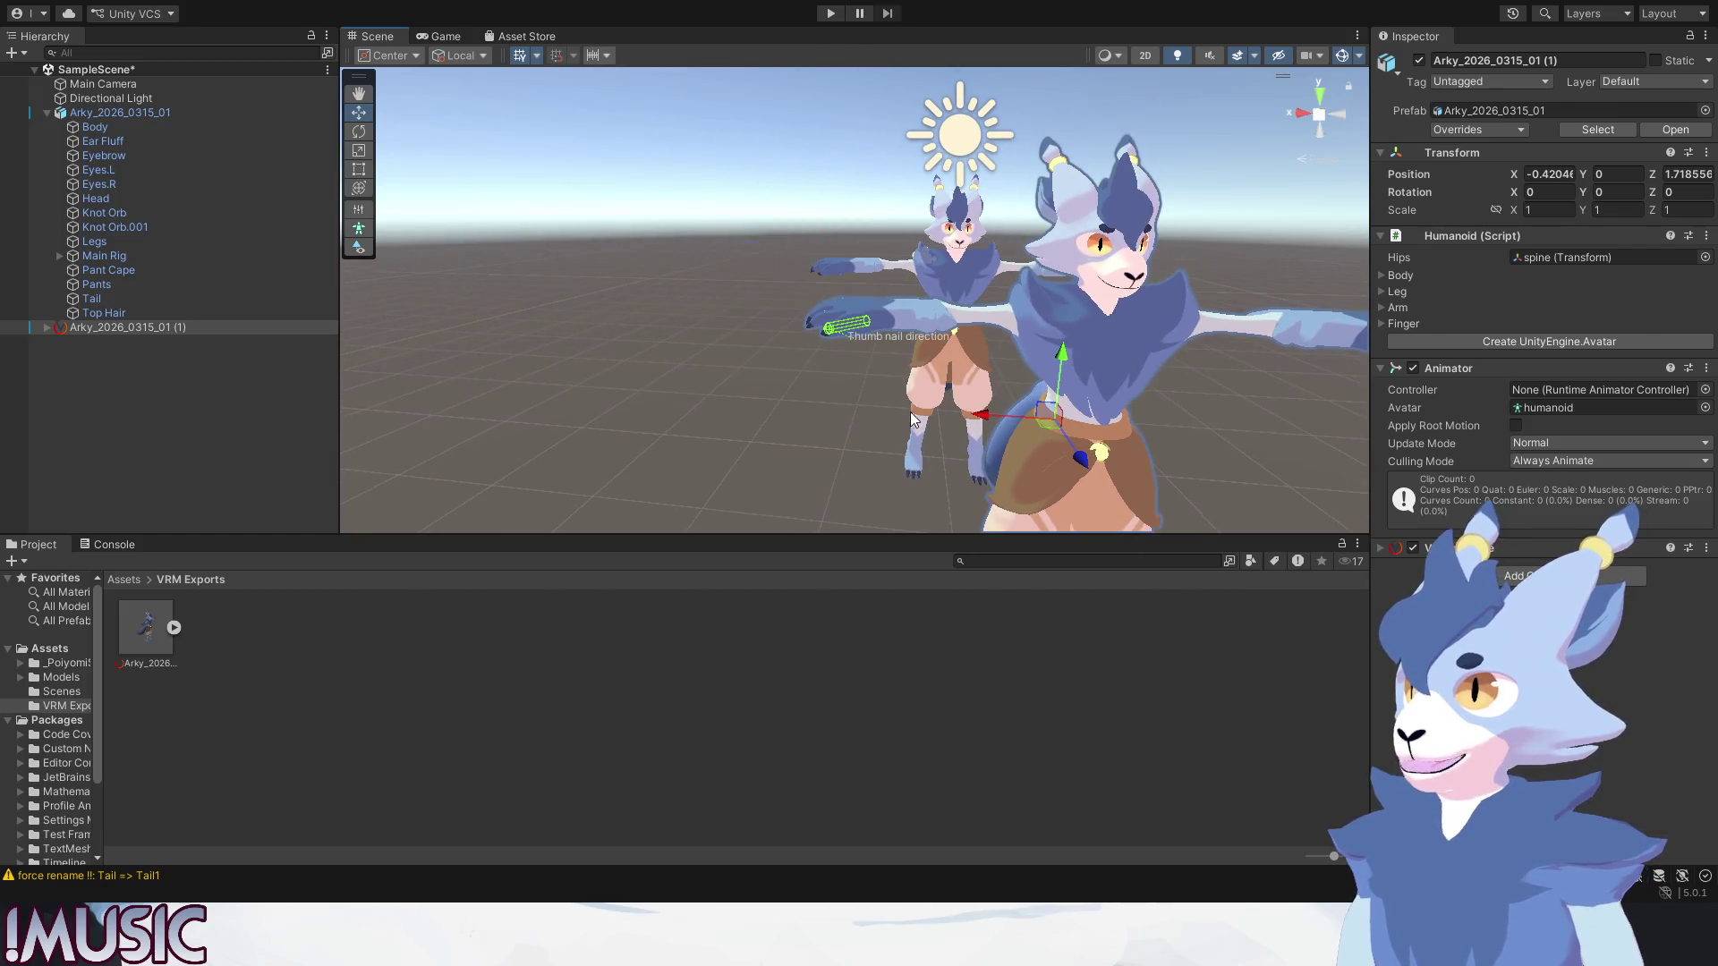
{"action": "left_click", "coordinate": [971, 278]}
{"action": "left_click_drag", "start_coordinate": [858, 327], "coordinate": [551, 309]}
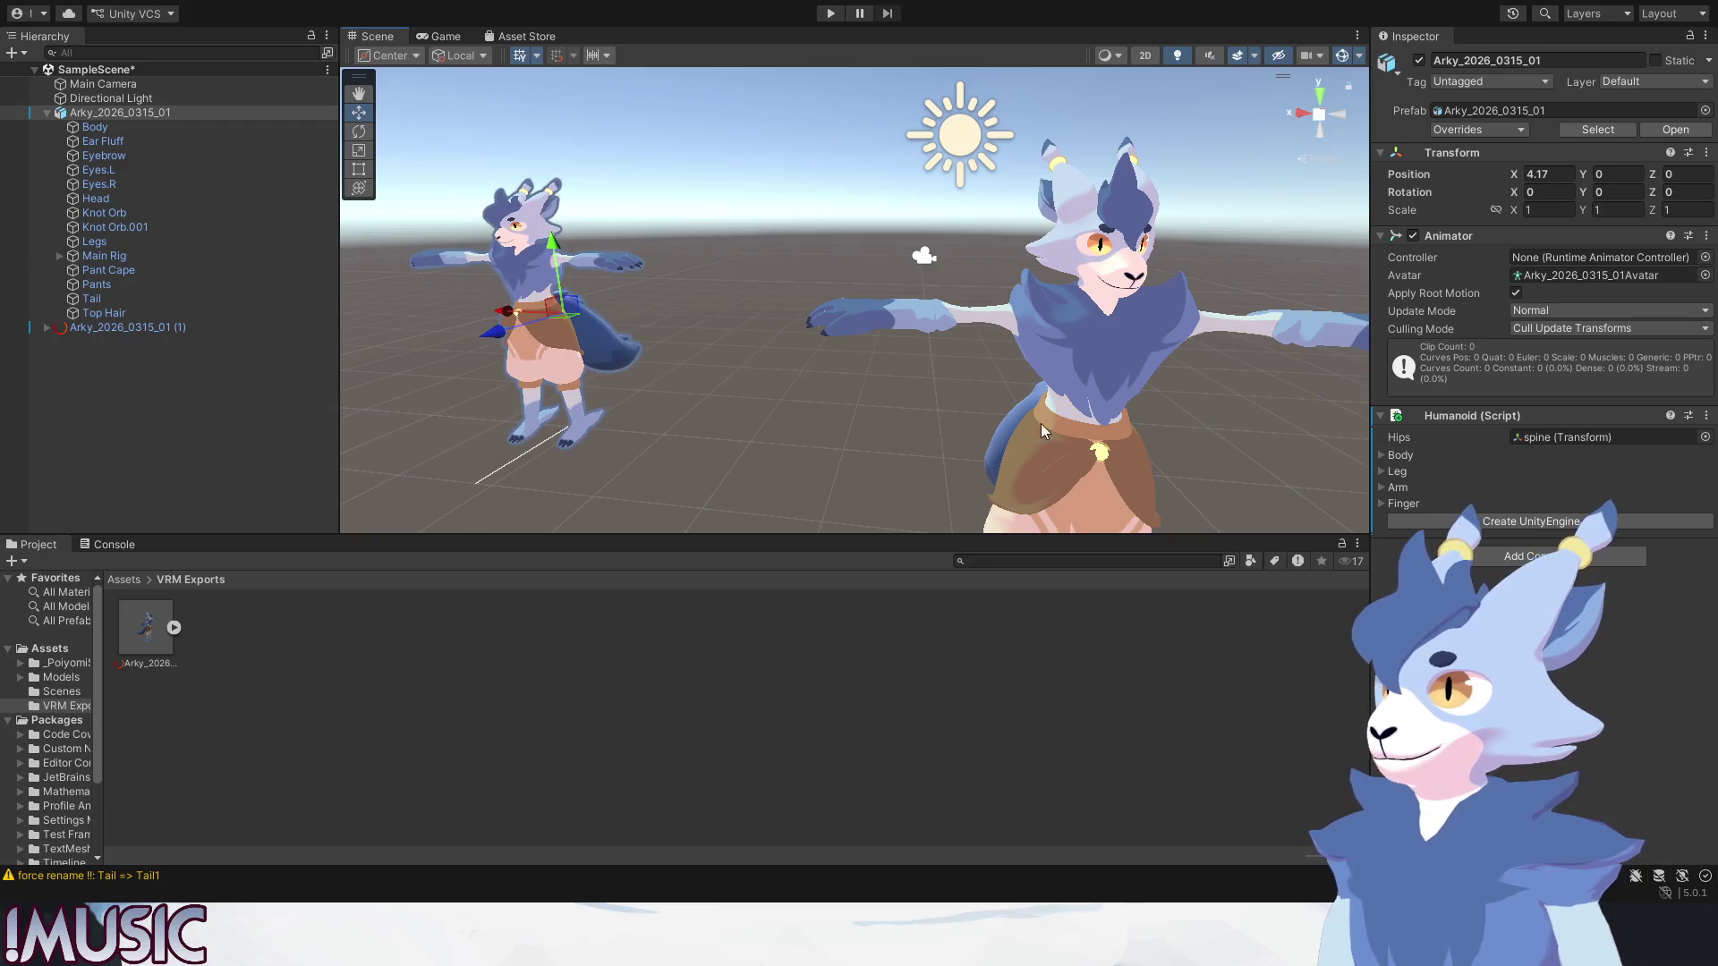
Set Arky_2026_0315_01 (1)'s Position X and Z to 0 so it stands at the origin.
{"action": "left_click", "coordinate": [1142, 411]}
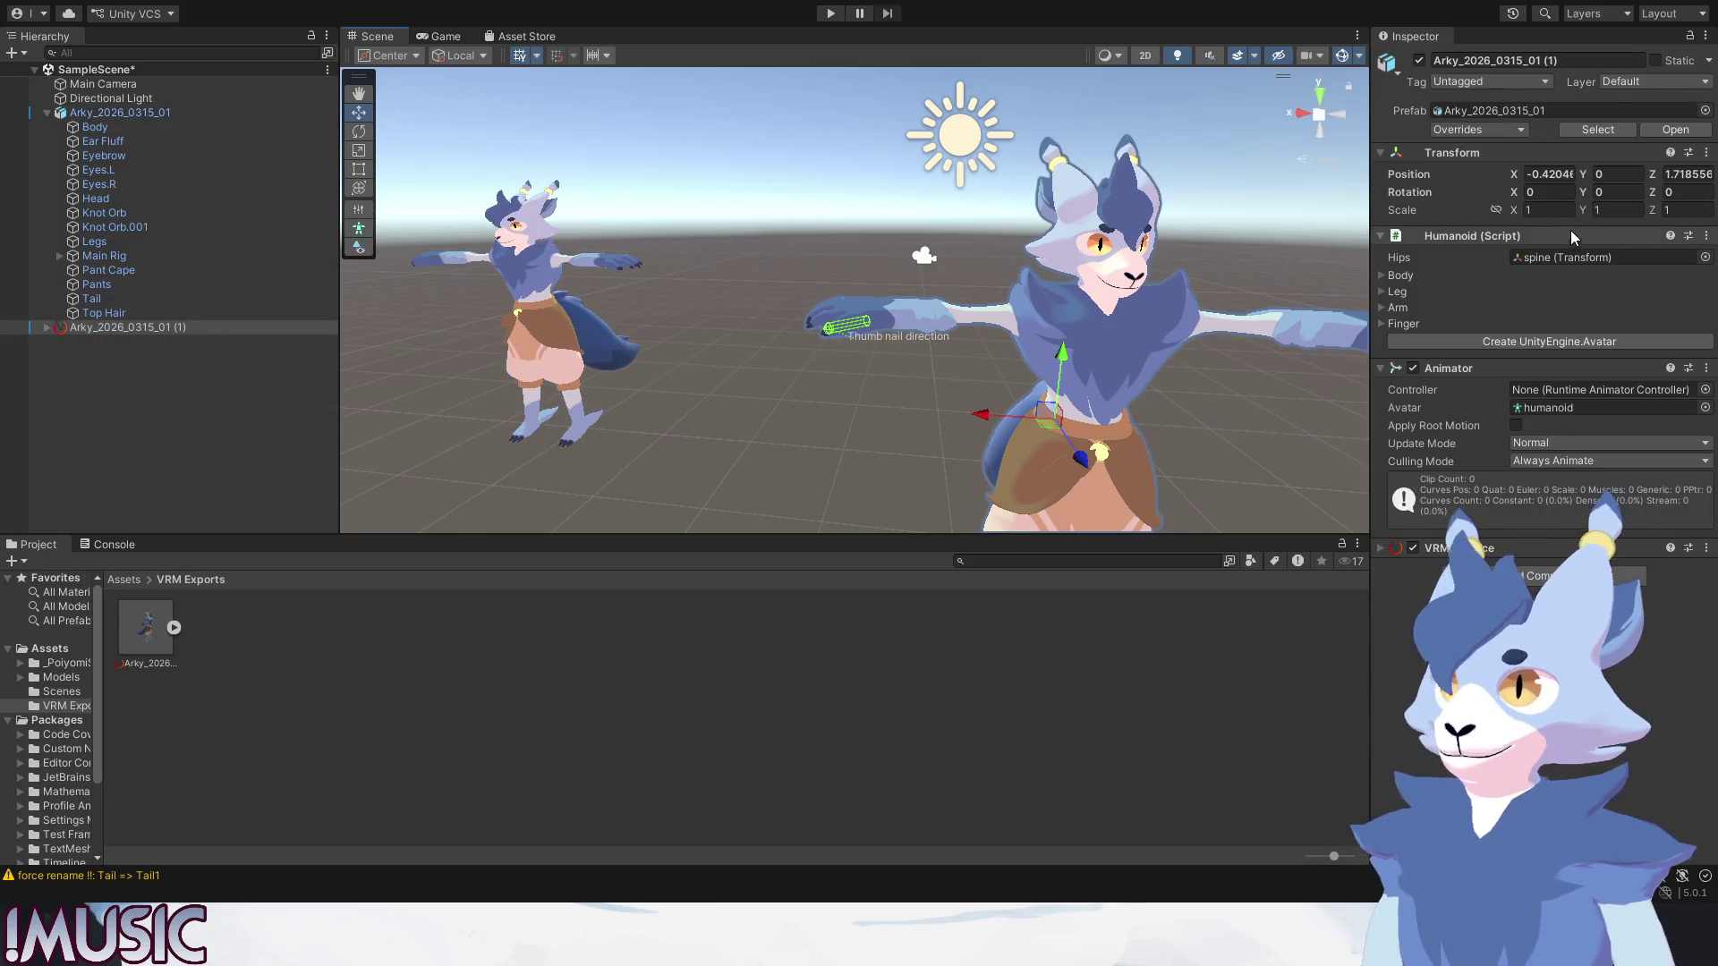
{"action": "left_click", "coordinate": [1550, 174]}
{"action": "type", "text": "0"}
{"action": "left_click", "coordinate": [1684, 174]}
{"action": "type", "text": "0"}
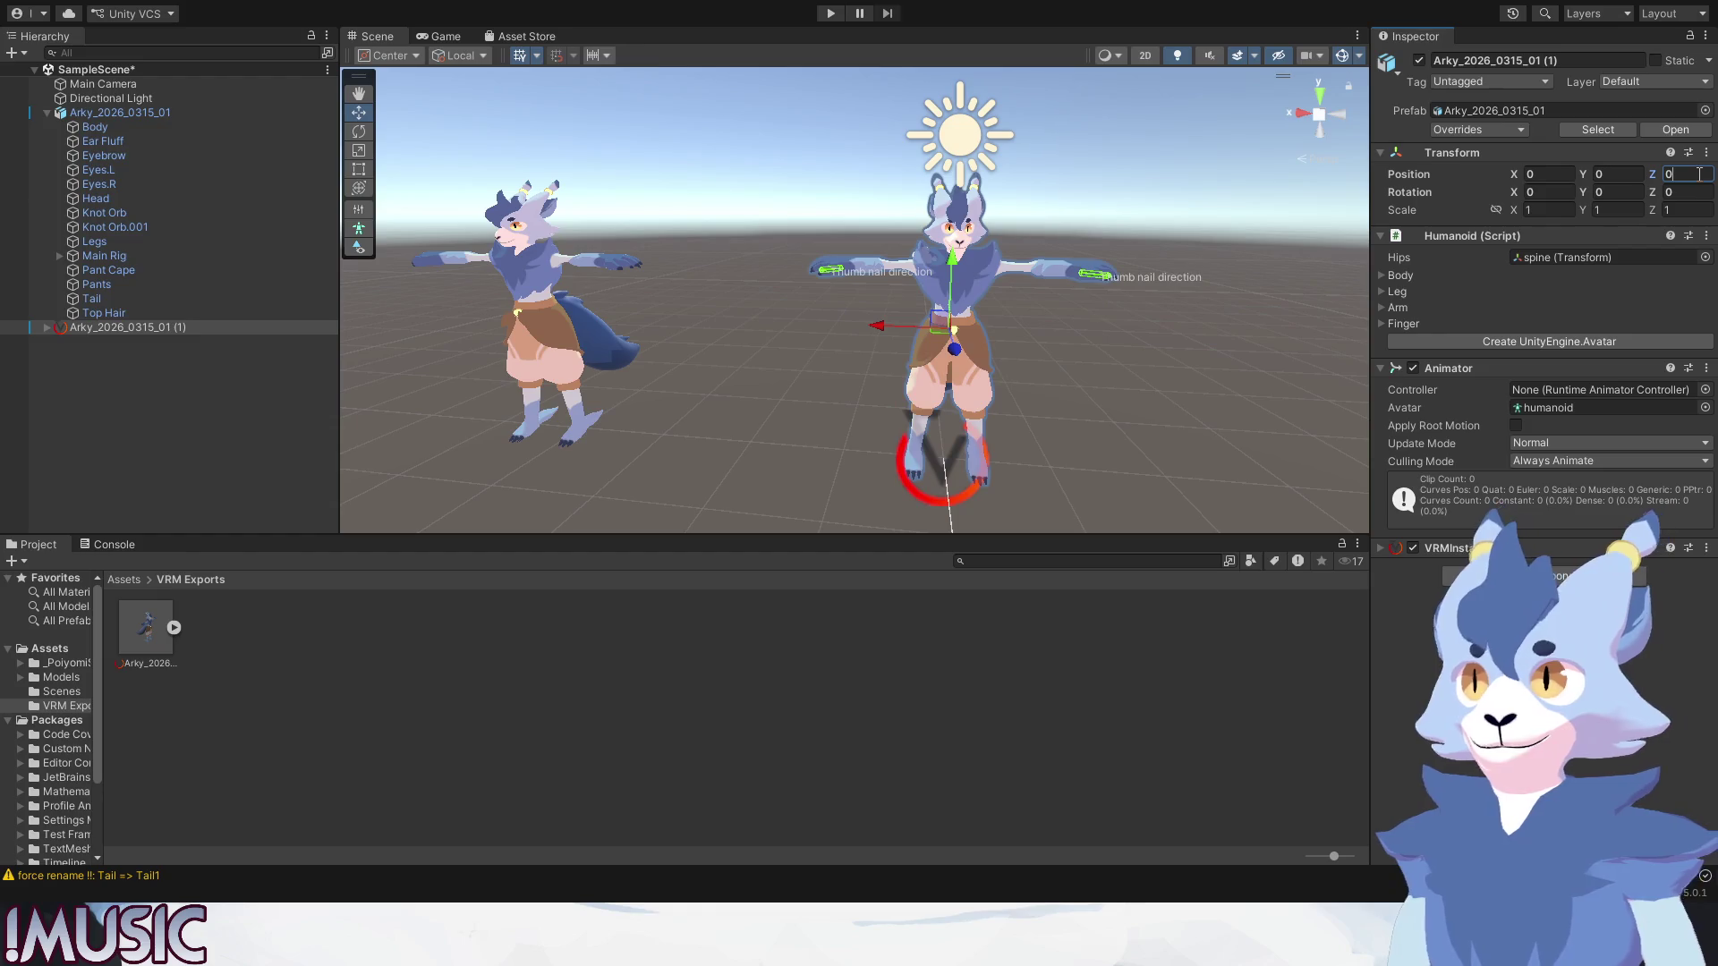
{"action": "left_click", "coordinate": [1099, 388]}
{"action": "middle_click_drag", "start_coordinate": [1025, 372], "coordinate": [986, 363]}
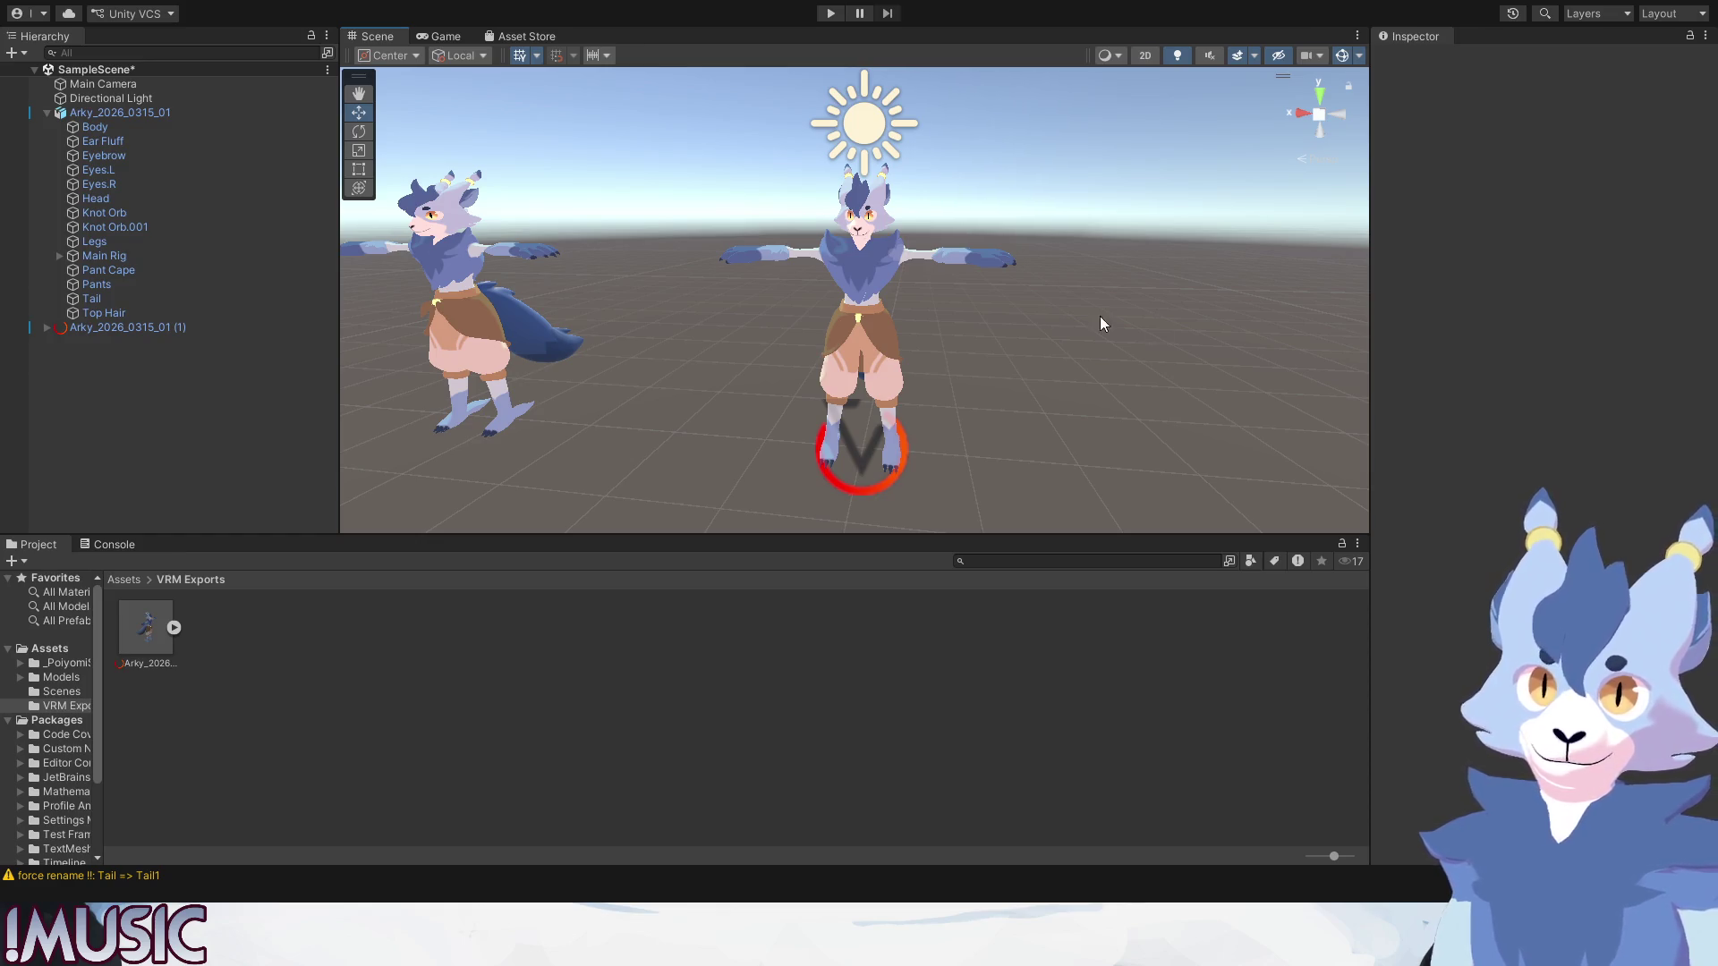
{"action": "left_click", "coordinate": [887, 275]}
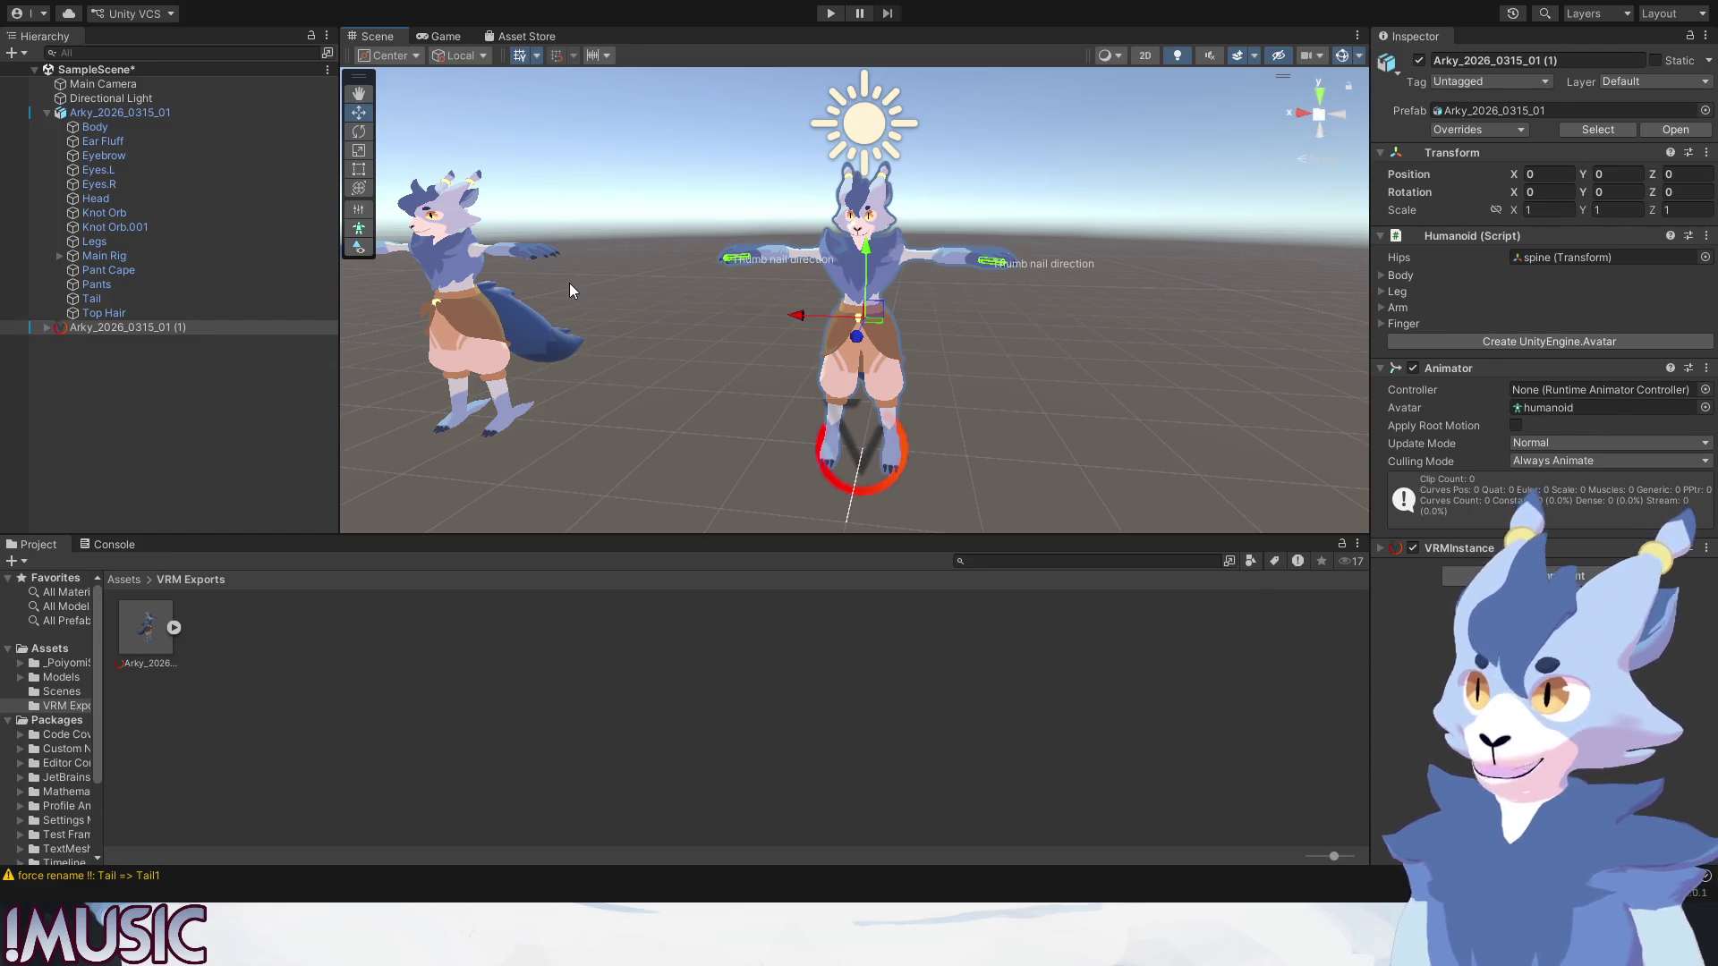
Expand the copy's VRMInstance component and reveal the prefab's sub-assets with blink, angry and happy clips.
{"action": "left_click", "coordinate": [1382, 550]}
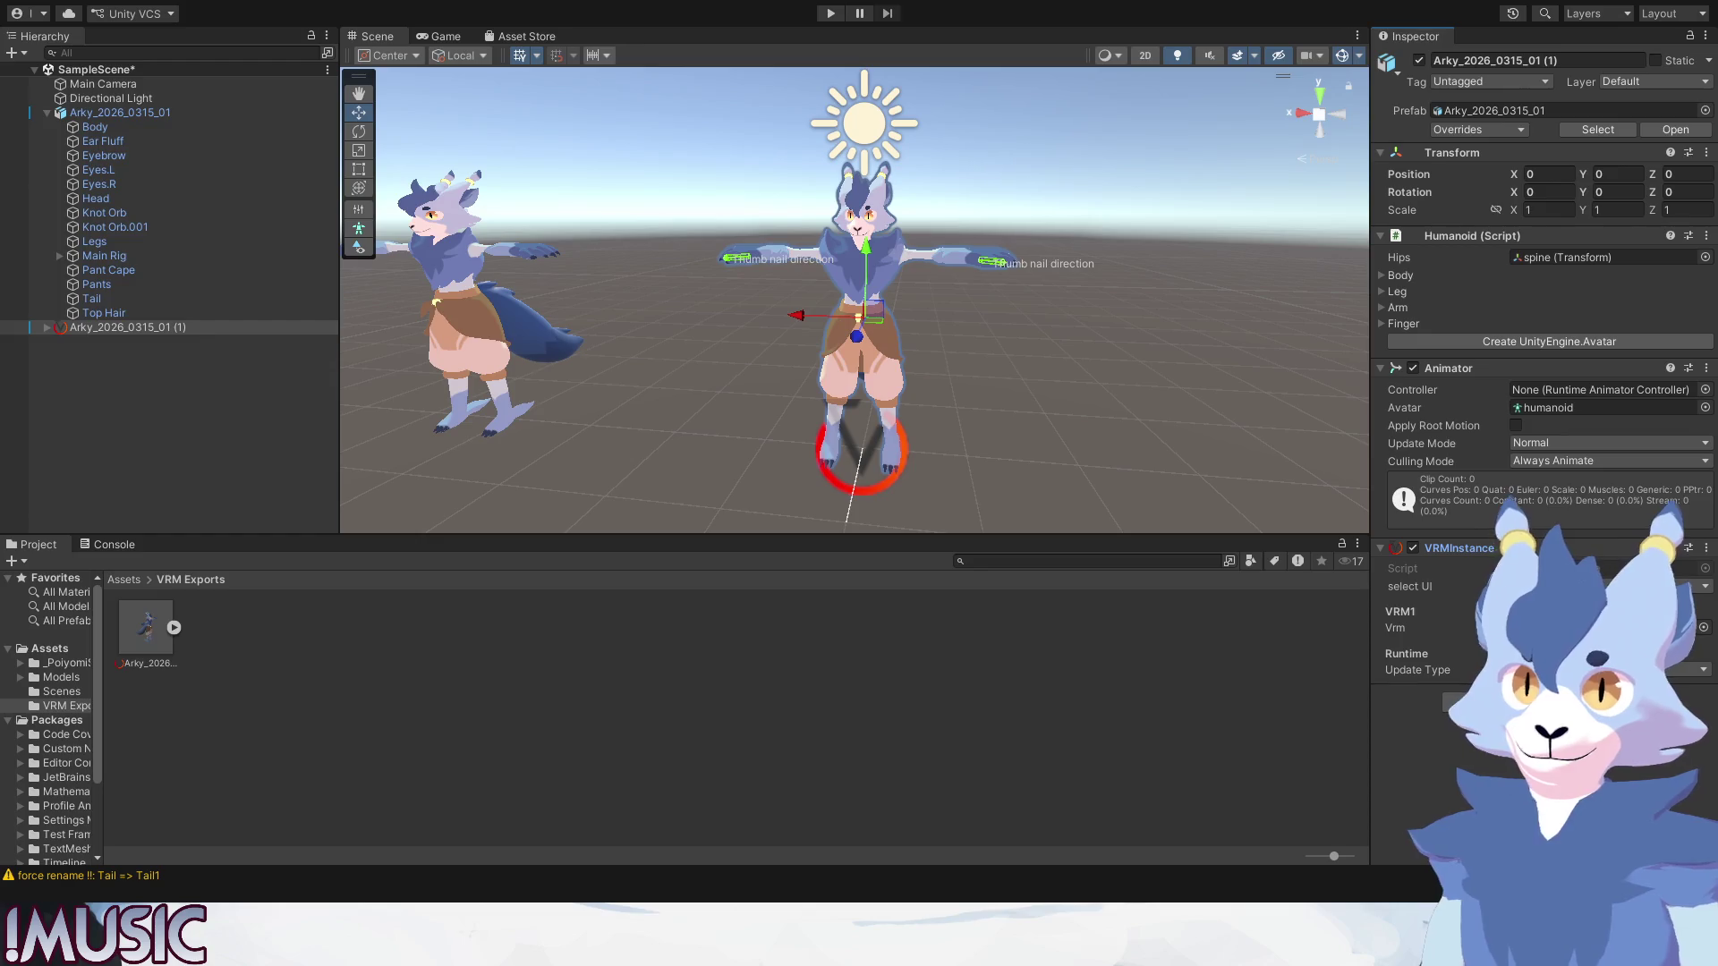
{"action": "left_click", "coordinate": [891, 238]}
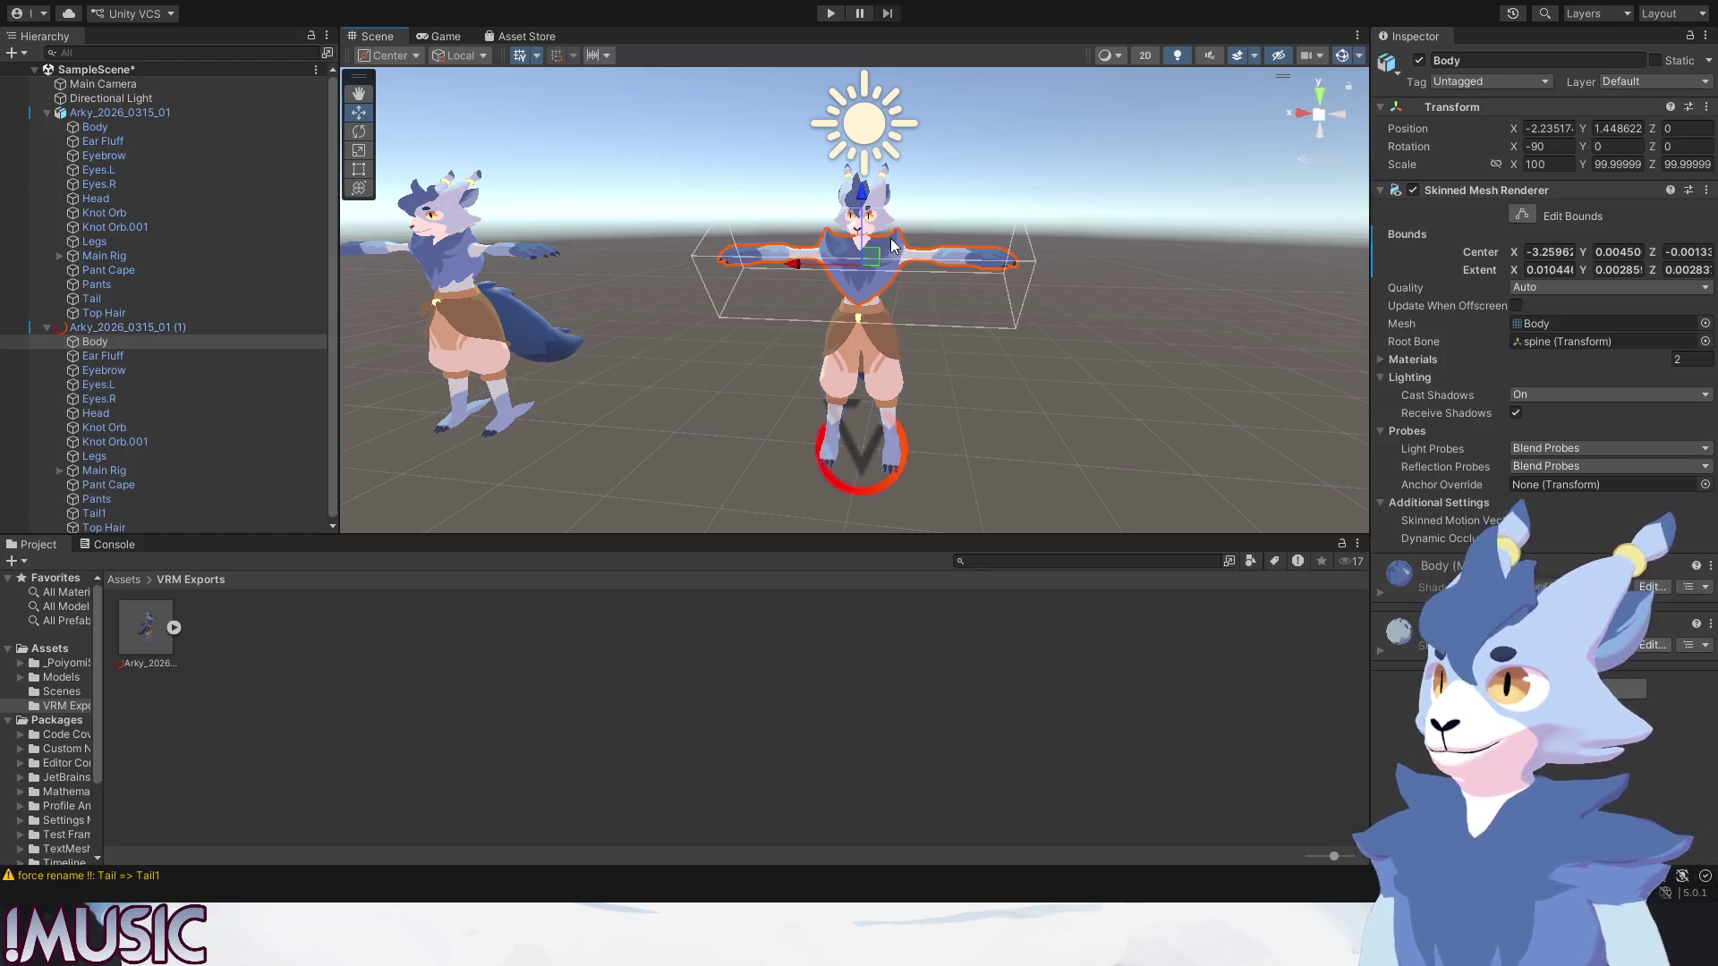
{"action": "left_click", "coordinate": [887, 243]}
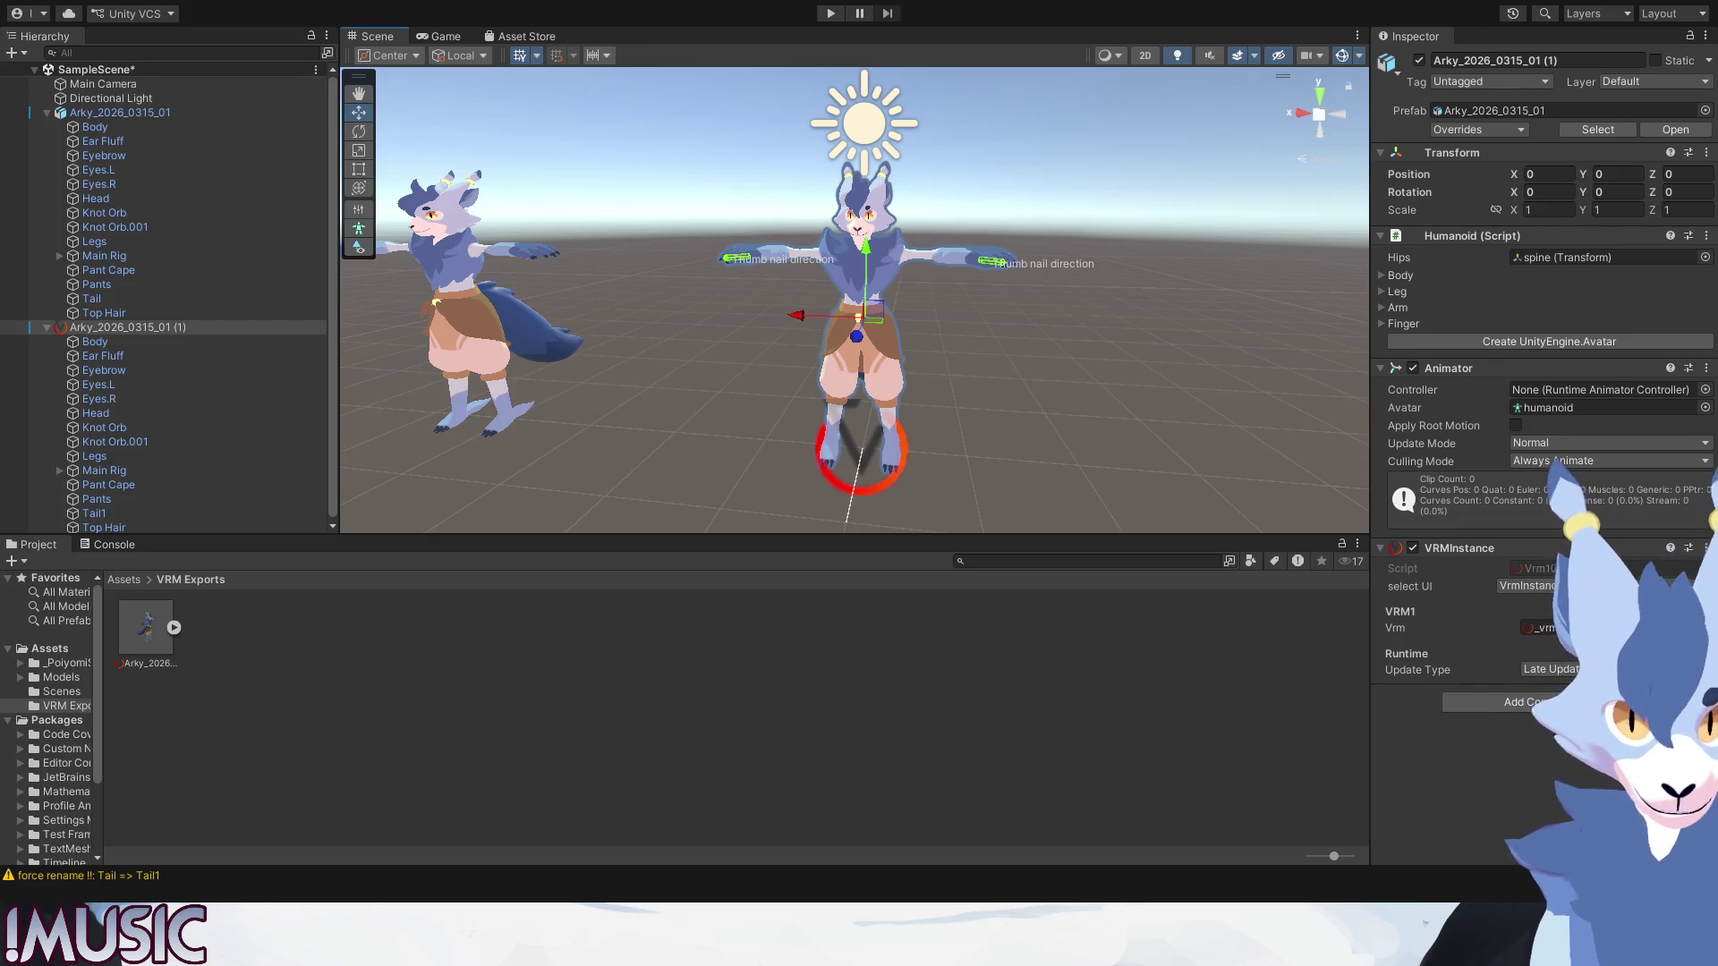
{"action": "left_click", "coordinate": [172, 628]}
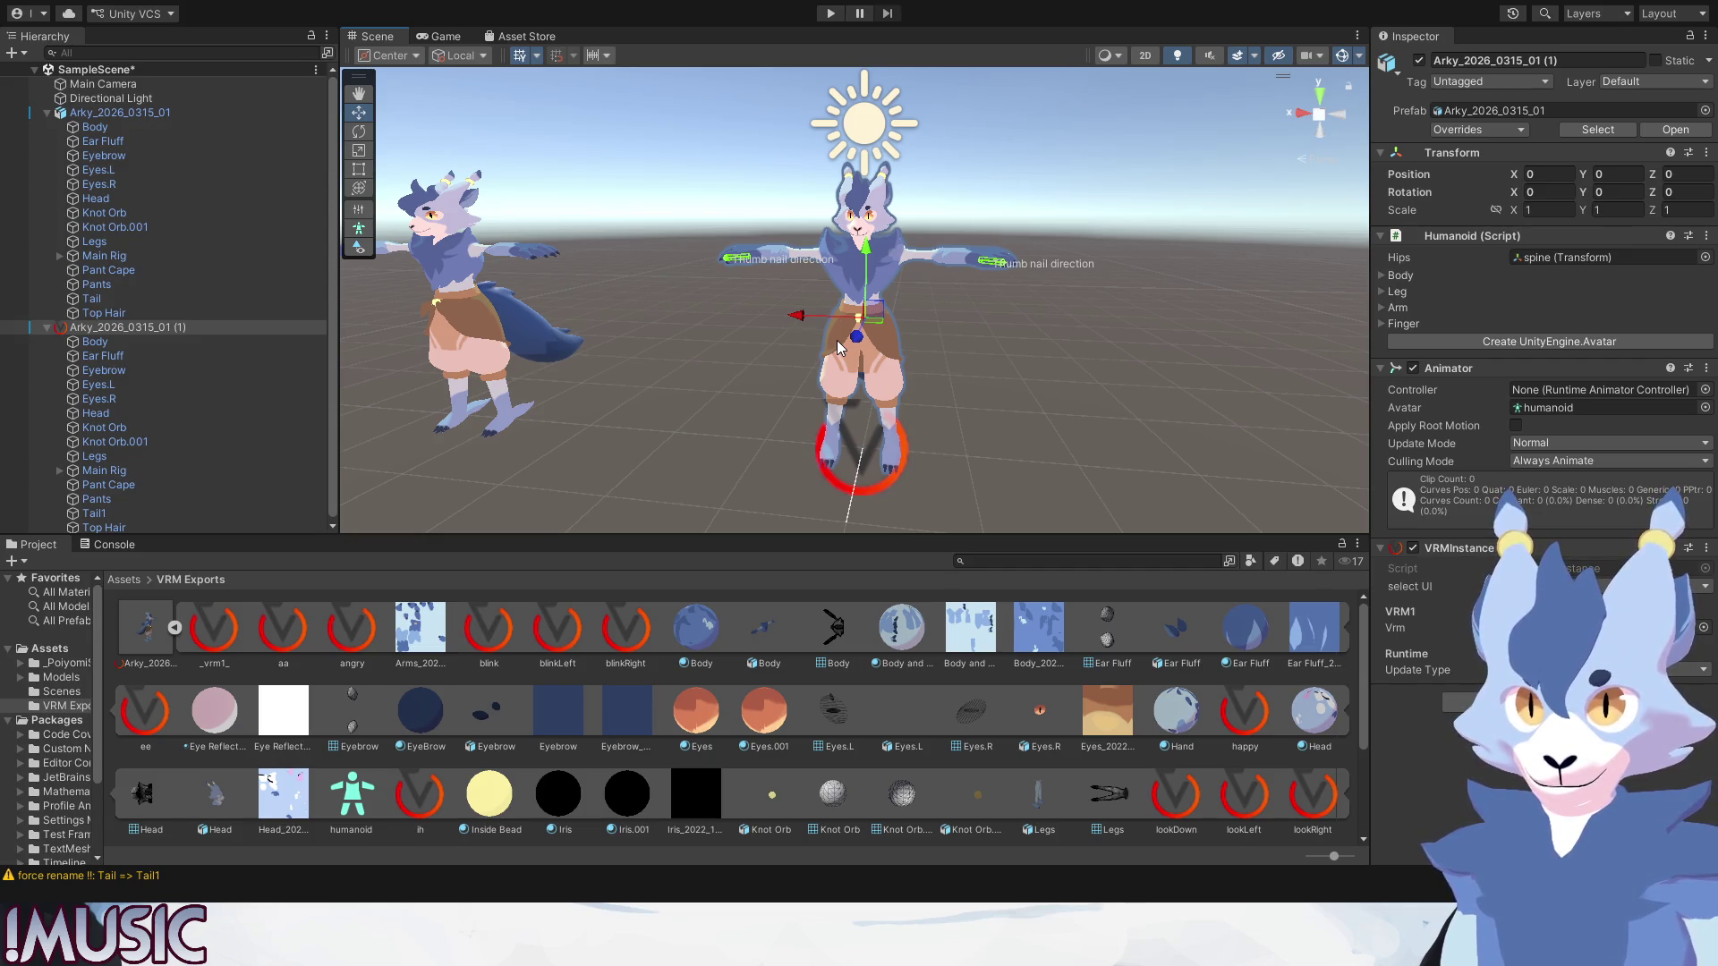
Collapse the Humanoid and Animator headers so the VRMInstance settings are in view.
{"action": "left_click", "coordinate": [144, 300]}
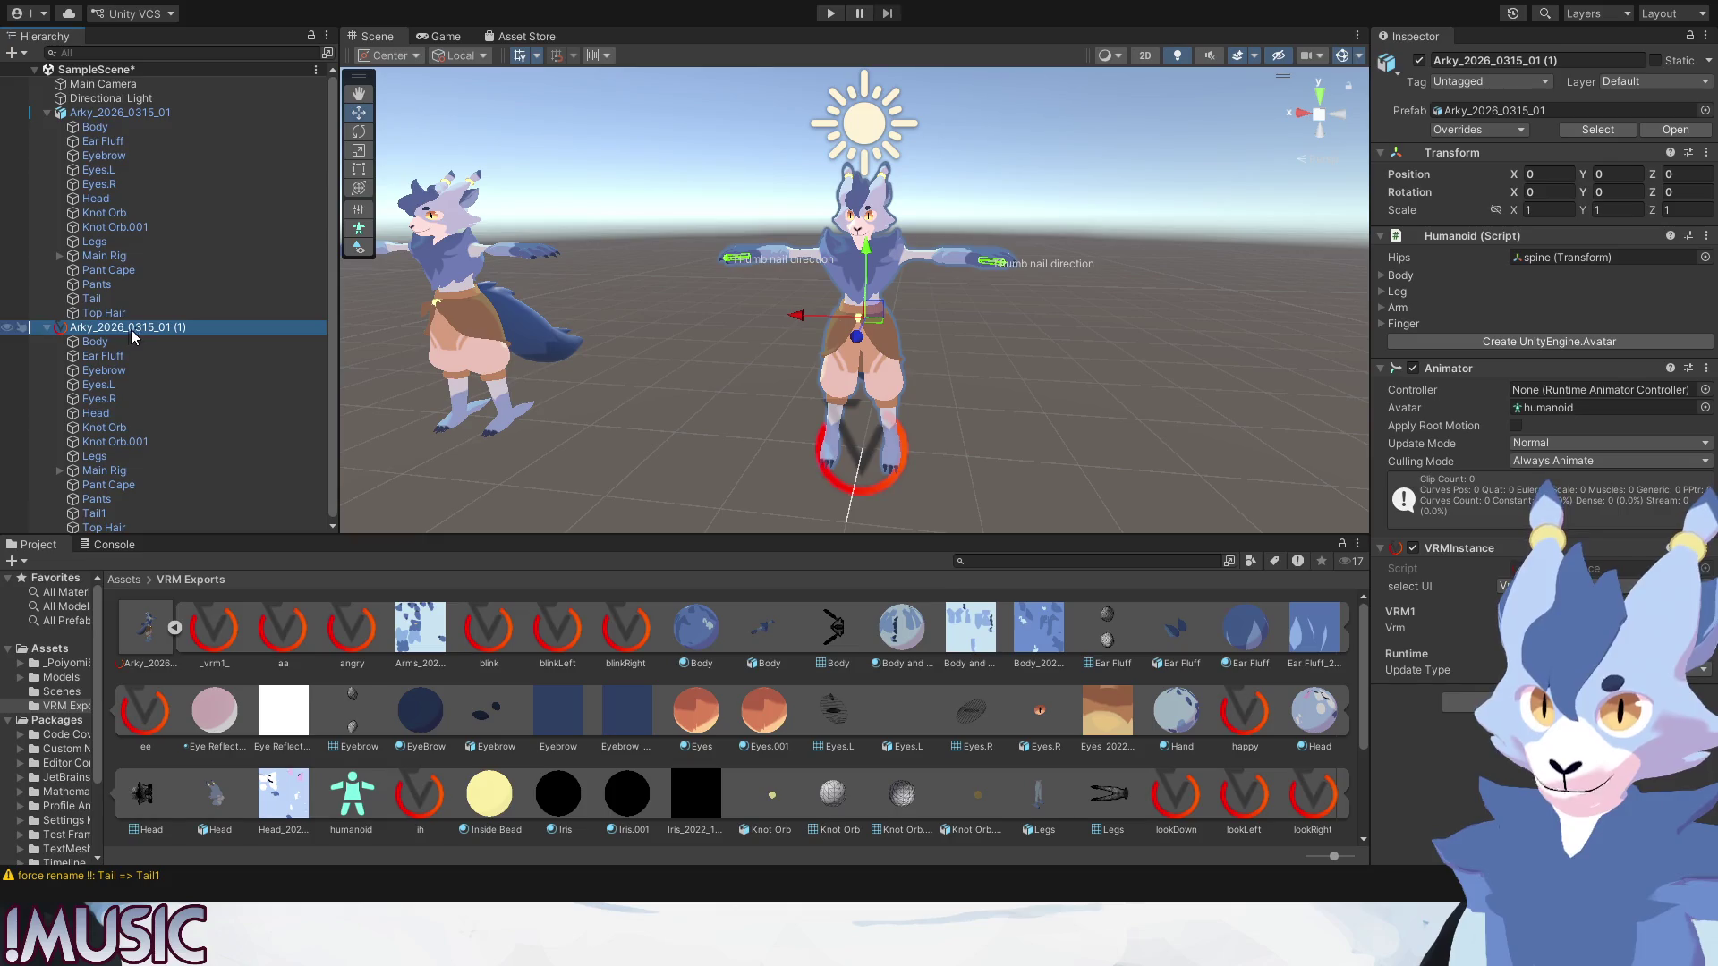
{"action": "left_click", "coordinate": [1461, 701]}
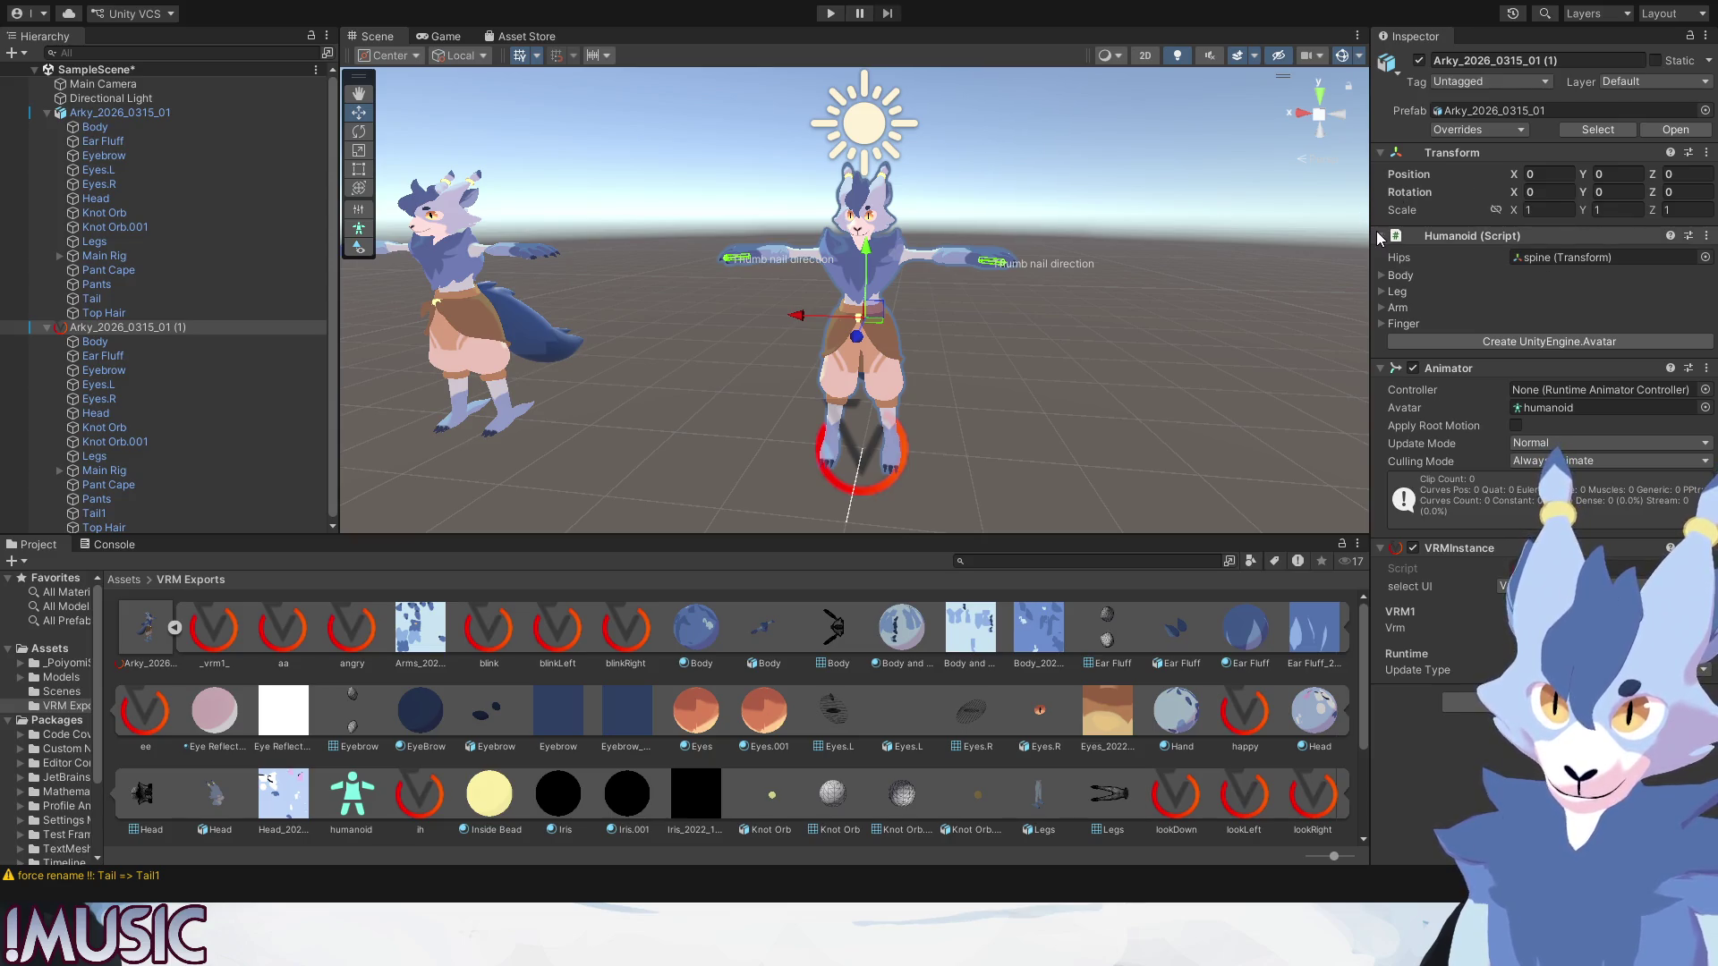
{"action": "left_click", "coordinate": [1382, 236]}
{"action": "left_click", "coordinate": [1382, 256]}
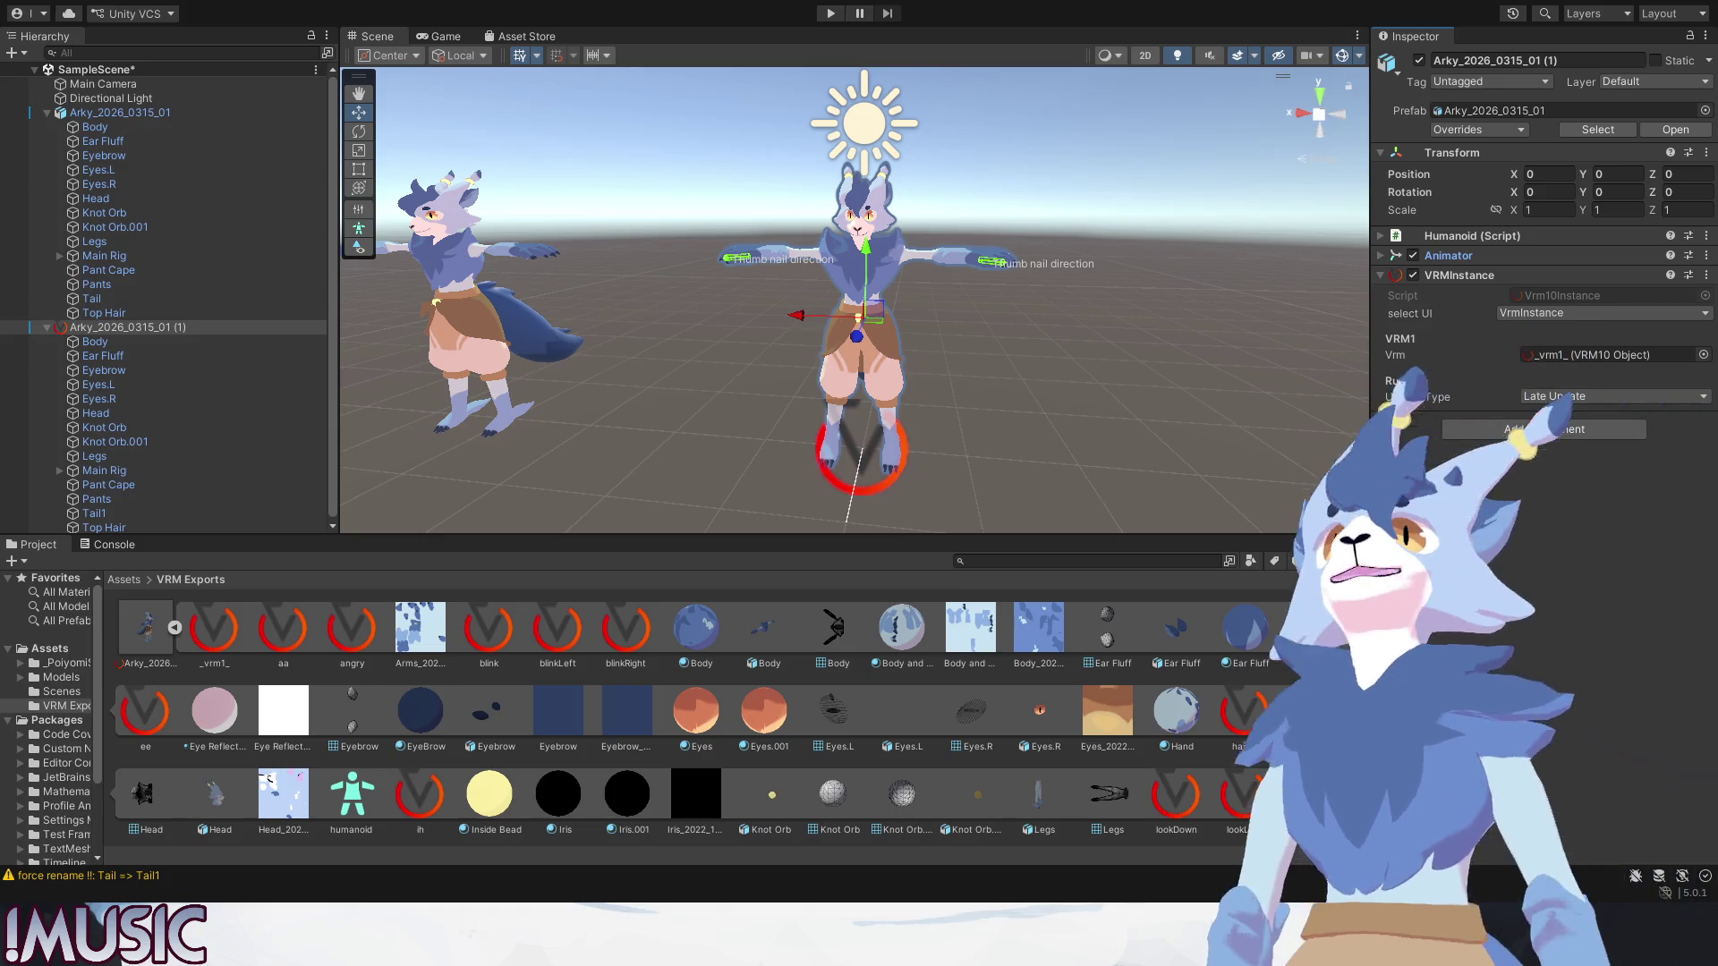
Reselect the avatar copy and expand its Animator showing a humanoid avatar and no controller.
{"action": "left_click", "coordinate": [847, 264]}
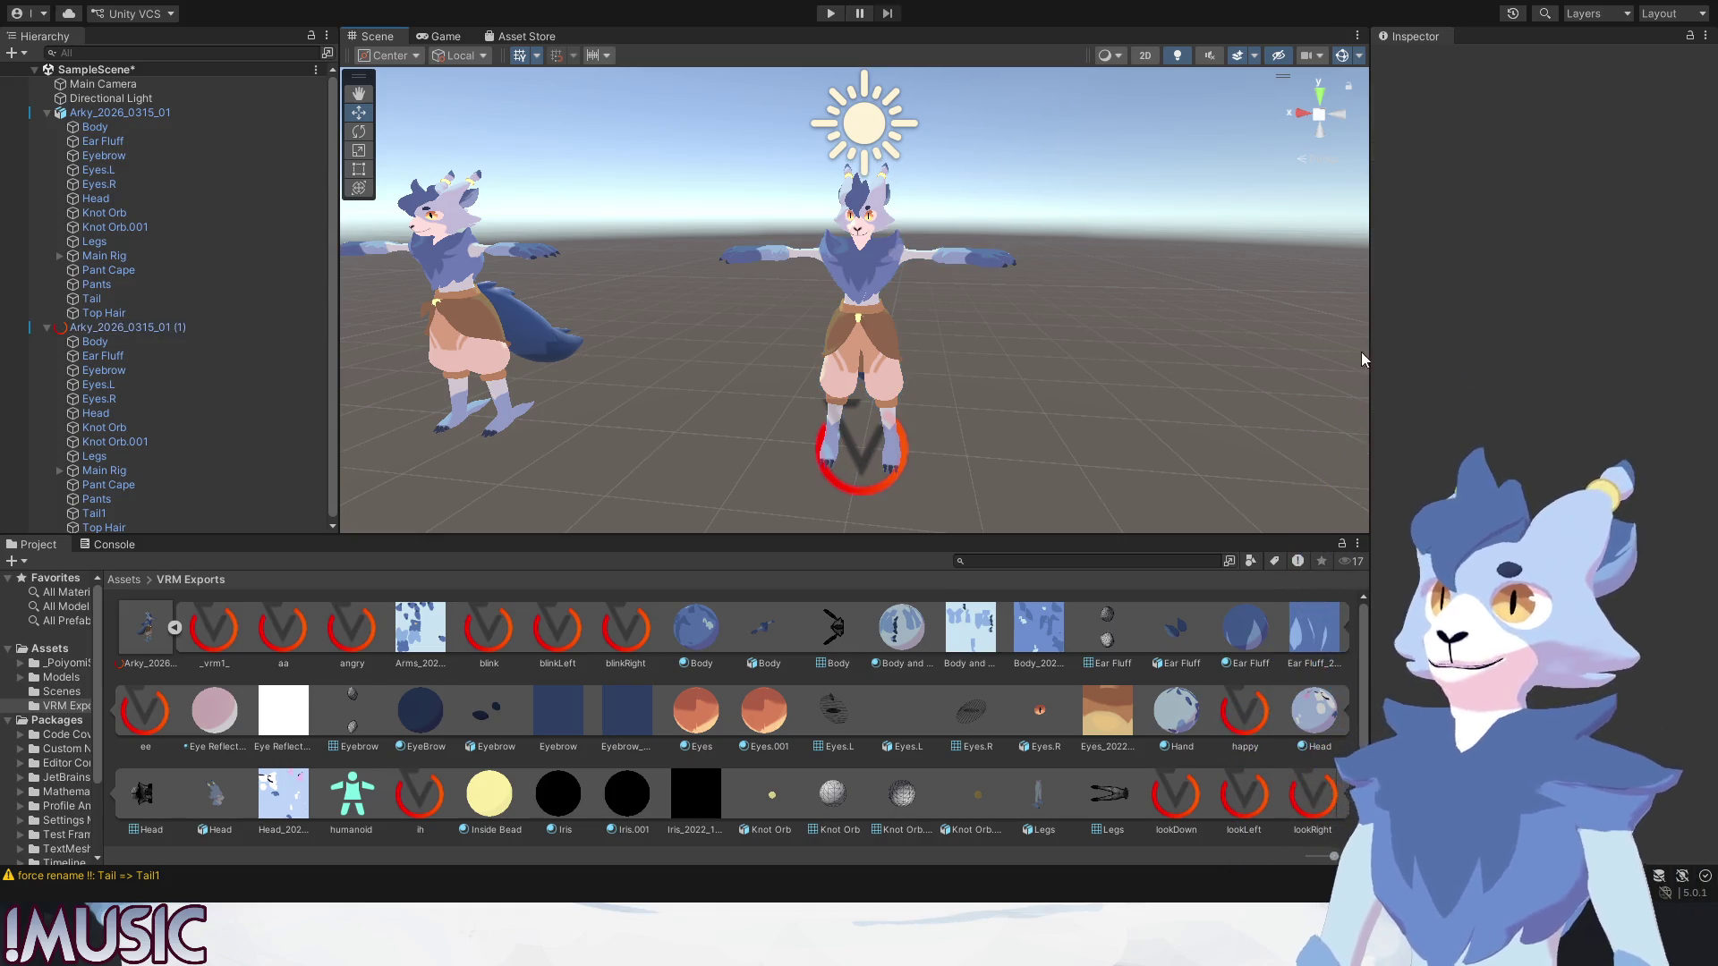
{"action": "left_click", "coordinate": [847, 264]}
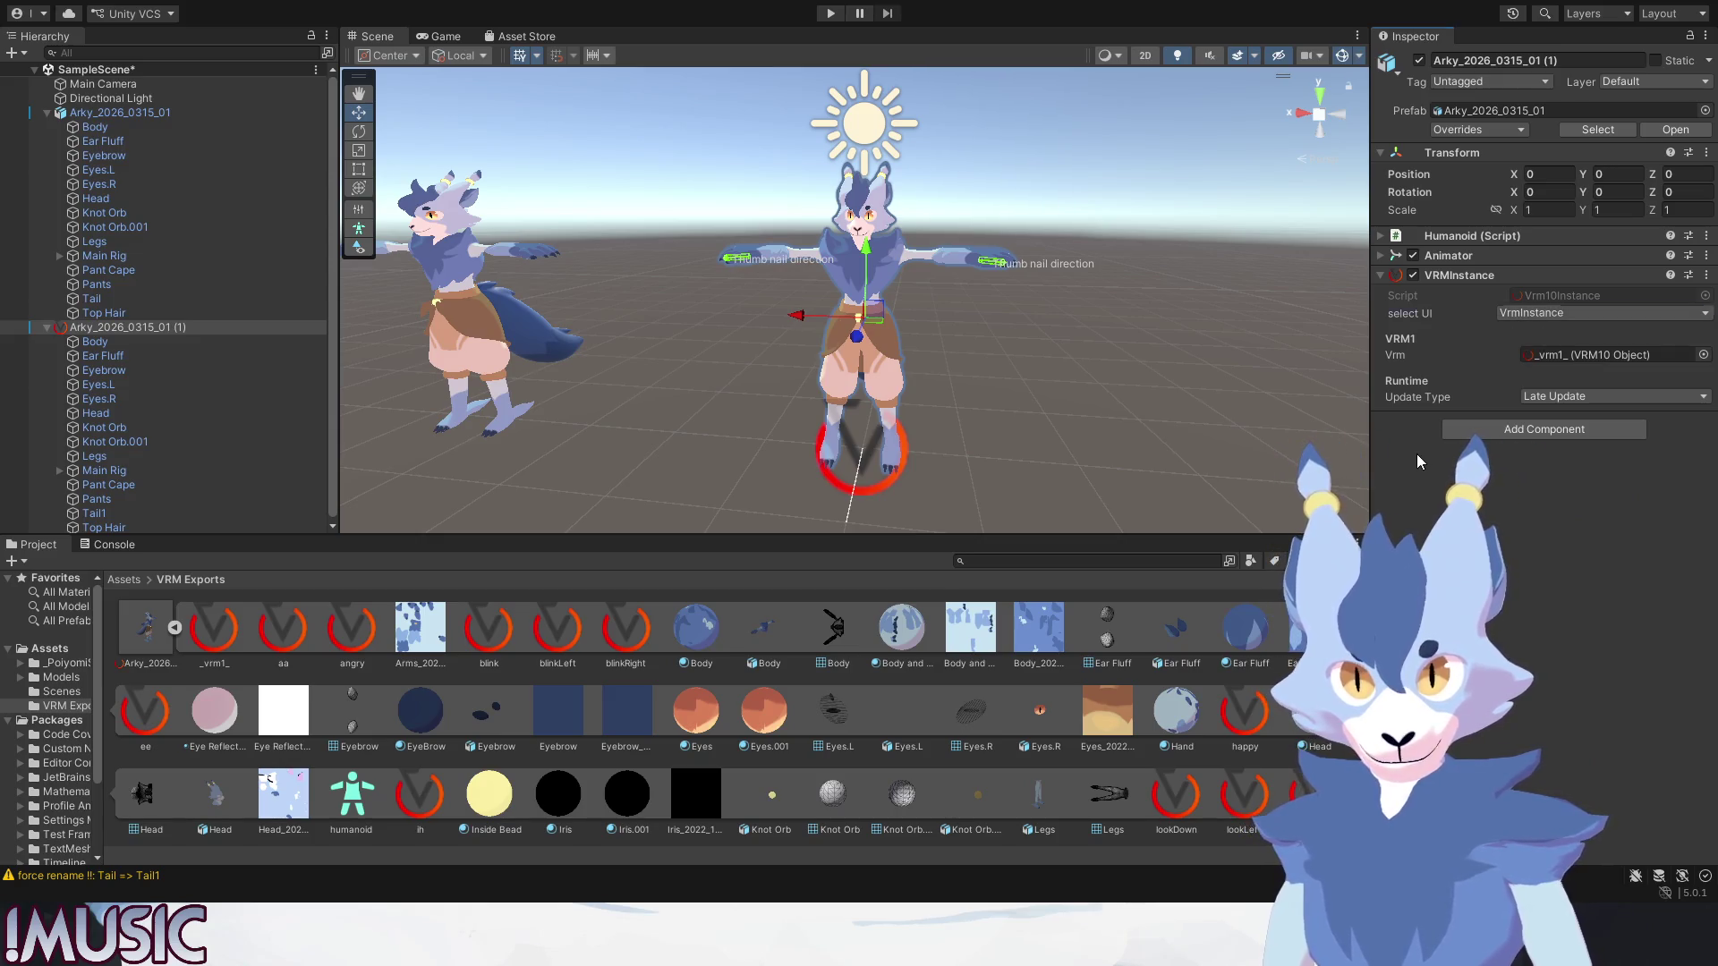
{"action": "left_click", "coordinate": [1380, 253]}
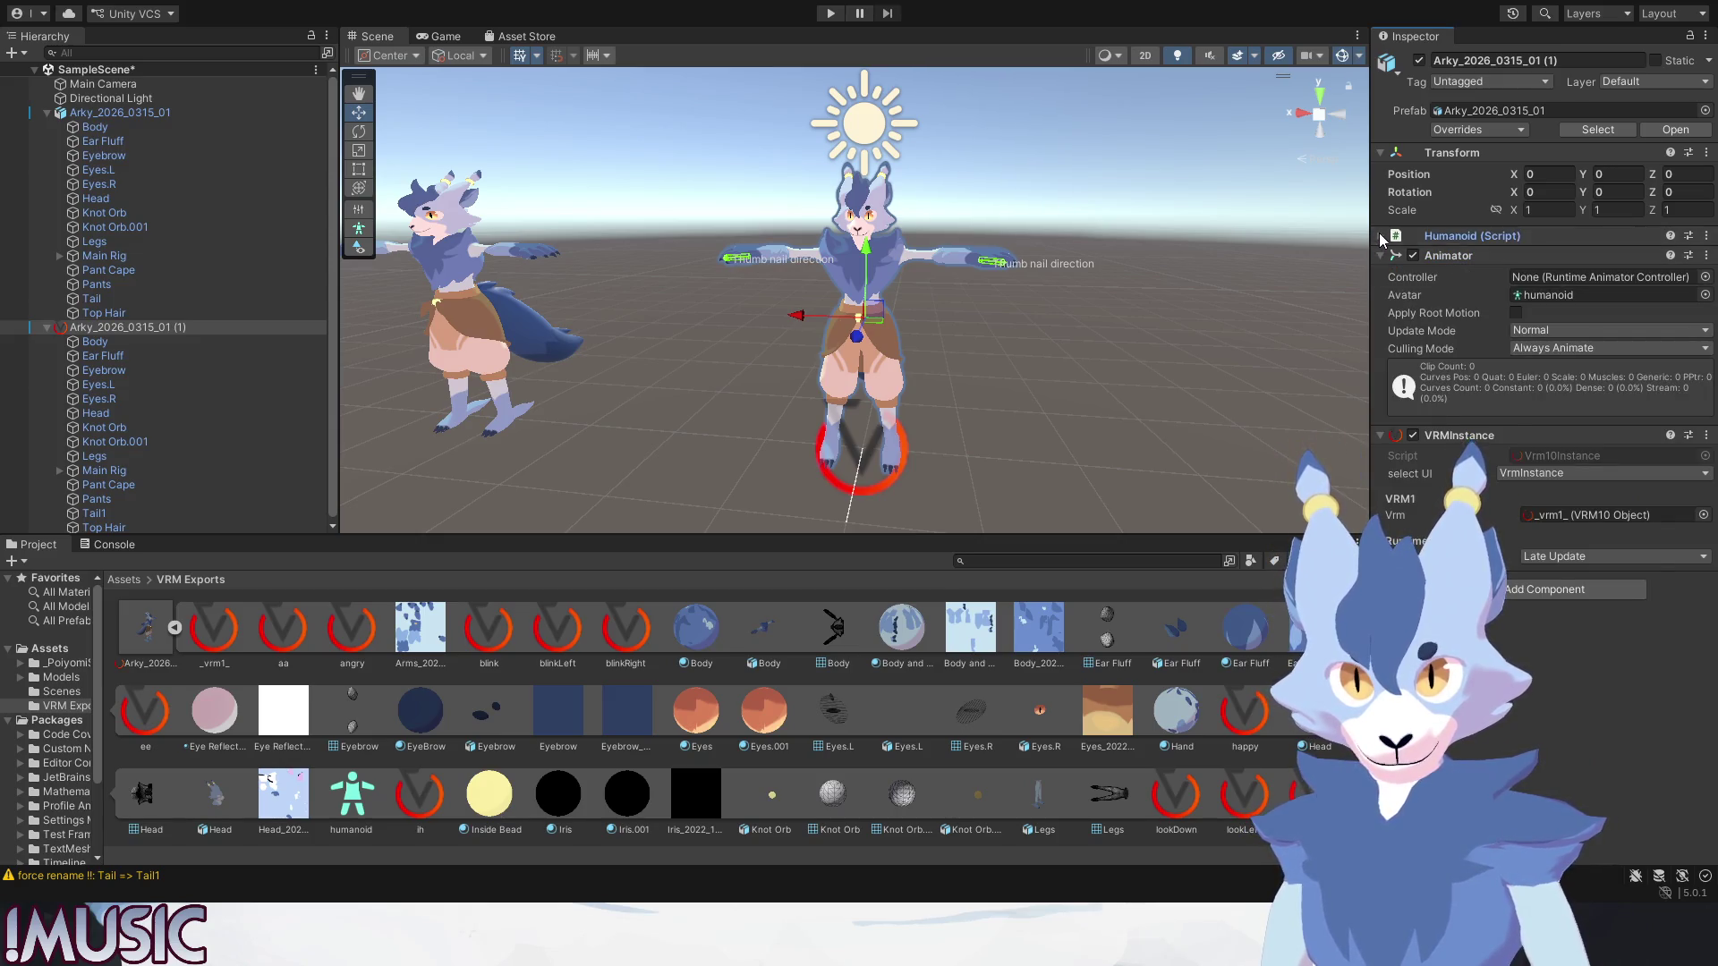
Review the Humanoid component's Body bone mappings, then fold the Body list away again.
{"action": "left_click", "coordinate": [1377, 234]}
{"action": "left_click", "coordinate": [1382, 275]}
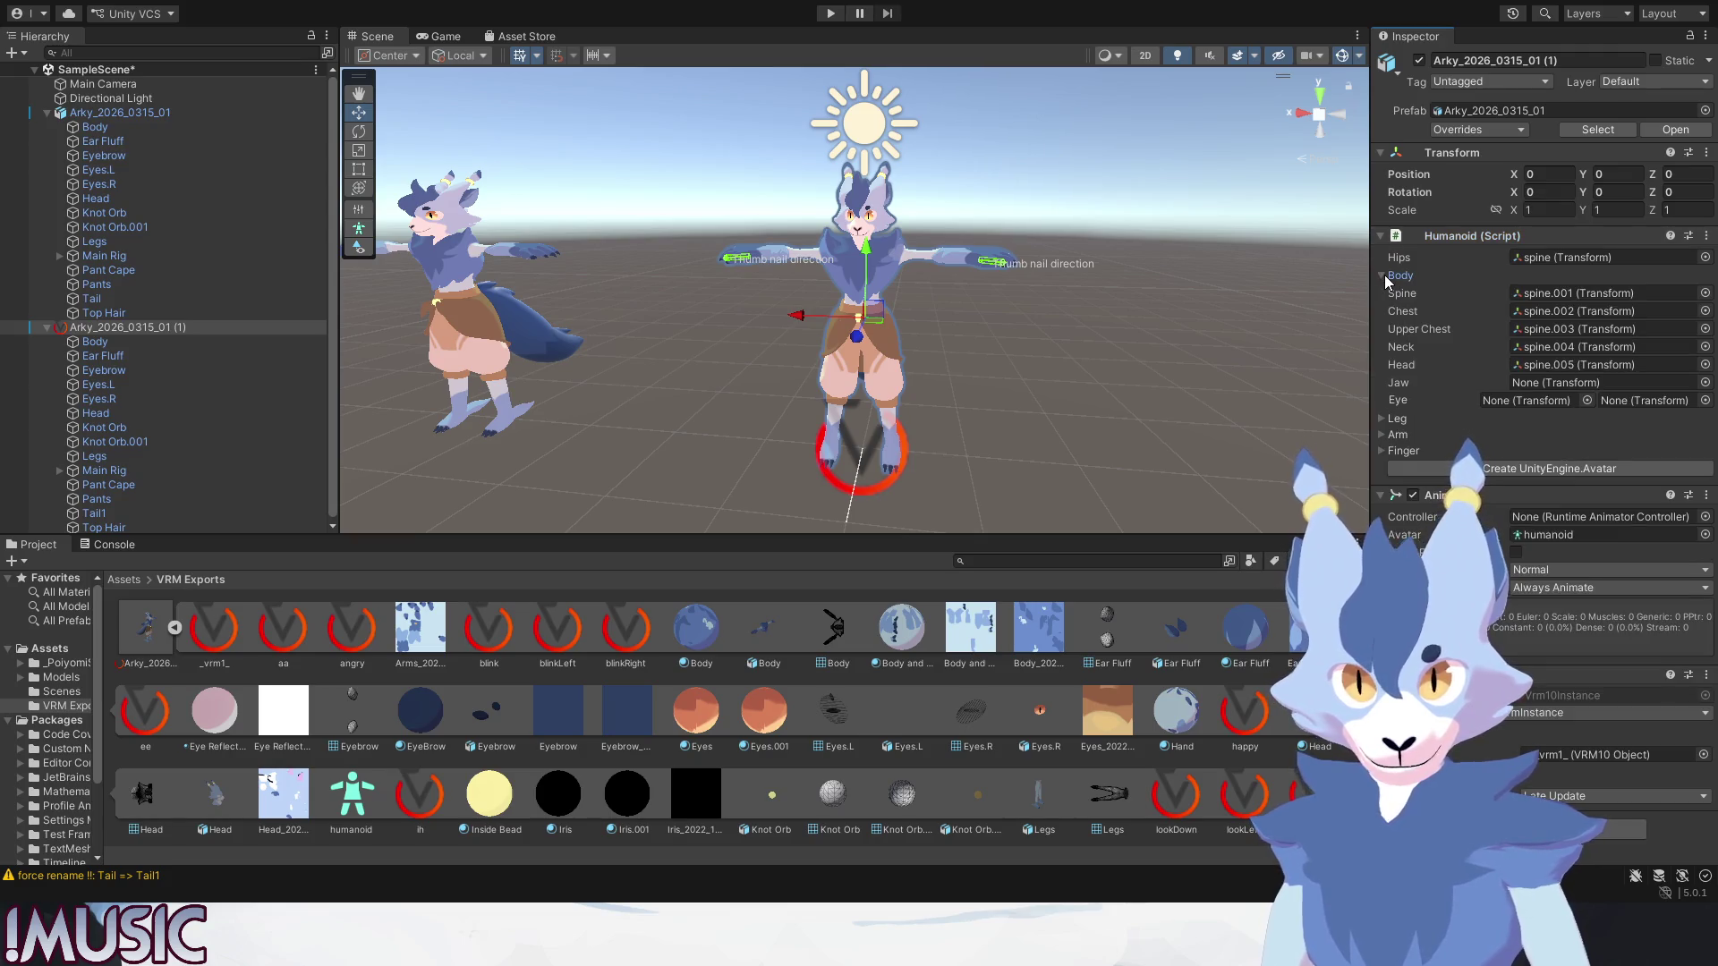
{"action": "left_click", "coordinate": [1384, 275]}
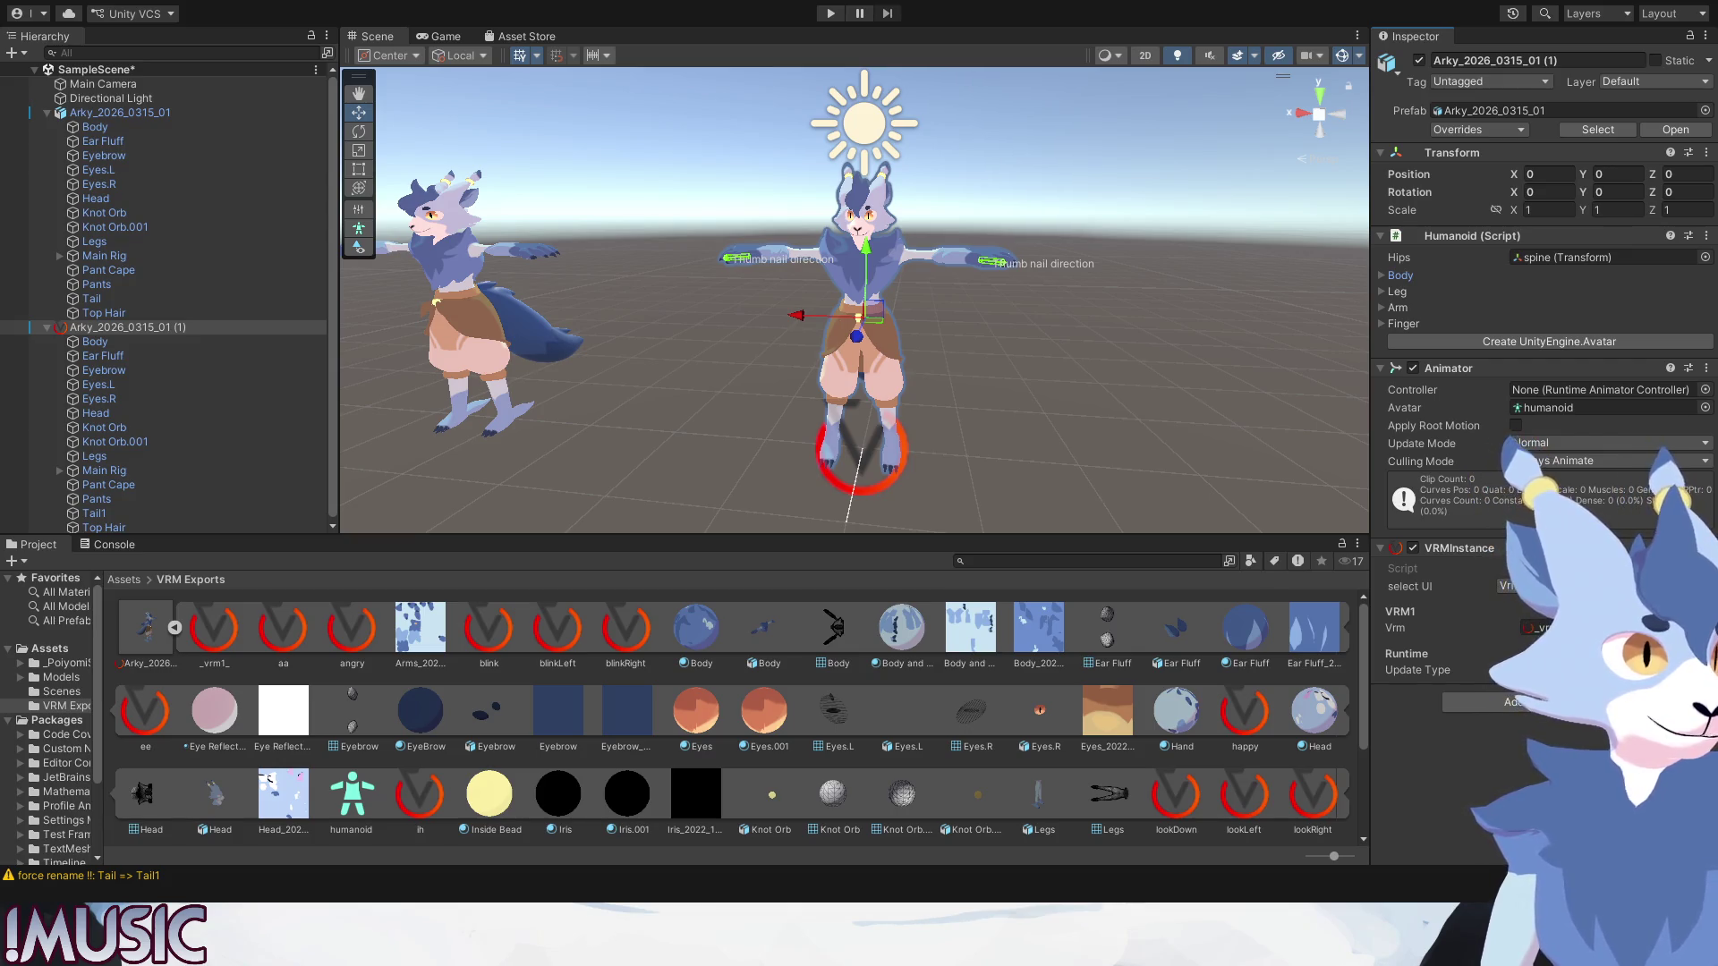
Reselect the exported avatar and collapse the original Arky_2026_0315_01's children in the Hierarchy.
{"action": "left_click", "coordinate": [879, 238]}
{"action": "scroll", "coordinate": [880, 238], "scroll_direction": "up", "scroll_amount": 3}
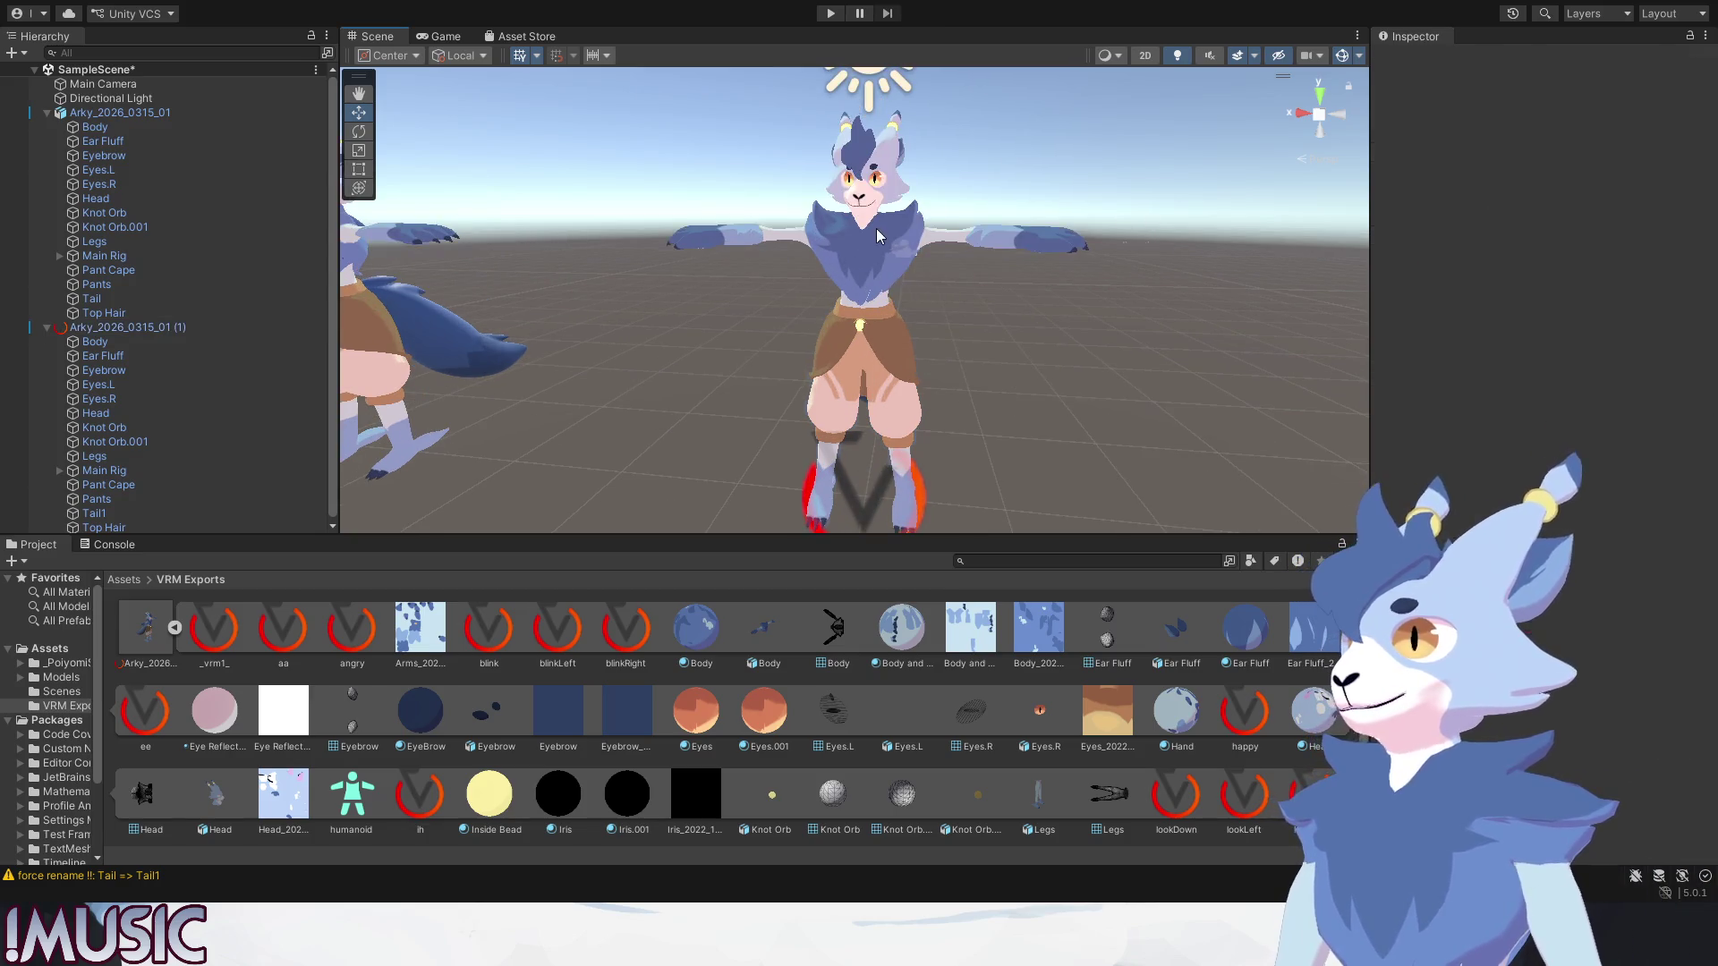
{"action": "left_click", "coordinate": [880, 238]}
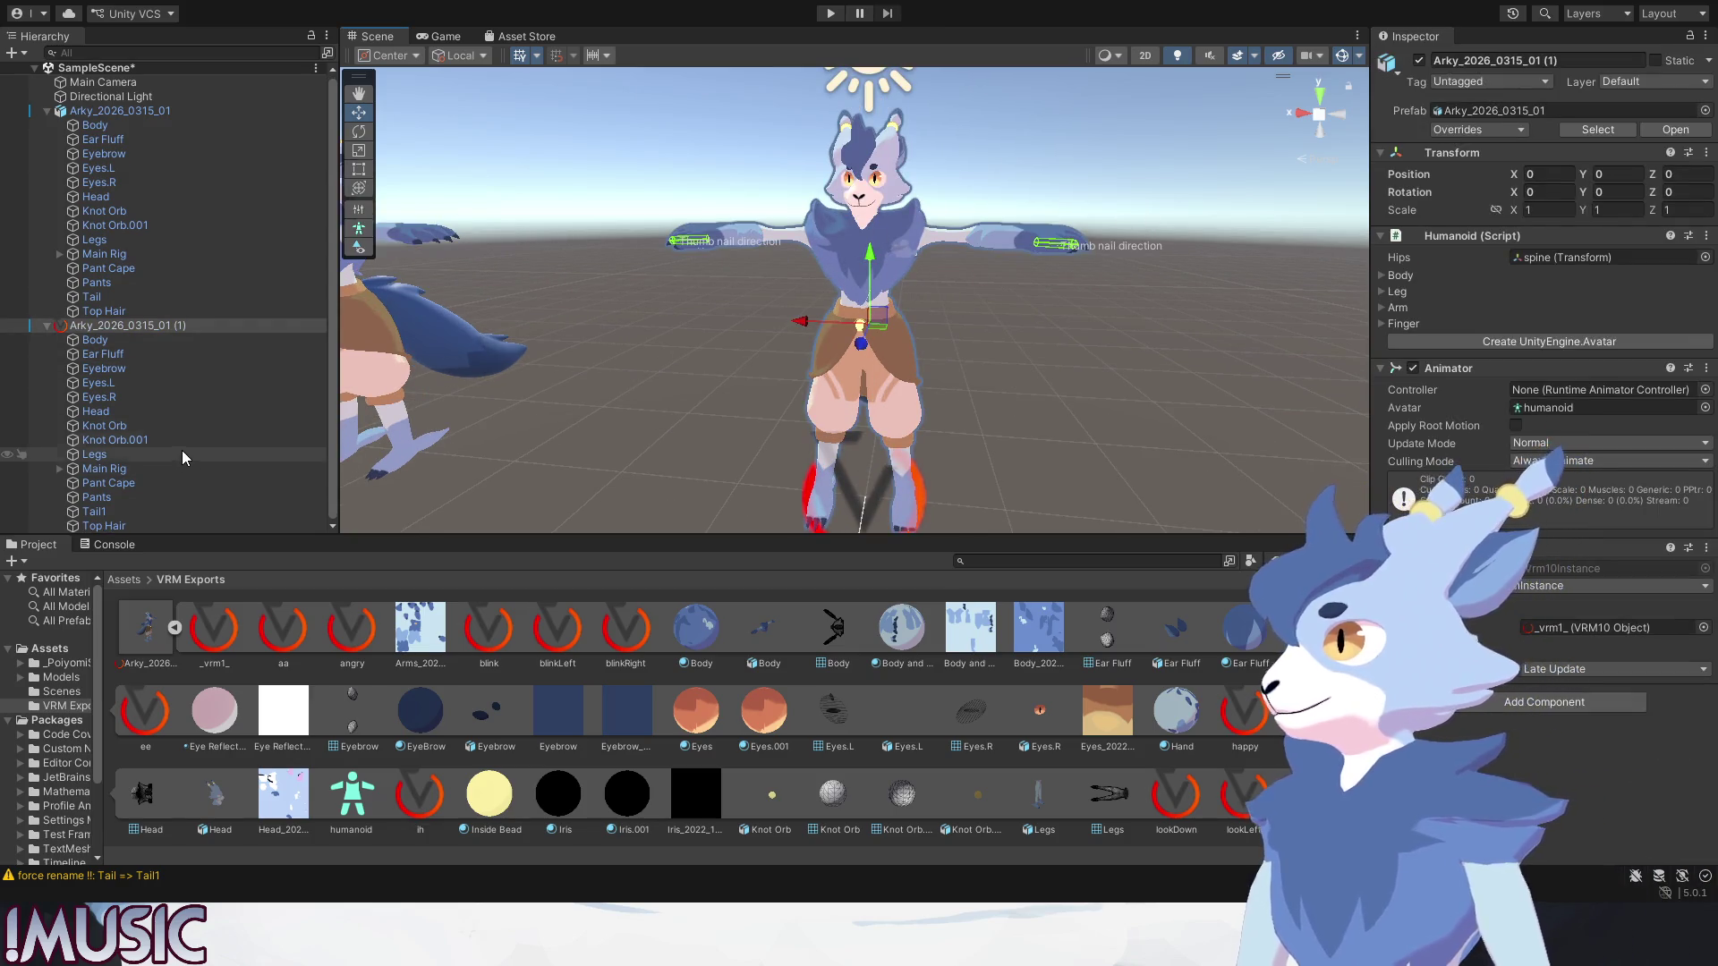
{"action": "left_click", "coordinate": [47, 112]}
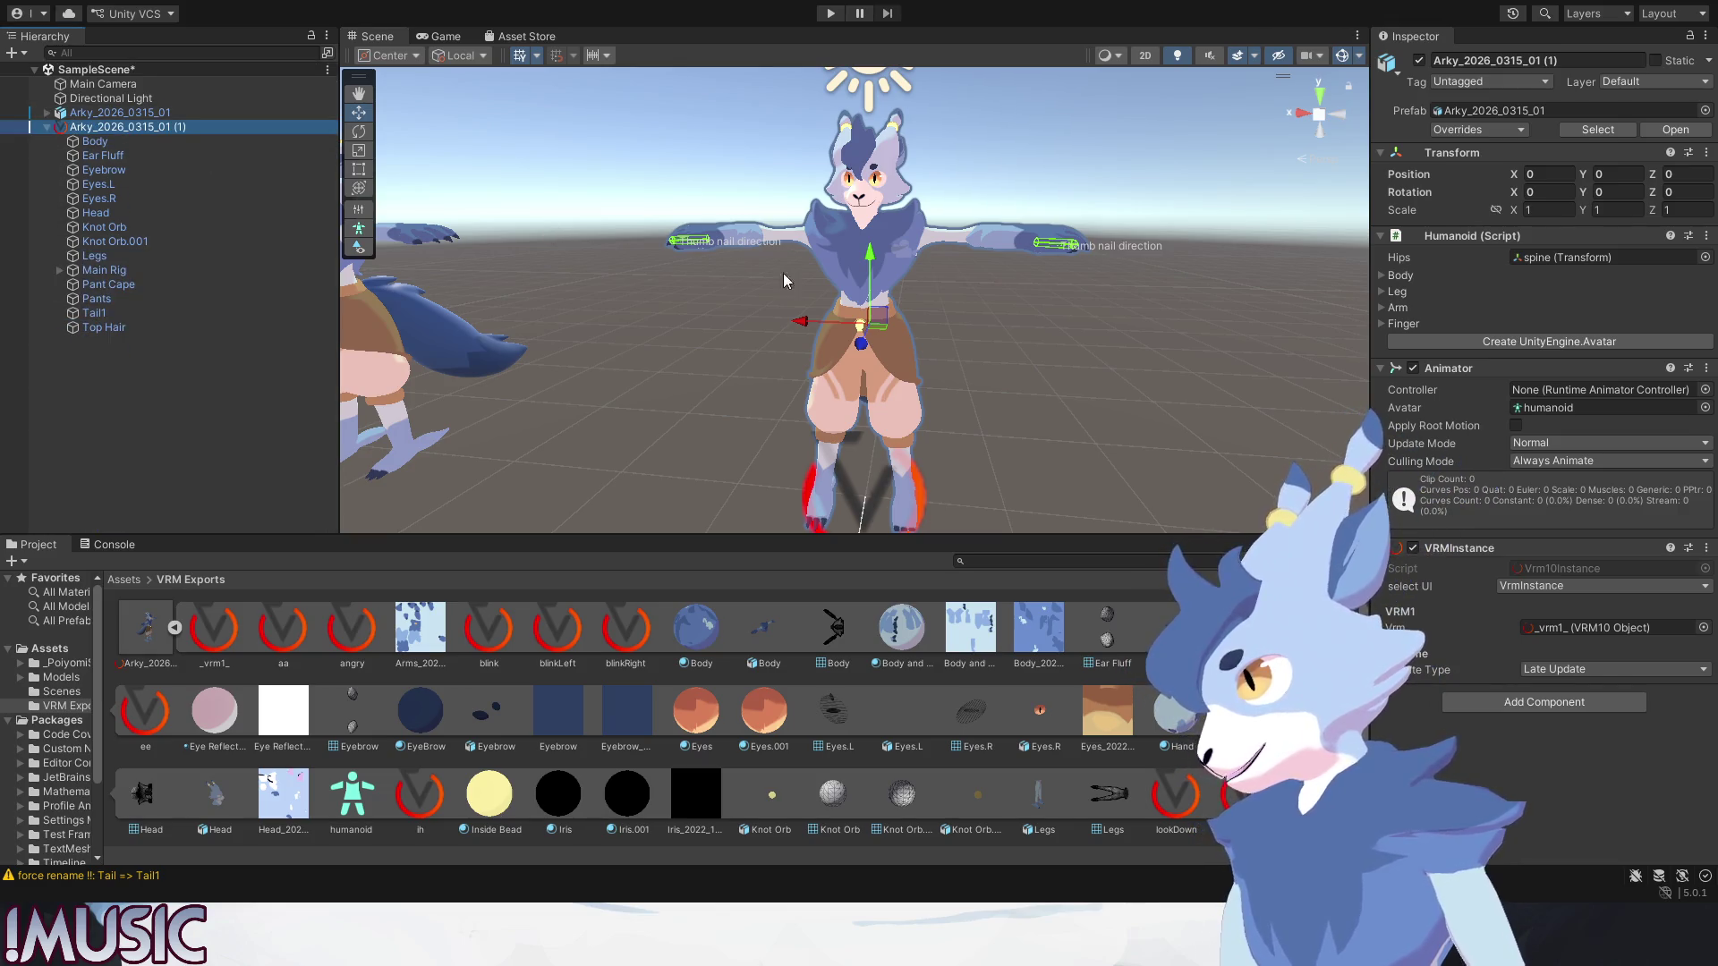
Collapse the prefab's sub-assets in the Project panel and clear the selection.
{"action": "left_click", "coordinate": [819, 269]}
{"action": "left_click", "coordinate": [838, 241]}
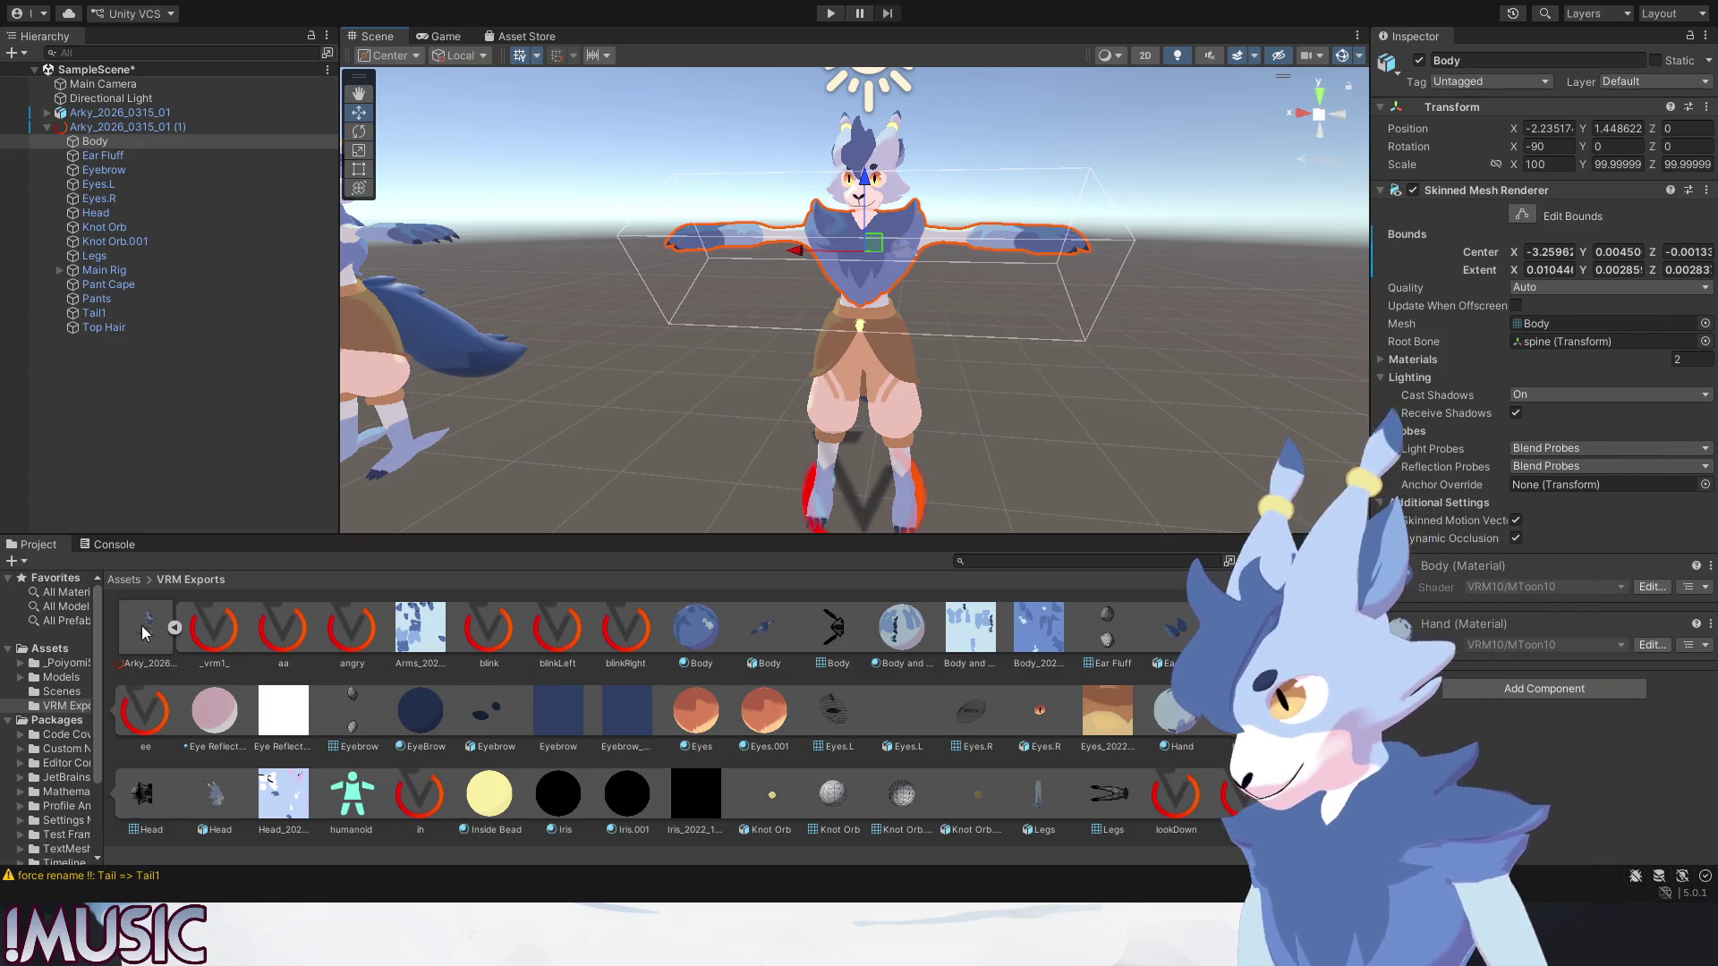
{"action": "left_click", "coordinate": [173, 627]}
{"action": "left_click", "coordinate": [268, 698]}
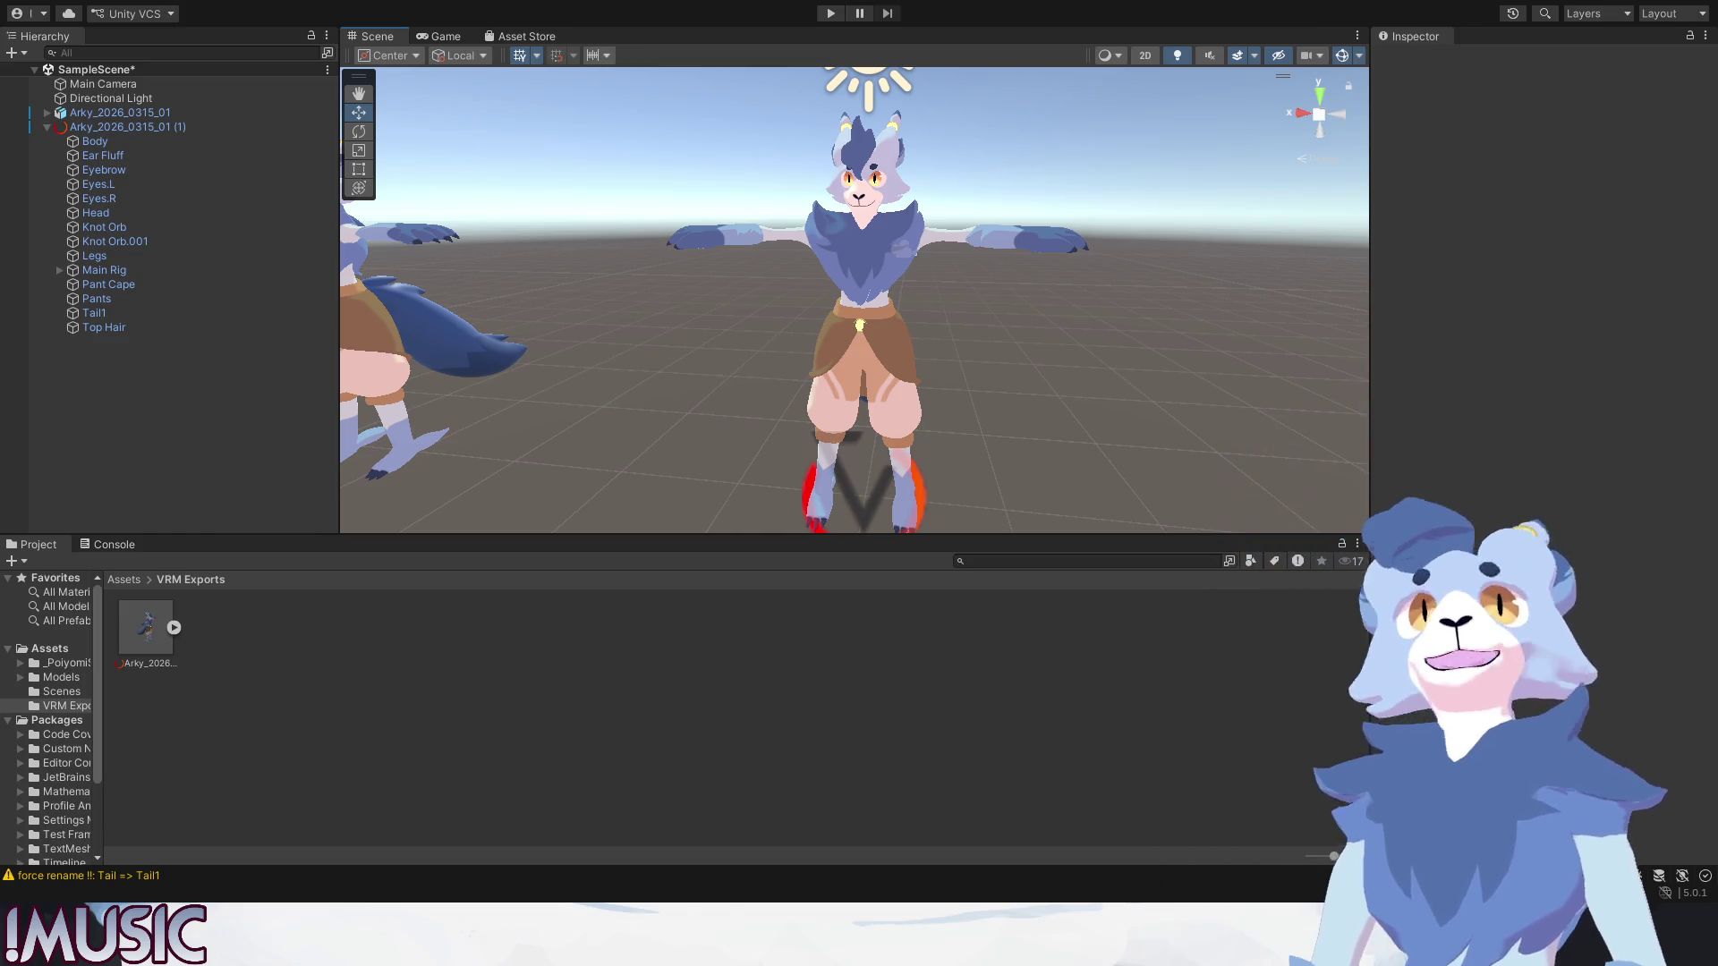
Select Arky_2026_0315_01 (1) to show its Humanoid, Animator and VRM instance components.
{"action": "left_click", "coordinate": [859, 412]}
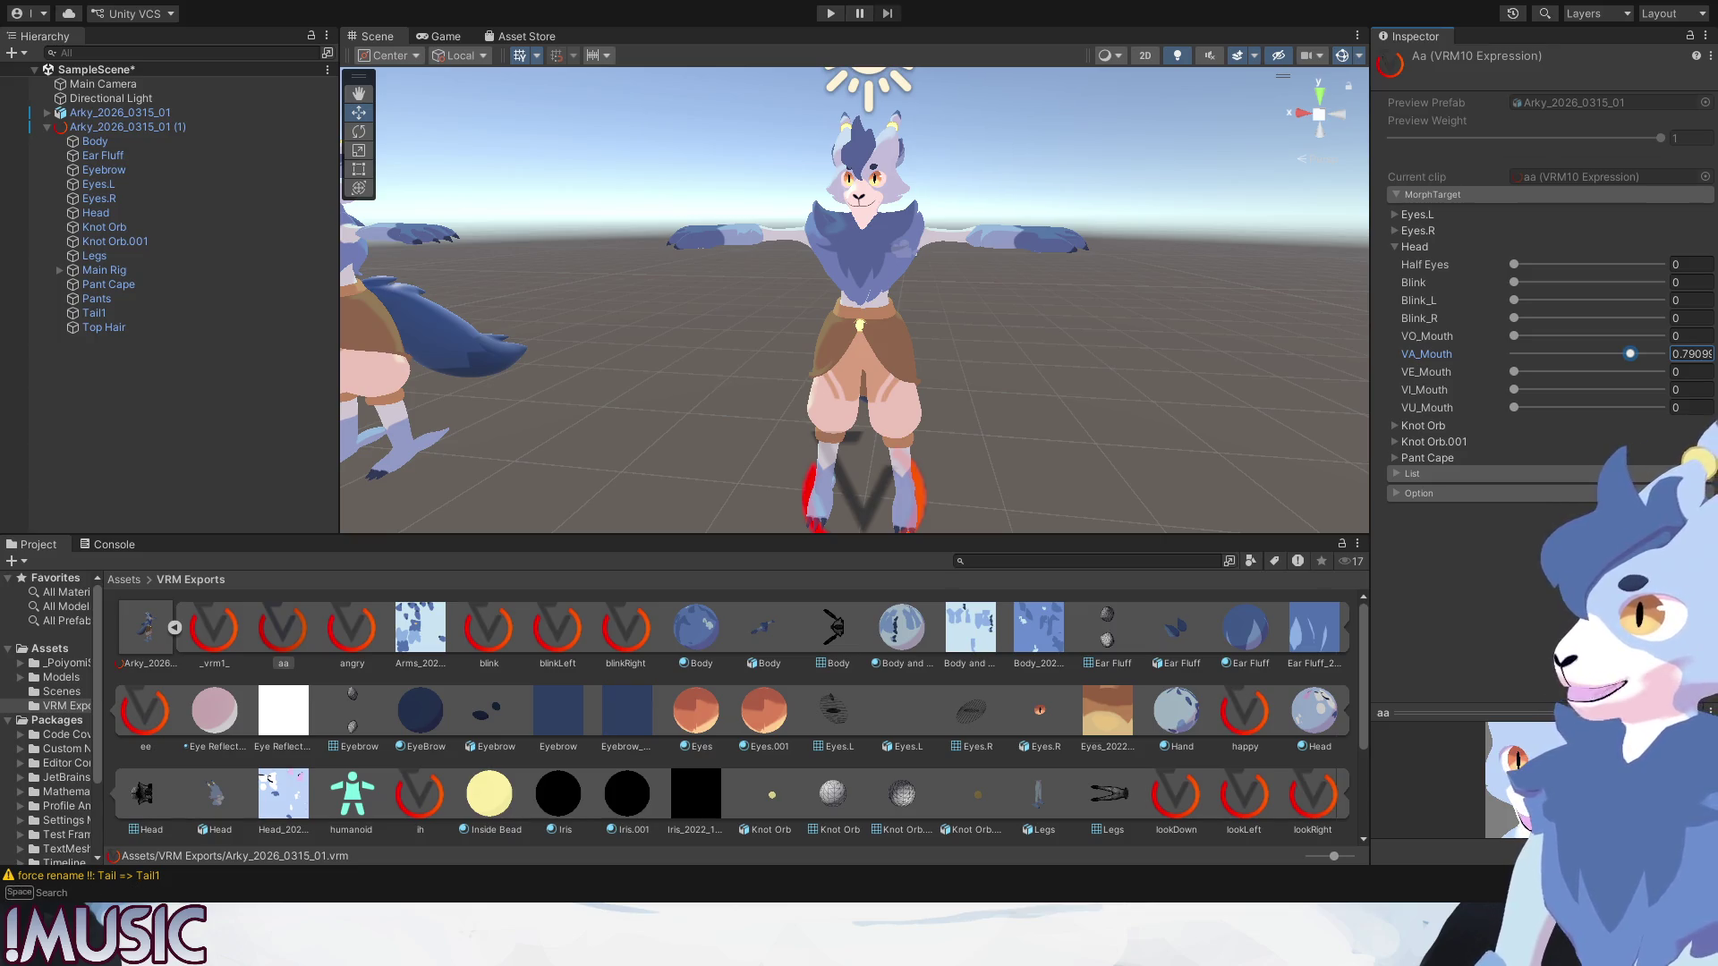
Save the project with Ctrl+S and switch over to Blender.
{"action": "key", "text": "ctrl+s"}
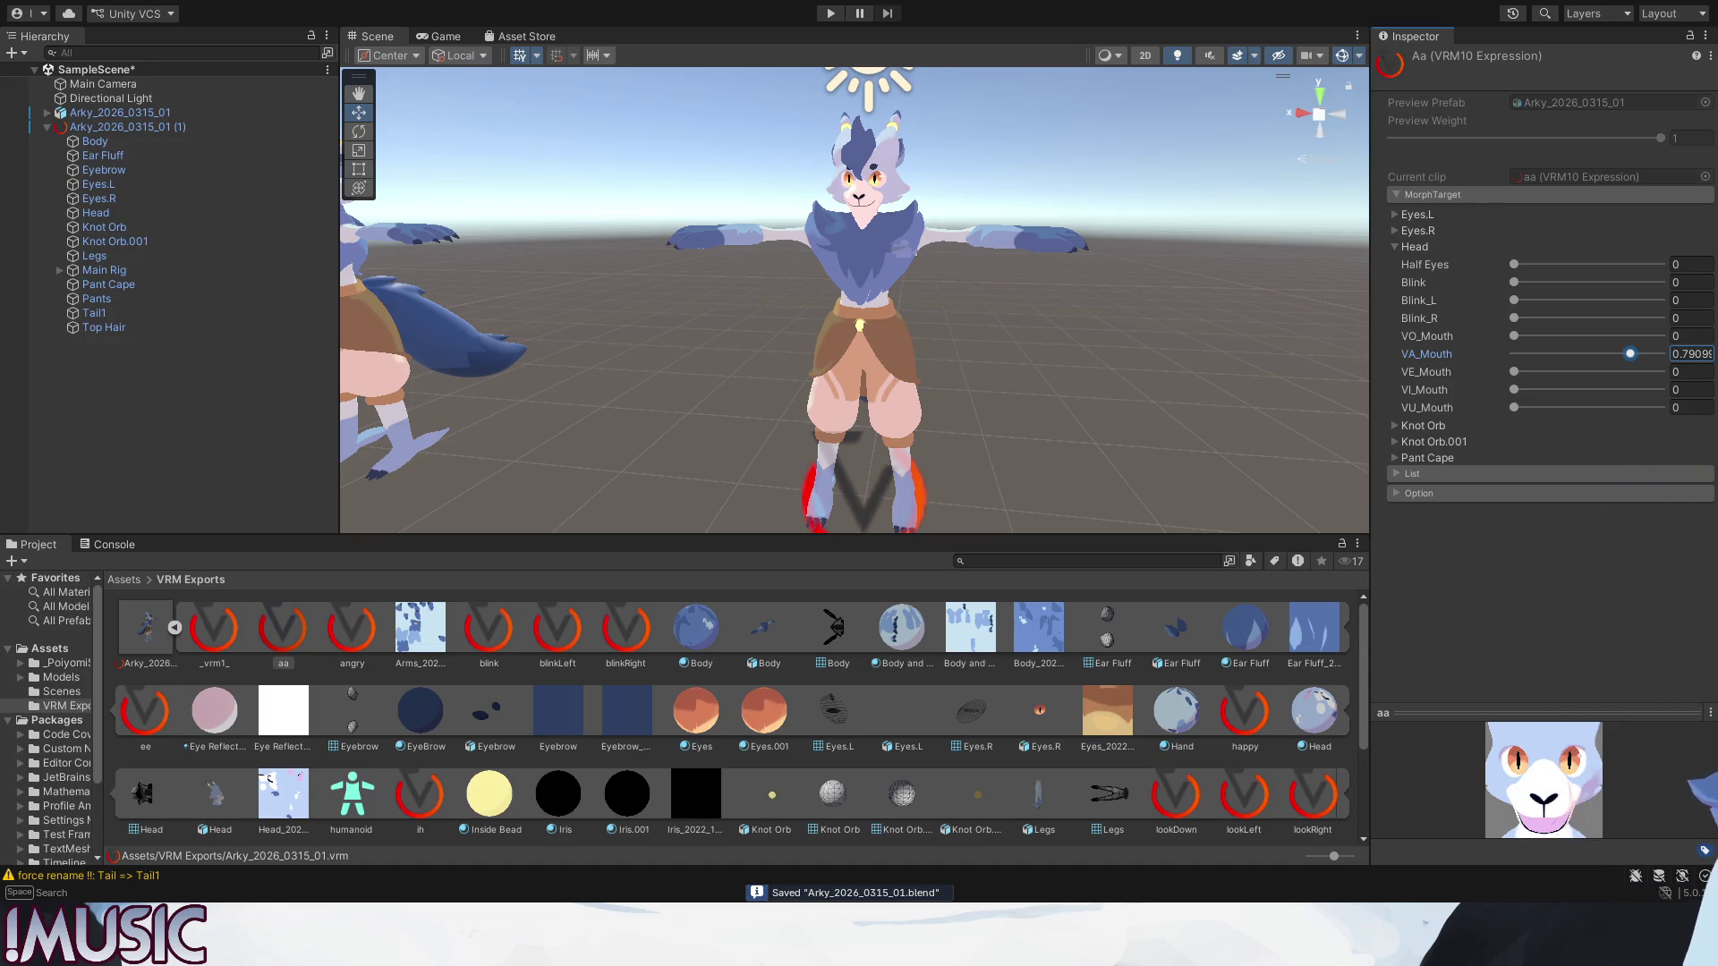
{"action": "key", "text": "alt+Tab"}
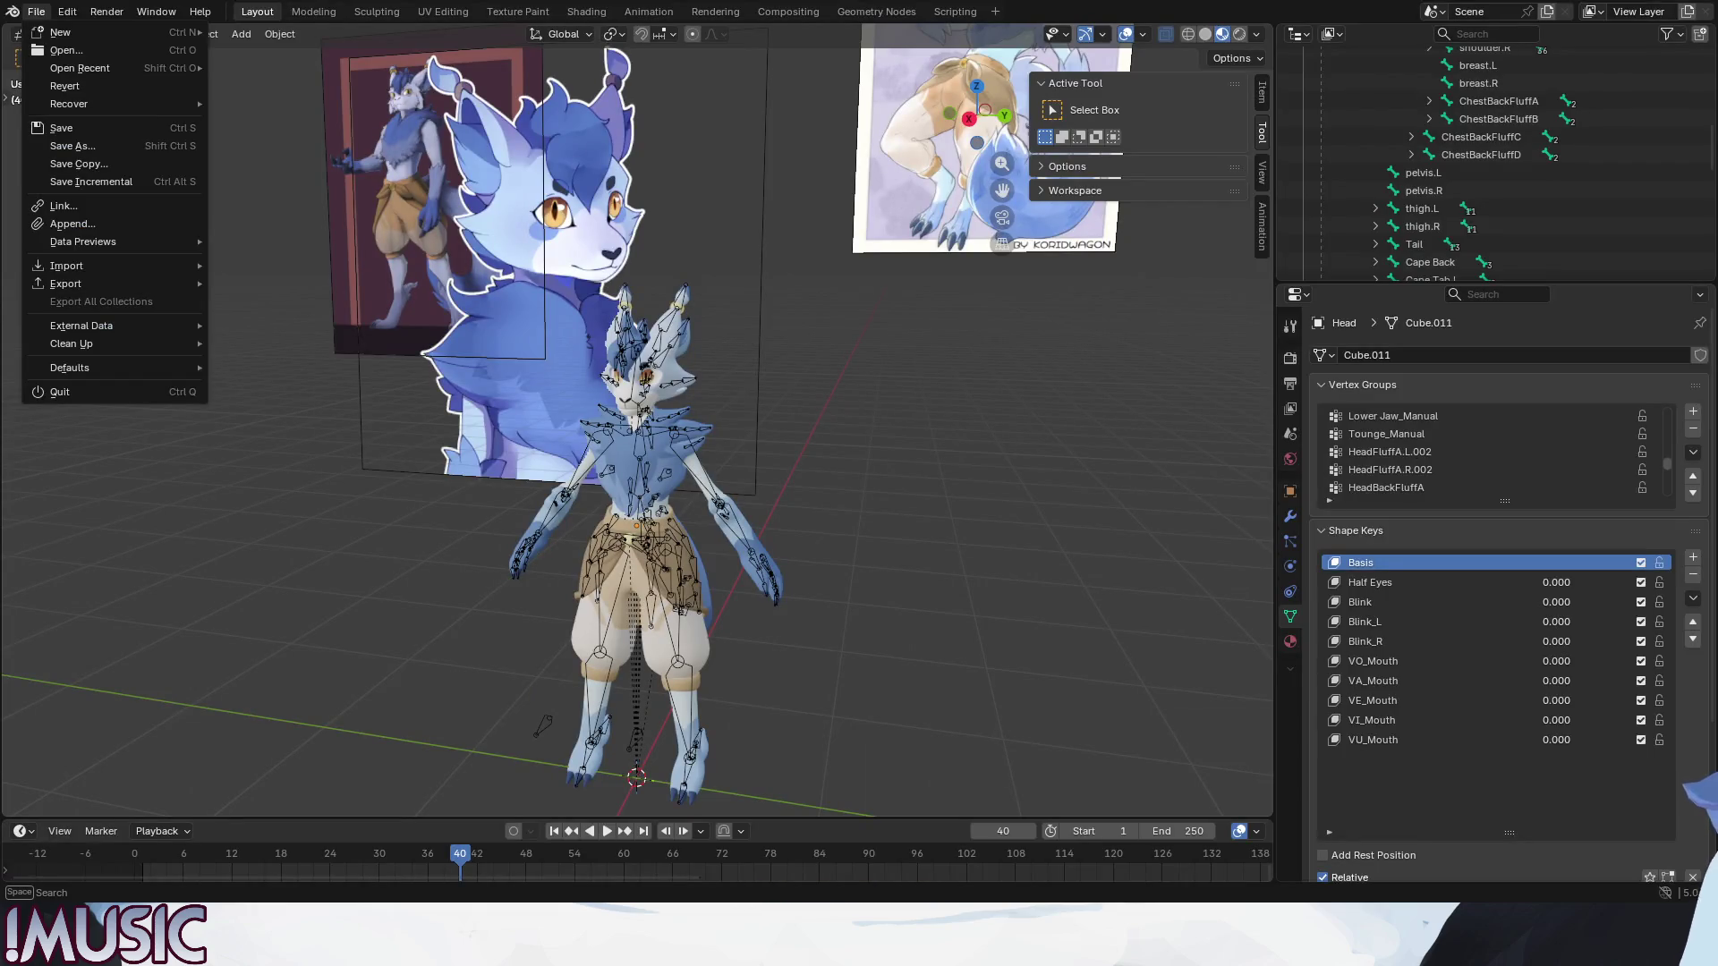
Close the File menu and orbit the viewport to frame the whole Main Rig armature.
{"action": "key", "text": "Escape"}
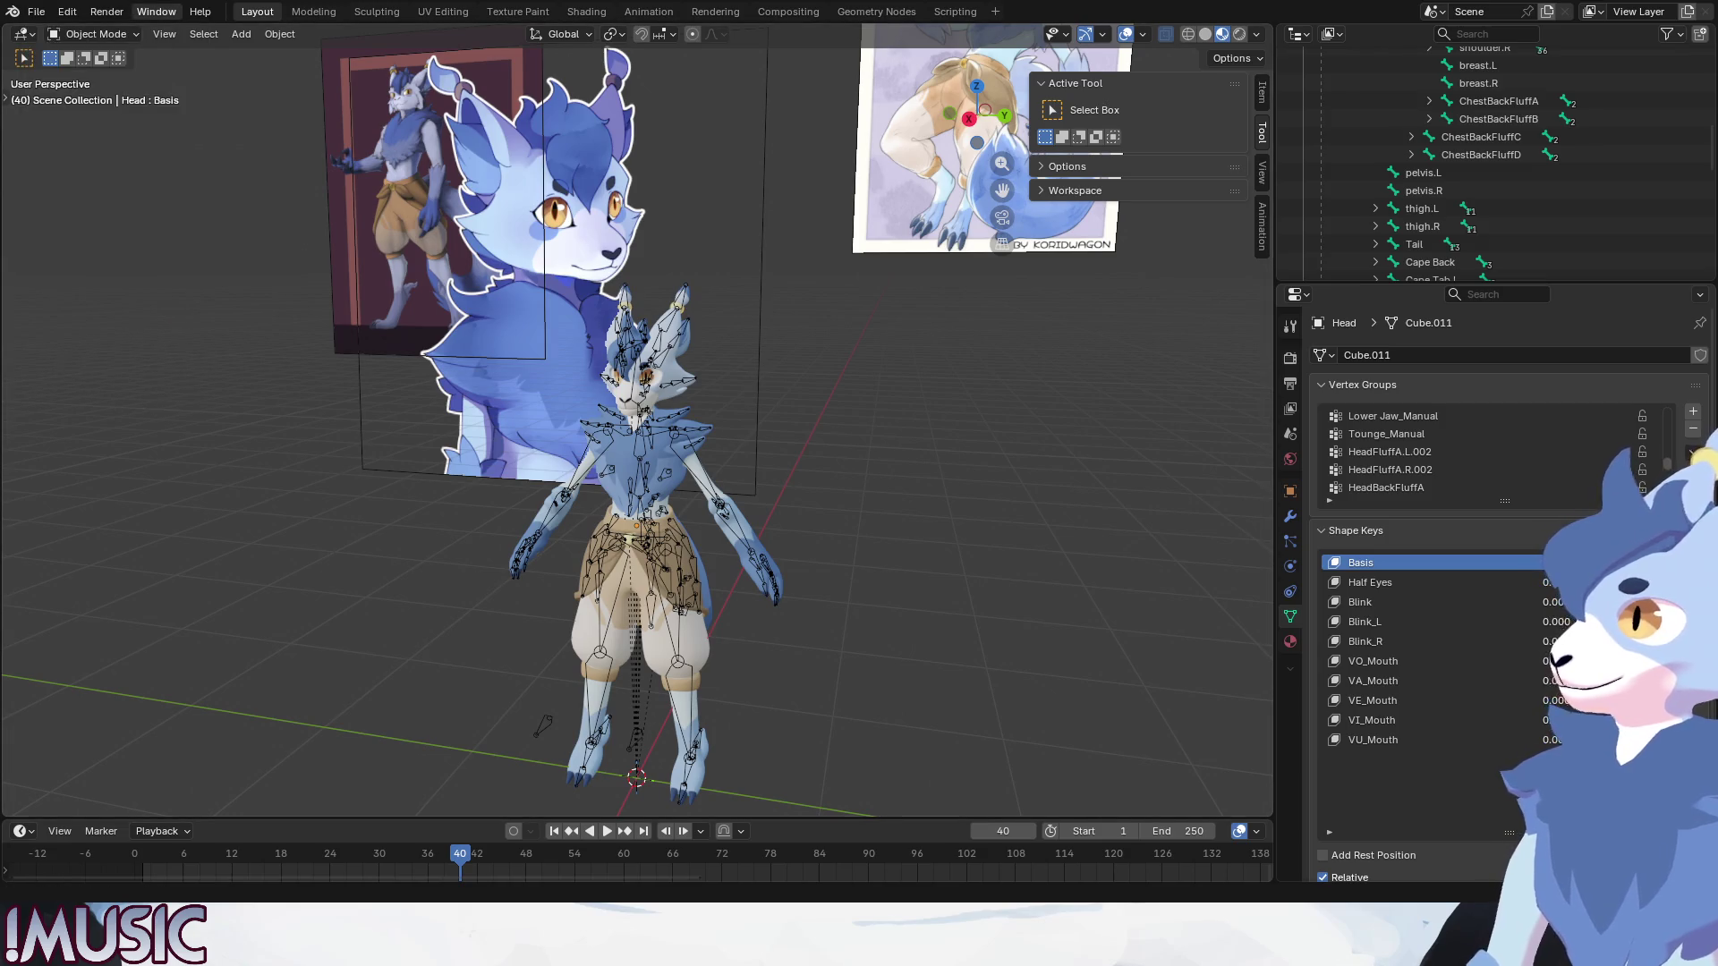
{"action": "left_click", "coordinate": [37, 11]}
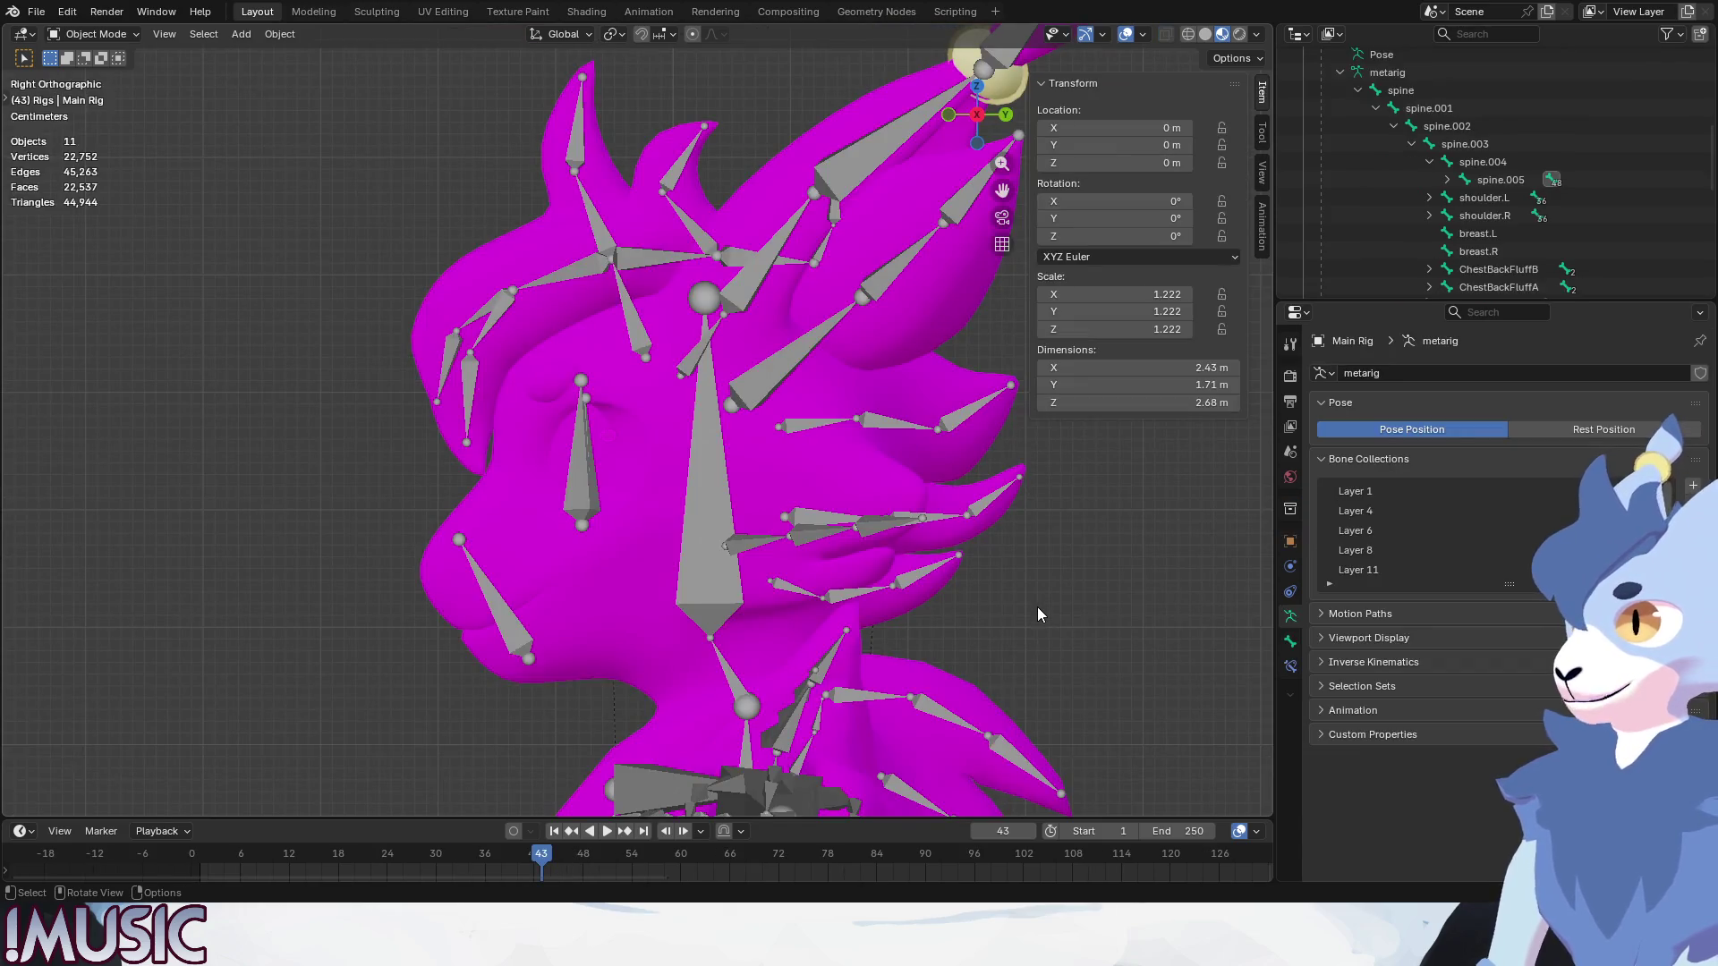
{"action": "mouse_move", "coordinate": [671, 464]}
{"action": "middle_mouse_down"}
{"action": "mouse_move", "coordinate": [737, 503]}
{"action": "mouse_move", "coordinate": [727, 446]}
{"action": "middle_mouse_up"}
{"action": "scroll", "coordinate": [737, 504], "scroll_direction": "down", "scroll_amount": 8}
{"action": "scroll", "coordinate": [812, 507], "scroll_direction": "down", "scroll_amount": 3}
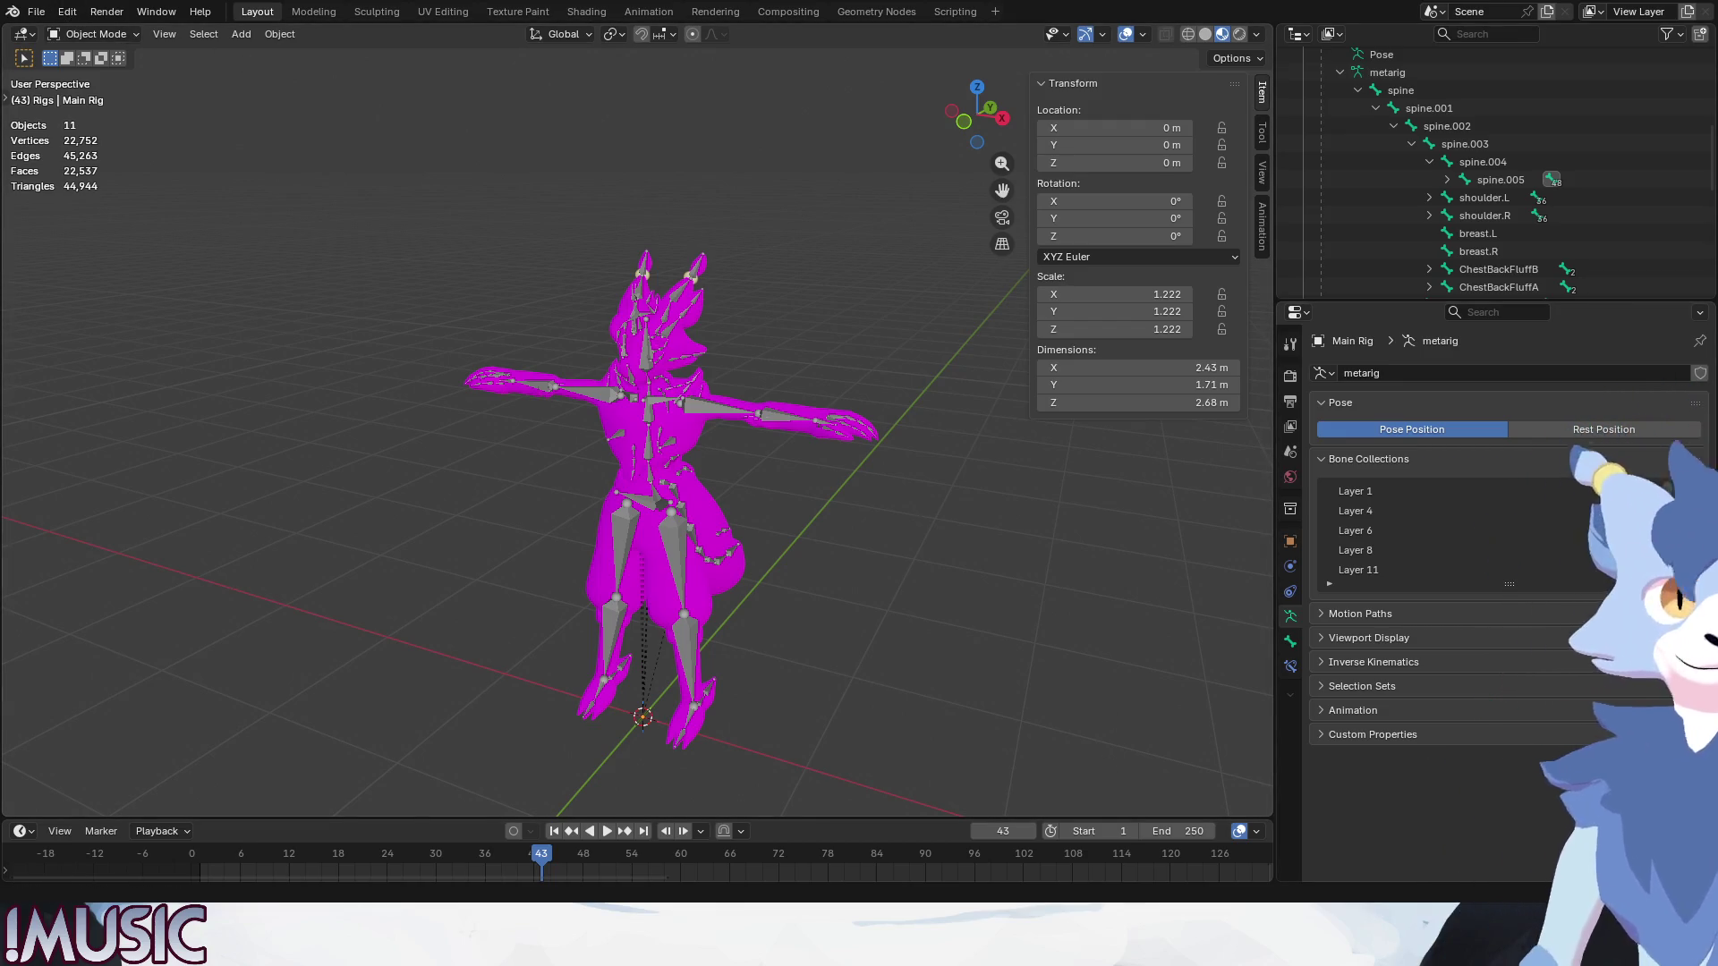
Show Object properties, then select the Body mesh through the Main Rig armature.
{"action": "left_click", "coordinate": [1291, 542]}
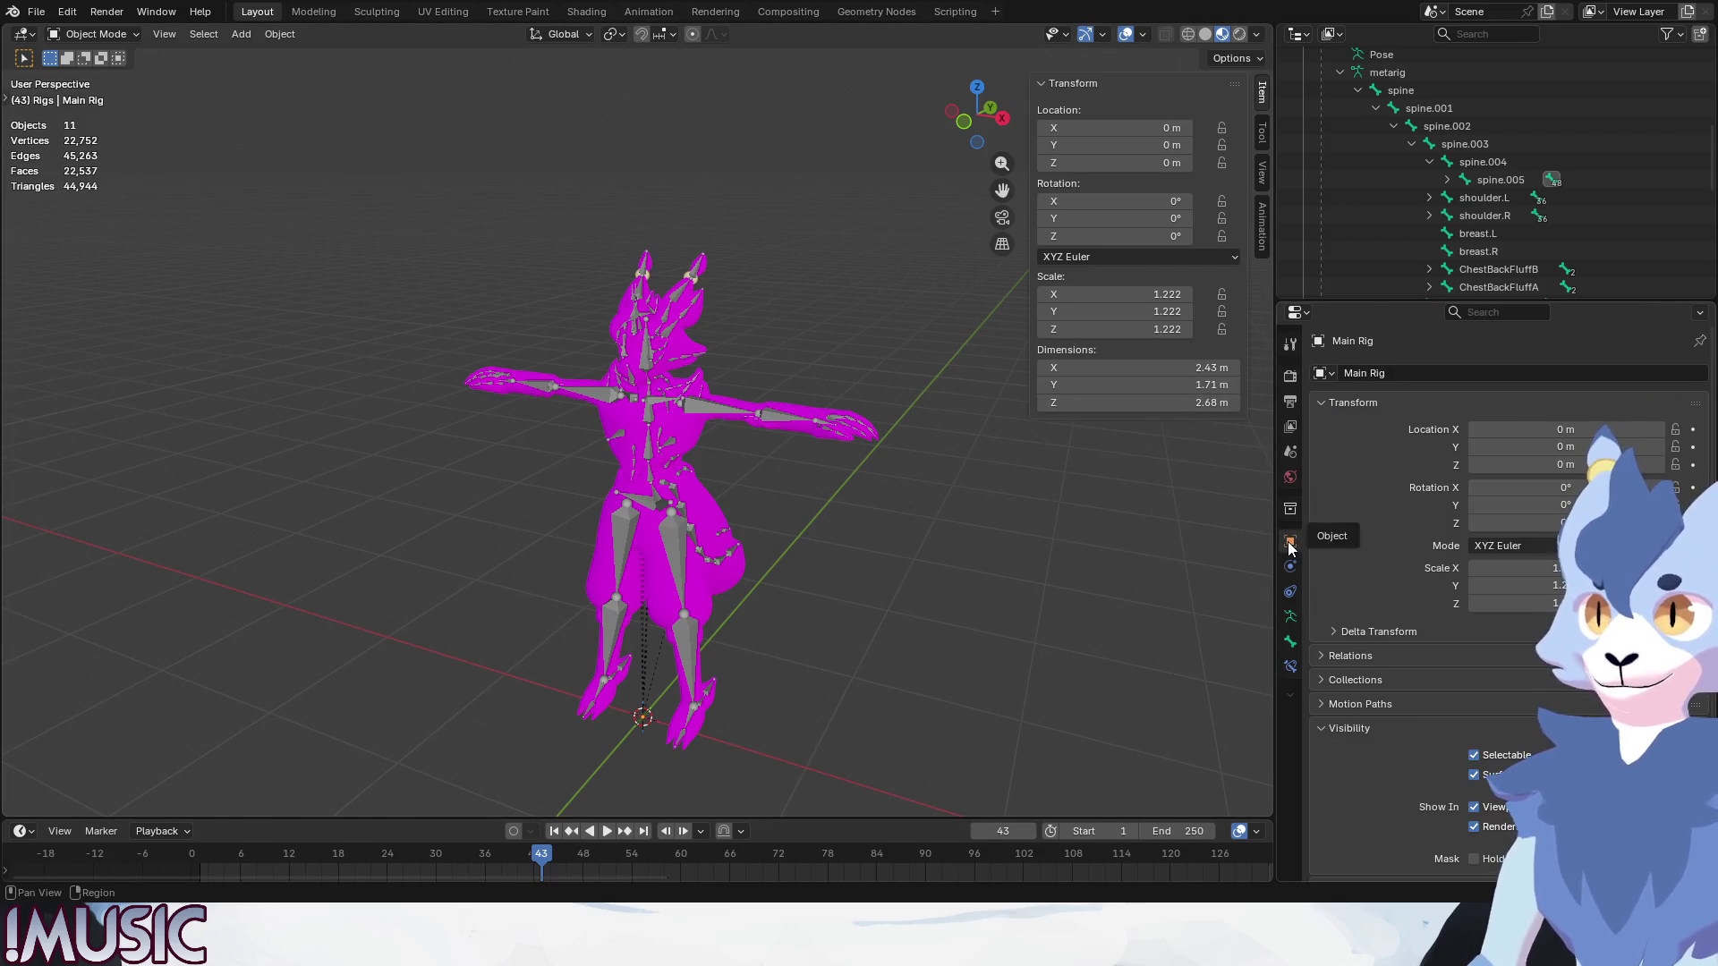
{"action": "left_click", "coordinate": [806, 419]}
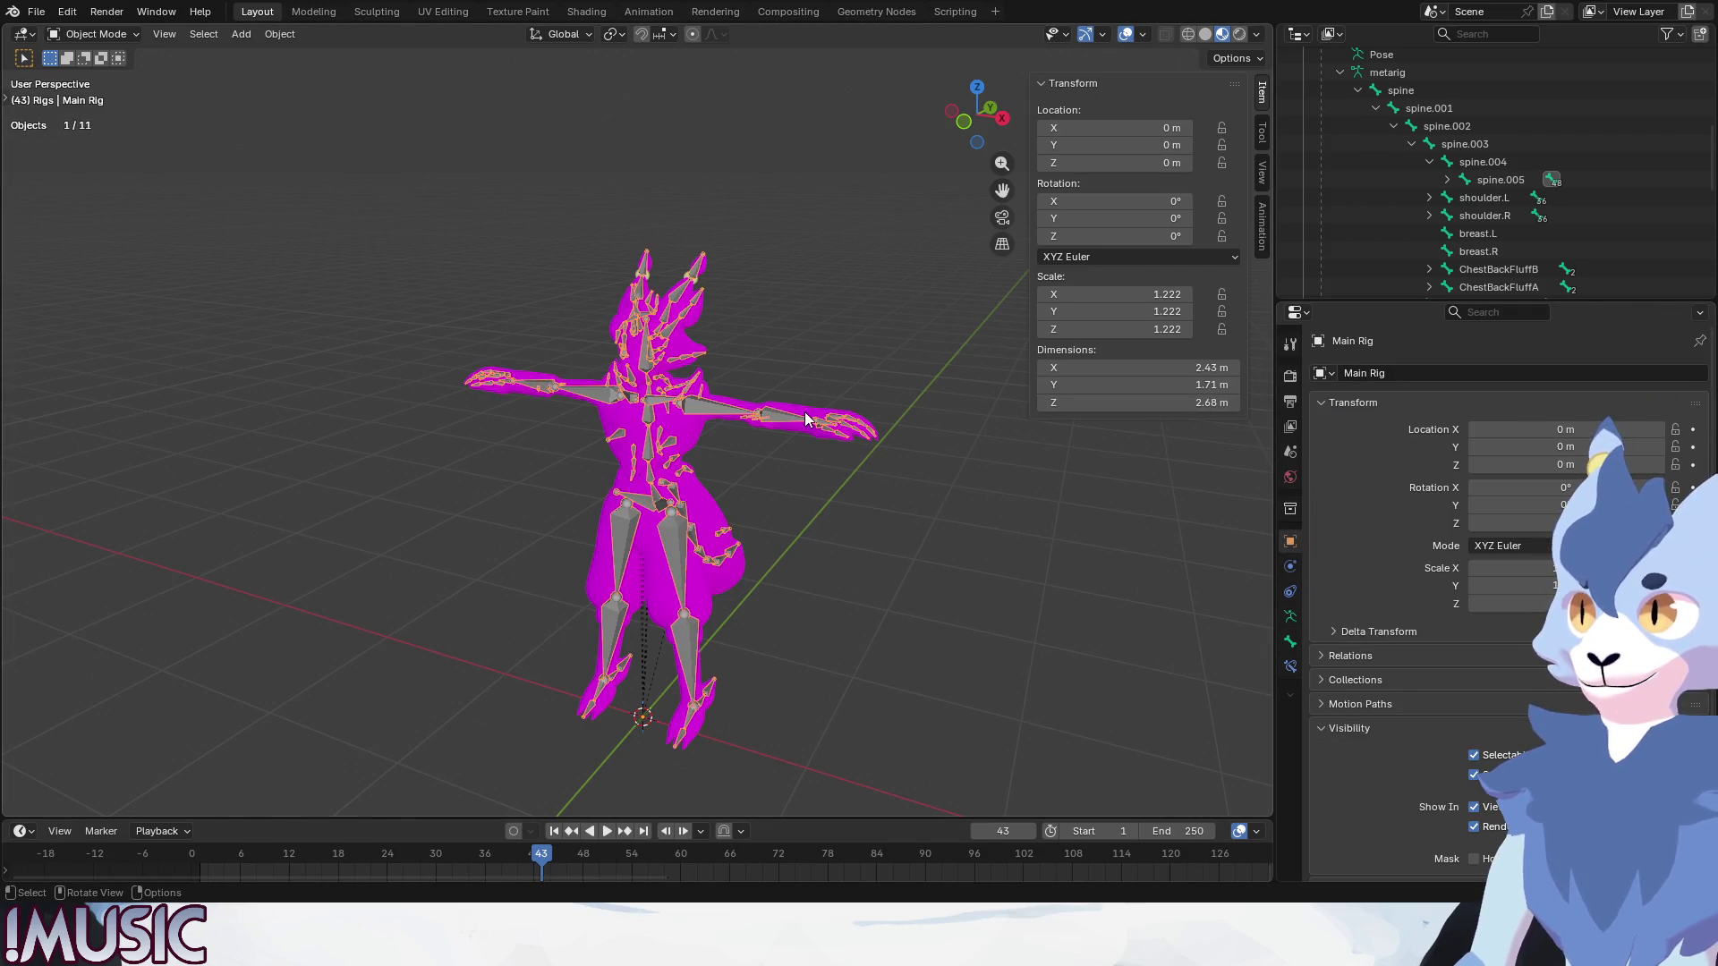
{"action": "left_click", "coordinate": [807, 419]}
{"action": "scroll", "coordinate": [1355, 676], "scroll_direction": "down", "scroll_amount": 5}
{"action": "scroll", "coordinate": [1354, 670], "scroll_direction": "up", "scroll_amount": 2}
{"action": "scroll", "coordinate": [1355, 667], "scroll_direction": "up", "scroll_amount": 3}
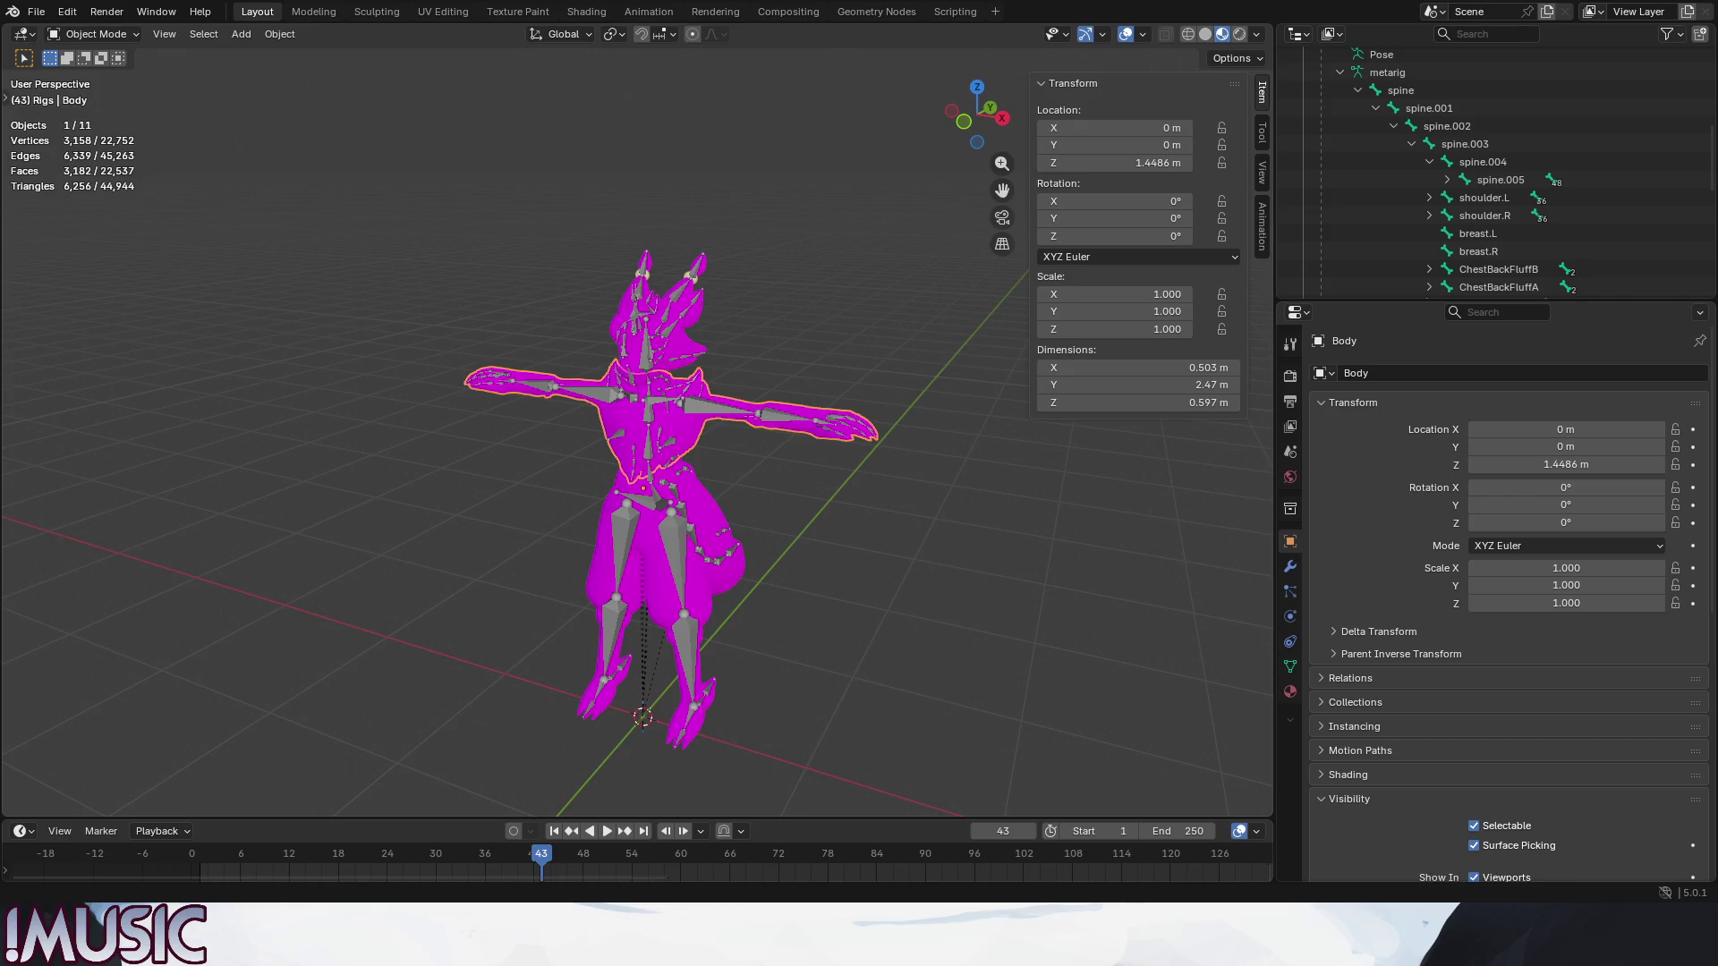
Select the Head mesh, show its Object Data and enlarge the shape key list to reveal Blink.
{"action": "left_click", "coordinate": [854, 305]}
{"action": "scroll", "coordinate": [752, 397], "scroll_direction": "down", "scroll_amount": 2}
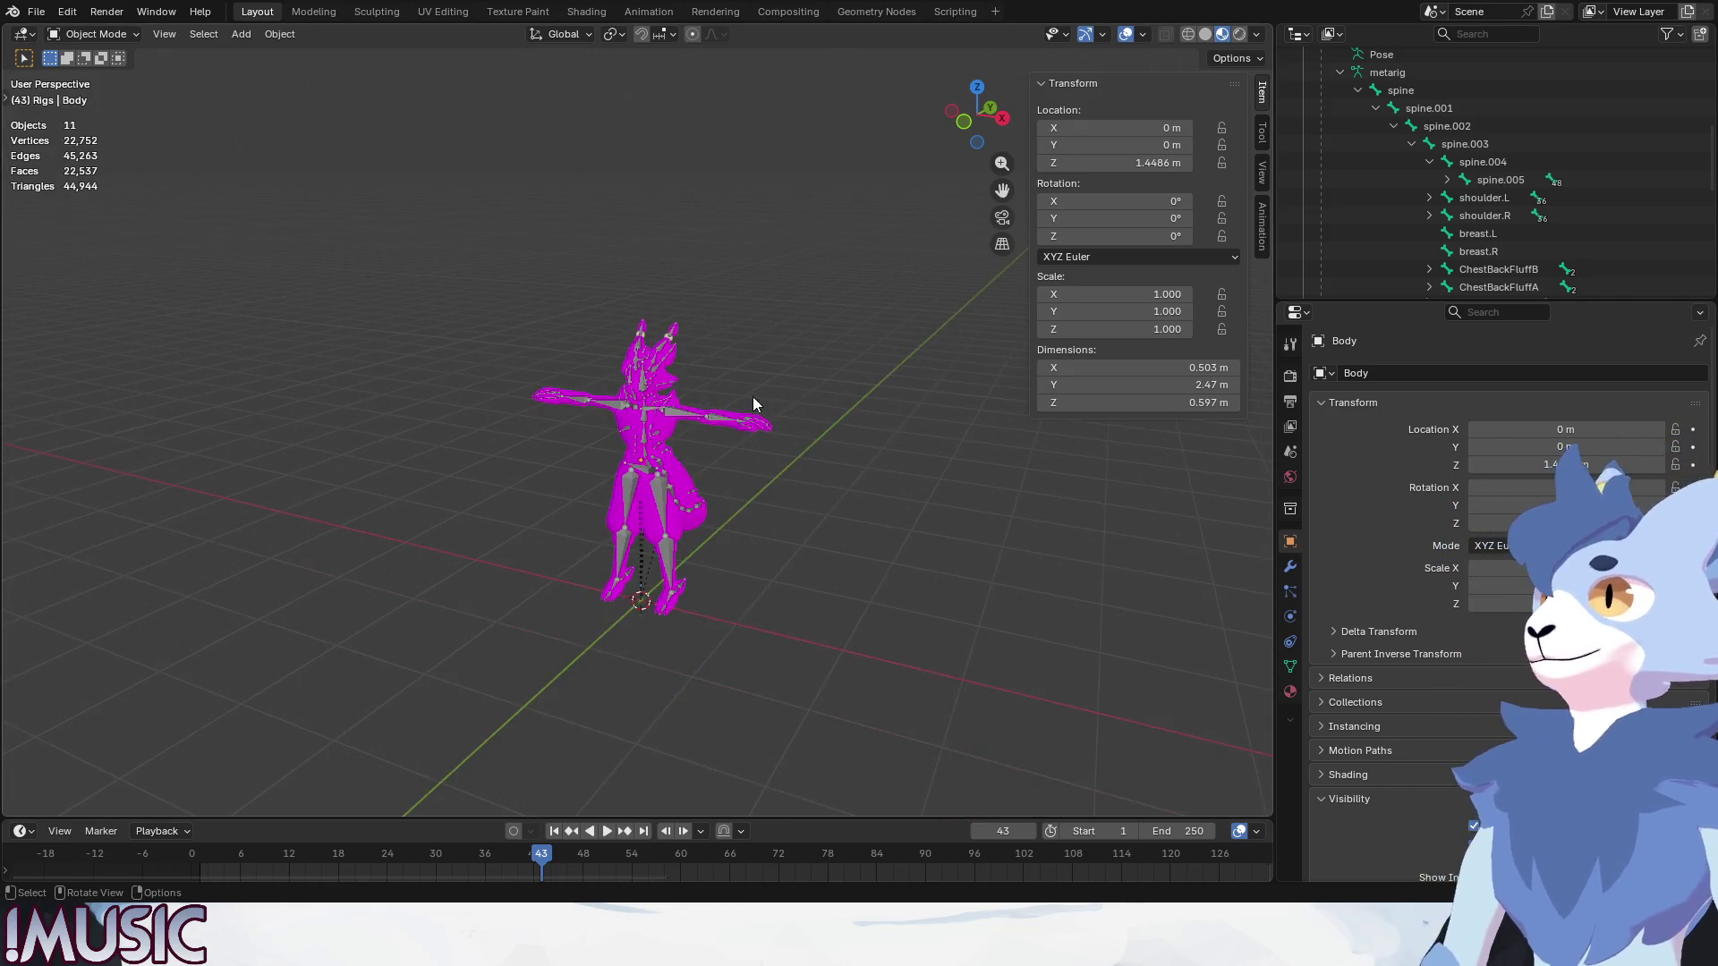
{"action": "scroll", "coordinate": [875, 419], "scroll_direction": "up", "scroll_amount": 5}
{"action": "left_click", "coordinate": [903, 391]}
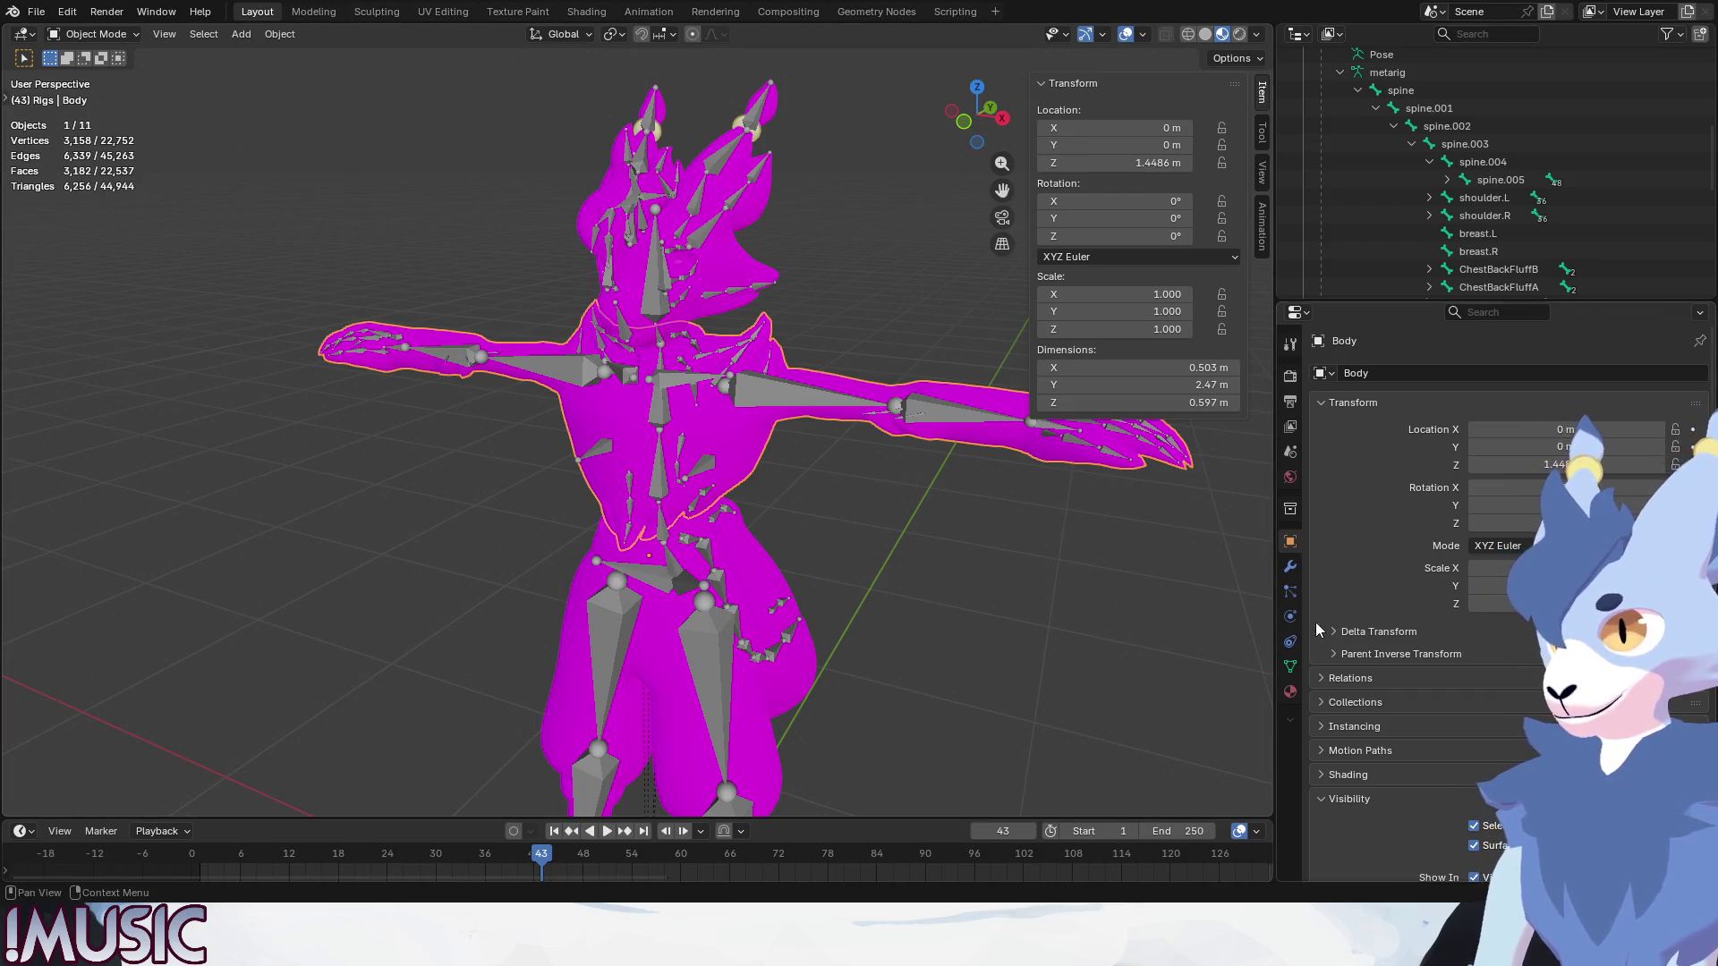
{"action": "left_click", "coordinate": [684, 202]}
{"action": "left_click", "coordinate": [1290, 665]}
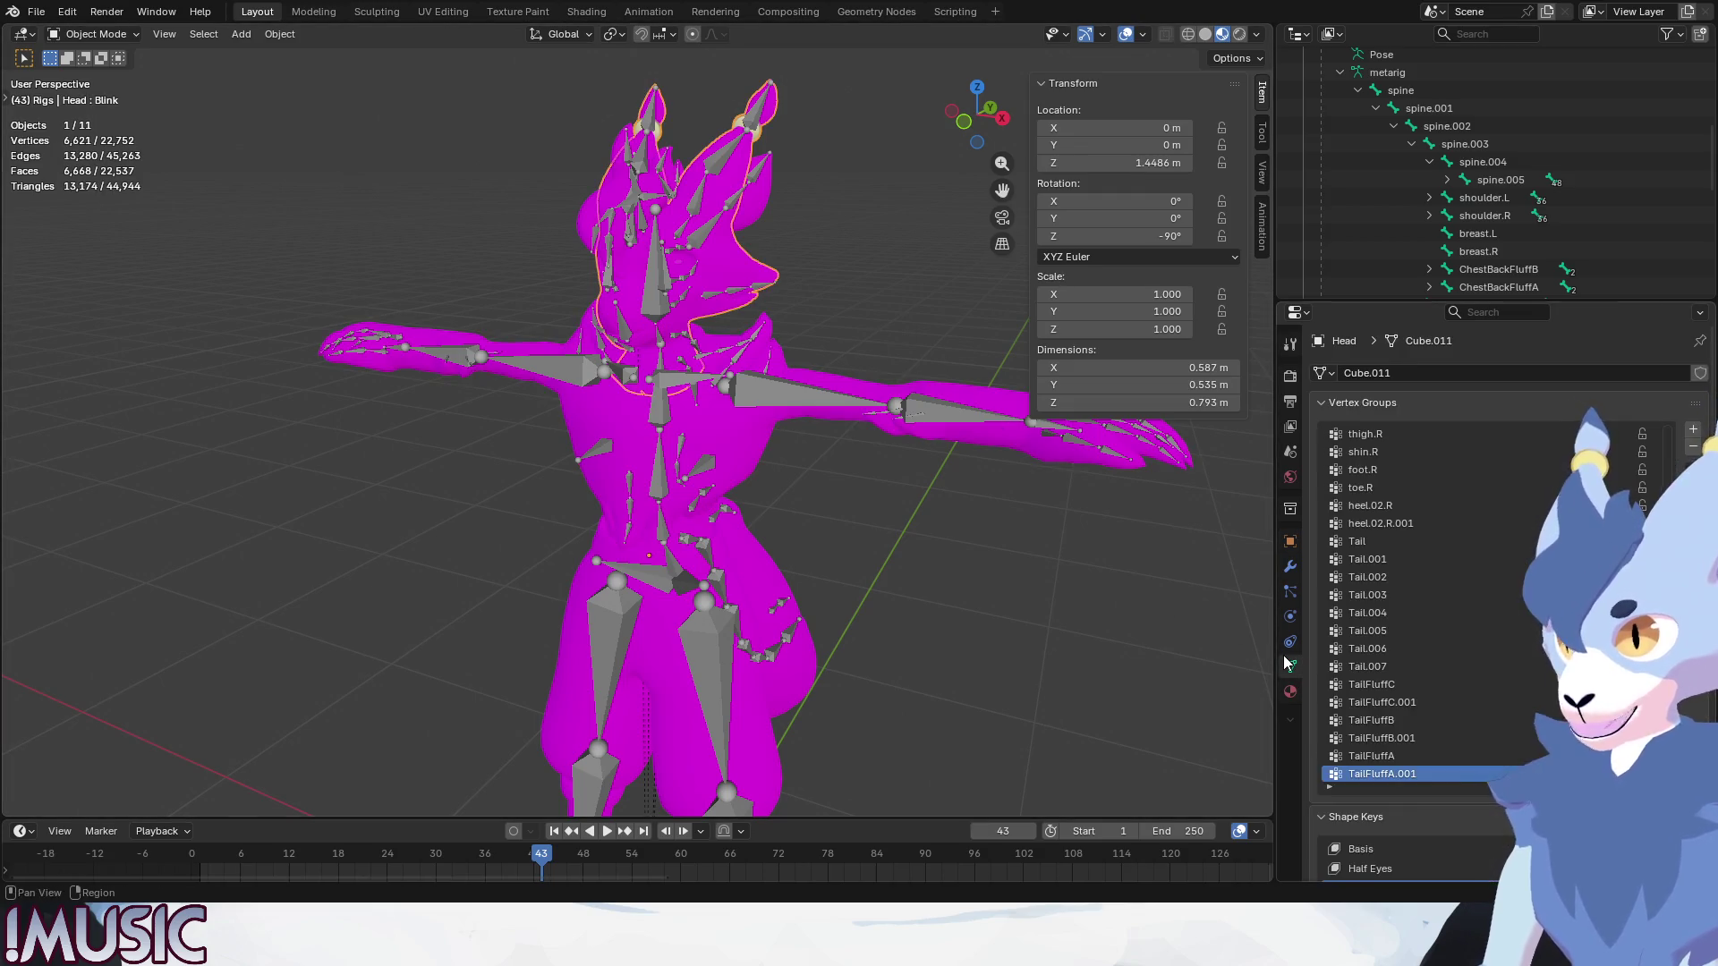
{"action": "scroll", "coordinate": [1418, 600], "scroll_direction": "down", "scroll_amount": 5}
{"action": "scroll", "coordinate": [1491, 810], "scroll_direction": "down", "scroll_amount": 4}
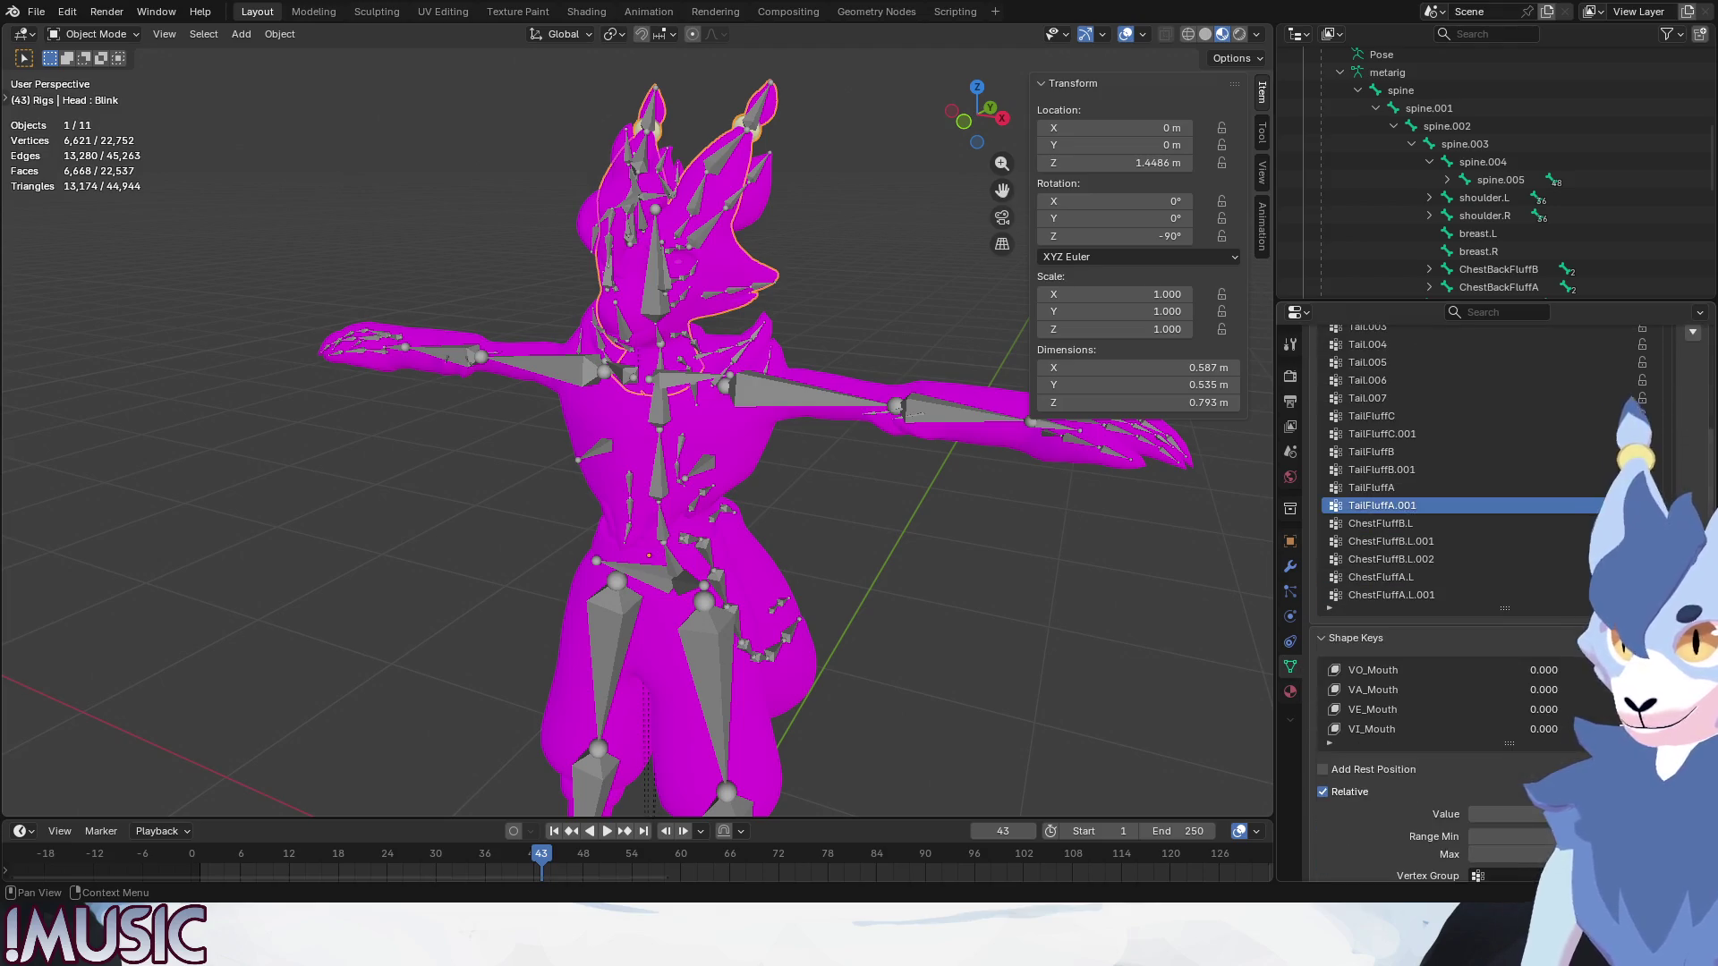
{"action": "scroll", "coordinate": [1558, 702], "scroll_direction": "up", "scroll_amount": 3}
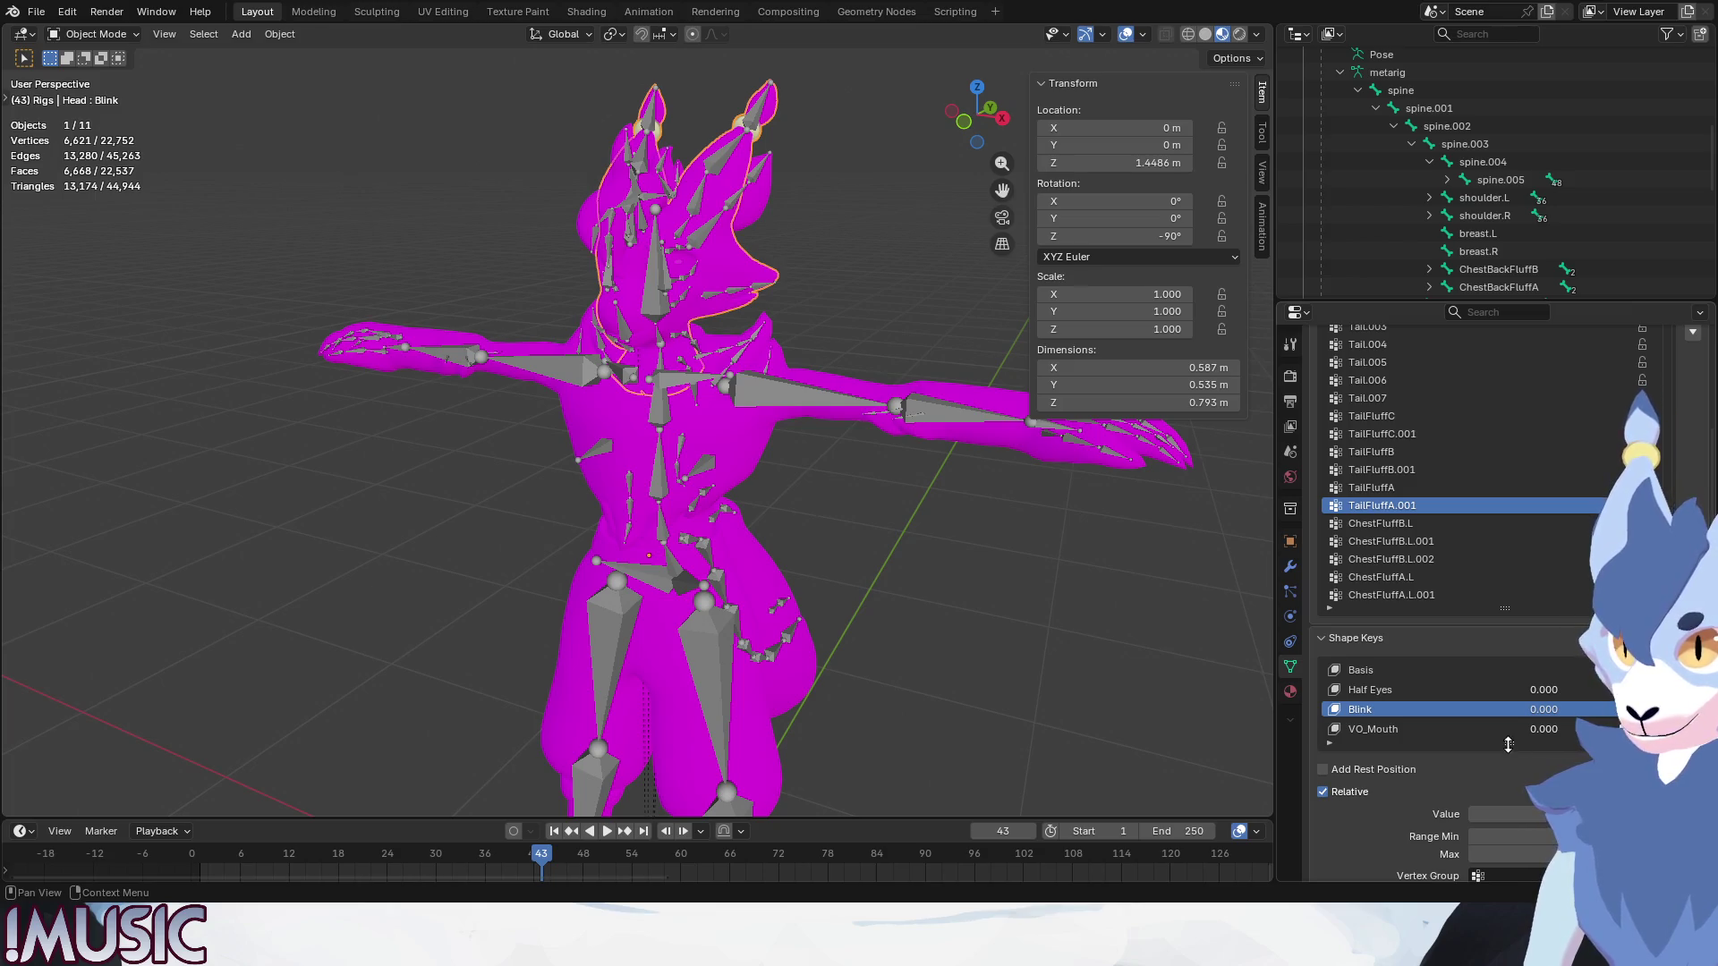
{"action": "left_click_drag", "start_coordinate": [1510, 744], "coordinate": [1515, 869]}
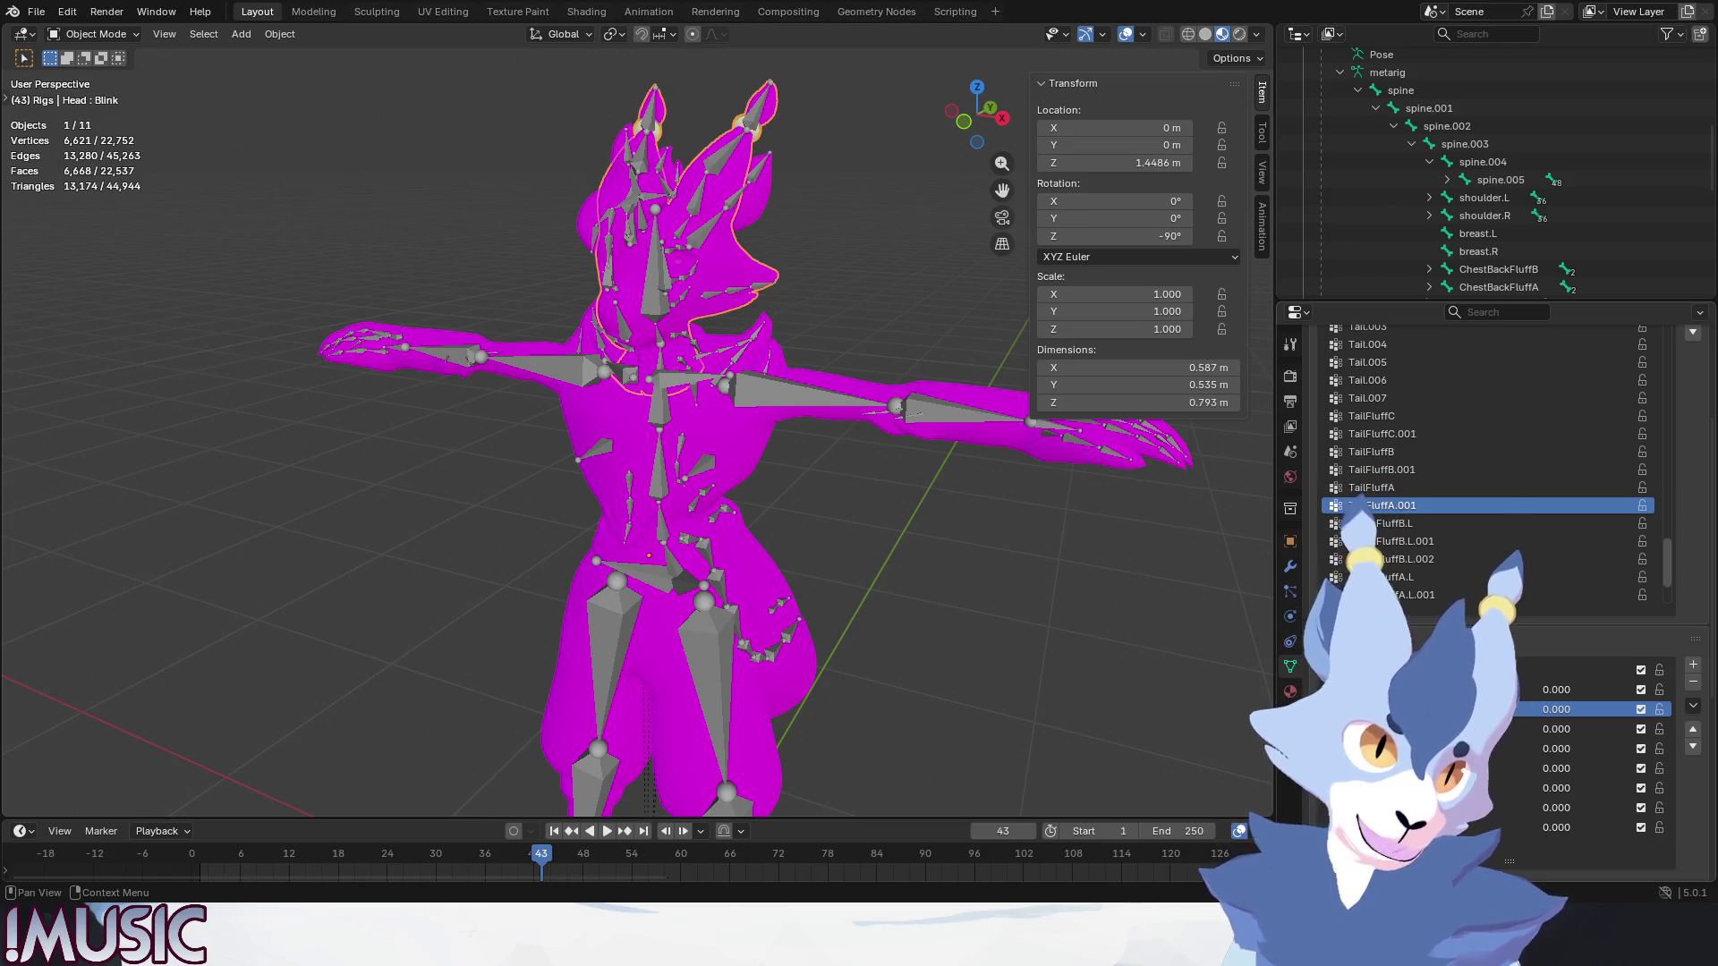
Deselect all objects and bring up the File menu.
{"action": "left_click", "coordinate": [833, 691]}
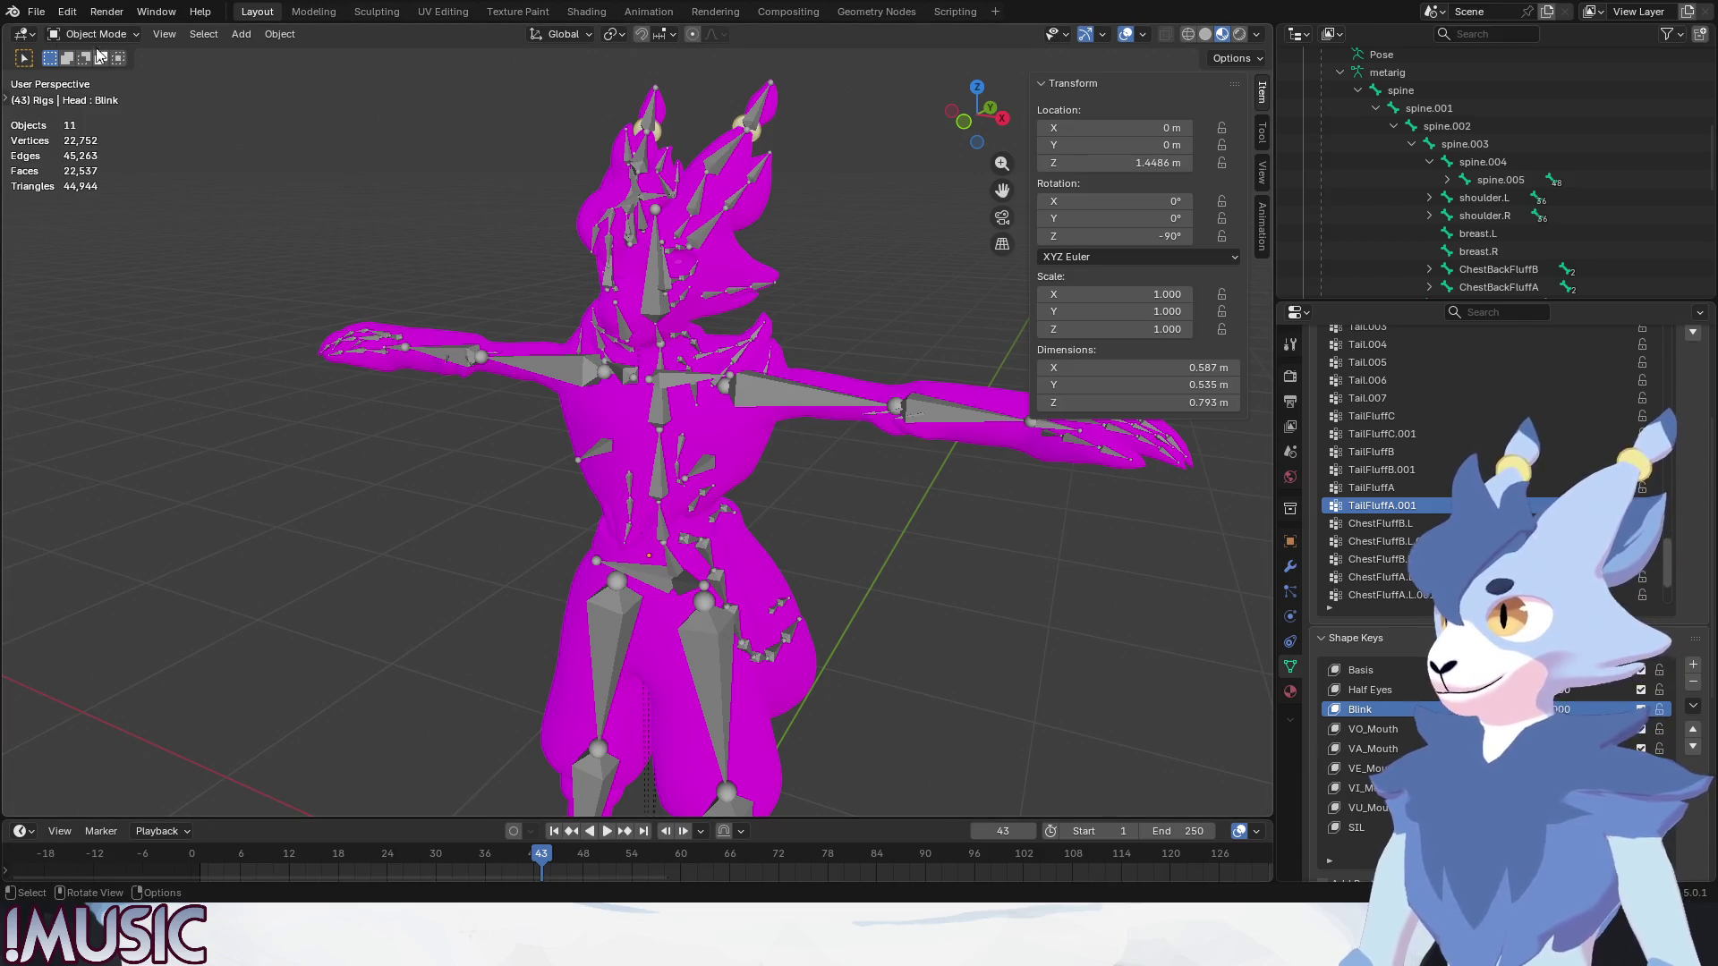
{"action": "left_click", "coordinate": [36, 10]}
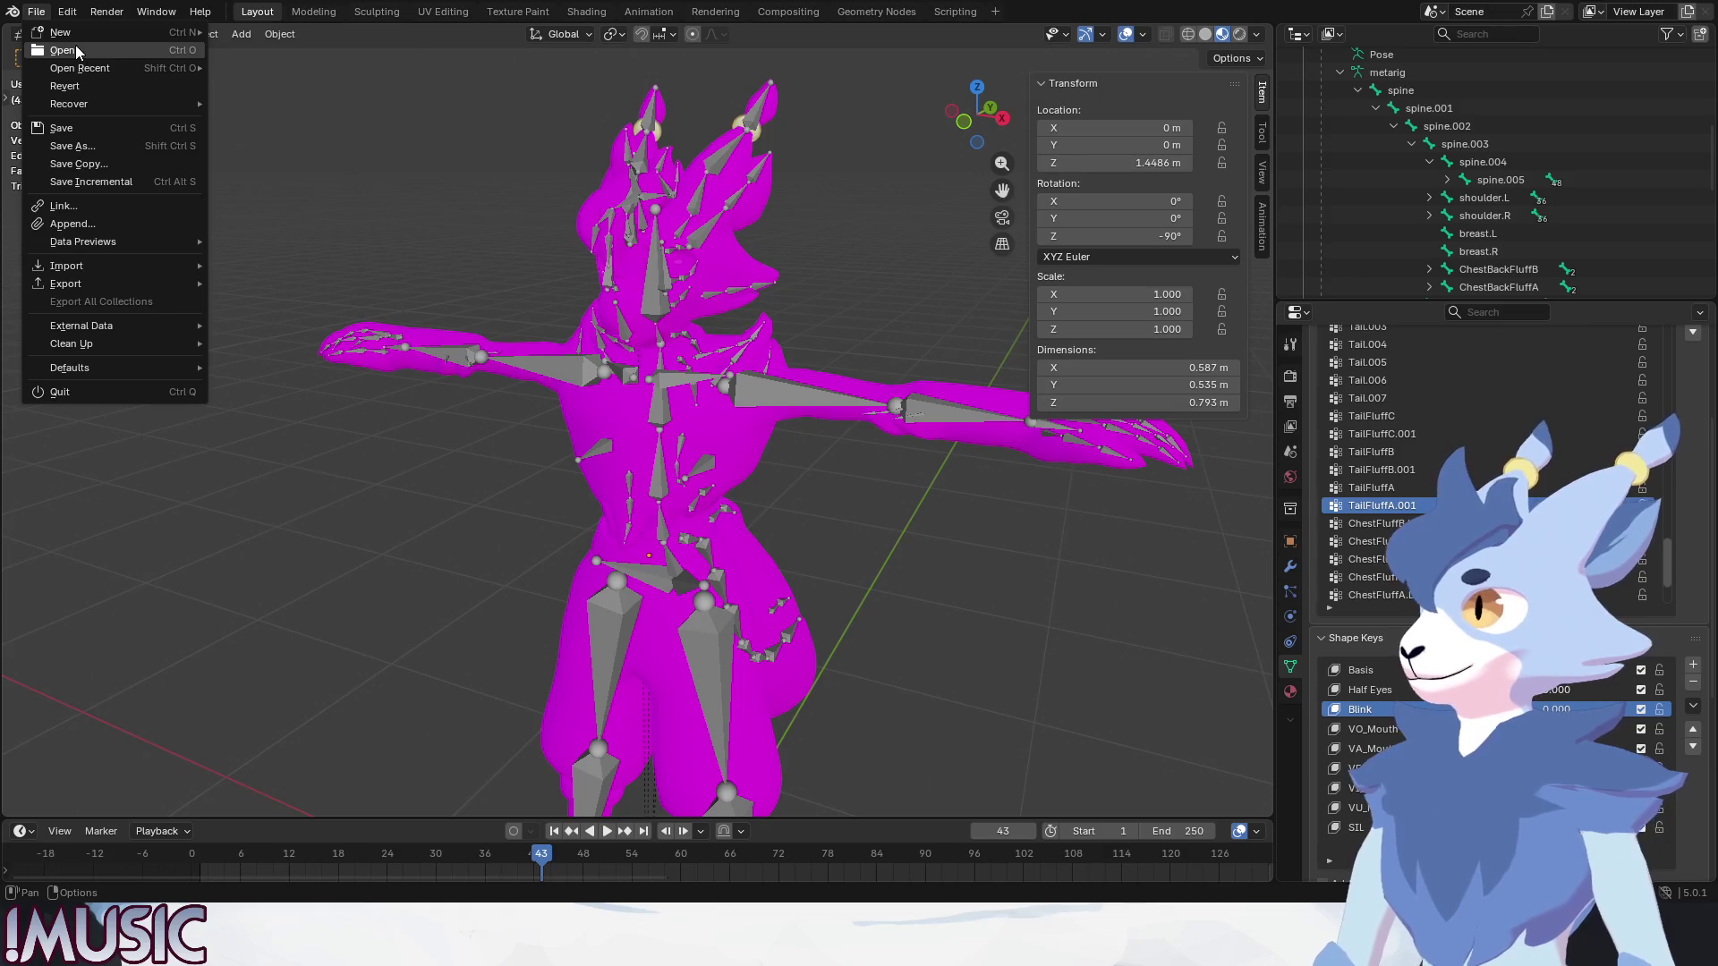
Start opening another file and choose Don't Save for arky_nocape_2025_0122_01.blend.
{"action": "key", "text": "ctrl+q"}
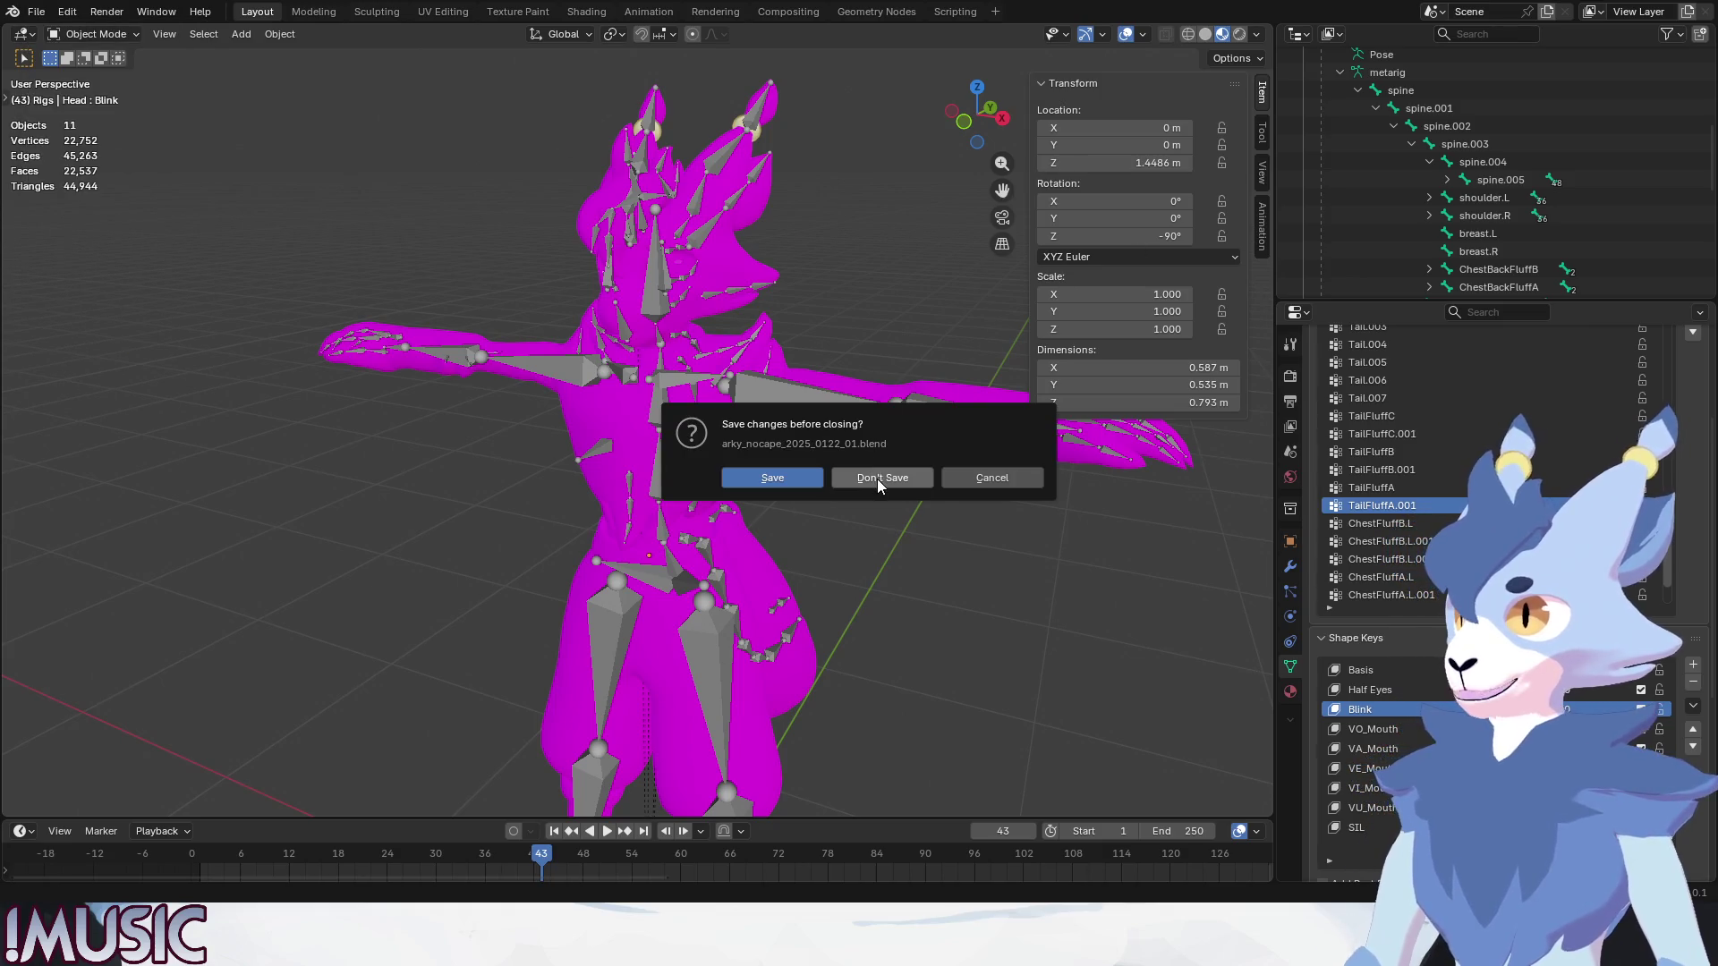
{"action": "left_click", "coordinate": [876, 478]}
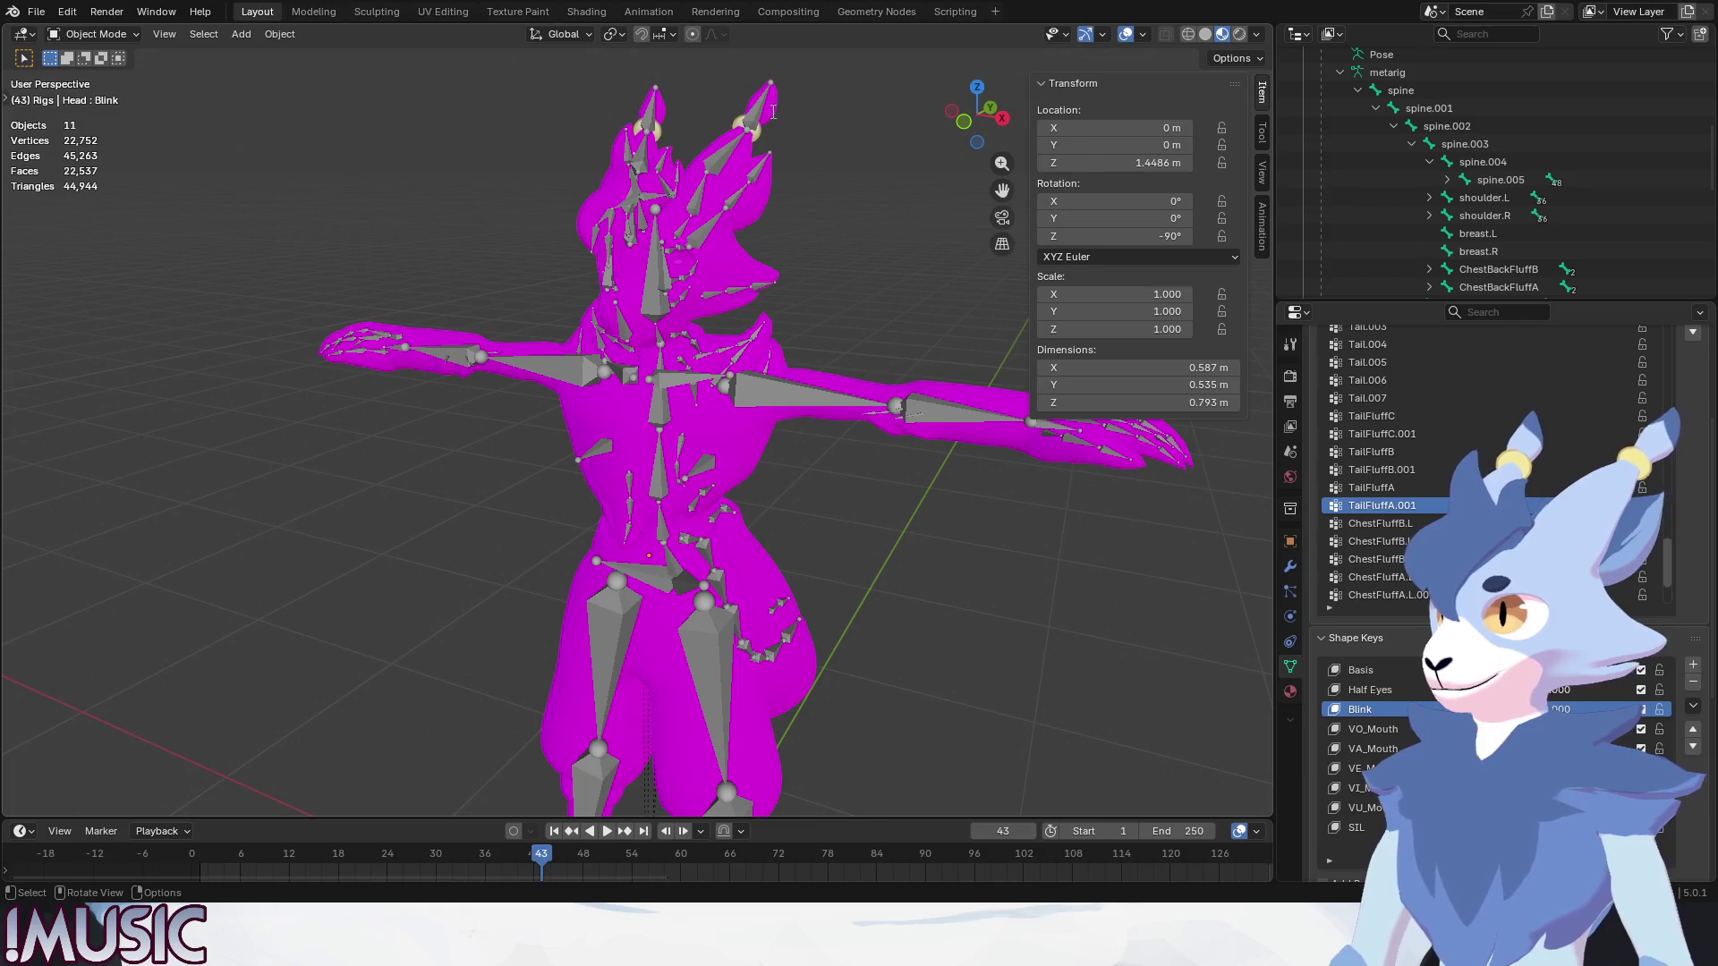
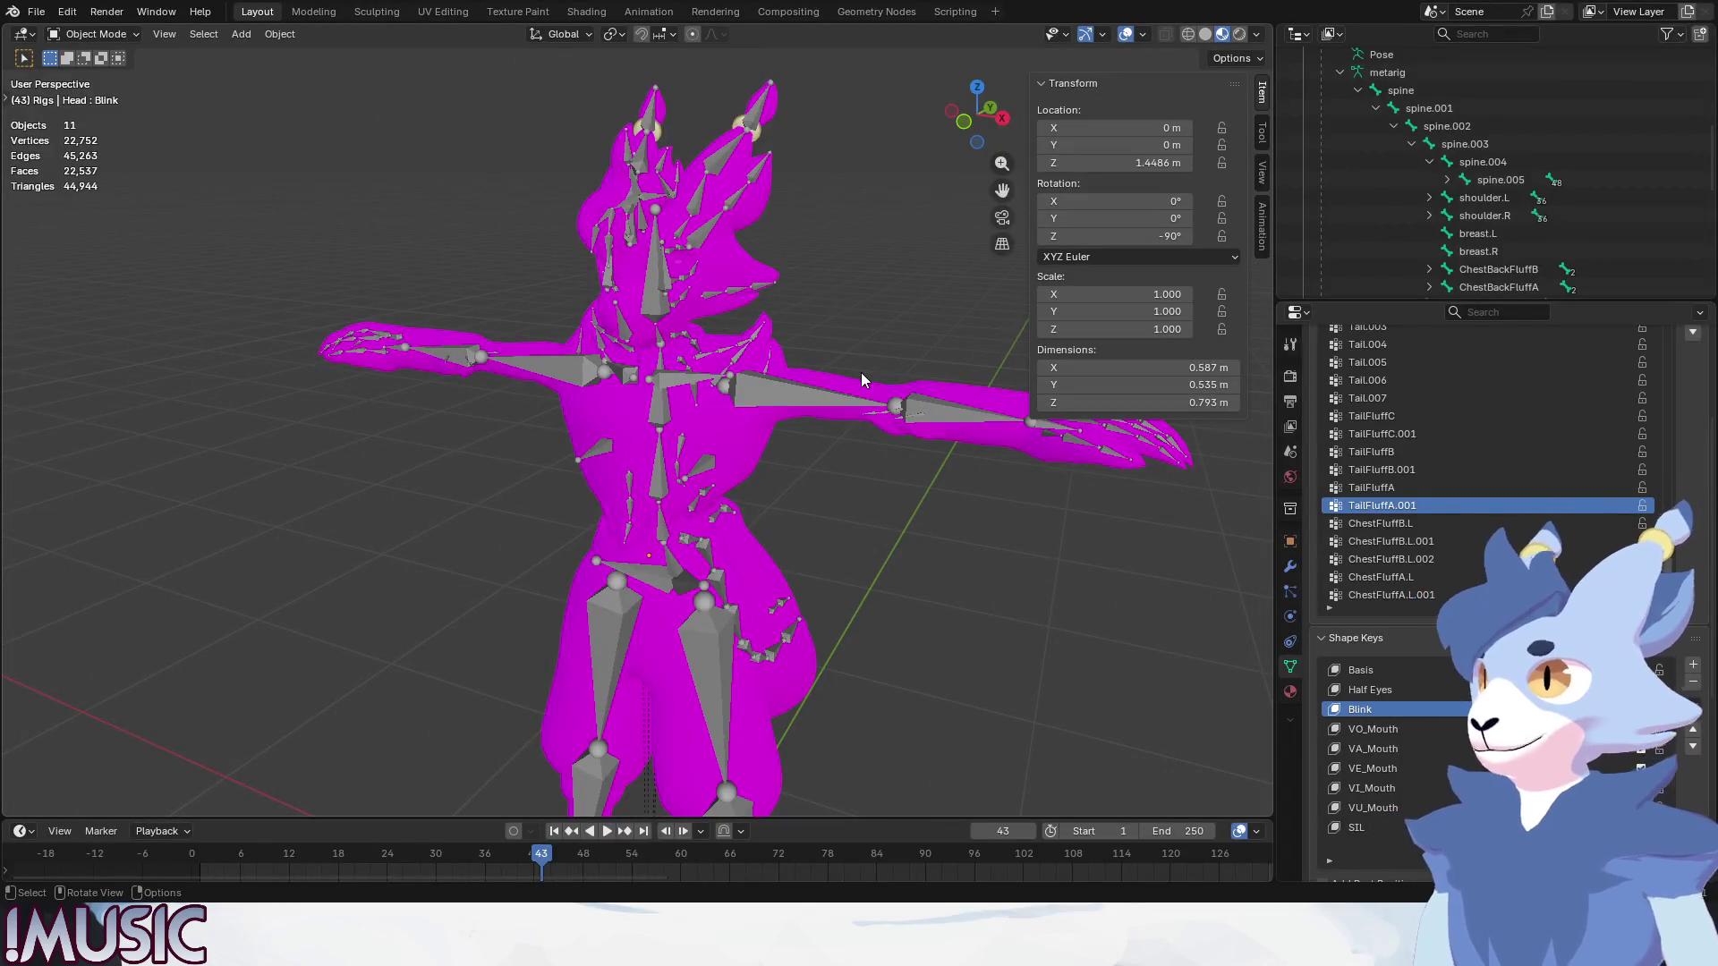
Select the Body mesh and collapse its shape key and vertex group lists.
{"action": "left_click", "coordinate": [869, 381]}
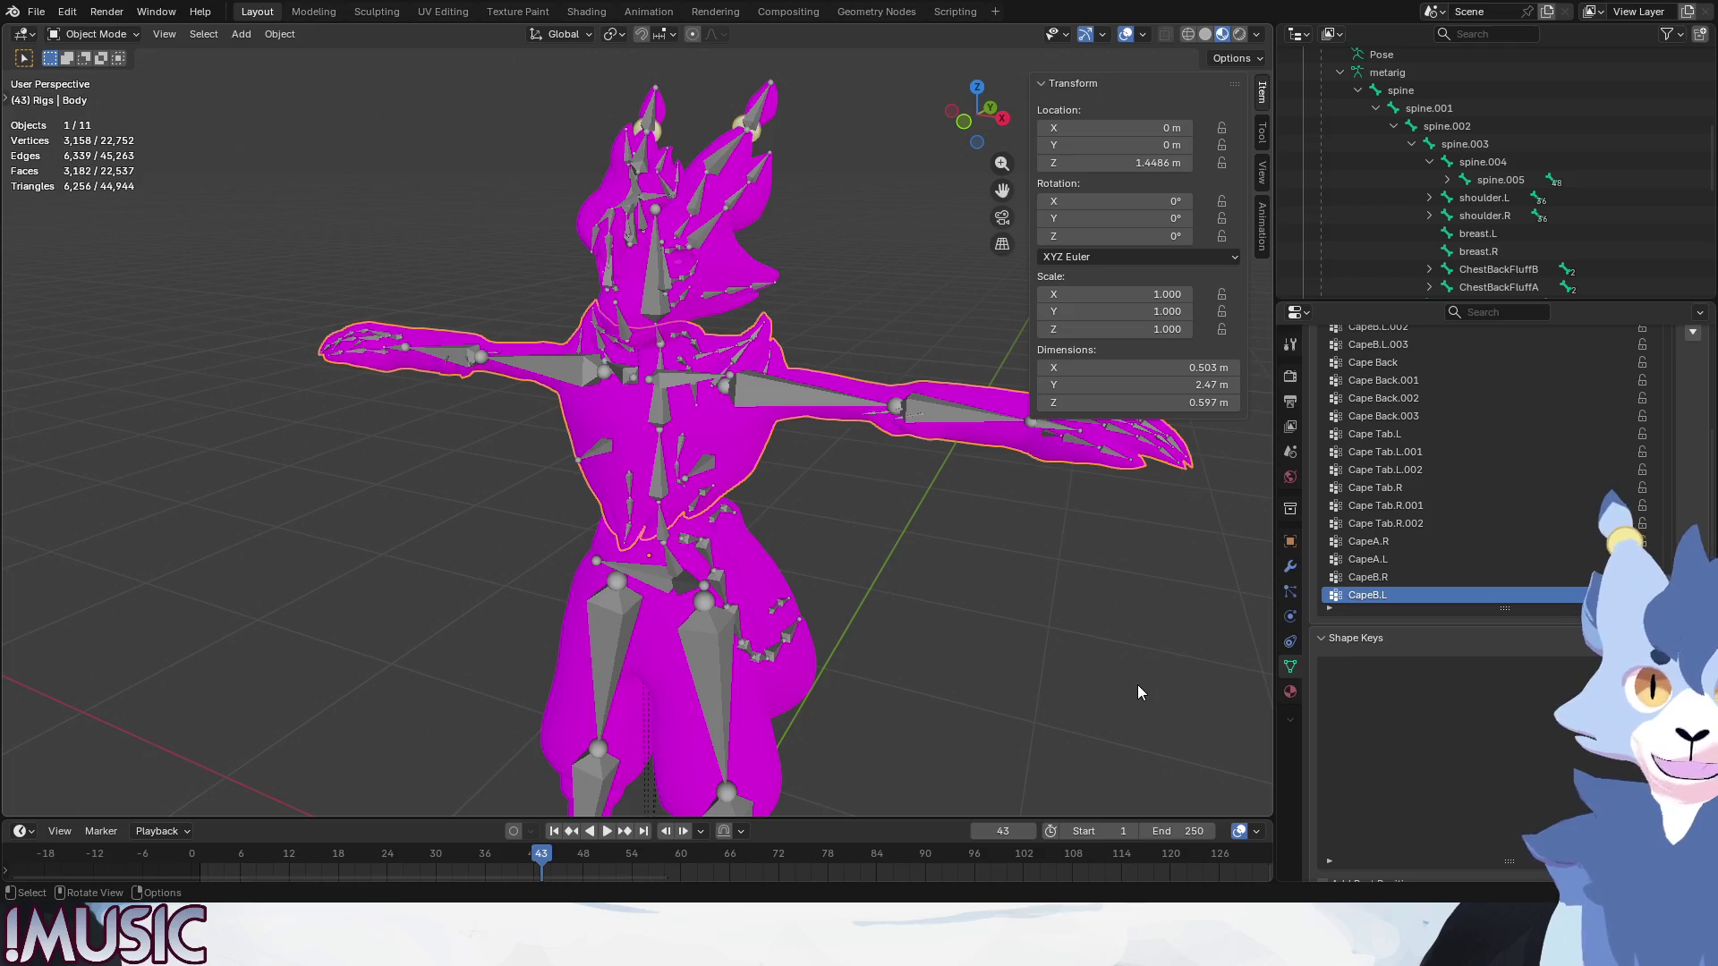
{"action": "left_click", "coordinate": [1355, 639]}
{"action": "scroll", "coordinate": [1427, 608], "scroll_direction": "up", "scroll_amount": 5}
{"action": "left_click", "coordinate": [1327, 405]}
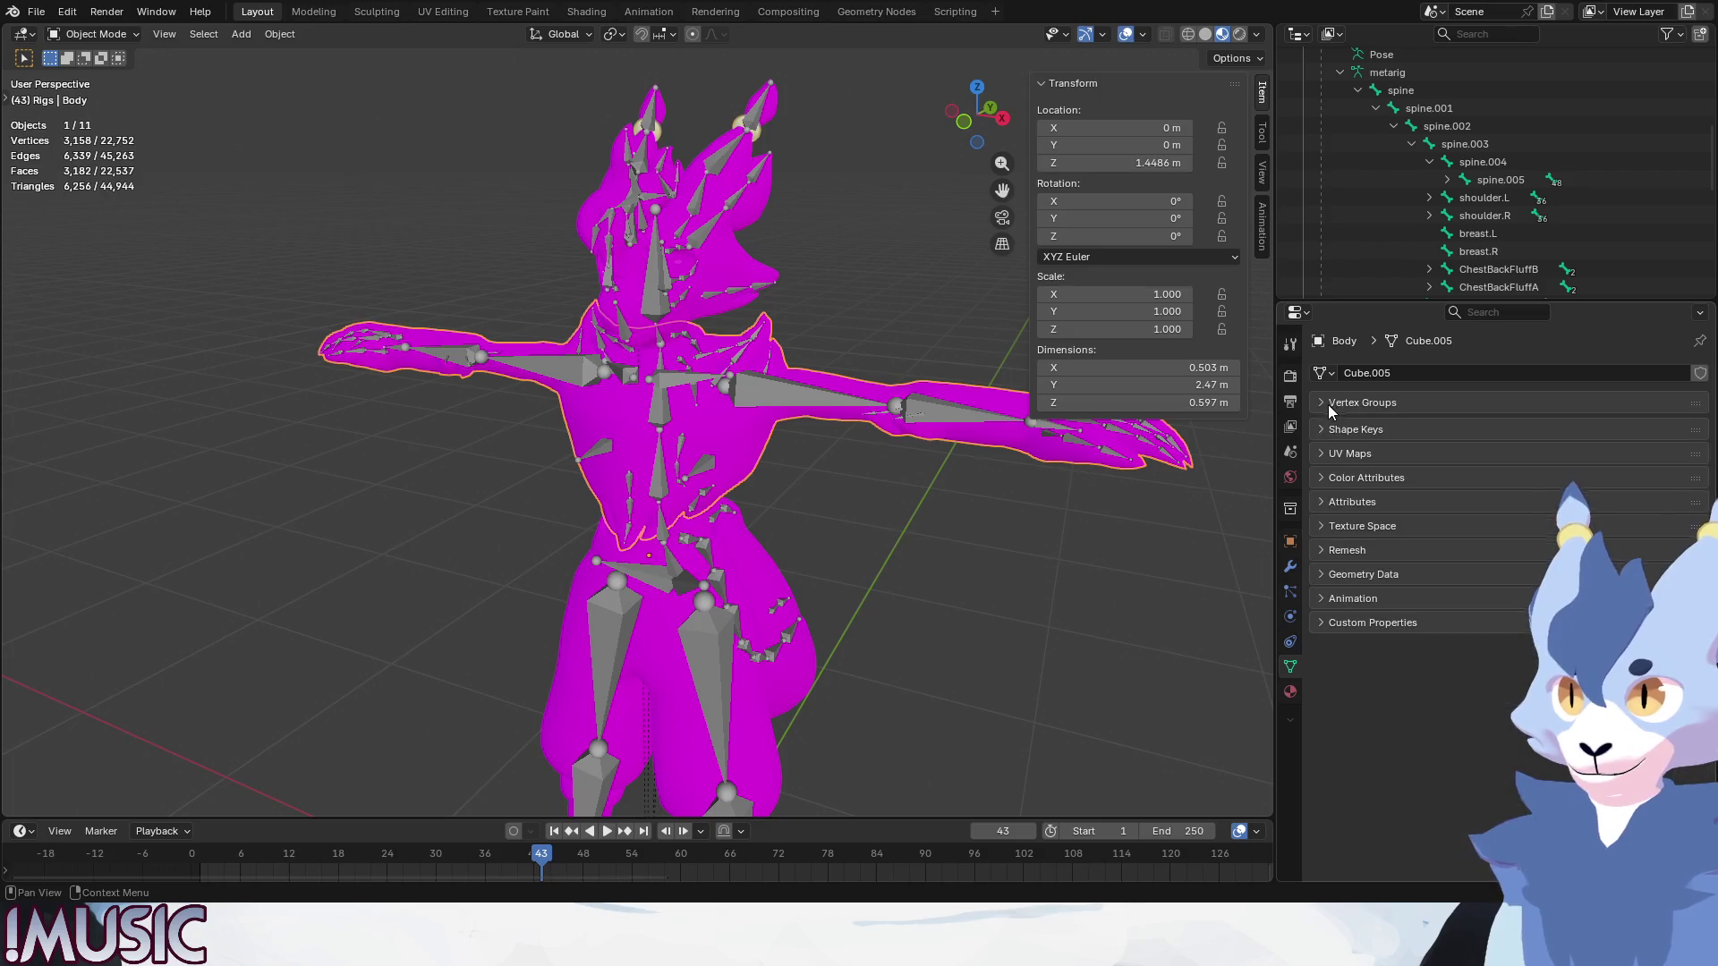
Bring up the Body object's material slots and pick the slot to relink.
{"action": "left_click", "coordinate": [1290, 542]}
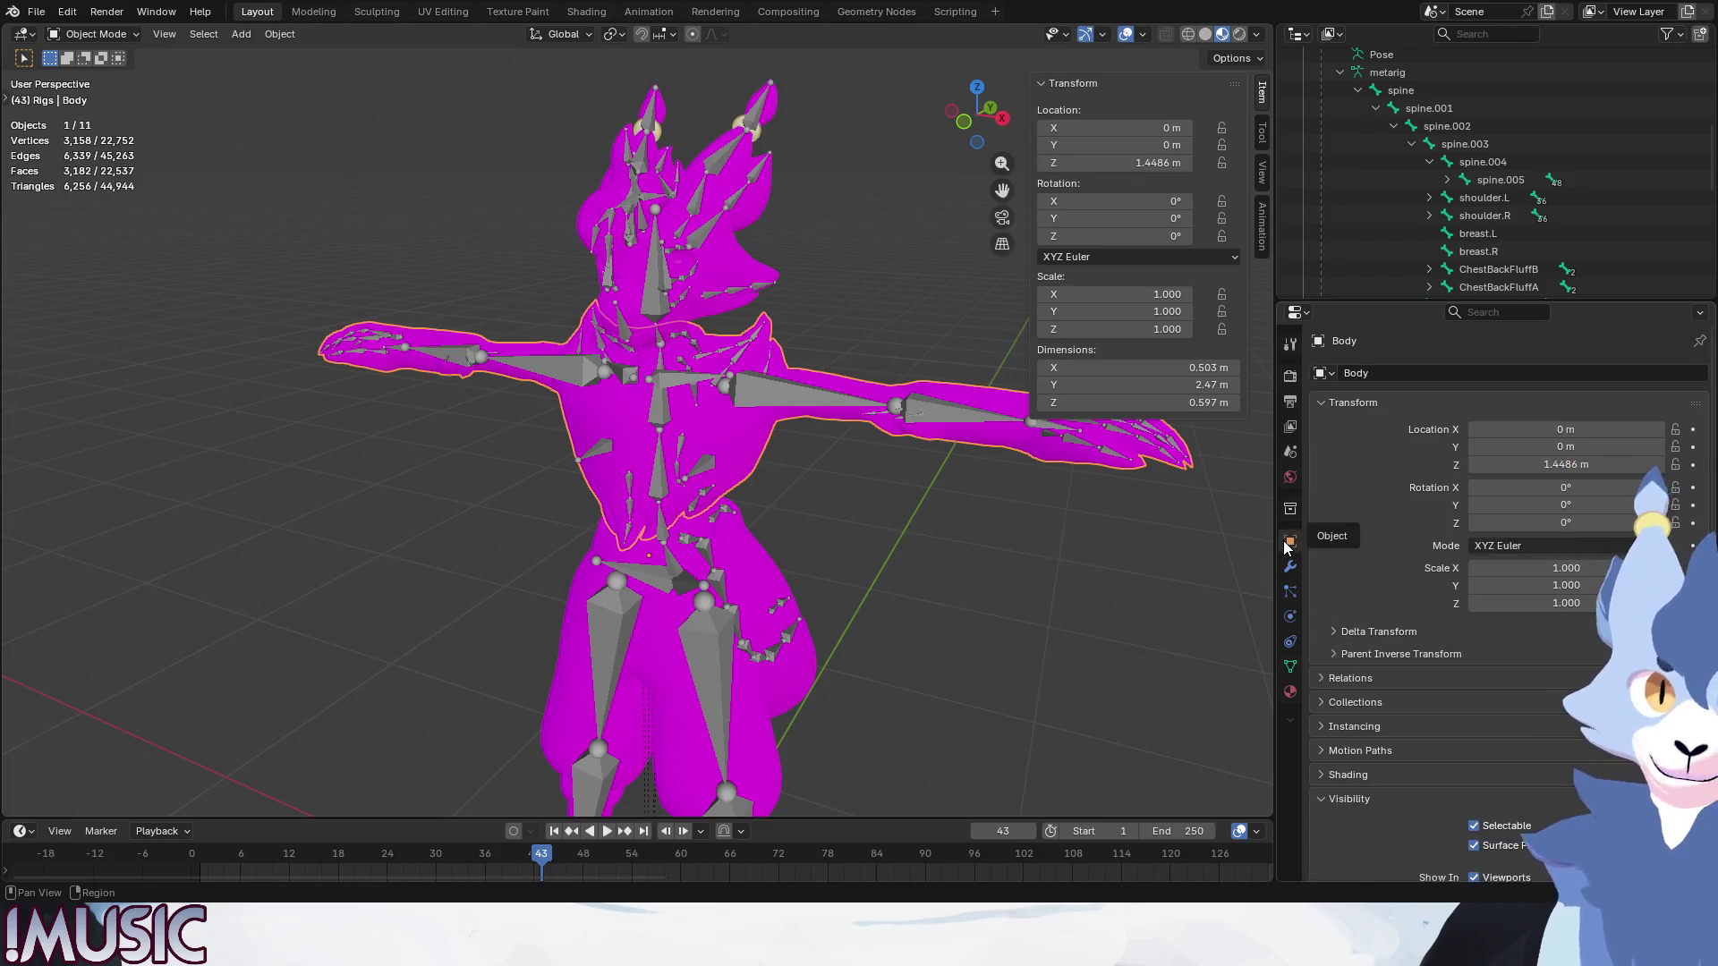
{"action": "left_click", "coordinate": [1290, 691]}
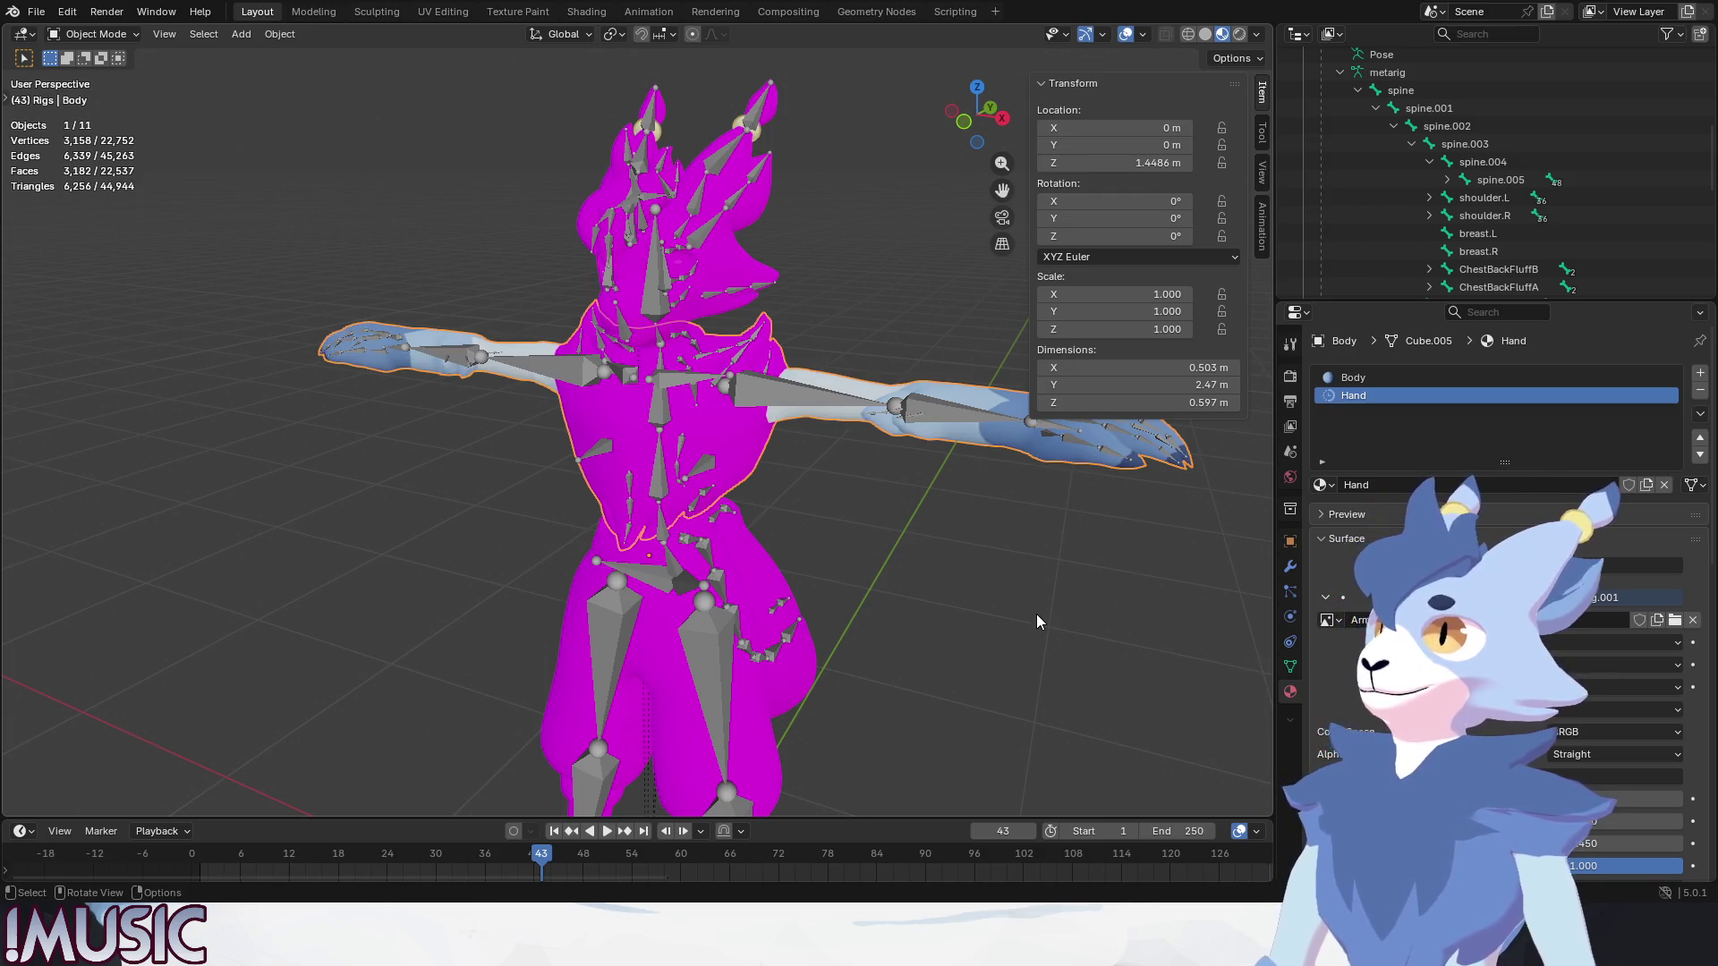
{"action": "left_click", "coordinate": [1368, 377]}
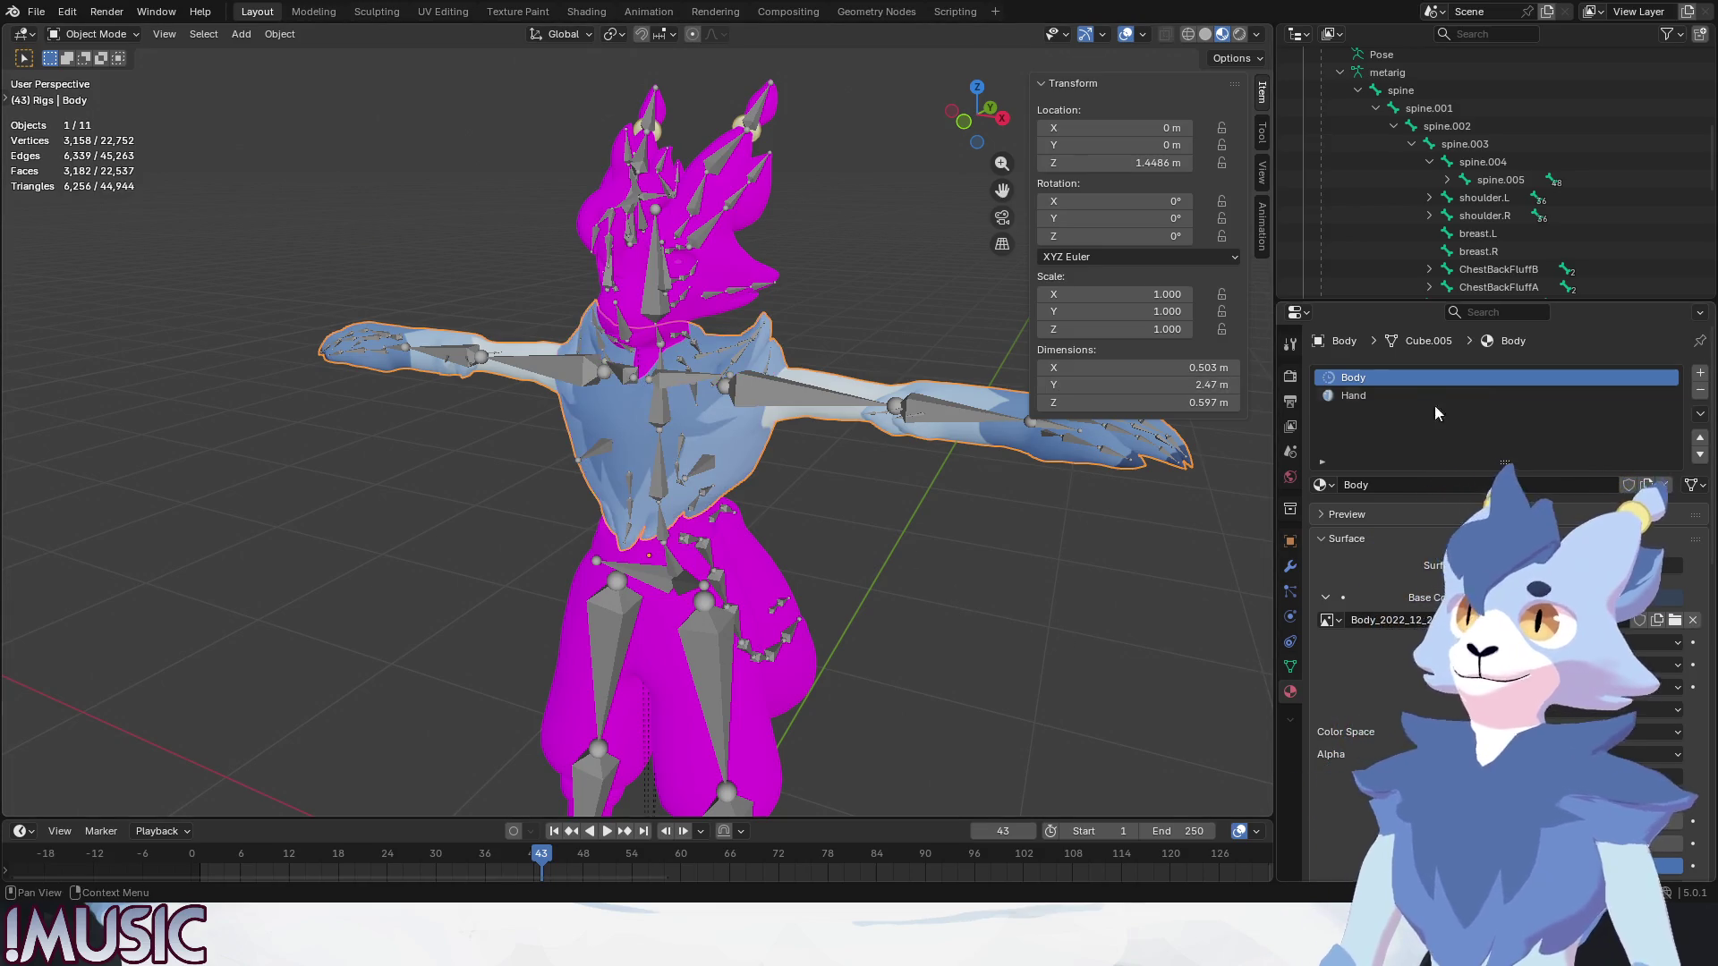
Check the restored body texture, then select the Tail and Pants meshes for relinking.
{"action": "left_click", "coordinate": [1012, 562]}
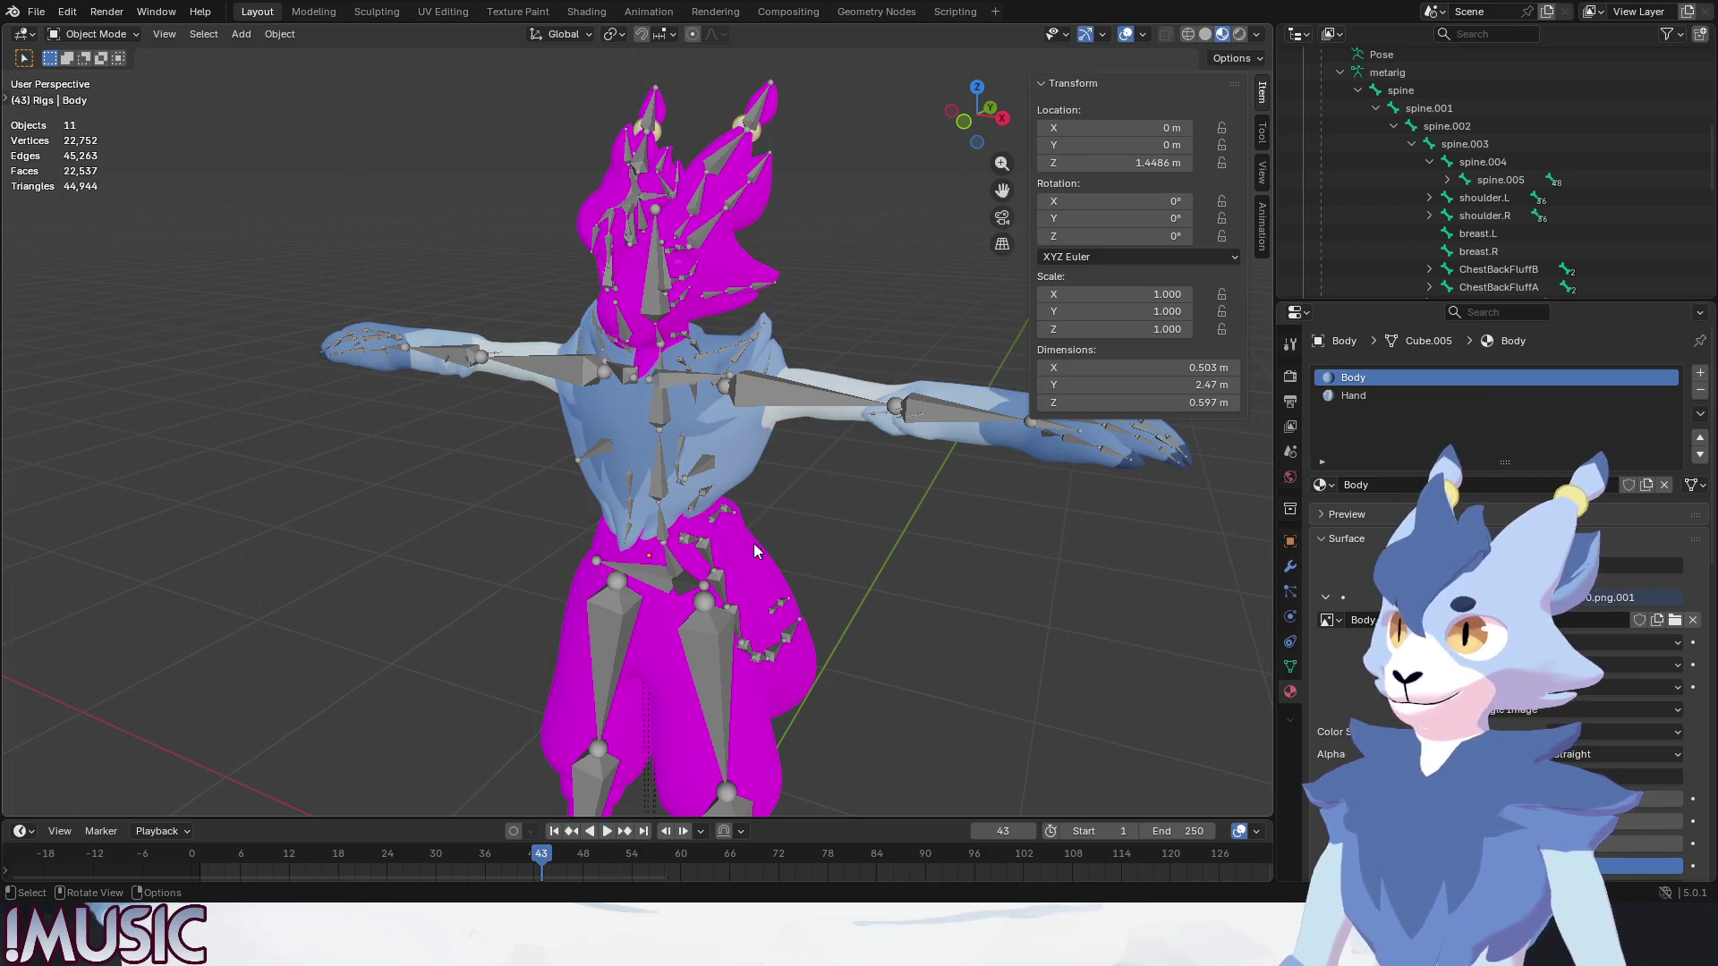
{"action": "left_click", "coordinate": [759, 632]}
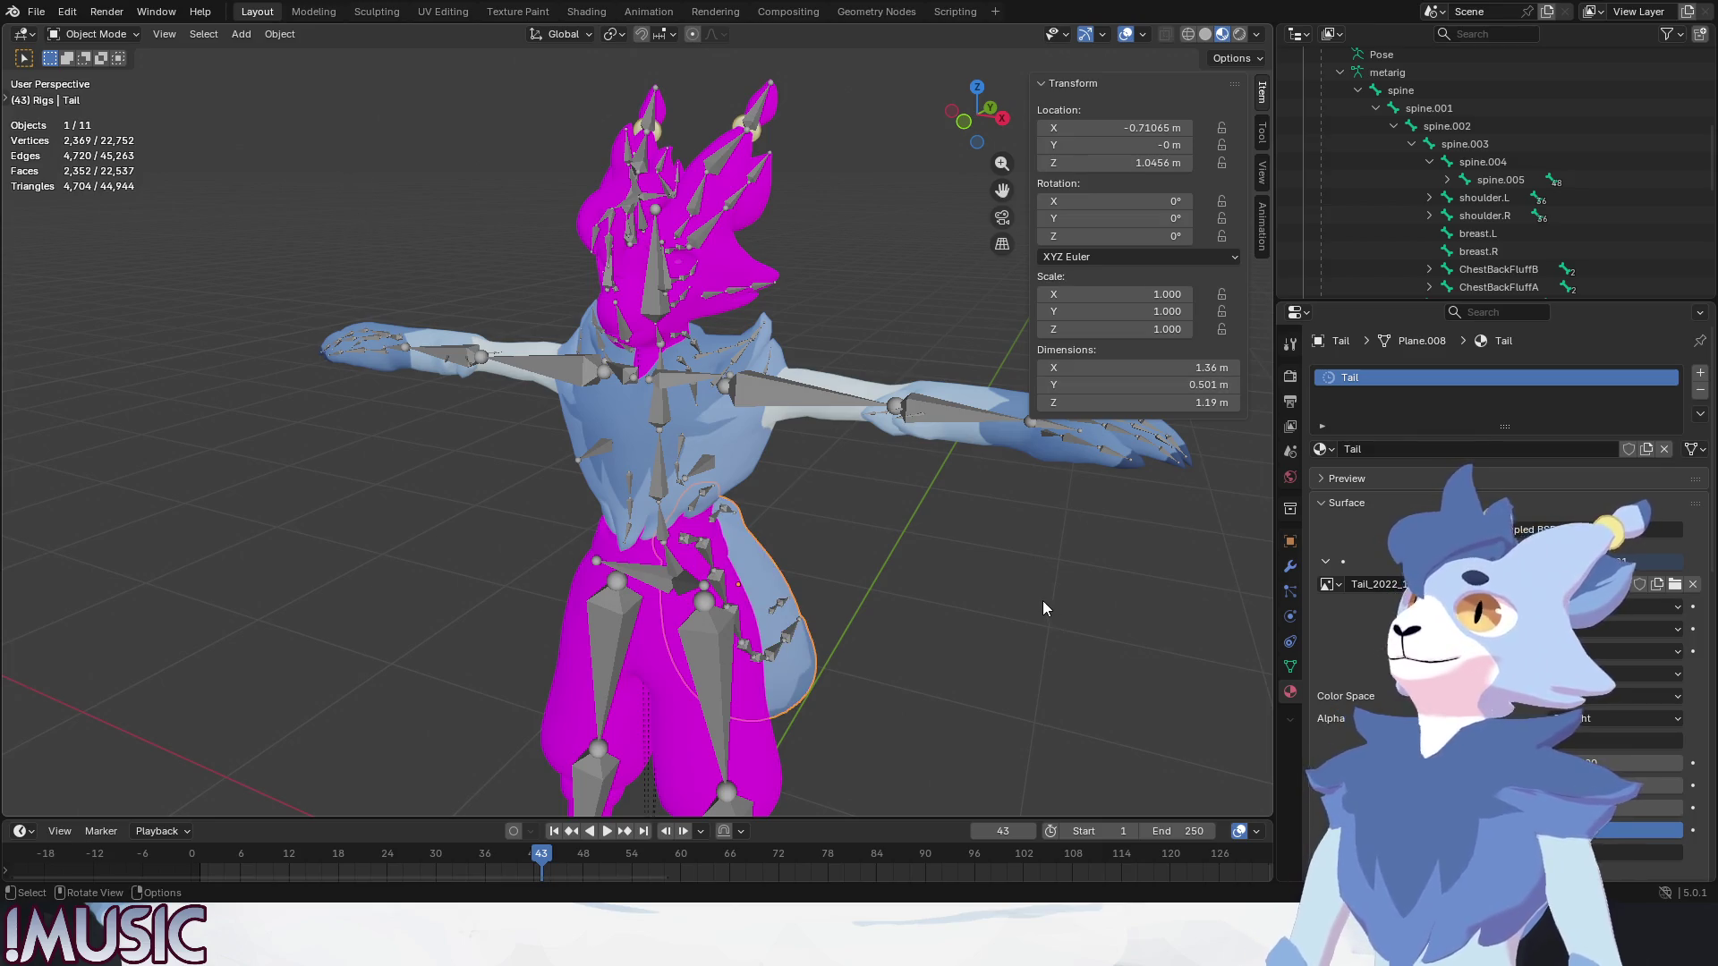
{"action": "left_click", "coordinate": [750, 705]}
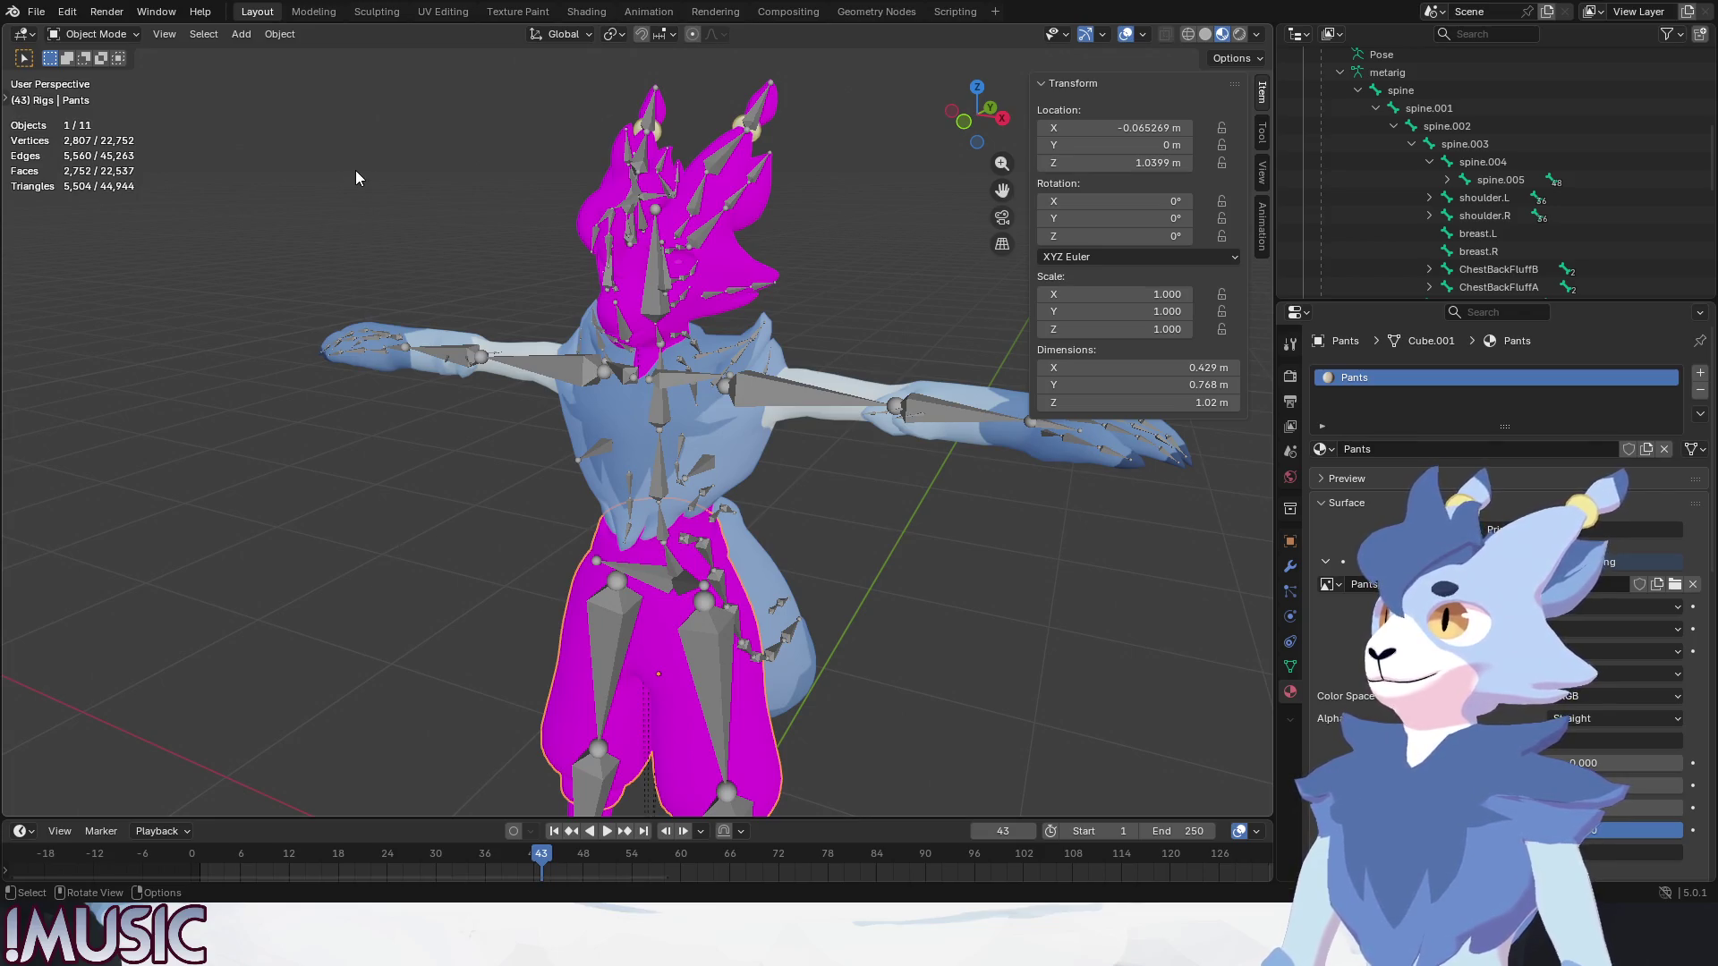
Swap the pants material to its beige Pants image, then select the Head mesh.
{"action": "key", "text": "ctrl+z"}
{"action": "left_click", "coordinate": [1005, 690]}
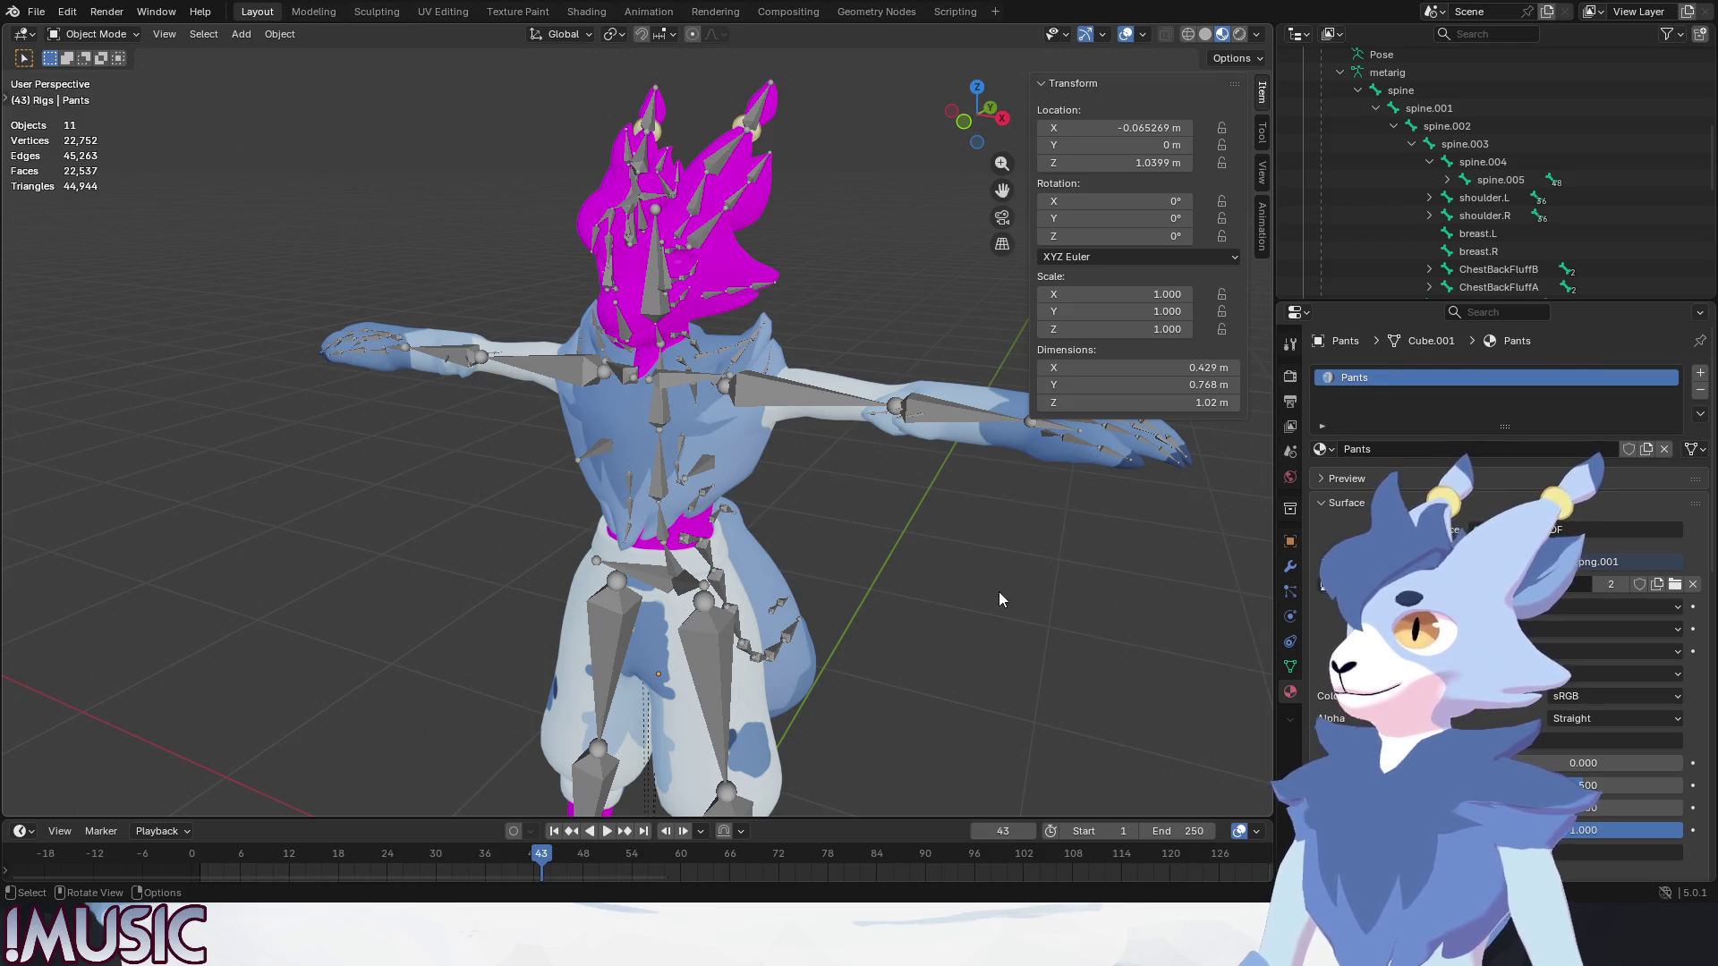
{"action": "key", "text": "ctrl+z"}
{"action": "left_click", "coordinate": [717, 301]}
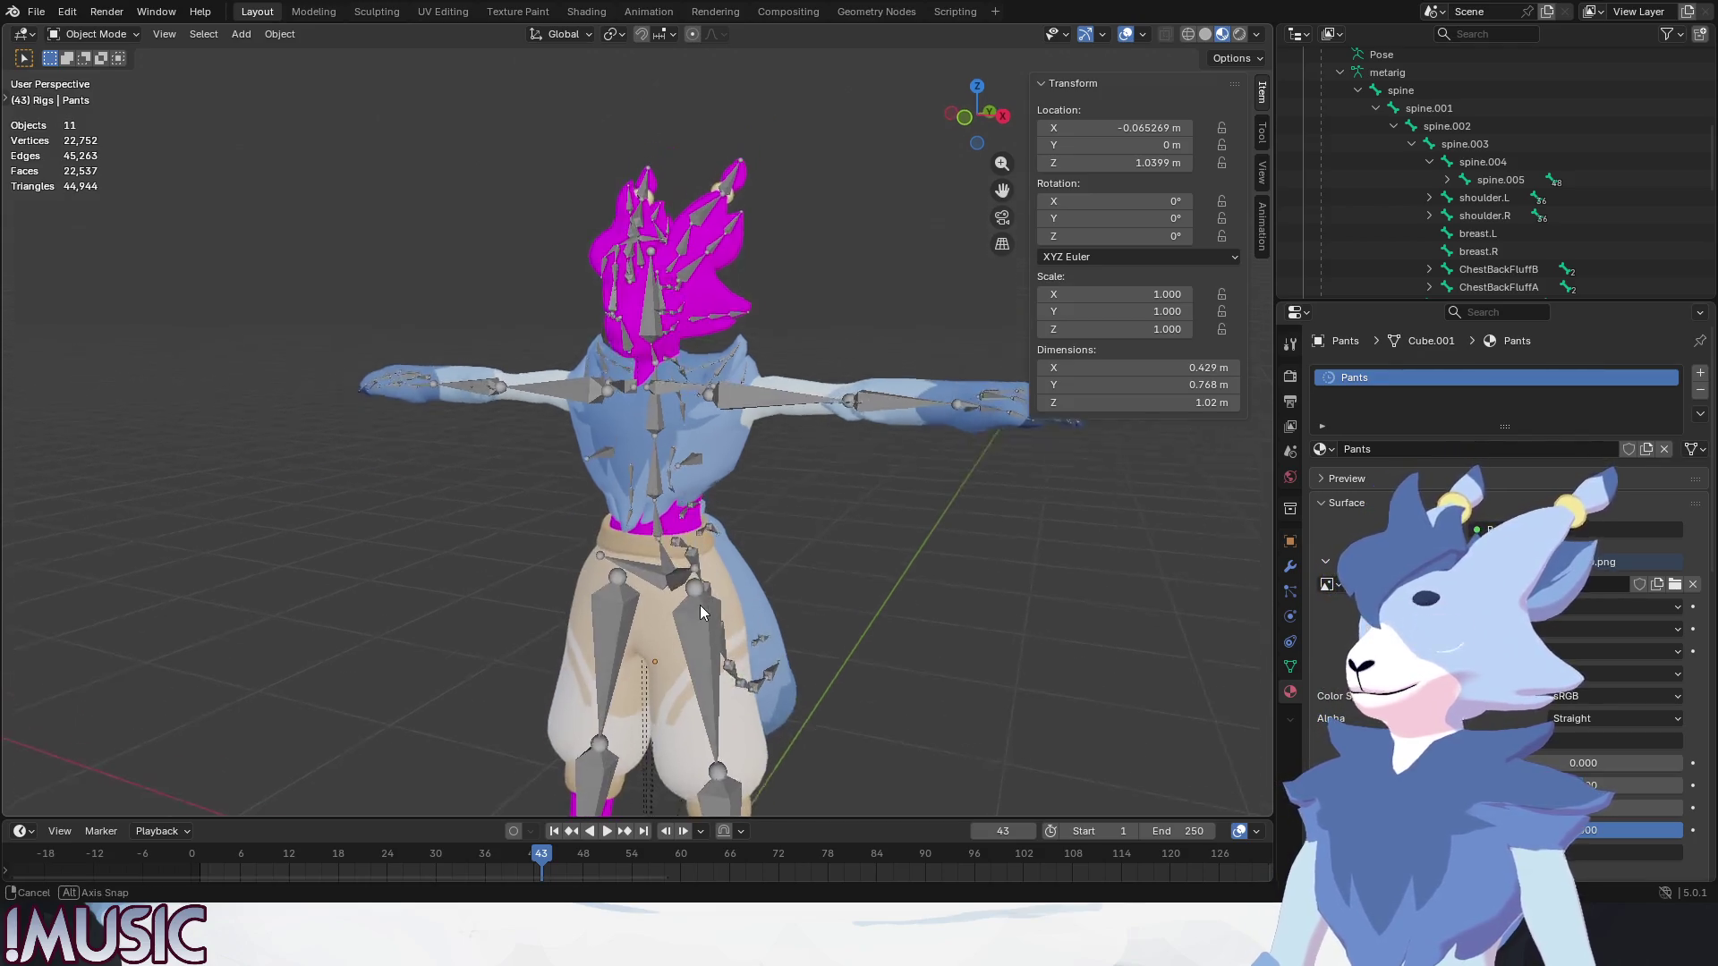
{"action": "scroll", "coordinate": [718, 300], "scroll_direction": "down", "scroll_amount": 2}
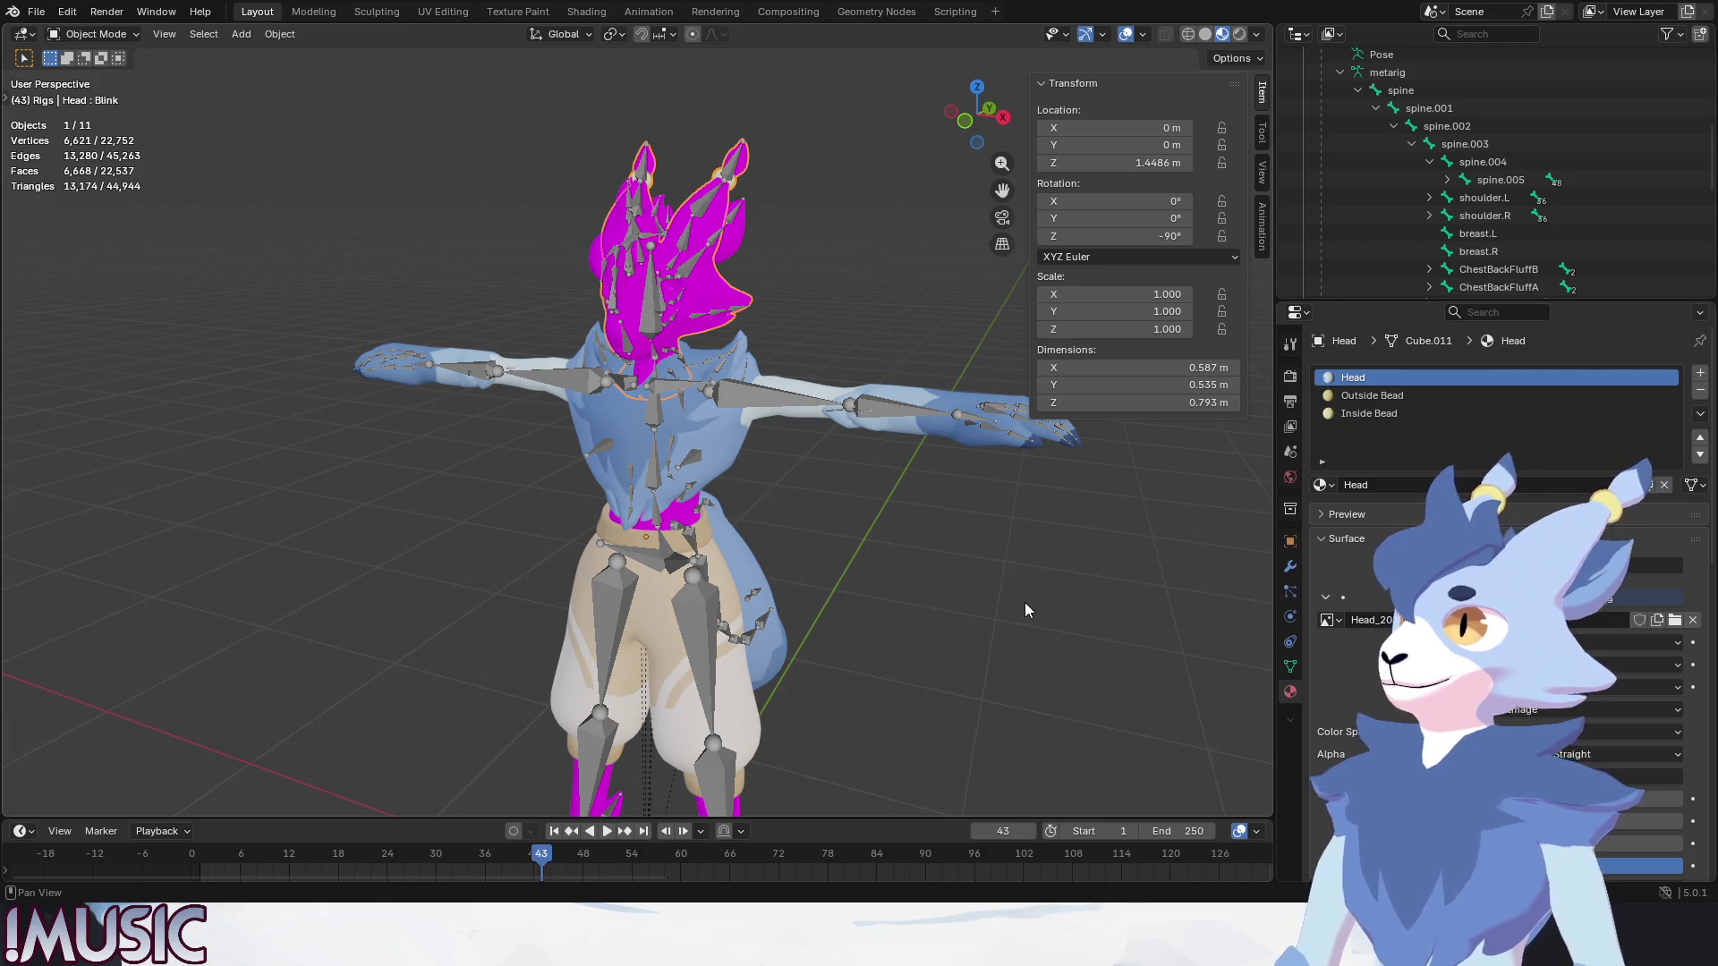
Check the head texture, select the Ear Fluff mesh to relink, then the Main Rig.
{"action": "left_click", "coordinate": [952, 538]}
{"action": "scroll", "coordinate": [715, 264], "scroll_direction": "up", "scroll_amount": 2}
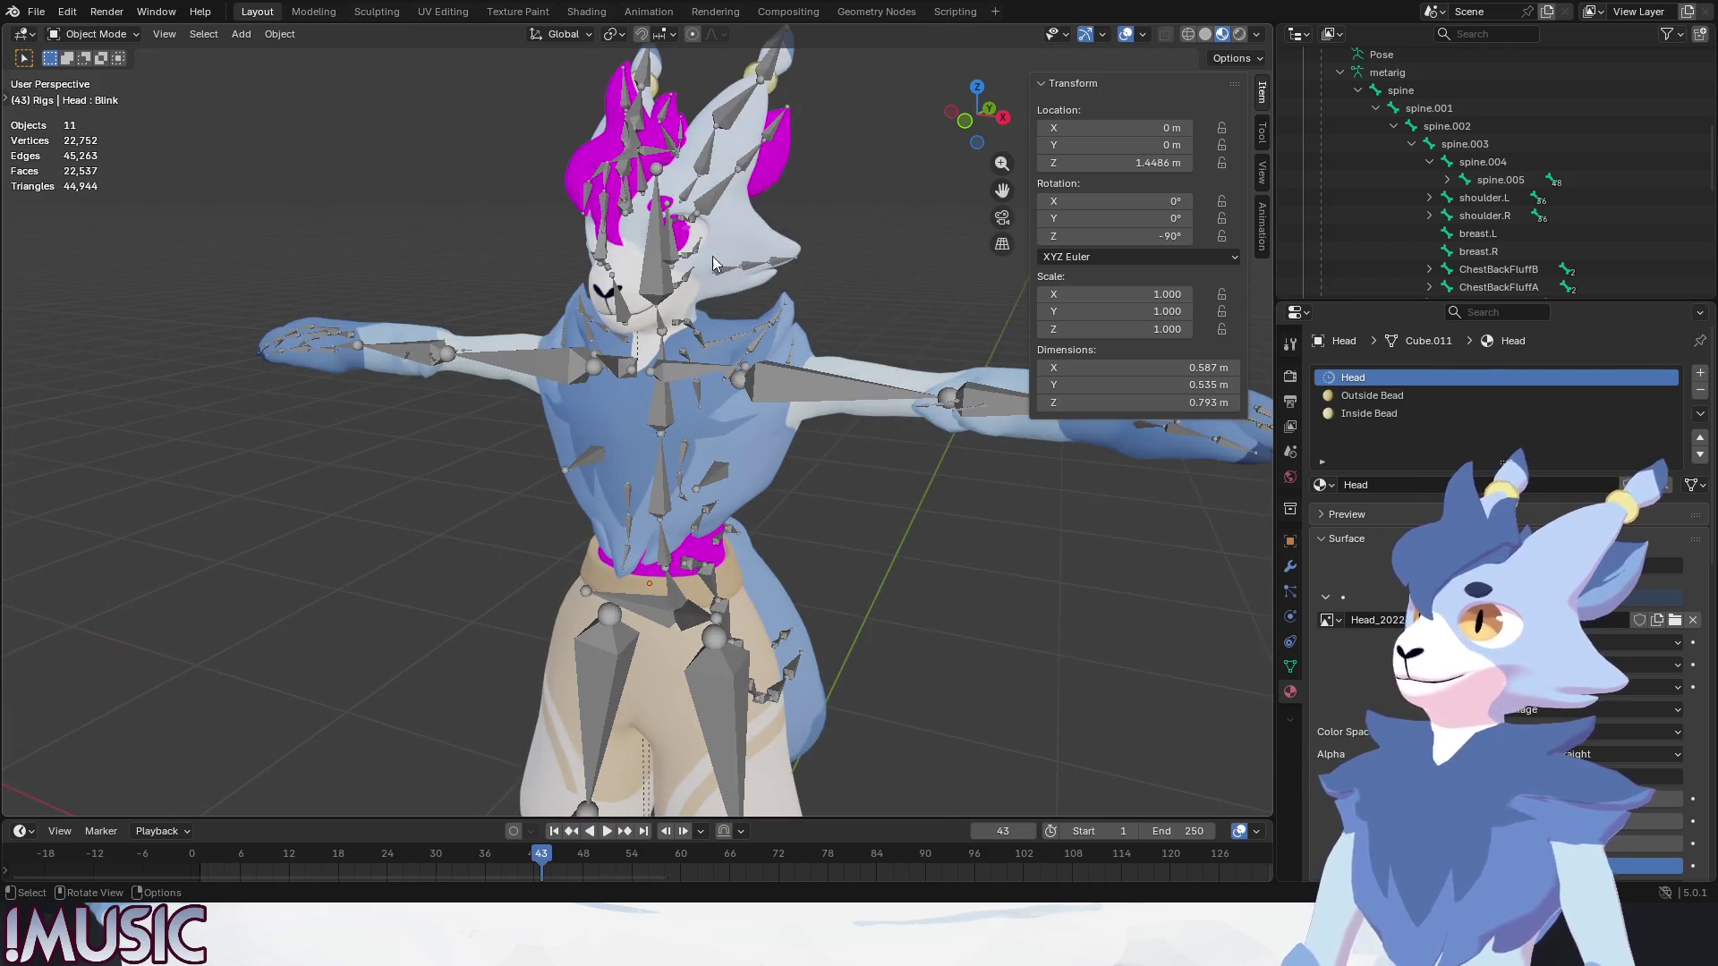
{"action": "left_click", "coordinate": [783, 176]}
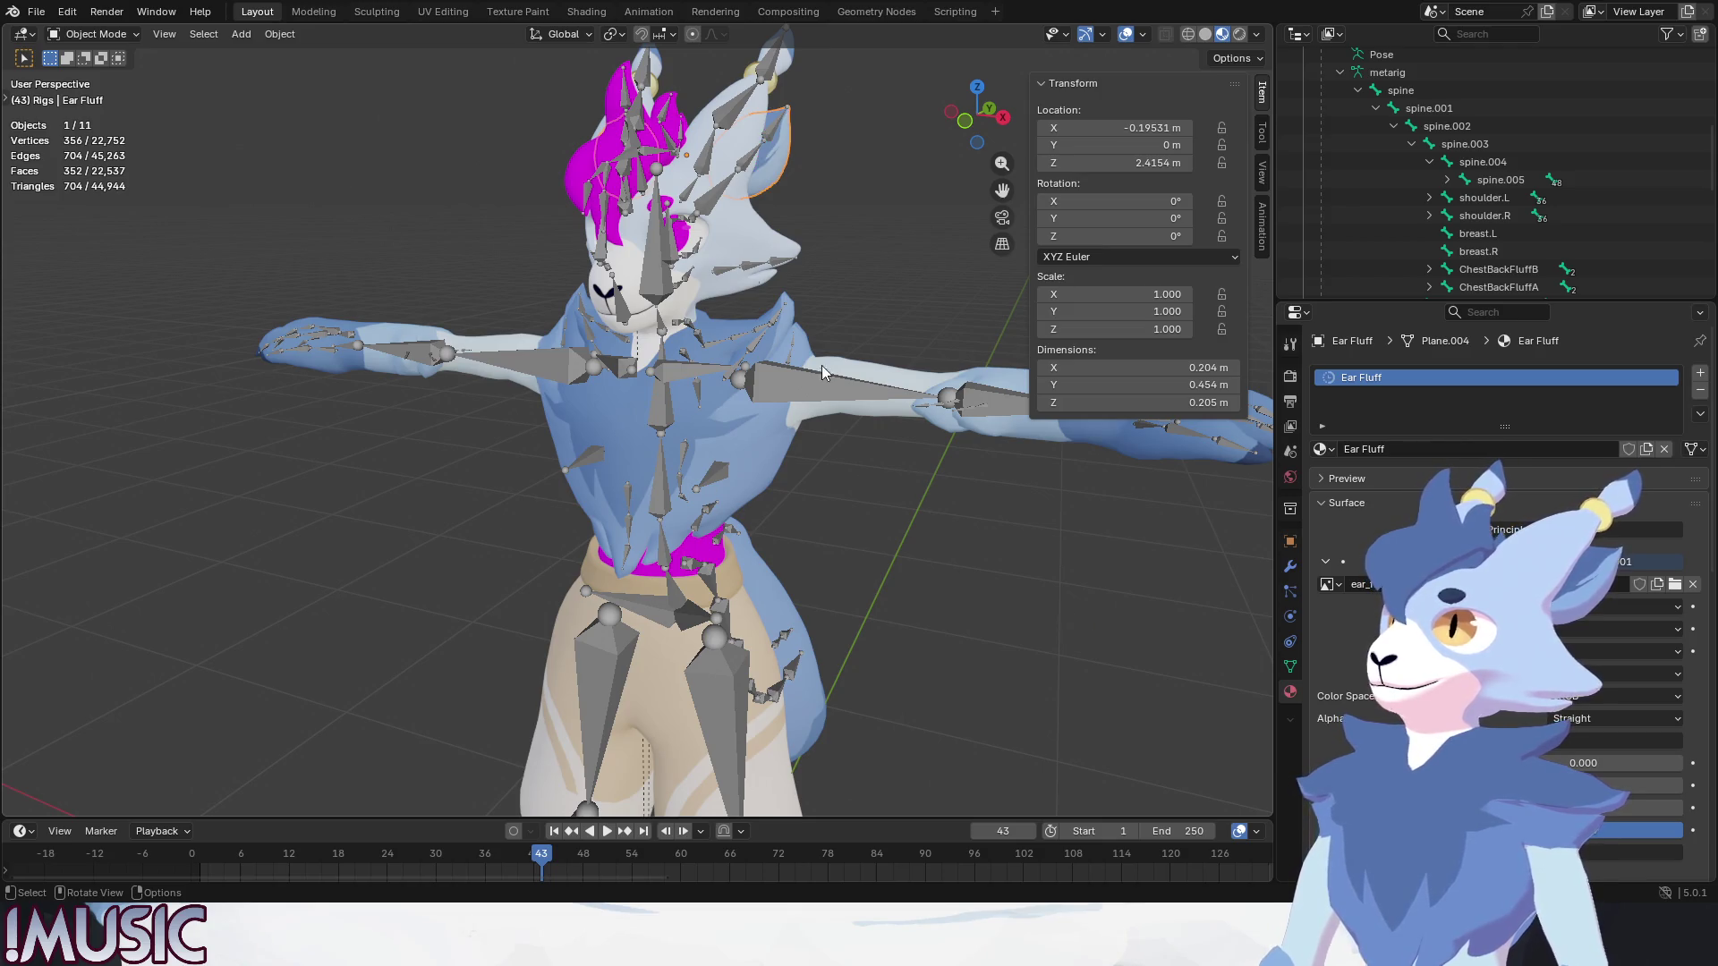
{"action": "left_click", "coordinate": [699, 236]}
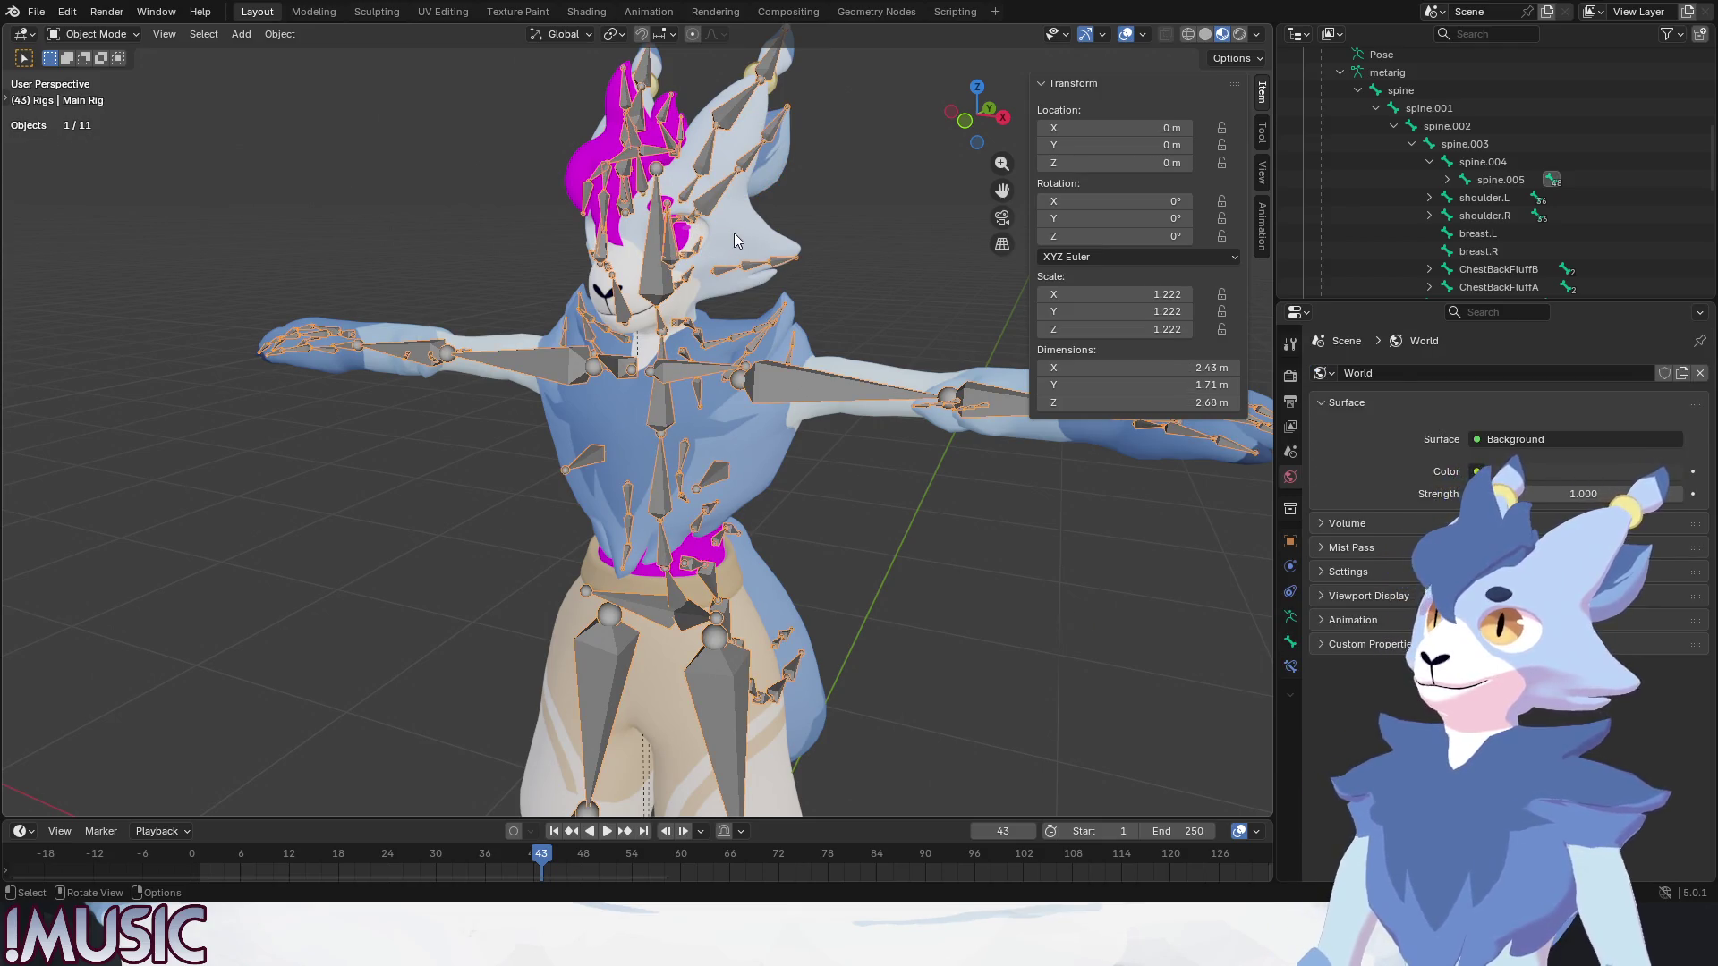
Check the Head's Outside Bead material, select Top Hair to relink its blue texture, then Legs.
{"action": "left_click", "coordinate": [733, 233]}
{"action": "left_click", "coordinate": [1356, 399]}
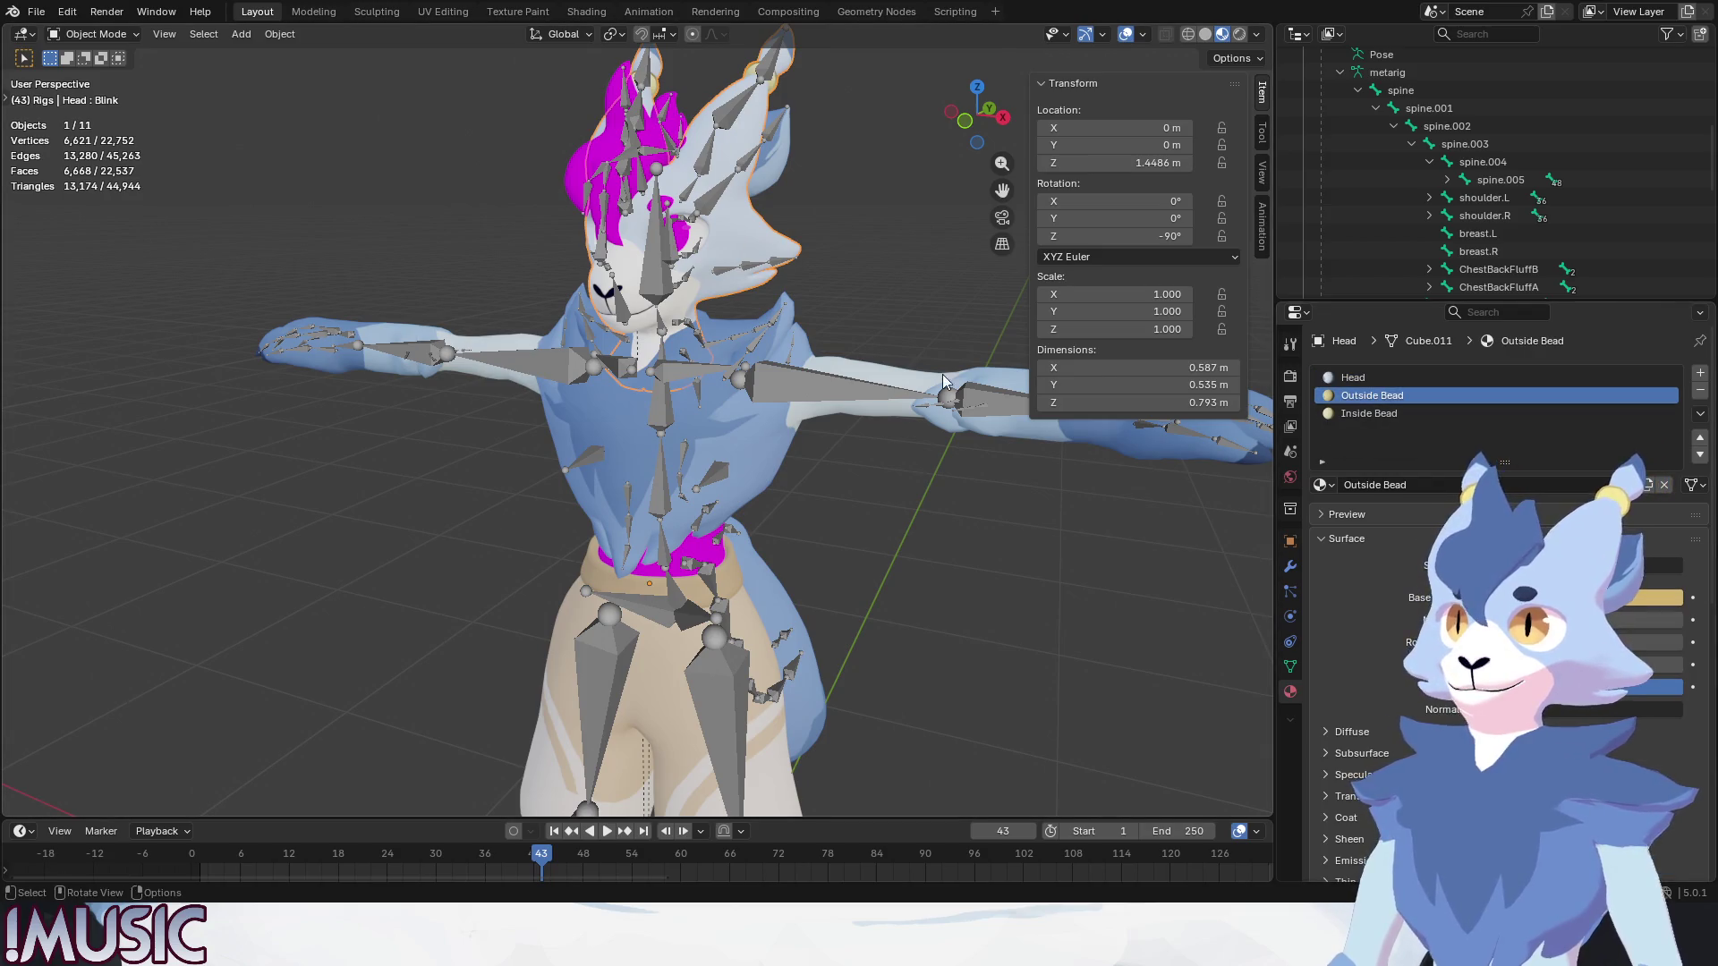
{"action": "middle_click_drag", "start_coordinate": [806, 363], "coordinate": [740, 355]}
{"action": "left_click", "coordinate": [635, 114]}
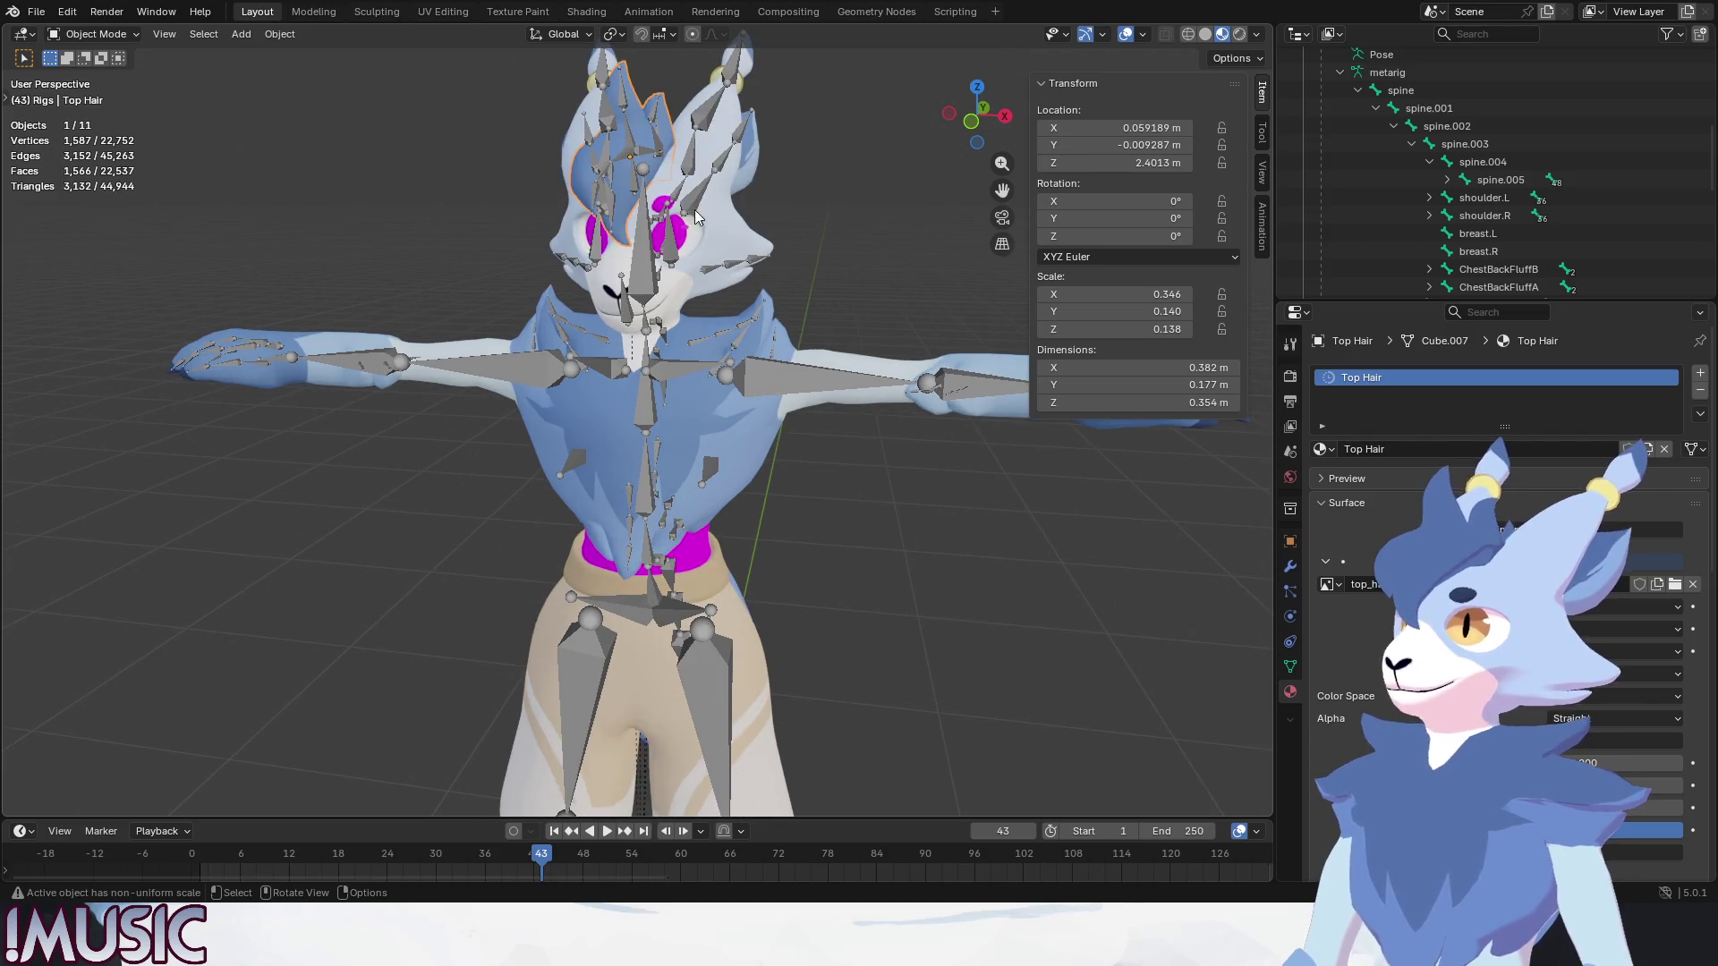
{"action": "left_click", "coordinate": [708, 564]}
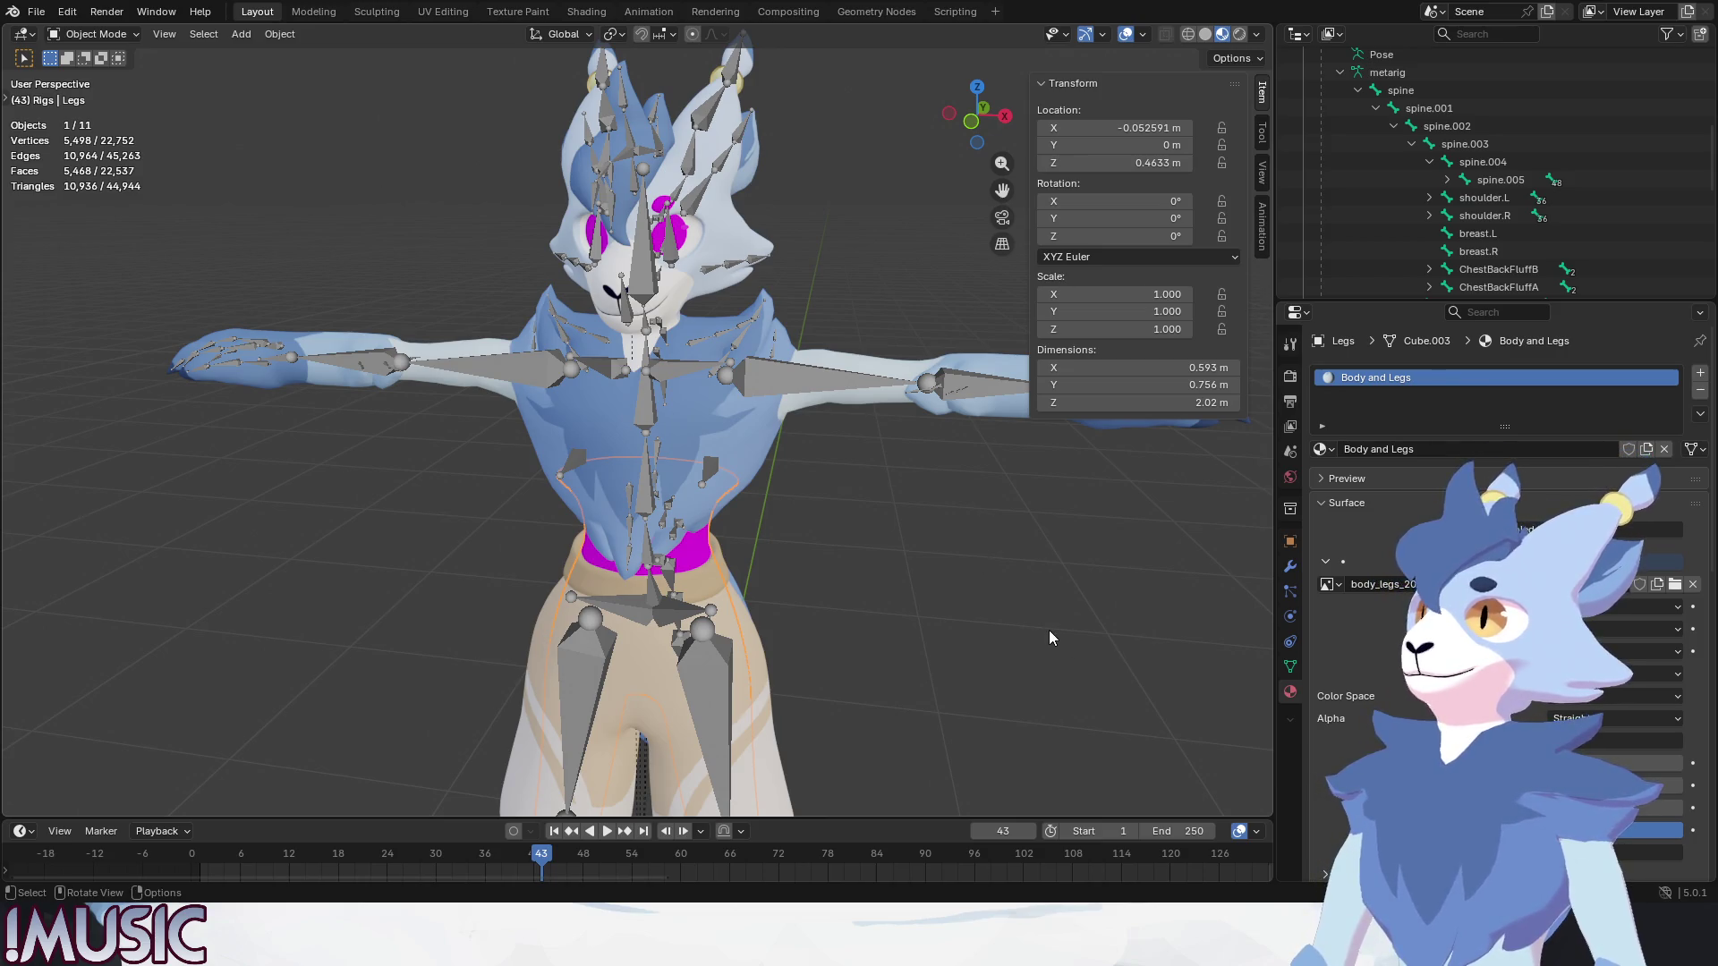
{"action": "scroll", "coordinate": [709, 531], "scroll_direction": "down", "scroll_amount": 3}
{"action": "scroll", "coordinate": [709, 531], "scroll_direction": "down", "scroll_amount": 2}
Orbit to the face and select the Eyebrow mesh with its Eyebrow.png material.
{"action": "mouse_move", "coordinate": [711, 531]}
{"action": "middle_mouse_down"}
{"action": "mouse_move", "coordinate": [641, 555]}
{"action": "mouse_move", "coordinate": [644, 455]}
{"action": "middle_mouse_up"}
{"action": "scroll", "coordinate": [645, 455], "scroll_direction": "up", "scroll_amount": 3}
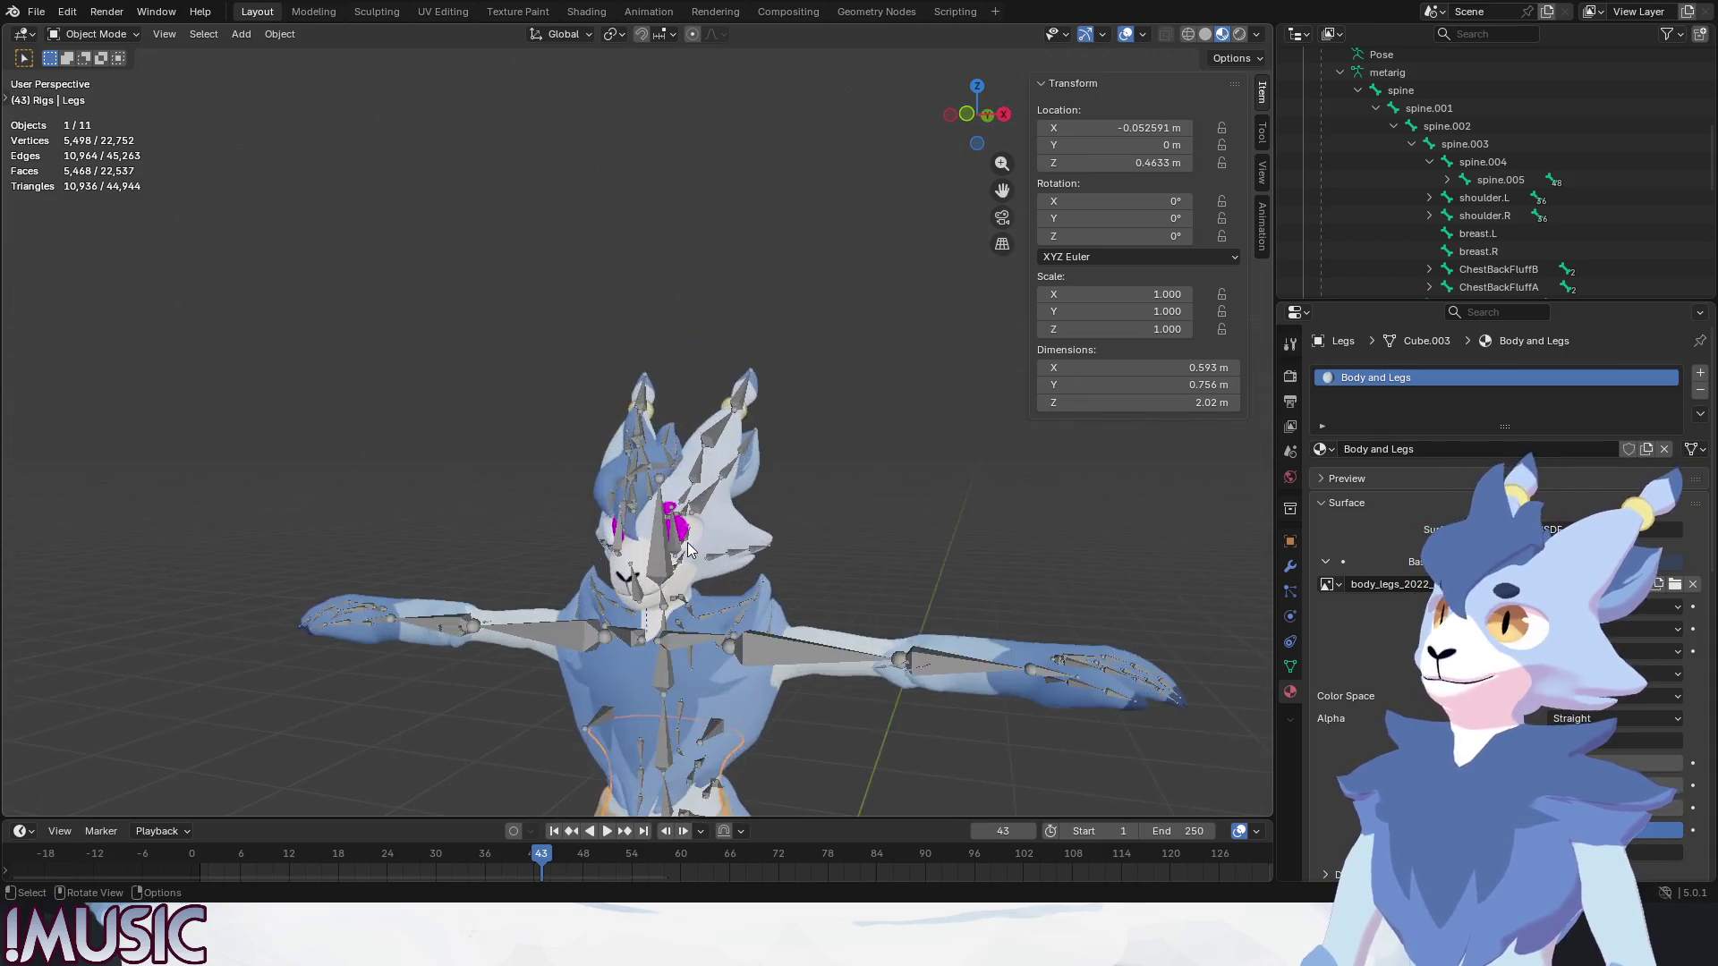
{"action": "scroll", "coordinate": [699, 545], "scroll_direction": "up", "scroll_amount": 3}
{"action": "middle_click_drag", "start_coordinate": [700, 546], "coordinate": [653, 468]}
{"action": "scroll", "coordinate": [653, 467], "scroll_direction": "up", "scroll_amount": 3}
{"action": "left_click", "coordinate": [547, 431]}
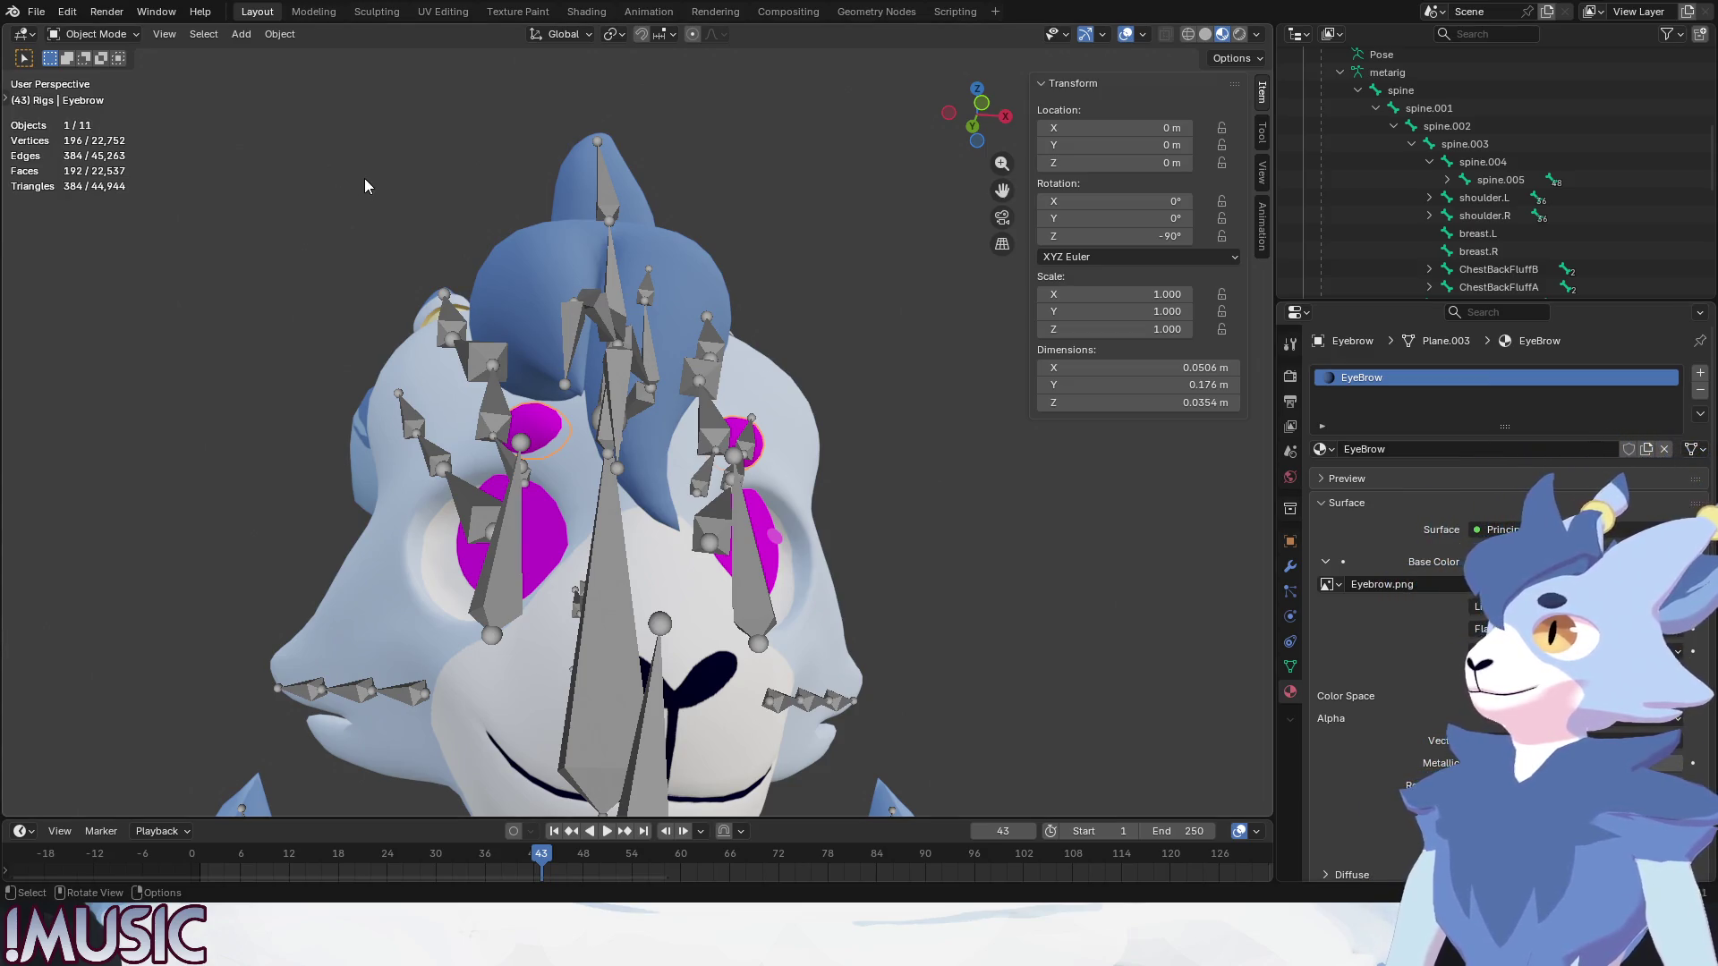
Select the right eye to relink its eyes image, then select the left eye.
{"action": "left_click", "coordinate": [571, 530]}
{"action": "left_click", "coordinate": [550, 533]}
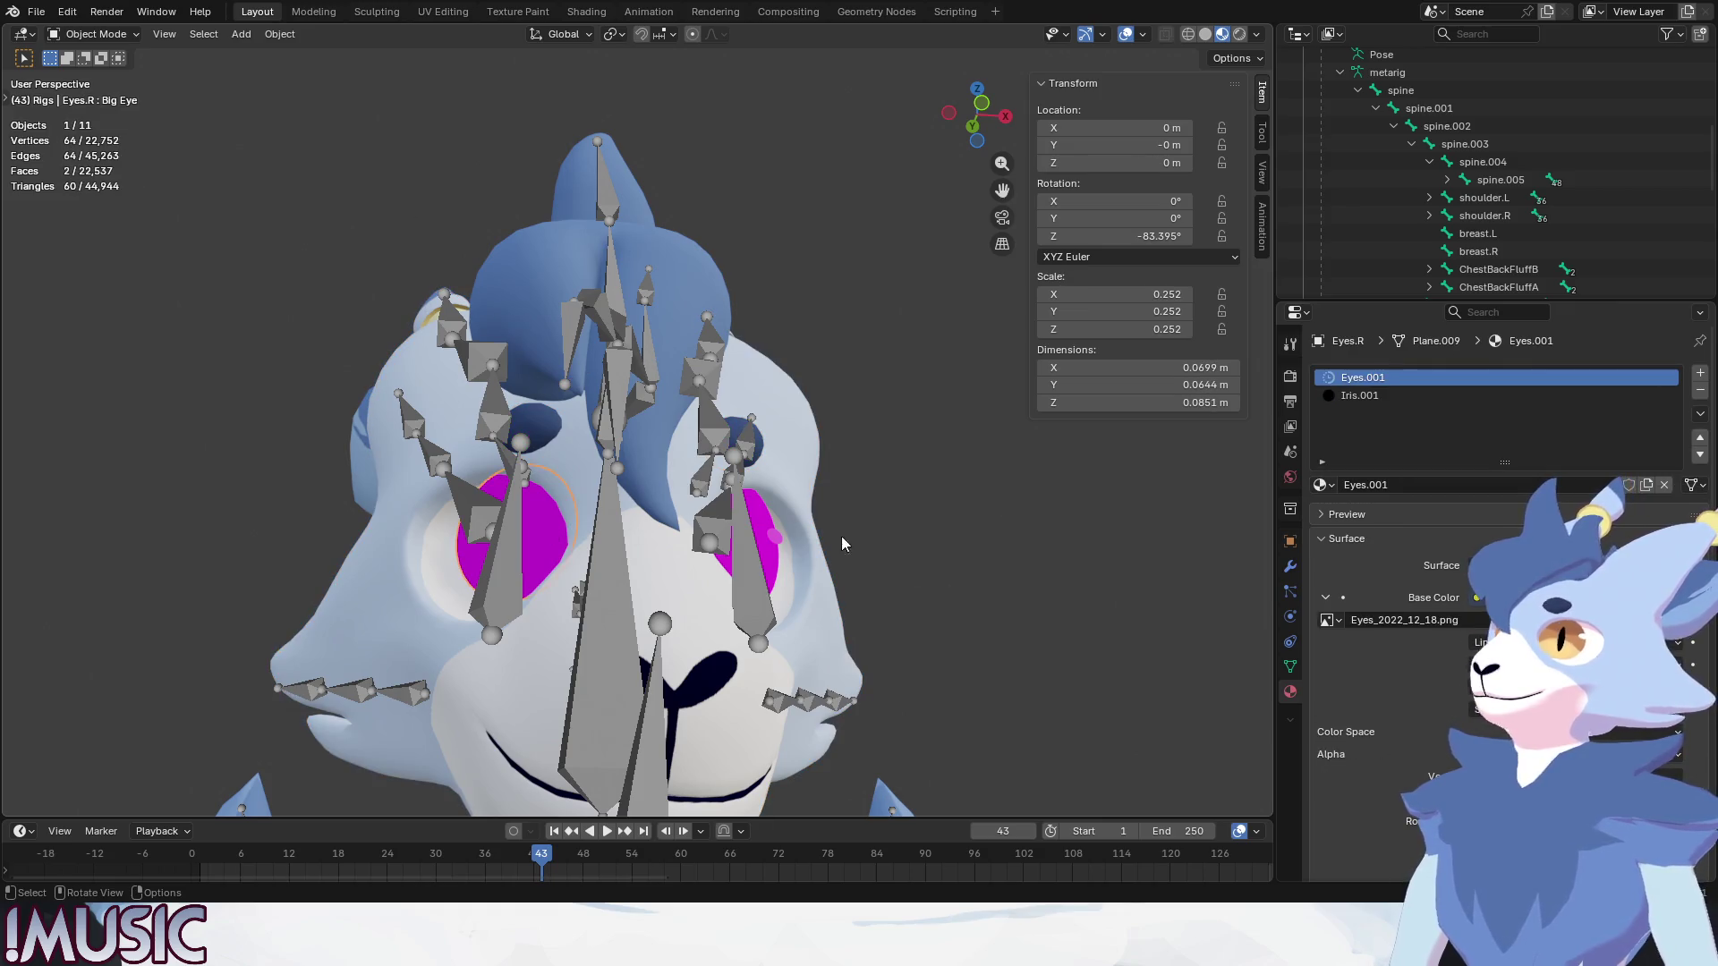
{"action": "scroll", "coordinate": [1634, 502], "scroll_direction": "down", "scroll_amount": 2}
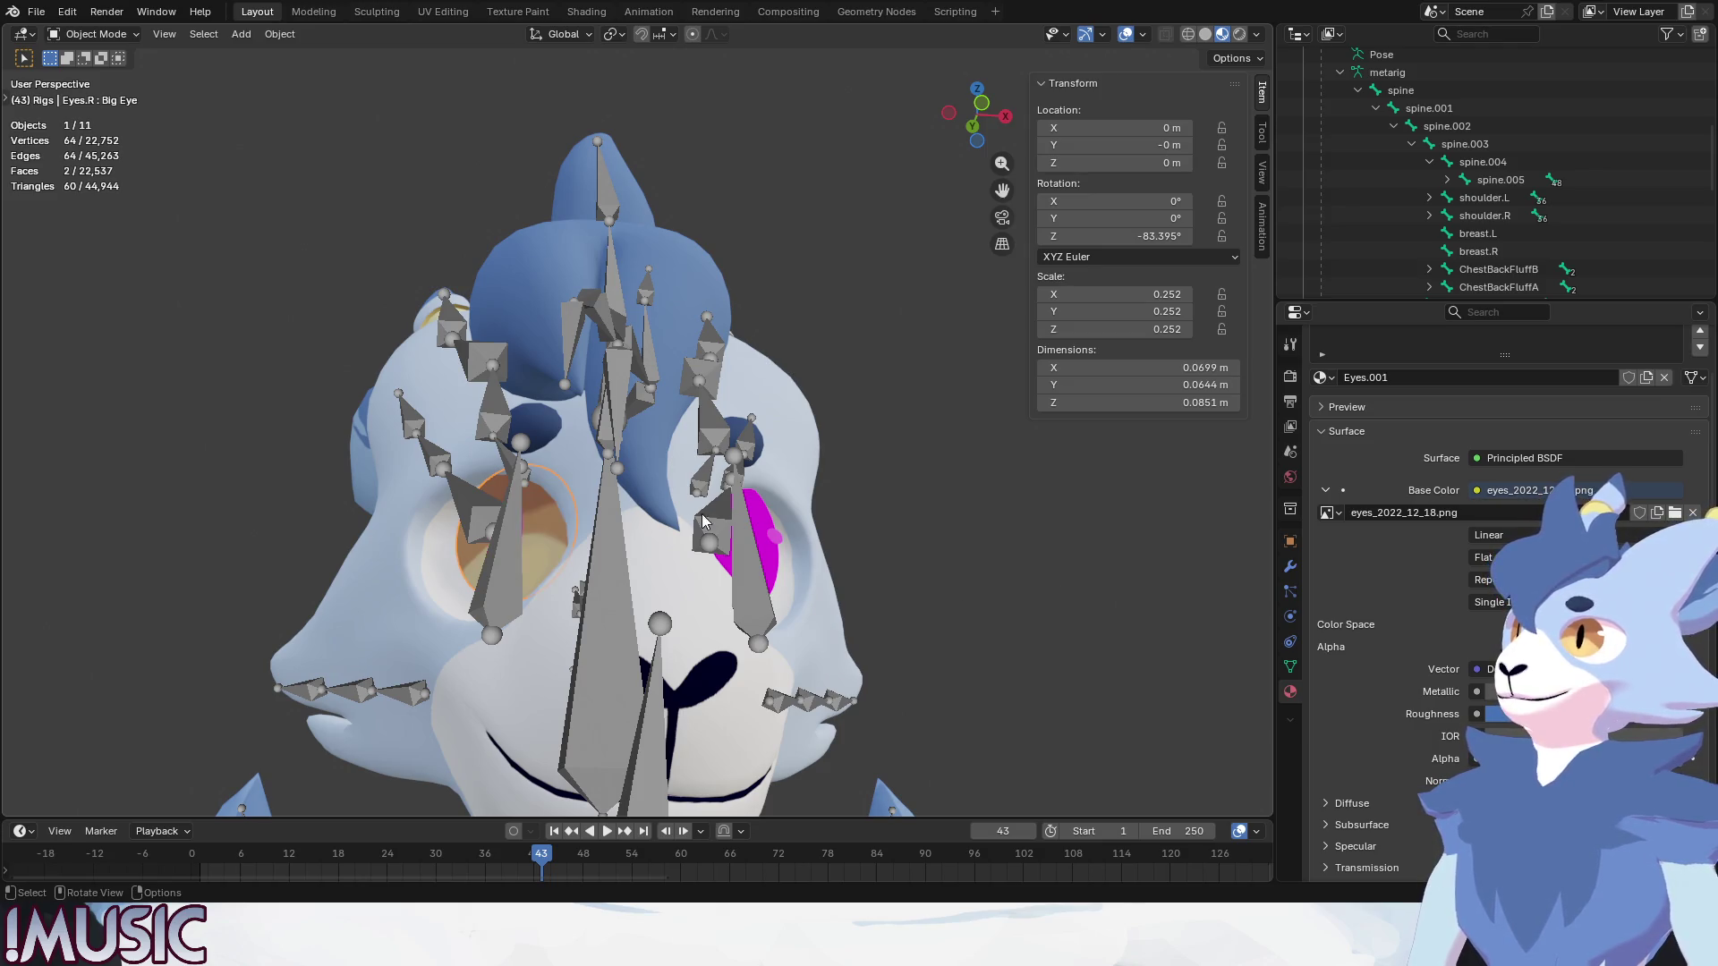
{"action": "middle_click_drag", "start_coordinate": [702, 515], "coordinate": [619, 530]}
{"action": "left_click", "coordinate": [755, 546]}
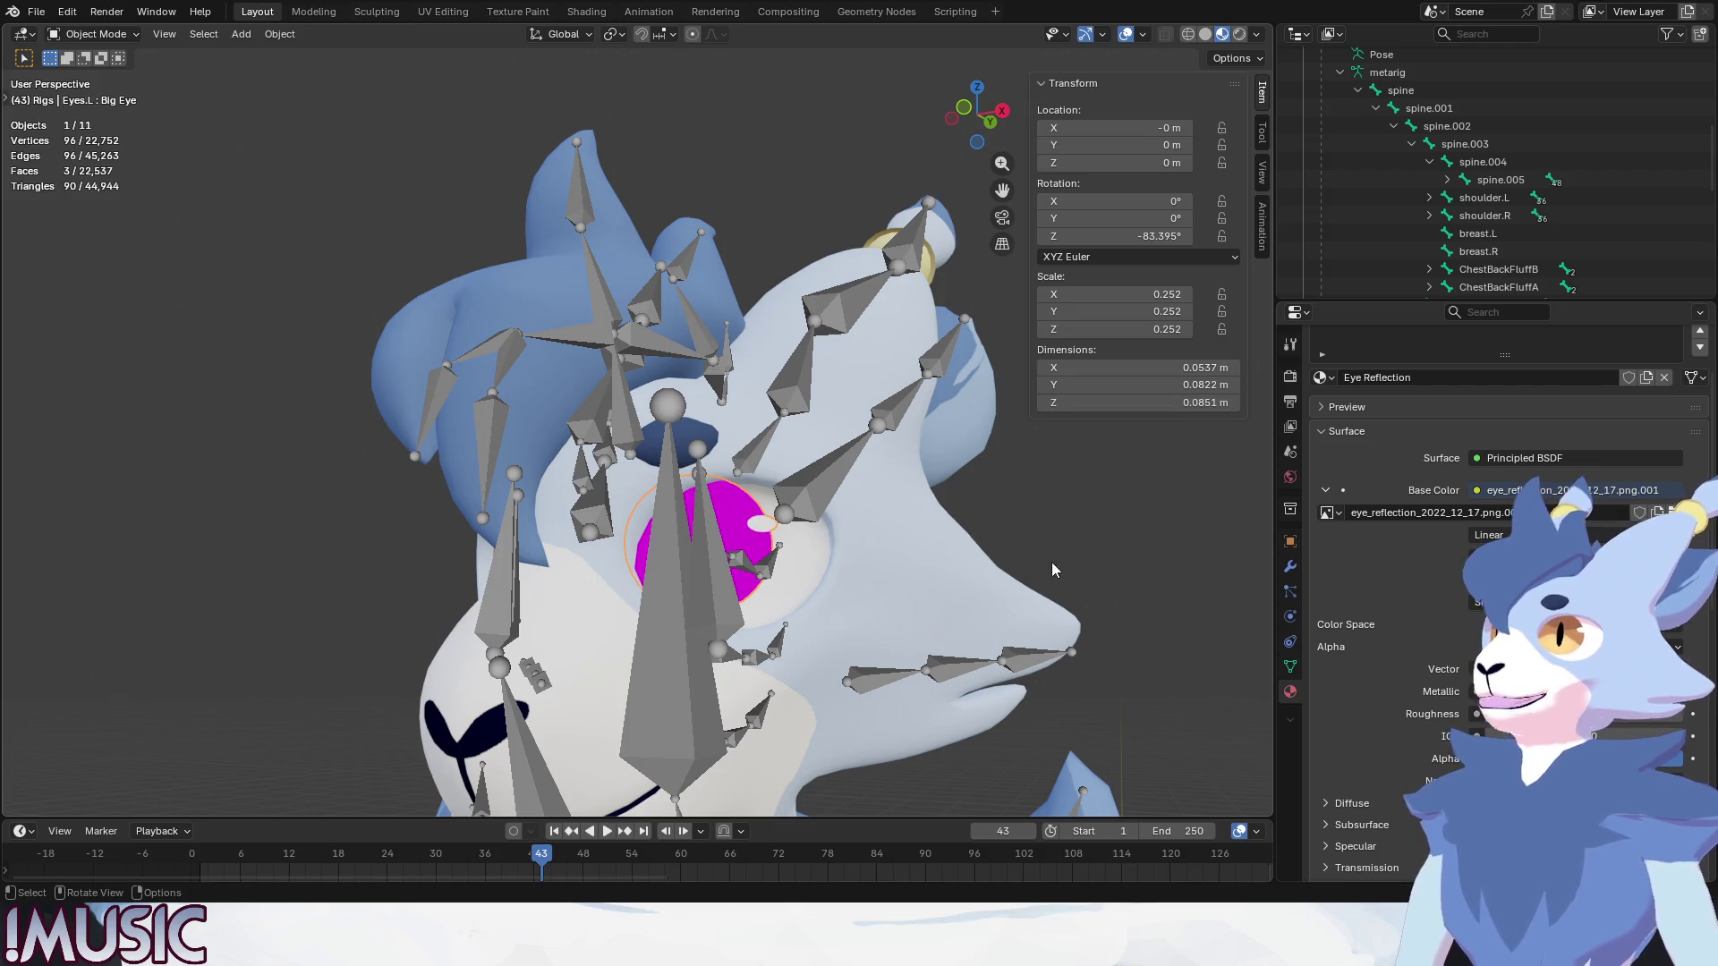
Reselect Eyes.L, collapse Surface and bring up its Iris material slot with preview.
{"action": "left_click", "coordinate": [735, 520]}
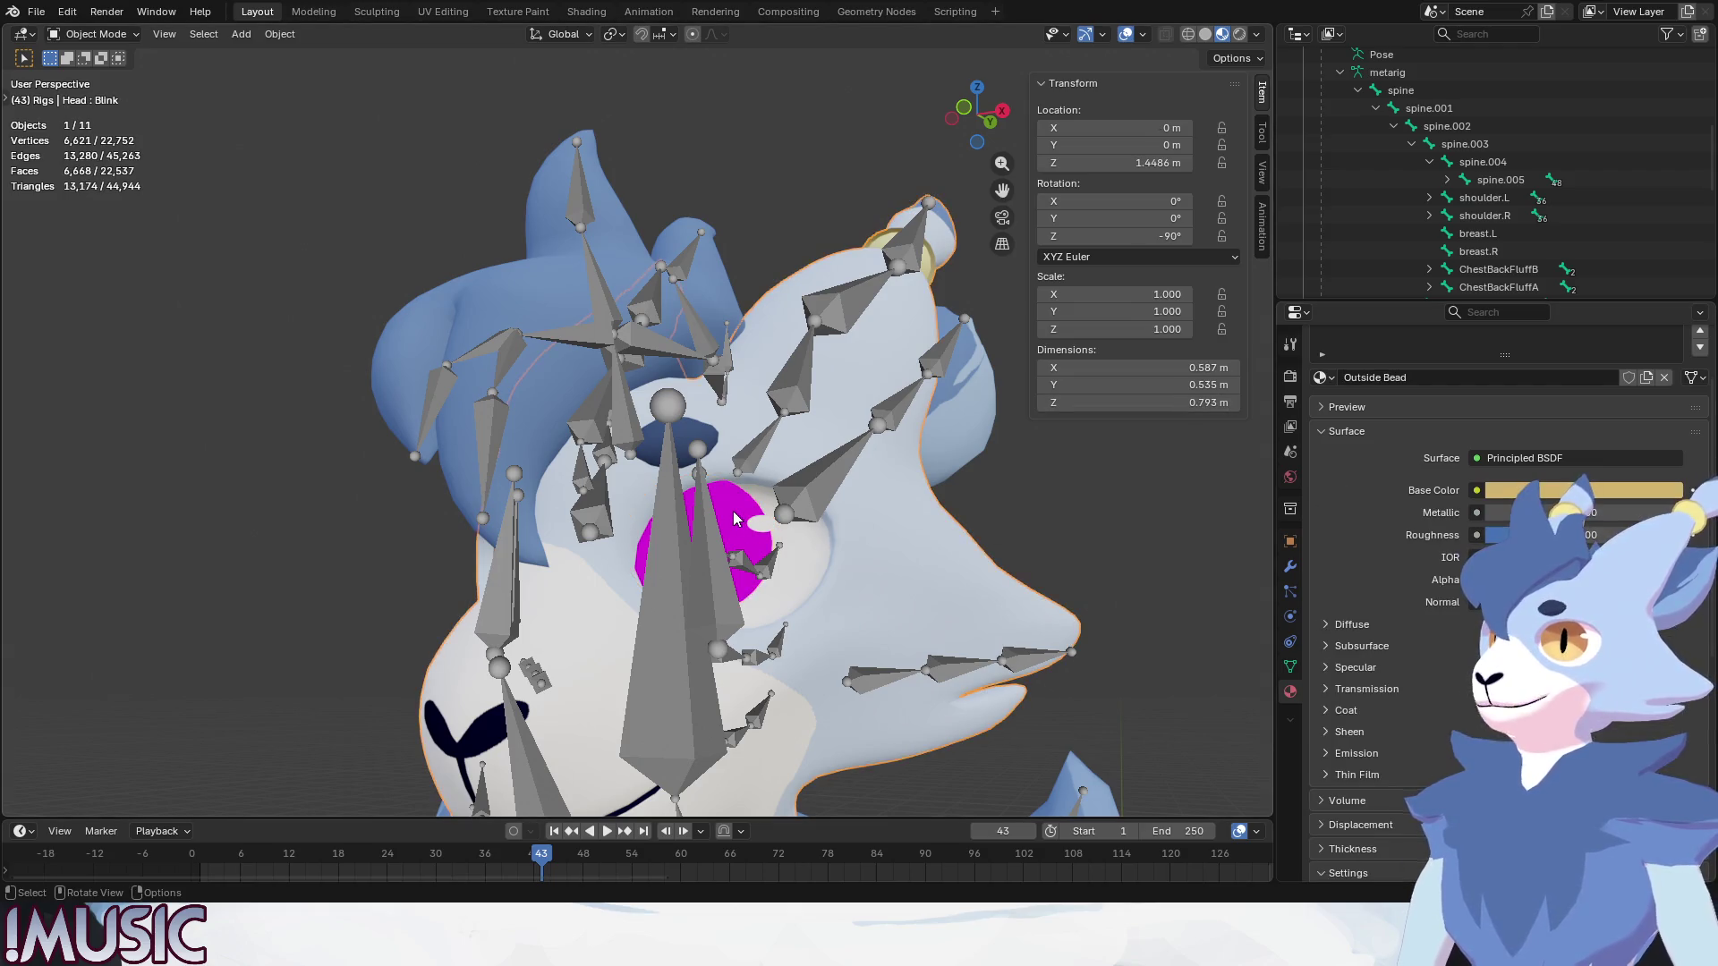
{"action": "left_click", "coordinate": [735, 520]}
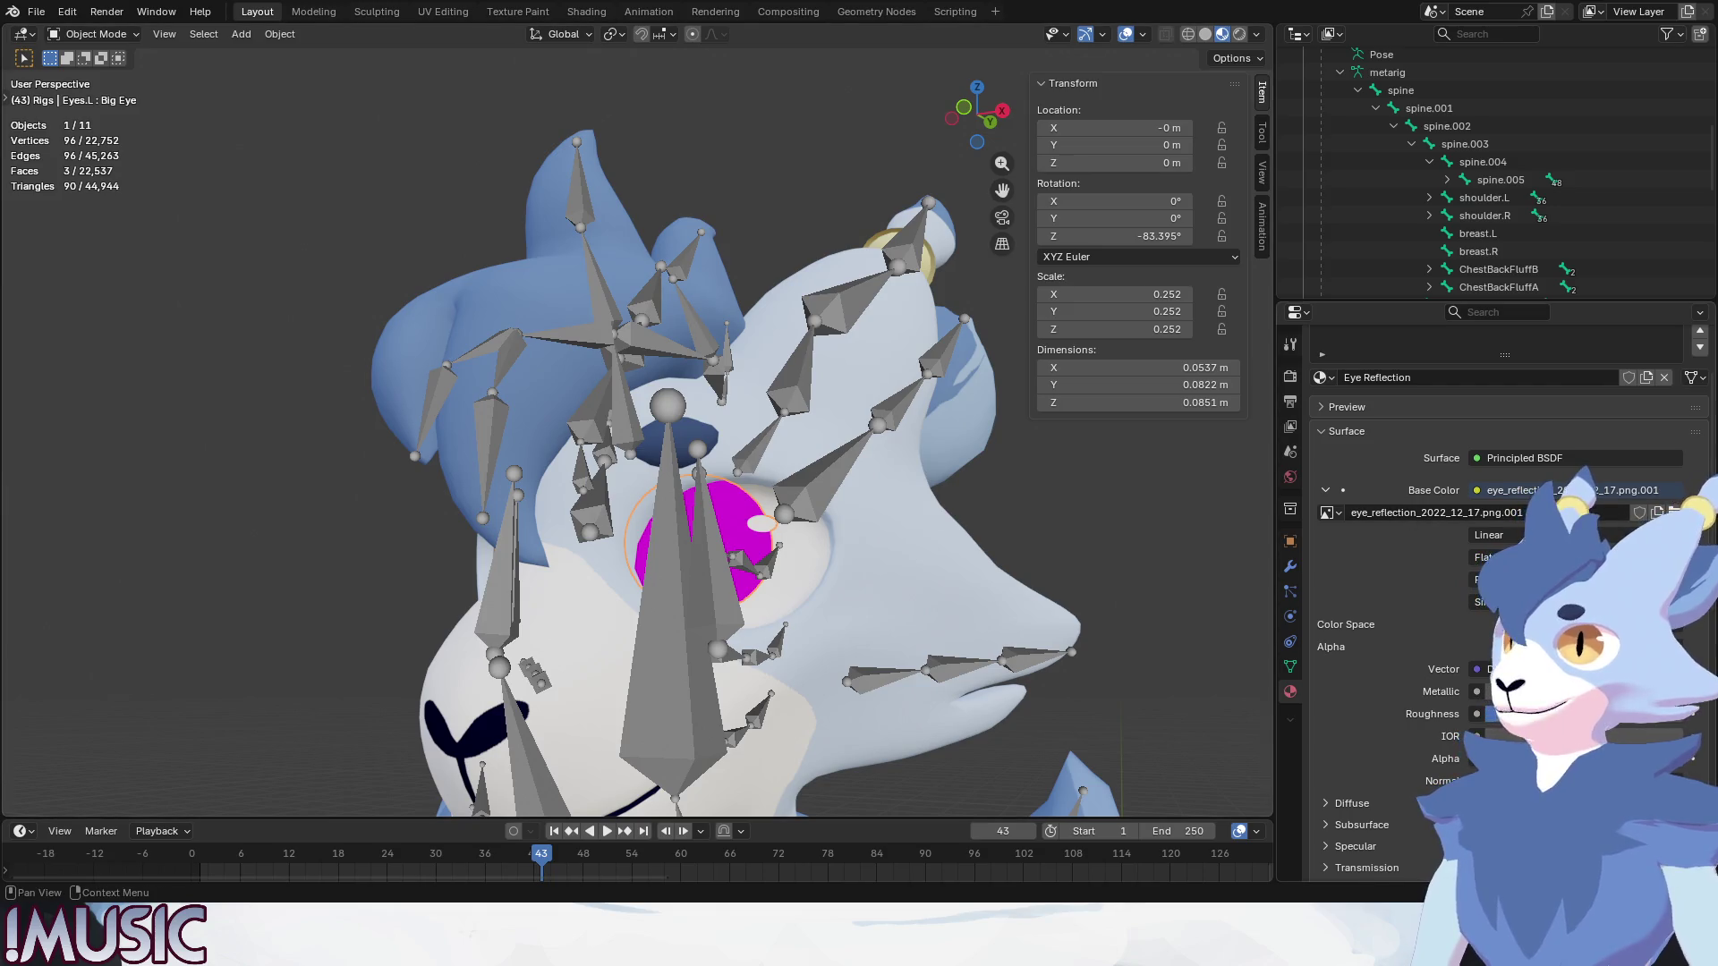
{"action": "left_click", "coordinate": [1340, 433]}
{"action": "scroll", "coordinate": [1338, 395], "scroll_direction": "up", "scroll_amount": 3}
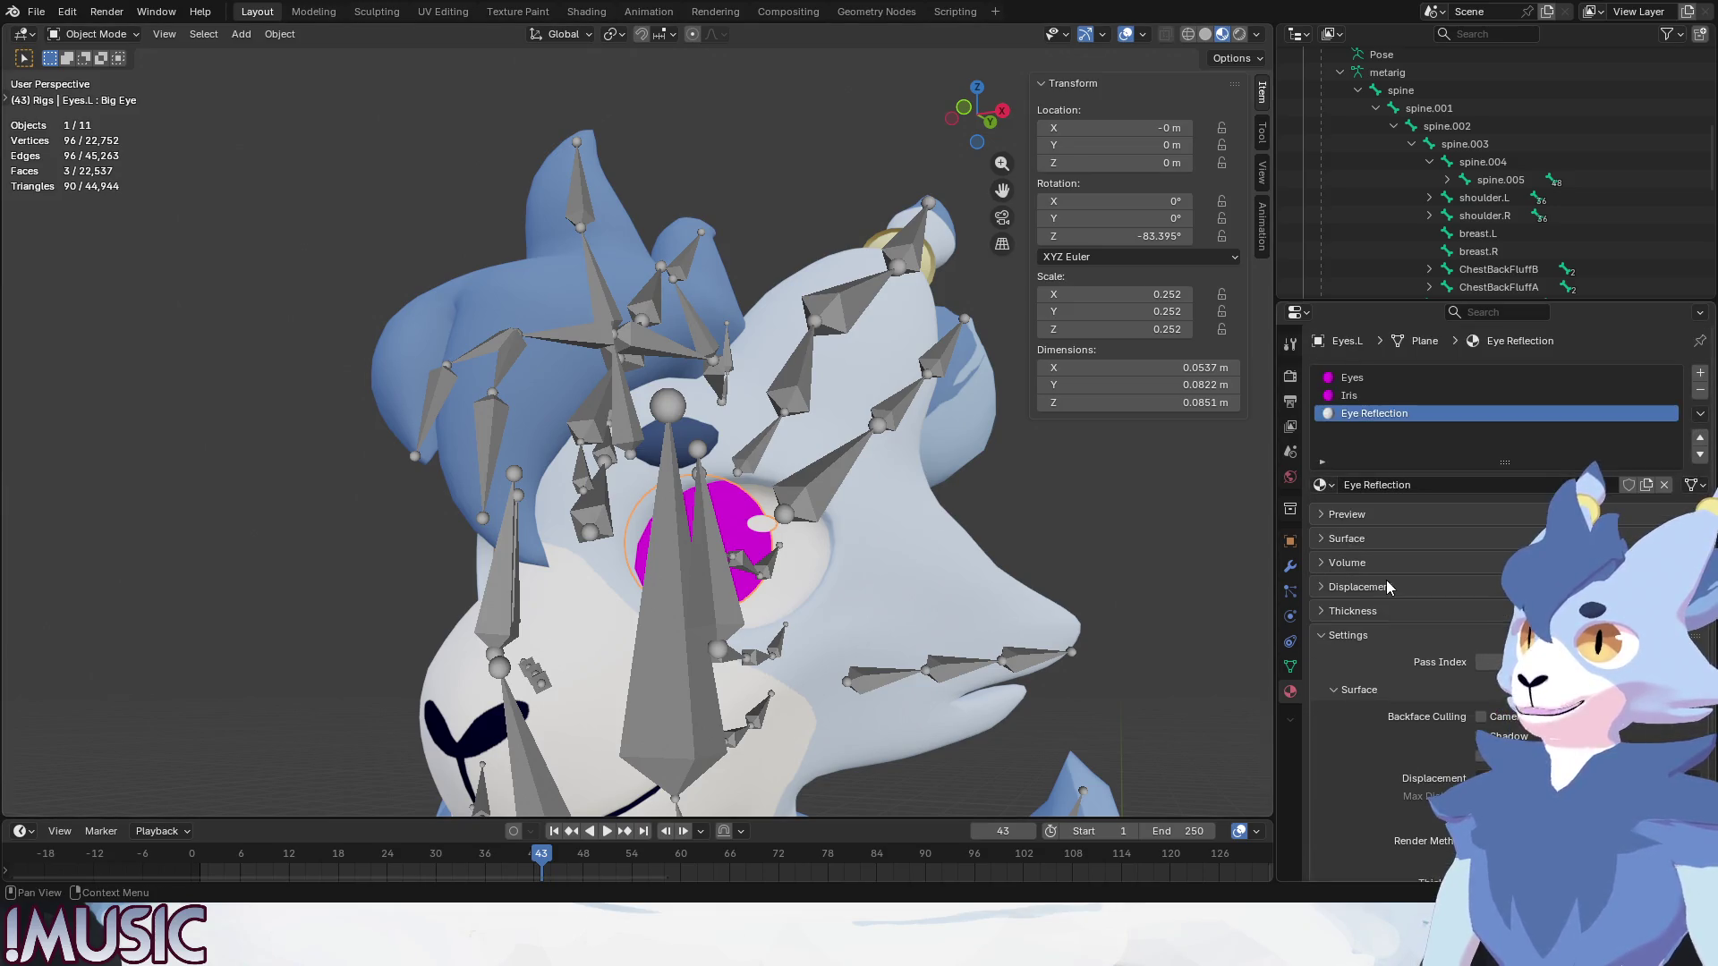
{"action": "left_click", "coordinate": [1349, 395]}
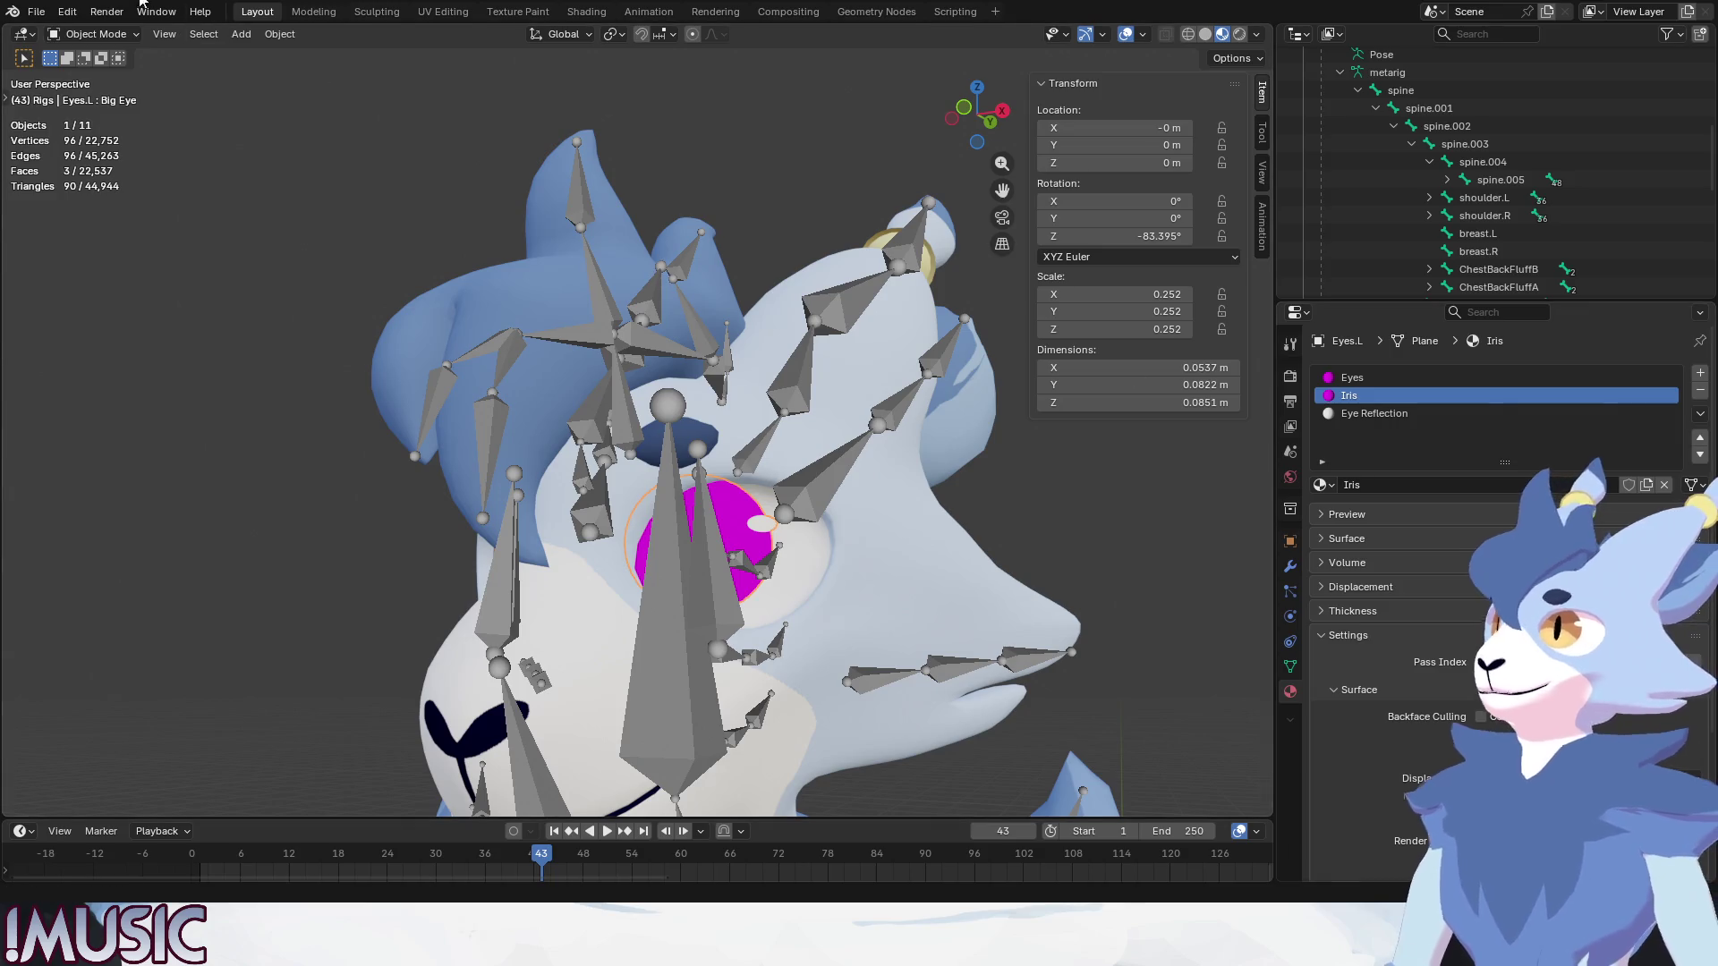
{"action": "left_click", "coordinate": [1345, 515]}
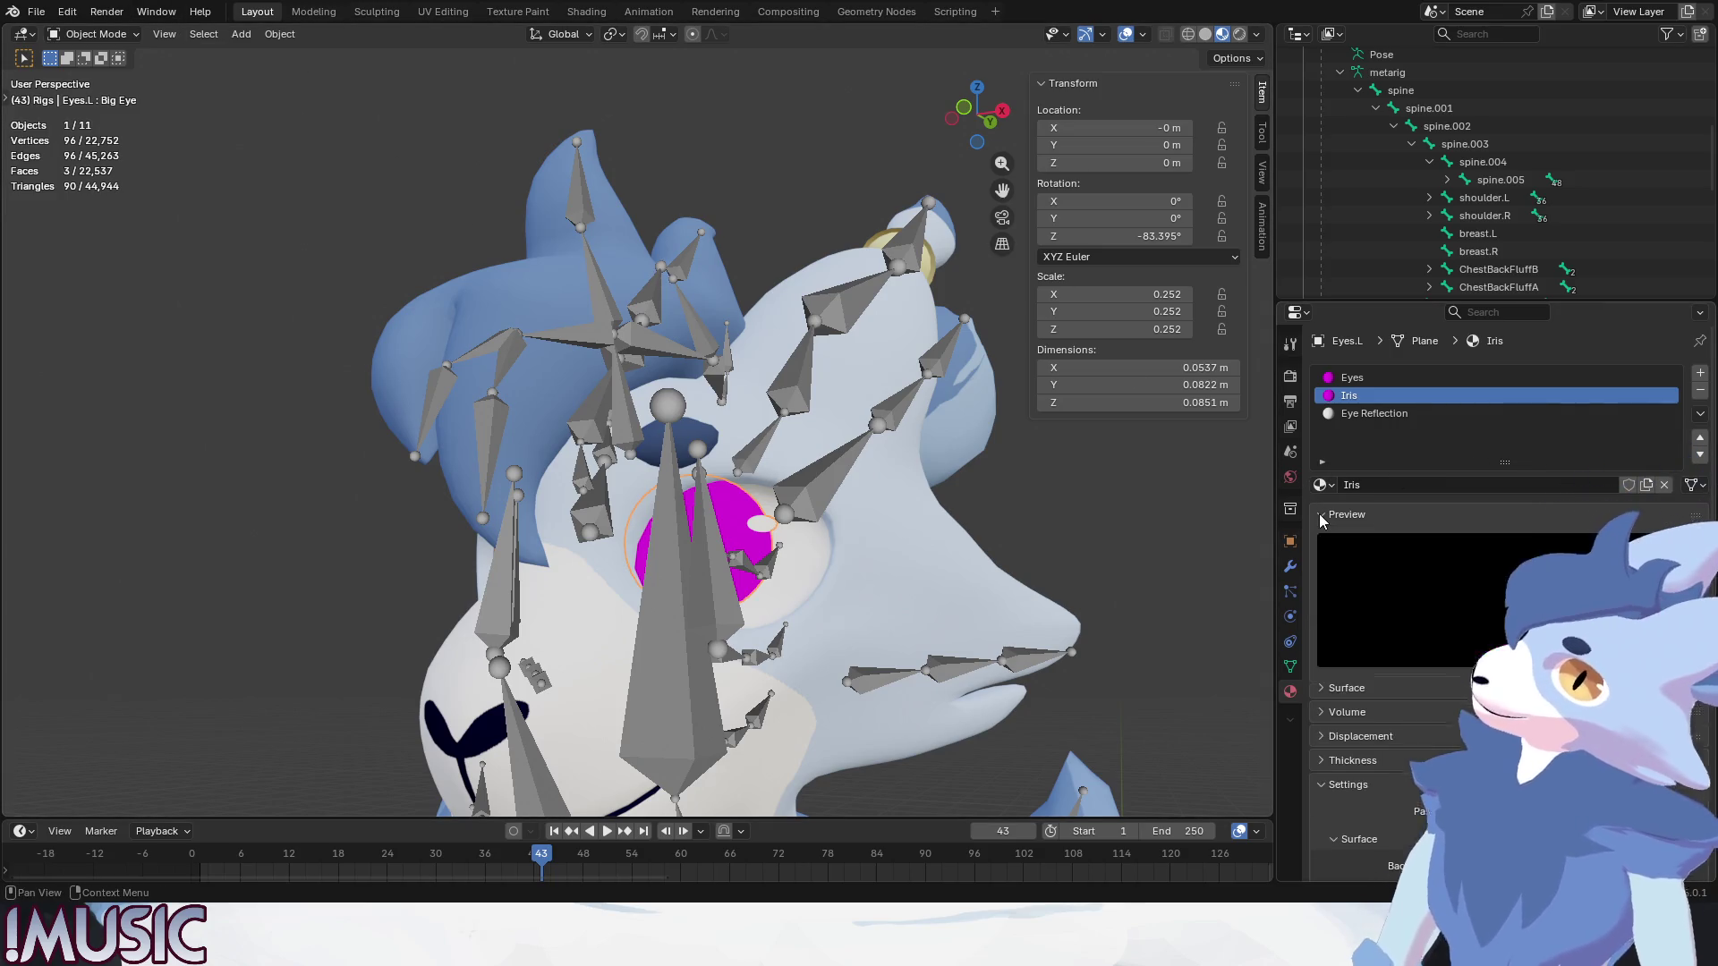
Review the Iris slot's surface settings, then switch to the Eyes material with Eyes_2022_12_18.png.
{"action": "left_click", "coordinate": [1346, 514]}
{"action": "left_click", "coordinate": [1356, 539]}
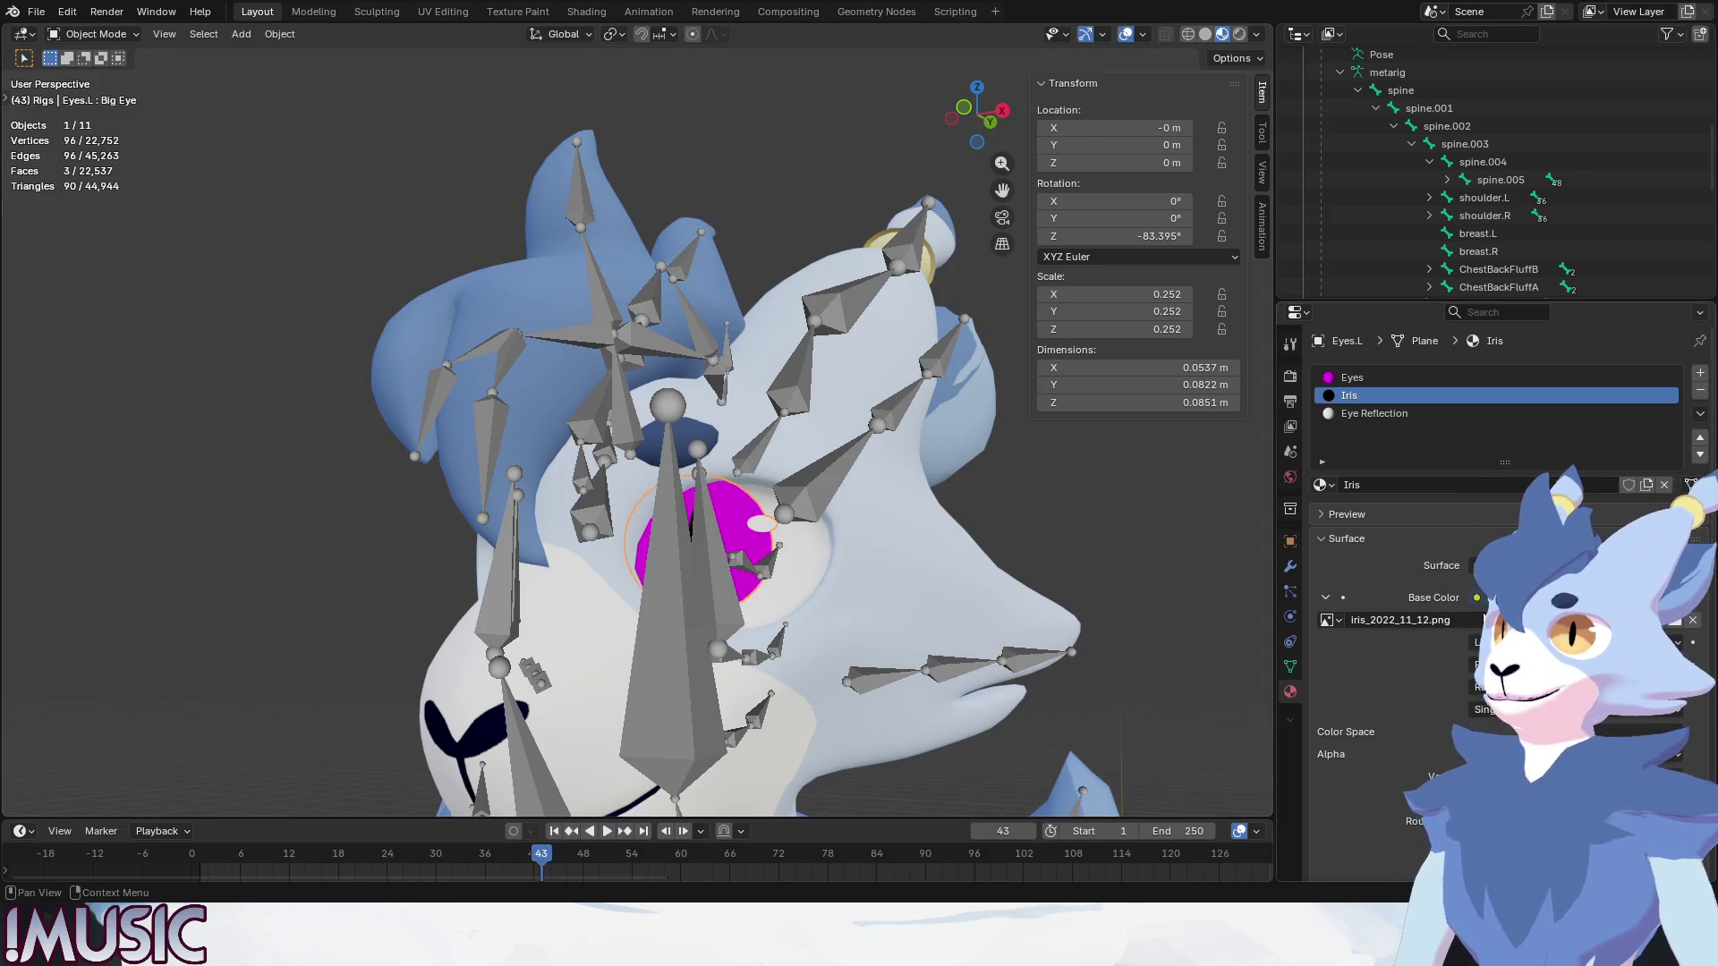
{"action": "left_click", "coordinate": [1356, 377]}
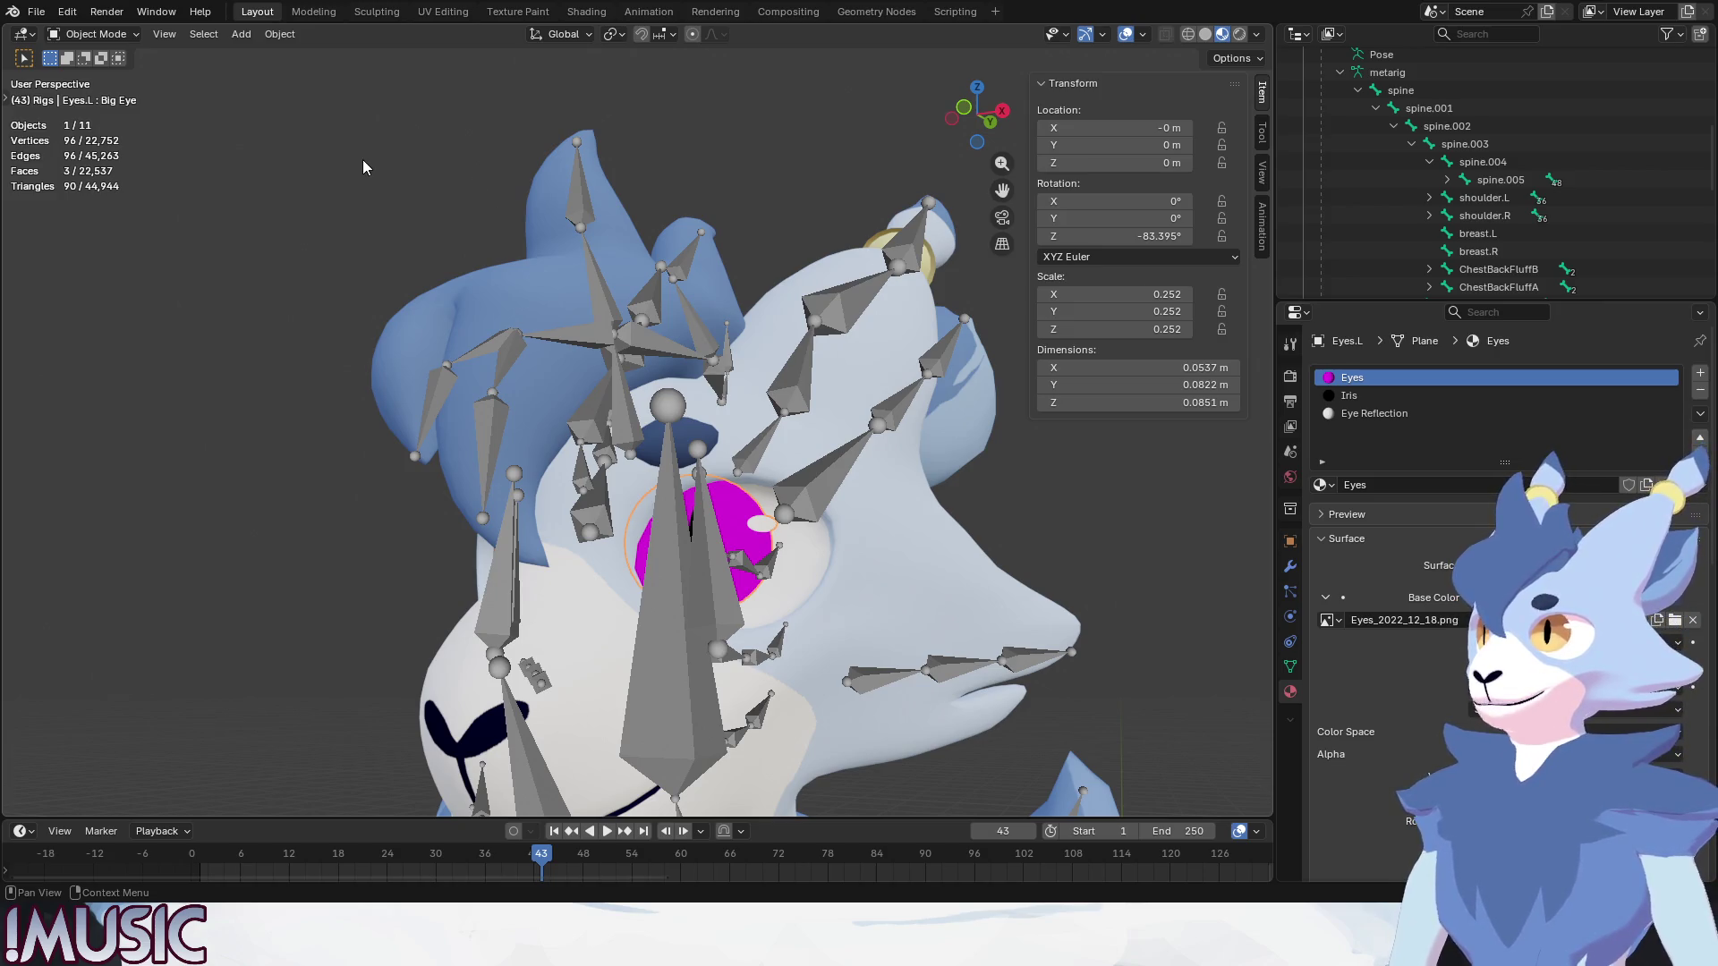
{"action": "mouse_move", "coordinate": [1051, 613]}
{"action": "middle_mouse_down"}
{"action": "mouse_move", "coordinate": [541, 535]}
{"action": "mouse_move", "coordinate": [615, 463]}
{"action": "mouse_move", "coordinate": [545, 480]}
{"action": "mouse_move", "coordinate": [463, 575]}
{"action": "middle_mouse_up"}
{"action": "scroll", "coordinate": [570, 464], "scroll_direction": "up", "scroll_amount": 4}
Inspect Eyes.R's Iris.001 material using iris_2022_11_12.png, then zoom out to the whole character.
{"action": "left_click", "coordinate": [436, 582]}
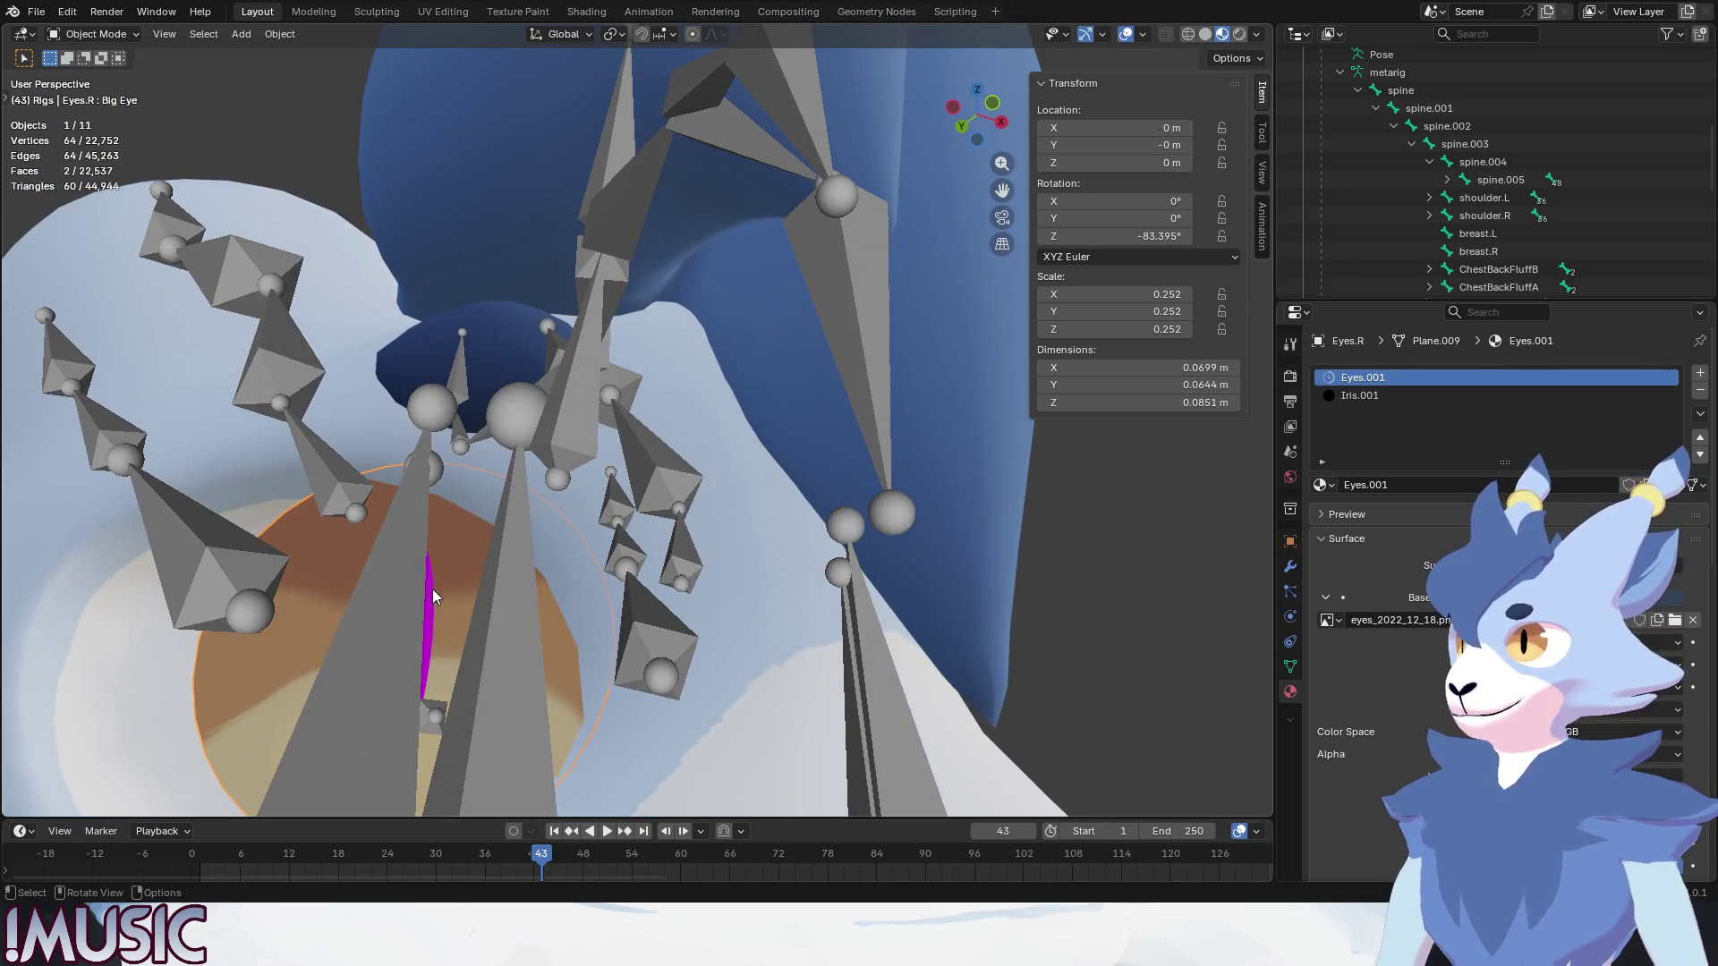
{"action": "left_click", "coordinate": [1360, 395]}
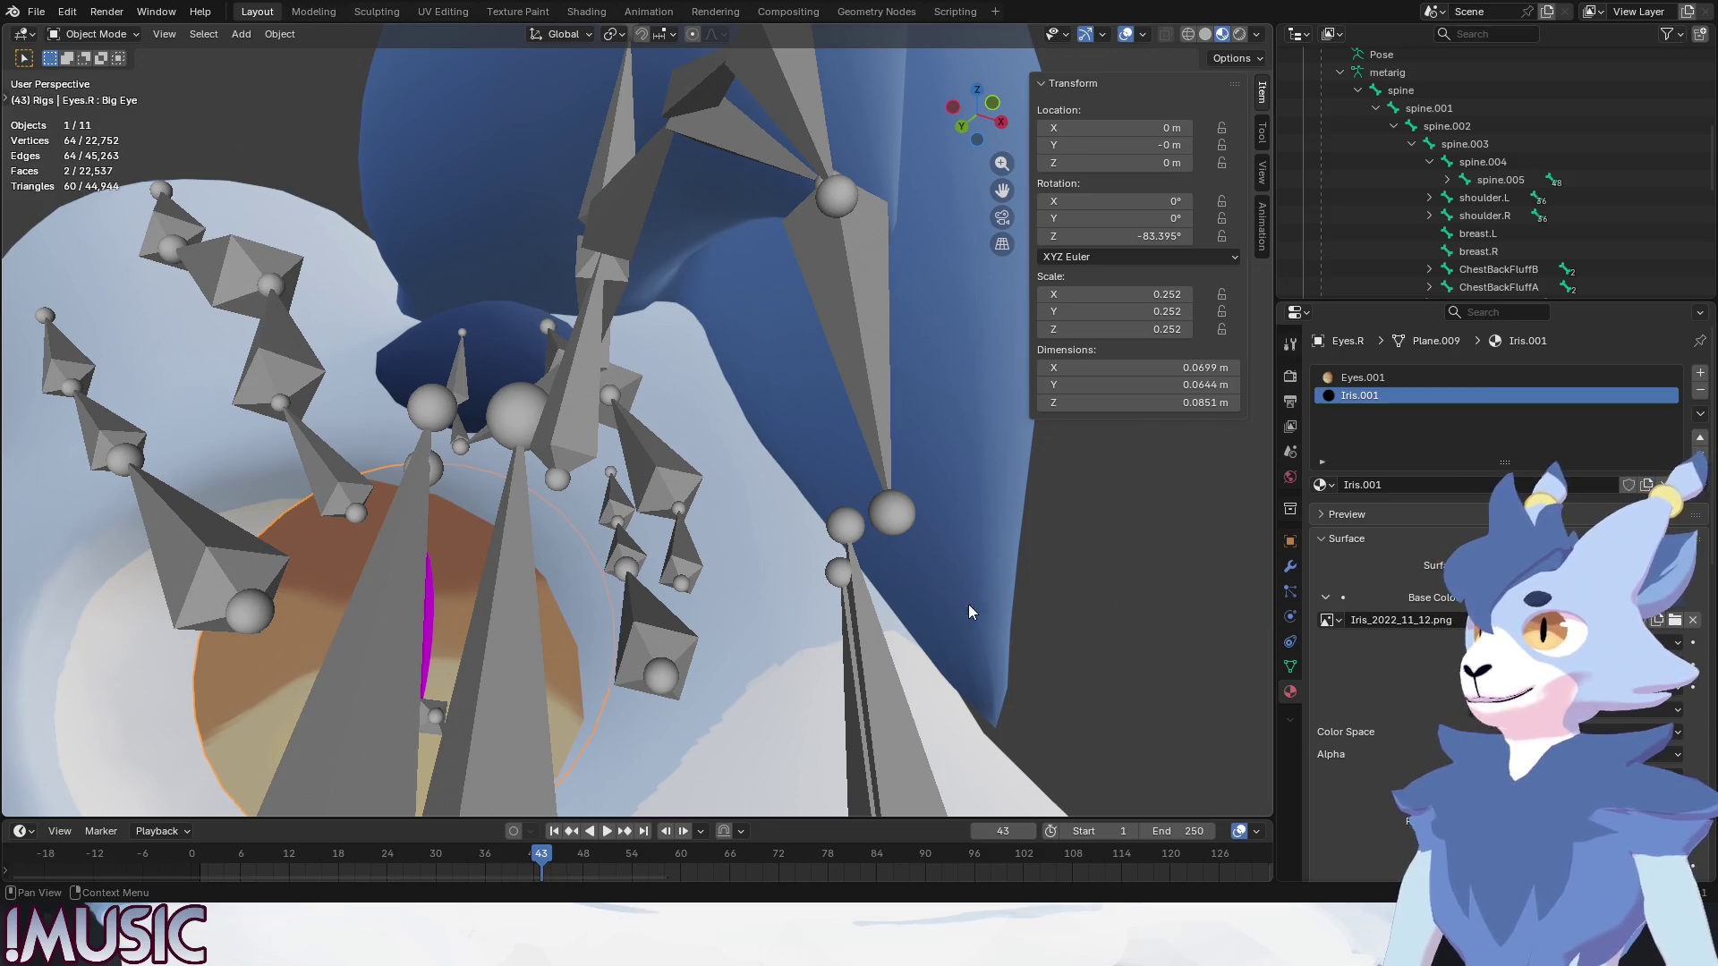
{"action": "middle_click_drag", "start_coordinate": [969, 610], "coordinate": [833, 532]}
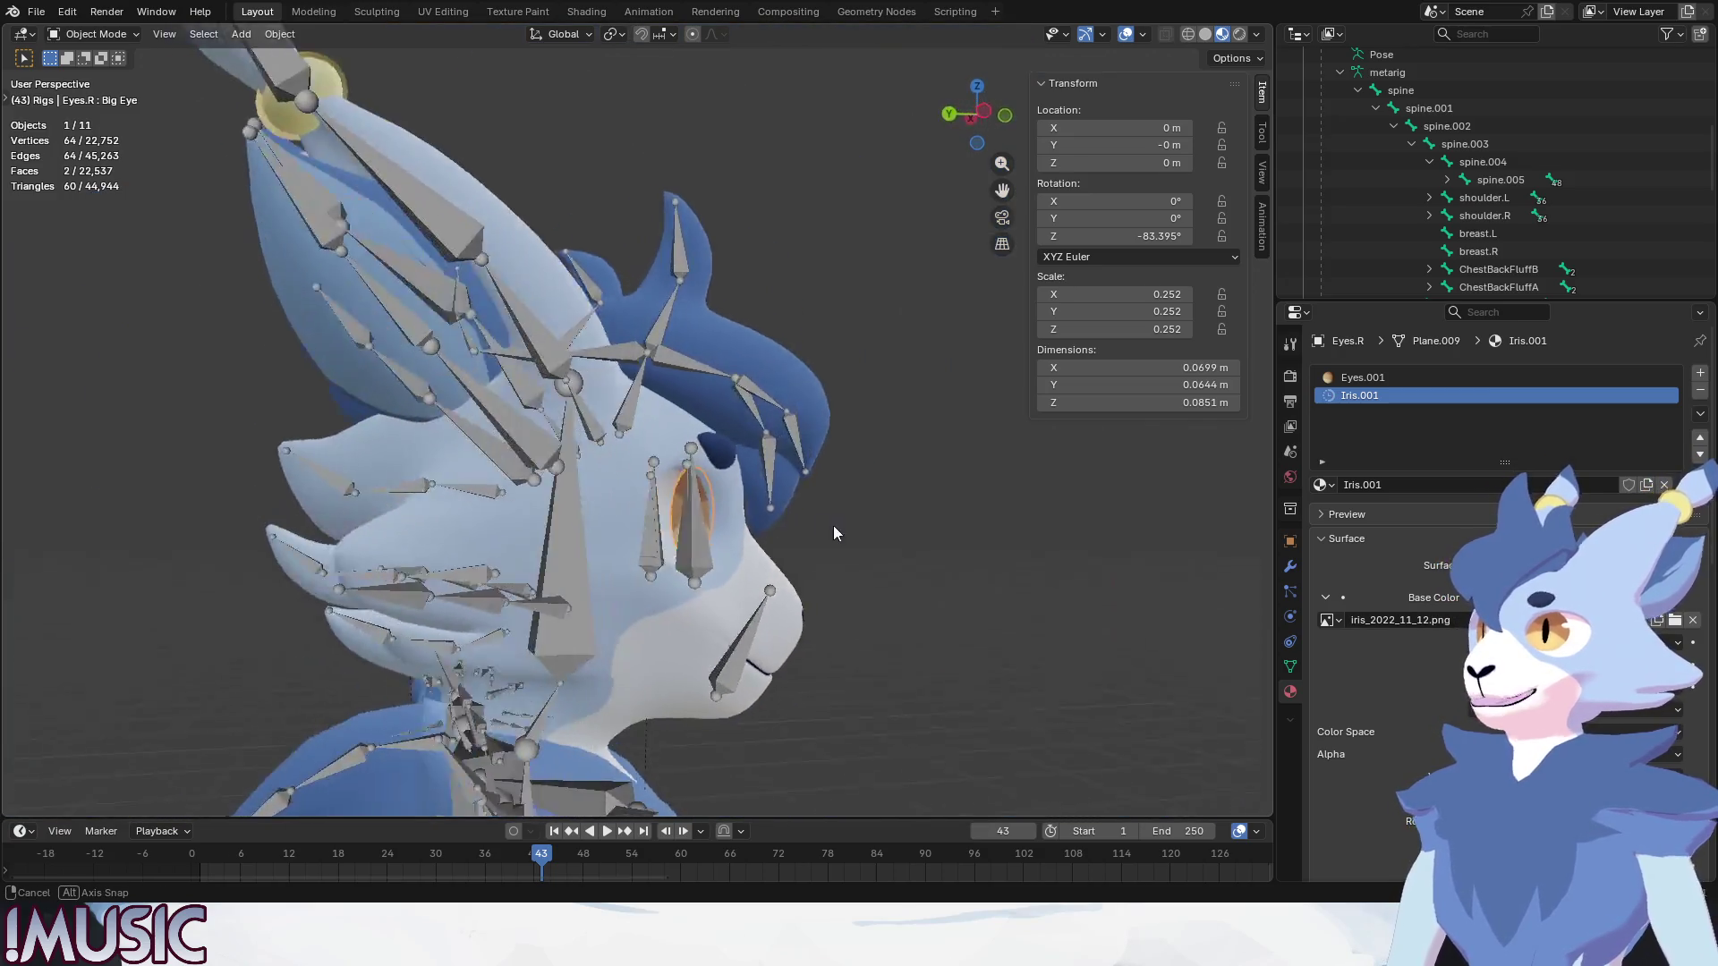
{"action": "mouse_move", "coordinate": [834, 532]}
{"action": "middle_mouse_down"}
{"action": "mouse_move", "coordinate": [715, 554]}
{"action": "mouse_move", "coordinate": [708, 584]}
{"action": "middle_mouse_up"}
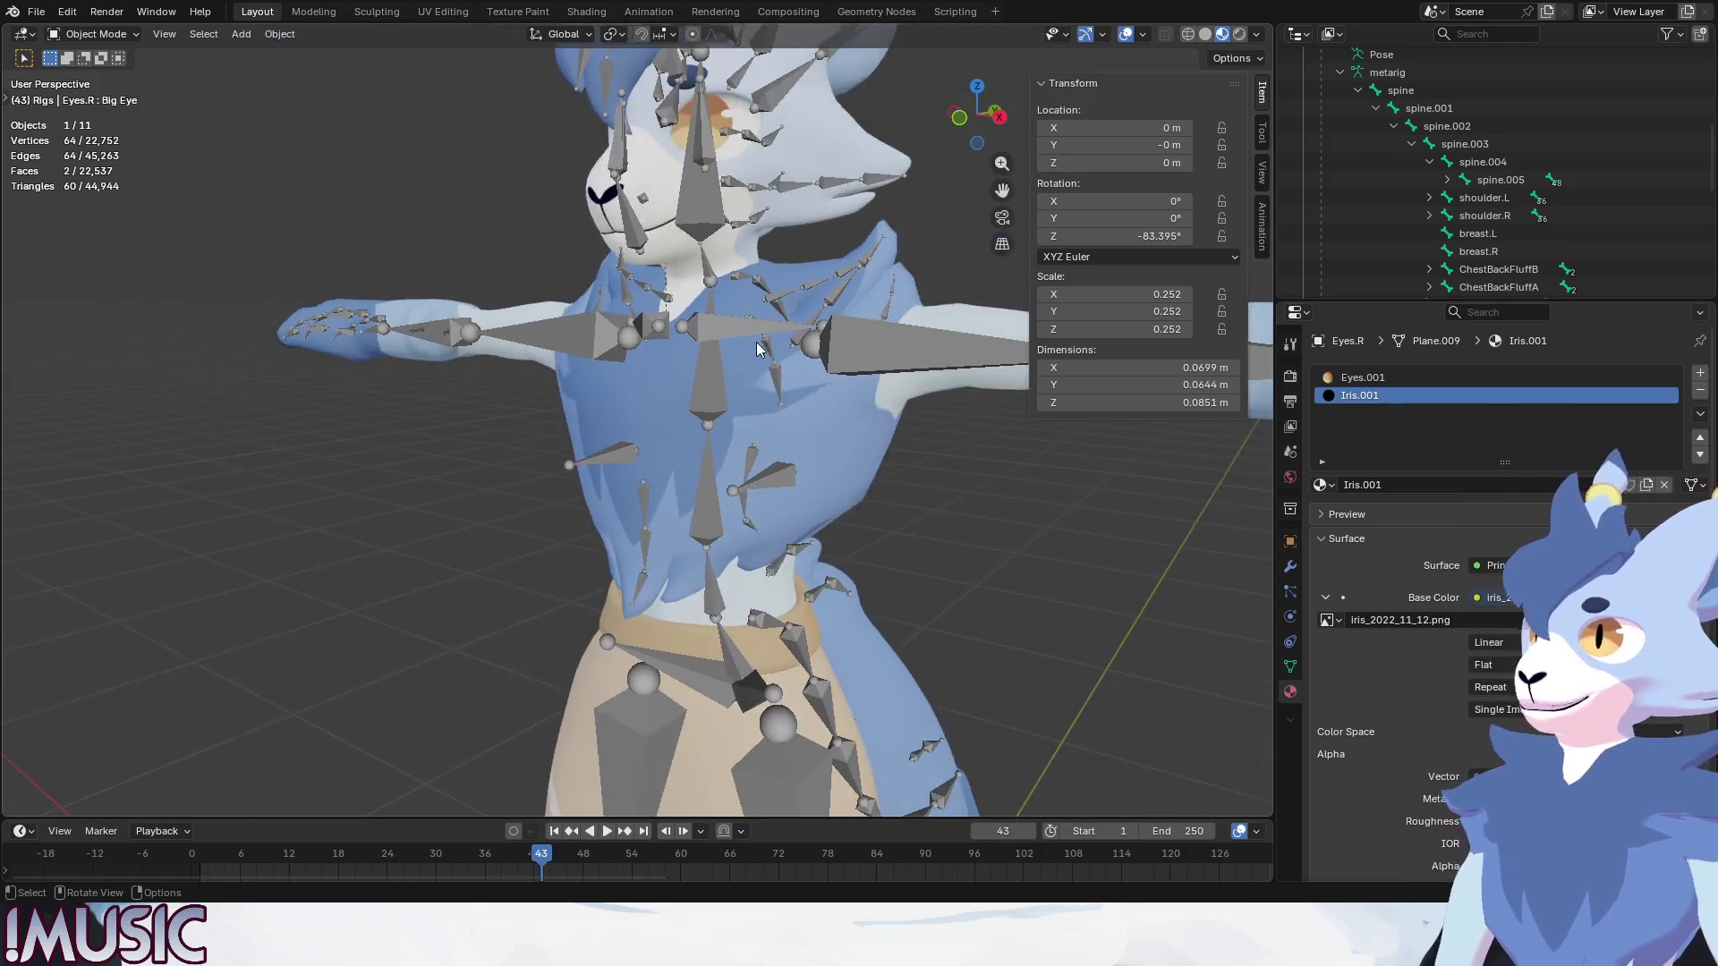
{"action": "middle_click_drag", "start_coordinate": [708, 584], "coordinate": [756, 342]}
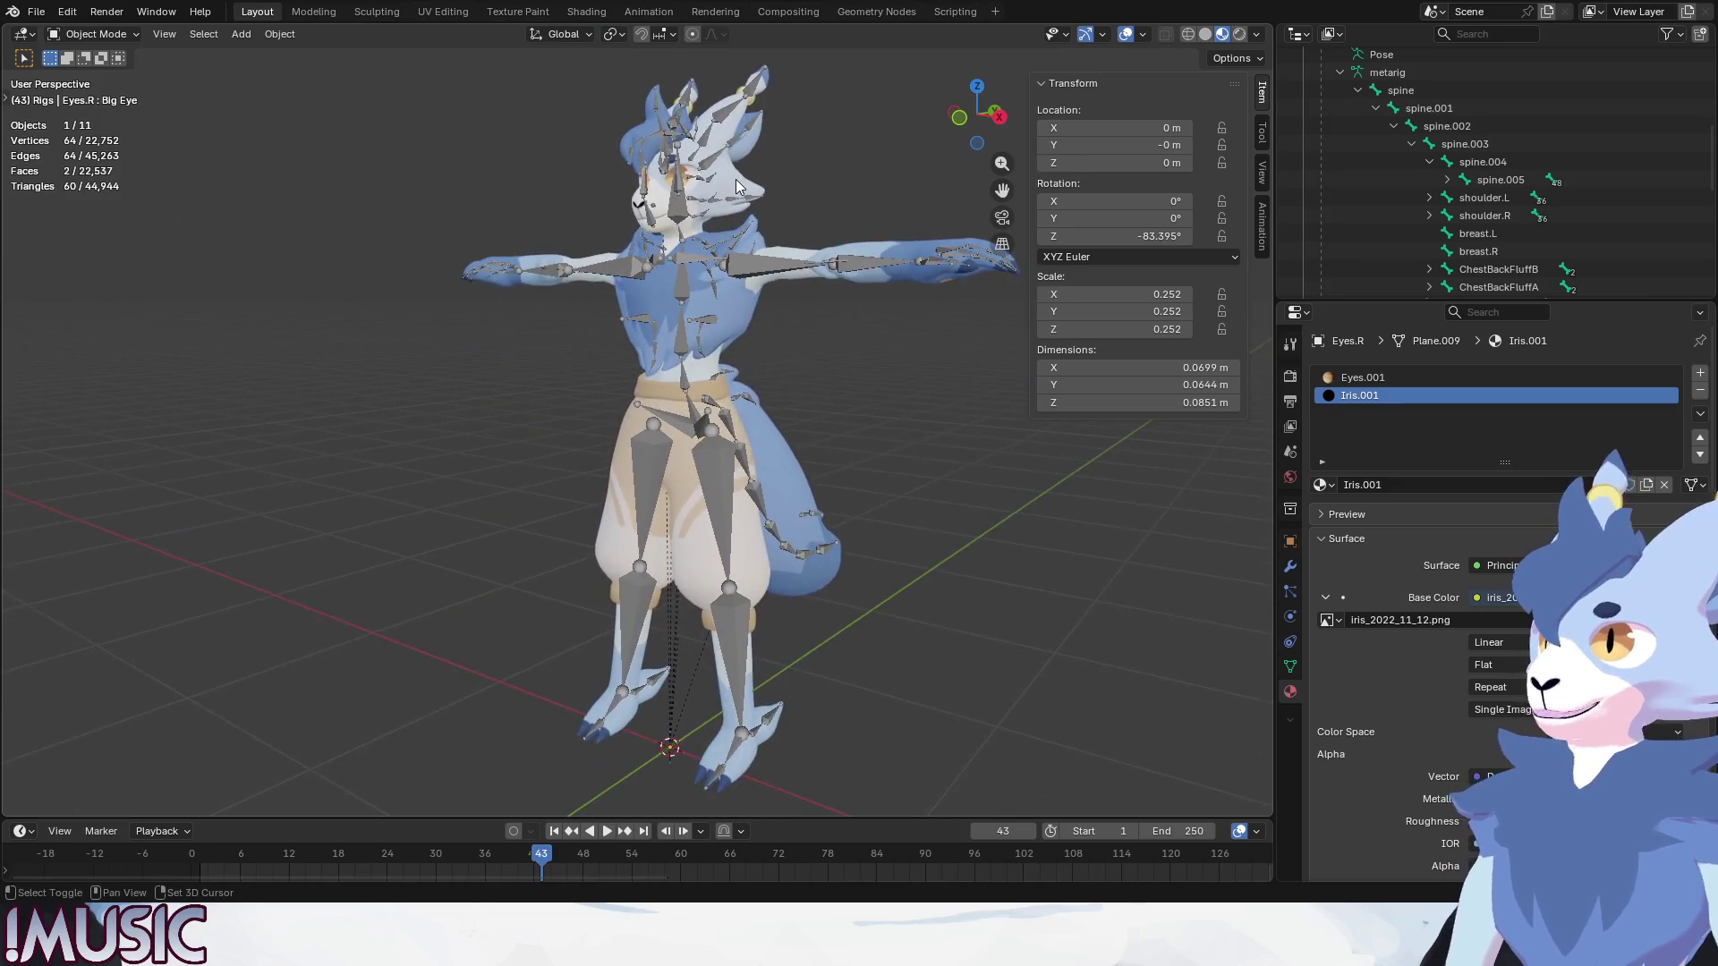
Snap to front view and save the file as arky_nocape_edit_2026_0315_00.blend.
{"action": "mouse_move", "coordinate": [735, 179]}
{"action": "middle_mouse_down"}
{"action": "mouse_move", "coordinate": [695, 401]}
{"action": "mouse_move", "coordinate": [645, 524]}
{"action": "middle_mouse_up"}
{"action": "key", "text": "KP_1"}
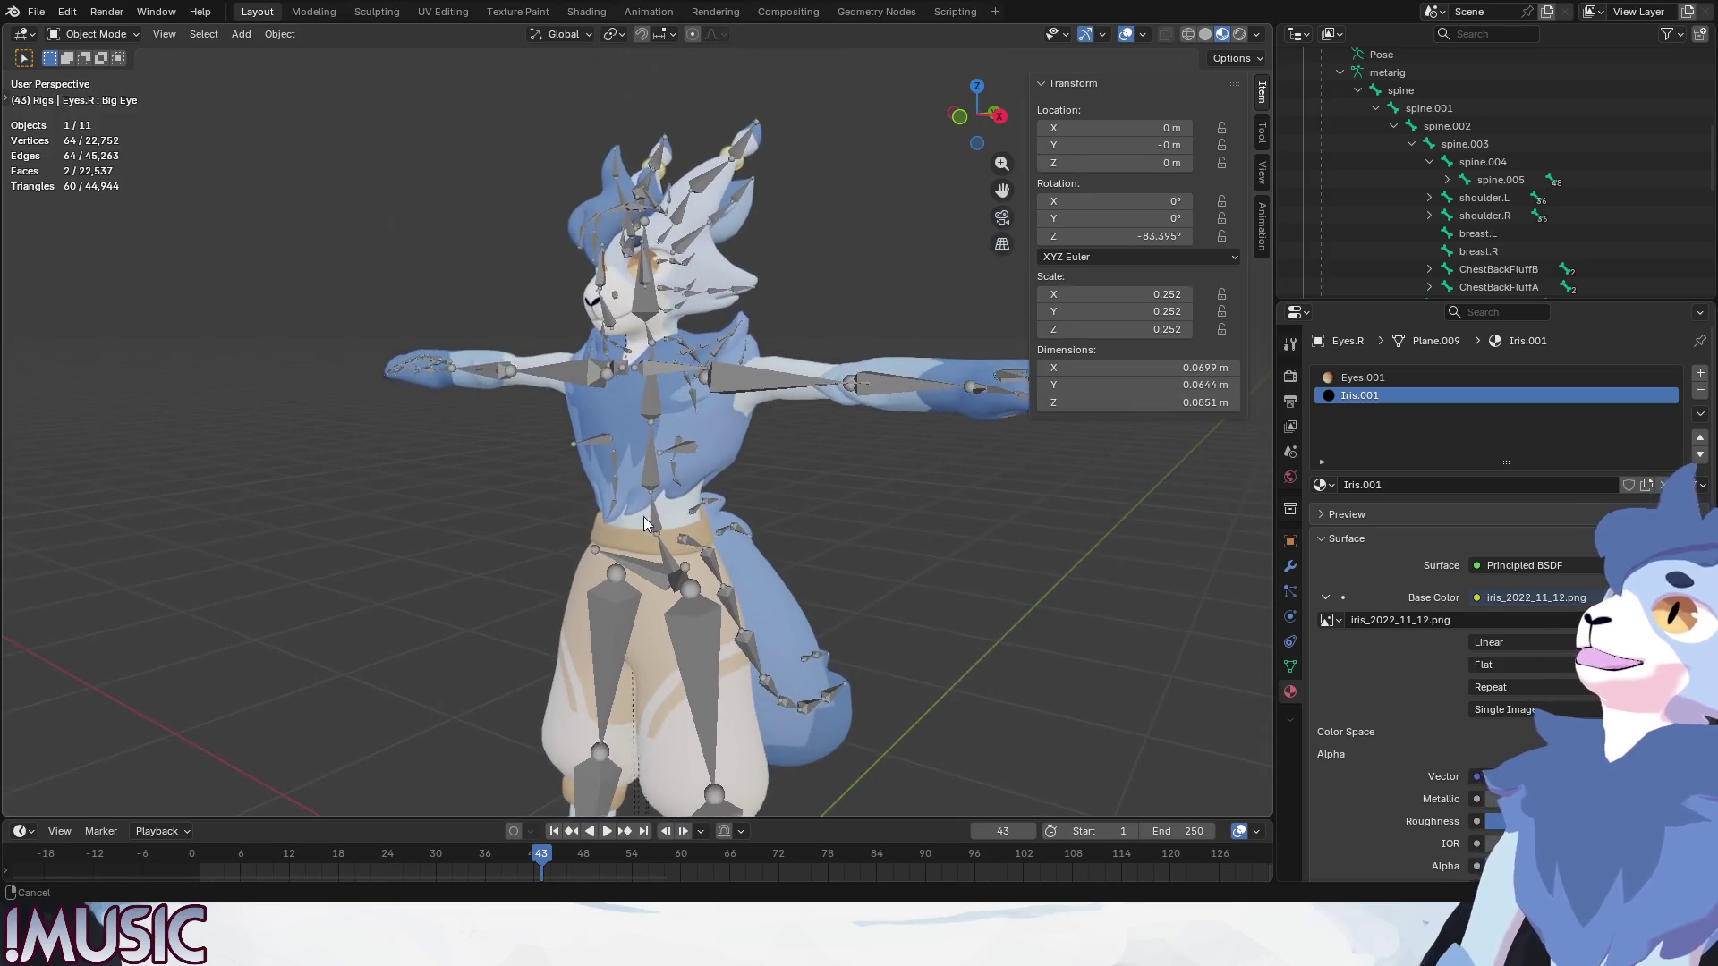
{"action": "left_click", "coordinate": [36, 16]}
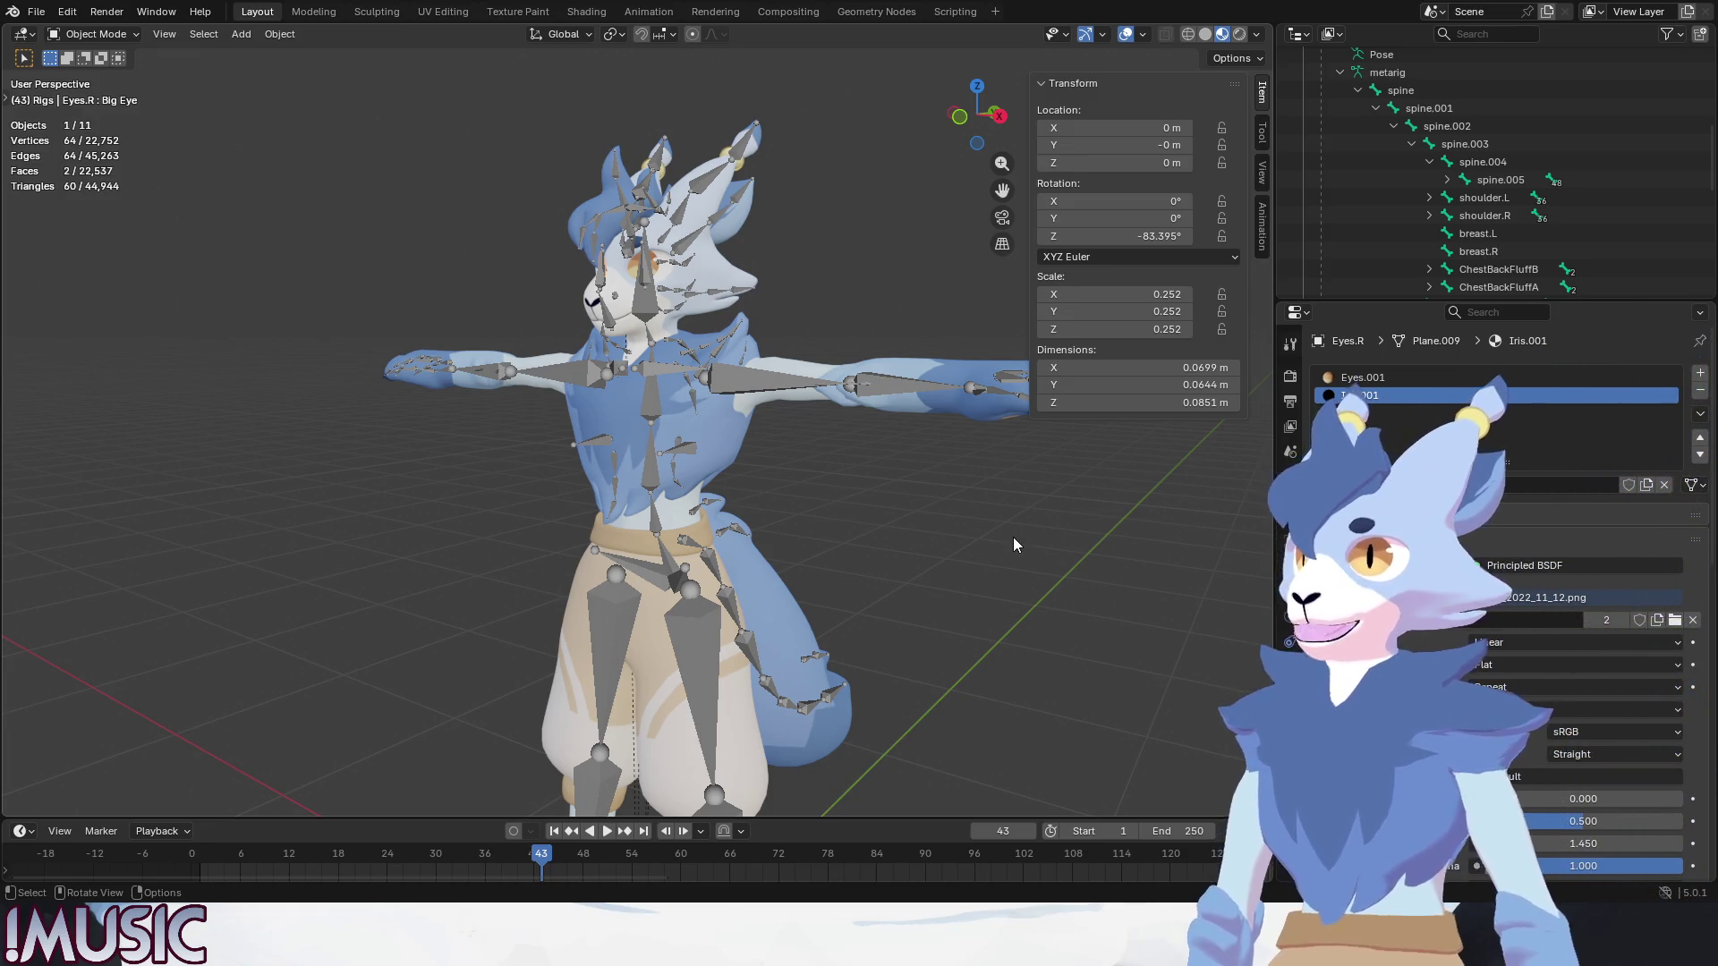
{"action": "key", "text": "ctrl+s"}
Flip through Eyes.R's object, mesh and material tabs, then select the Head mesh.
{"action": "left_click", "coordinate": [1289, 540]}
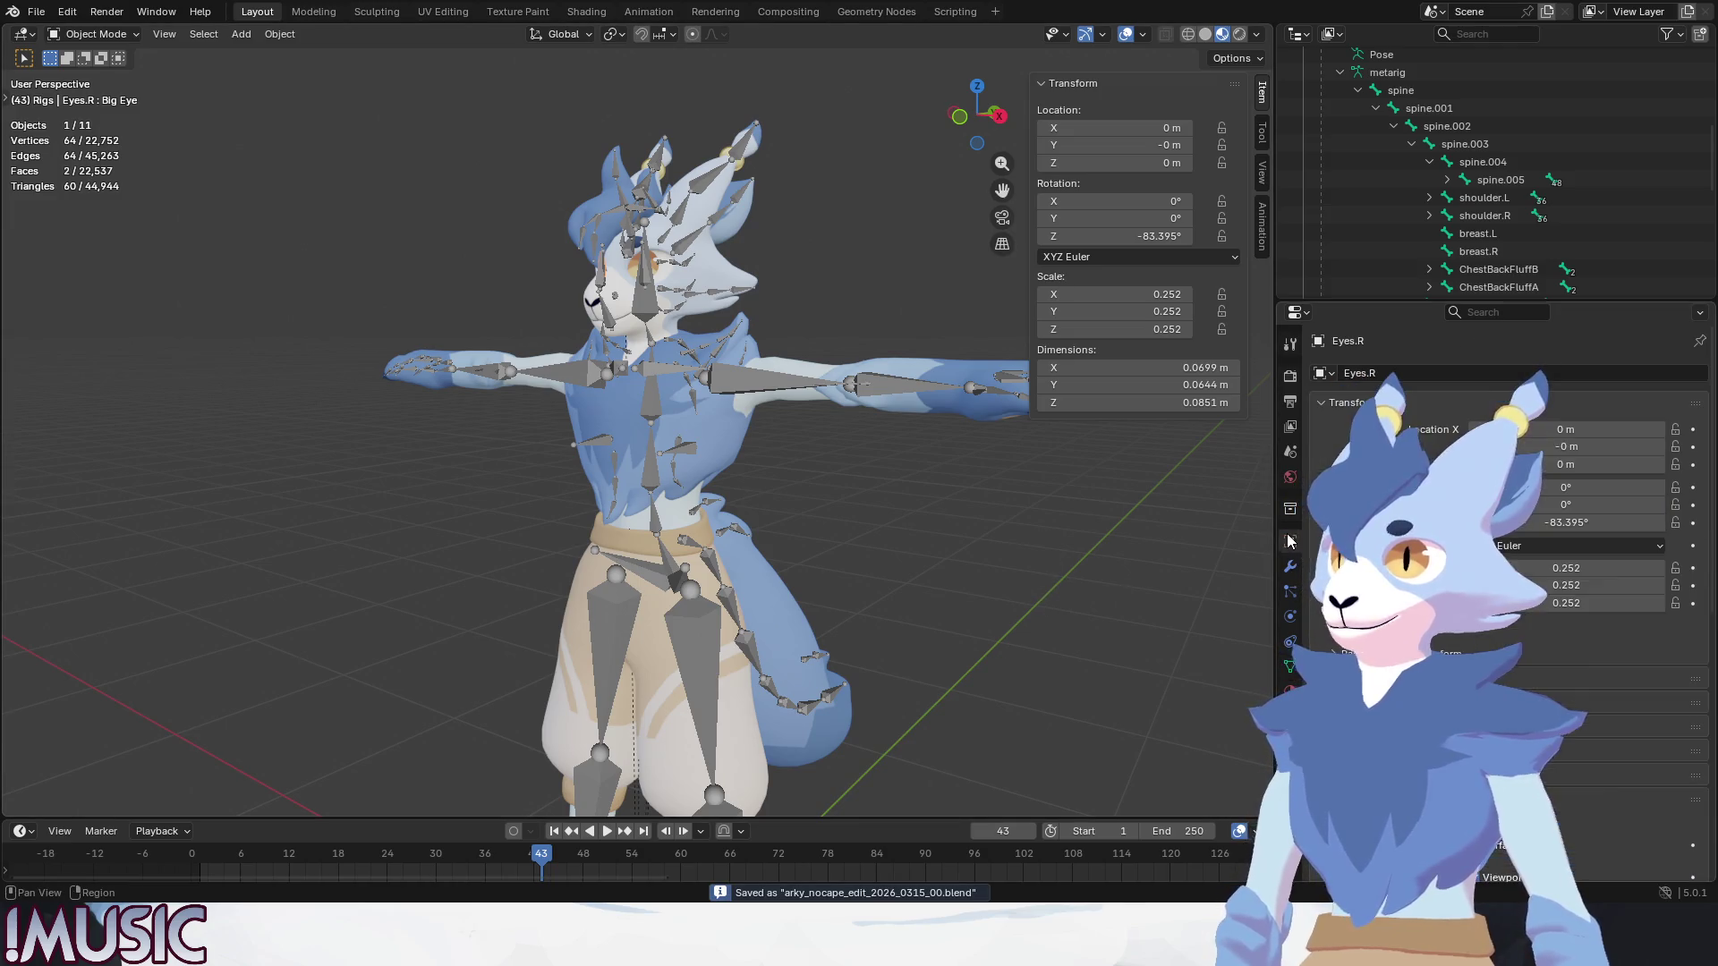
{"action": "left_click", "coordinate": [1289, 666]}
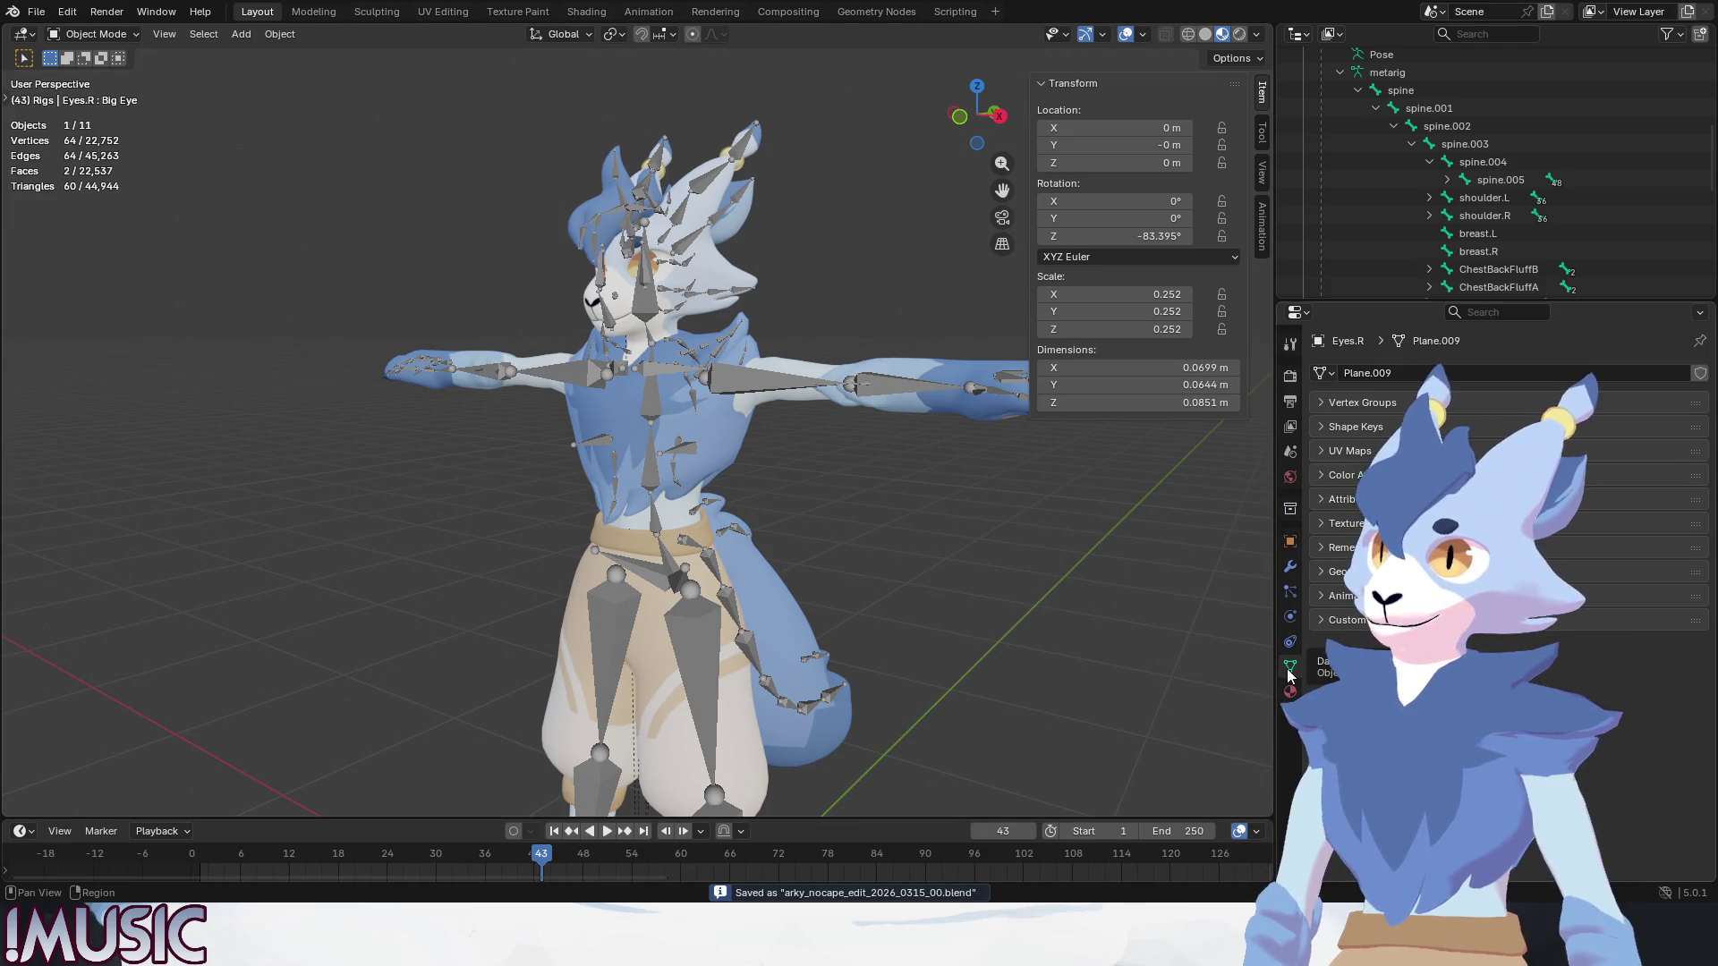
{"action": "left_click", "coordinate": [1290, 691]}
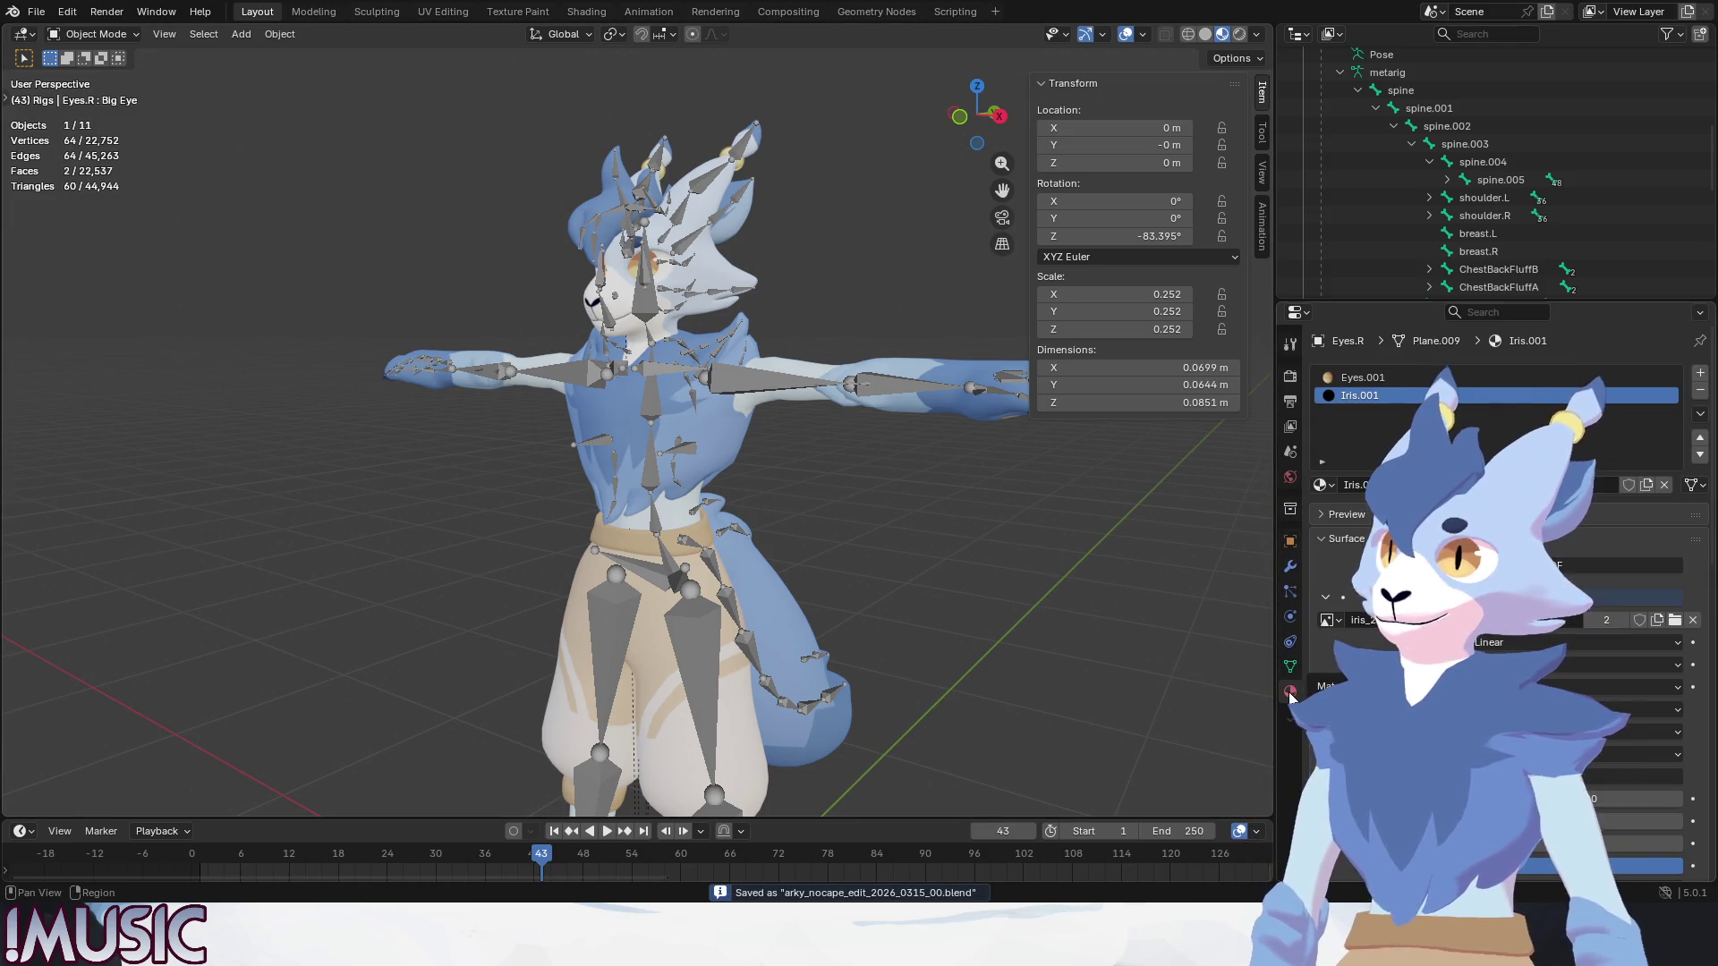
{"action": "left_click", "coordinate": [711, 274]}
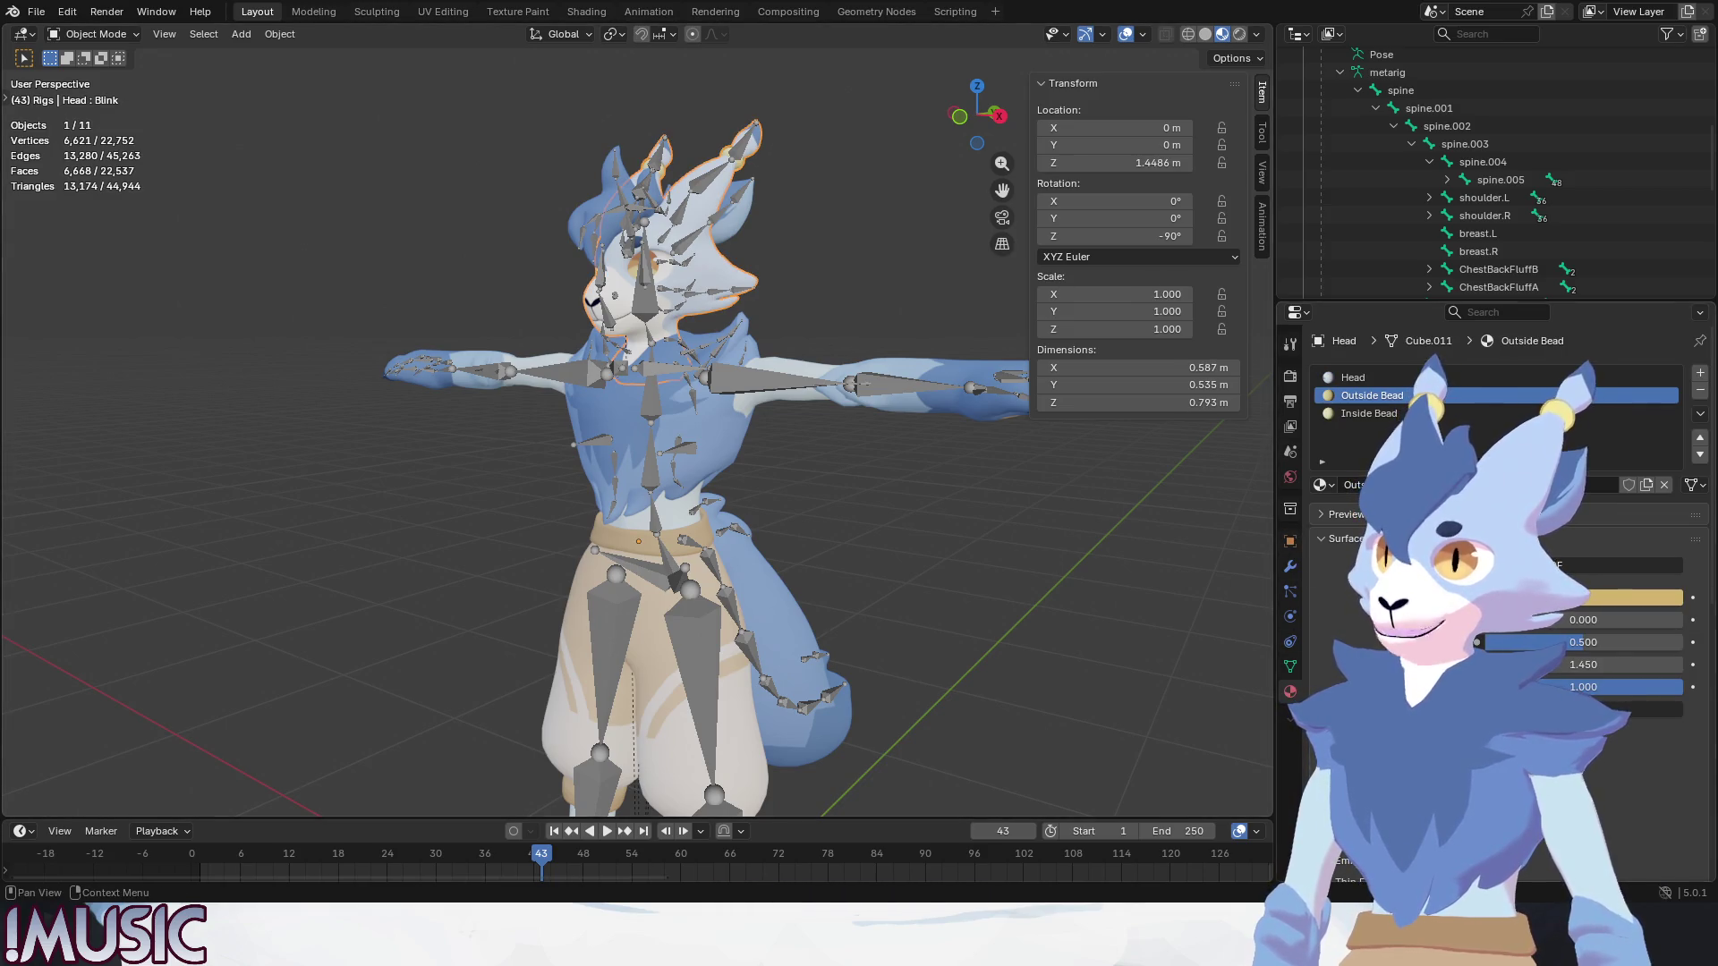
Show the Head mesh's Shape Keys list and frame the face from the front.
{"action": "left_click", "coordinate": [1322, 539]}
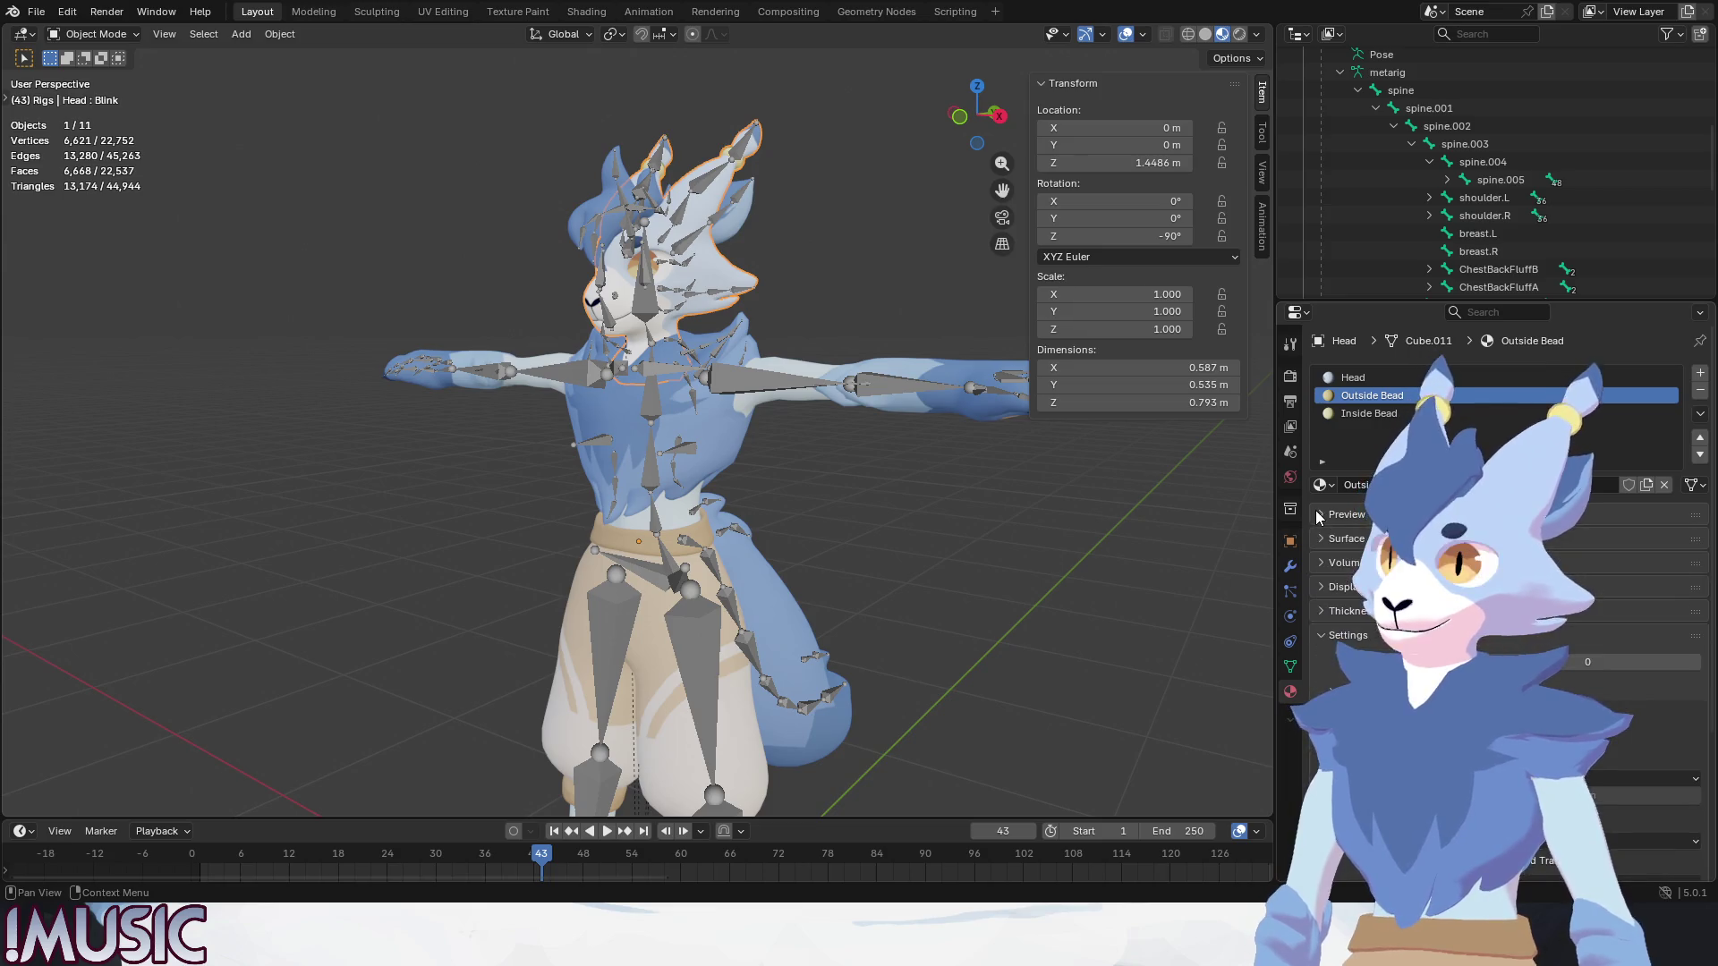
{"action": "left_click", "coordinate": [1290, 668]}
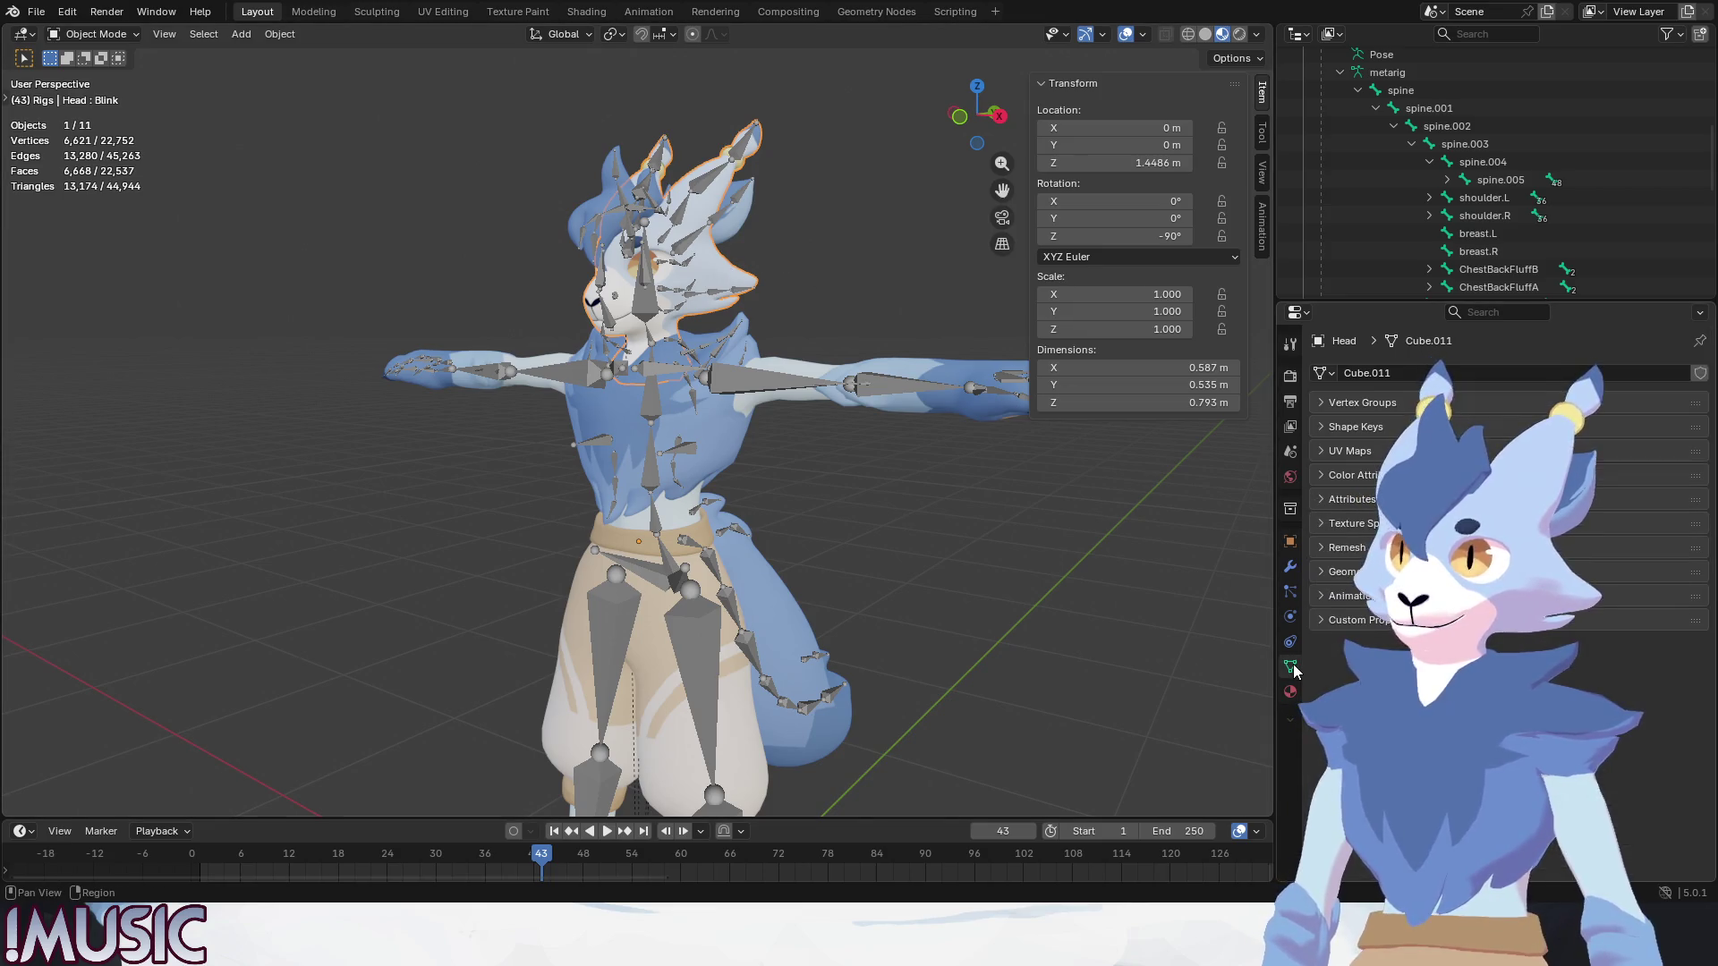
{"action": "left_click", "coordinate": [1329, 428]}
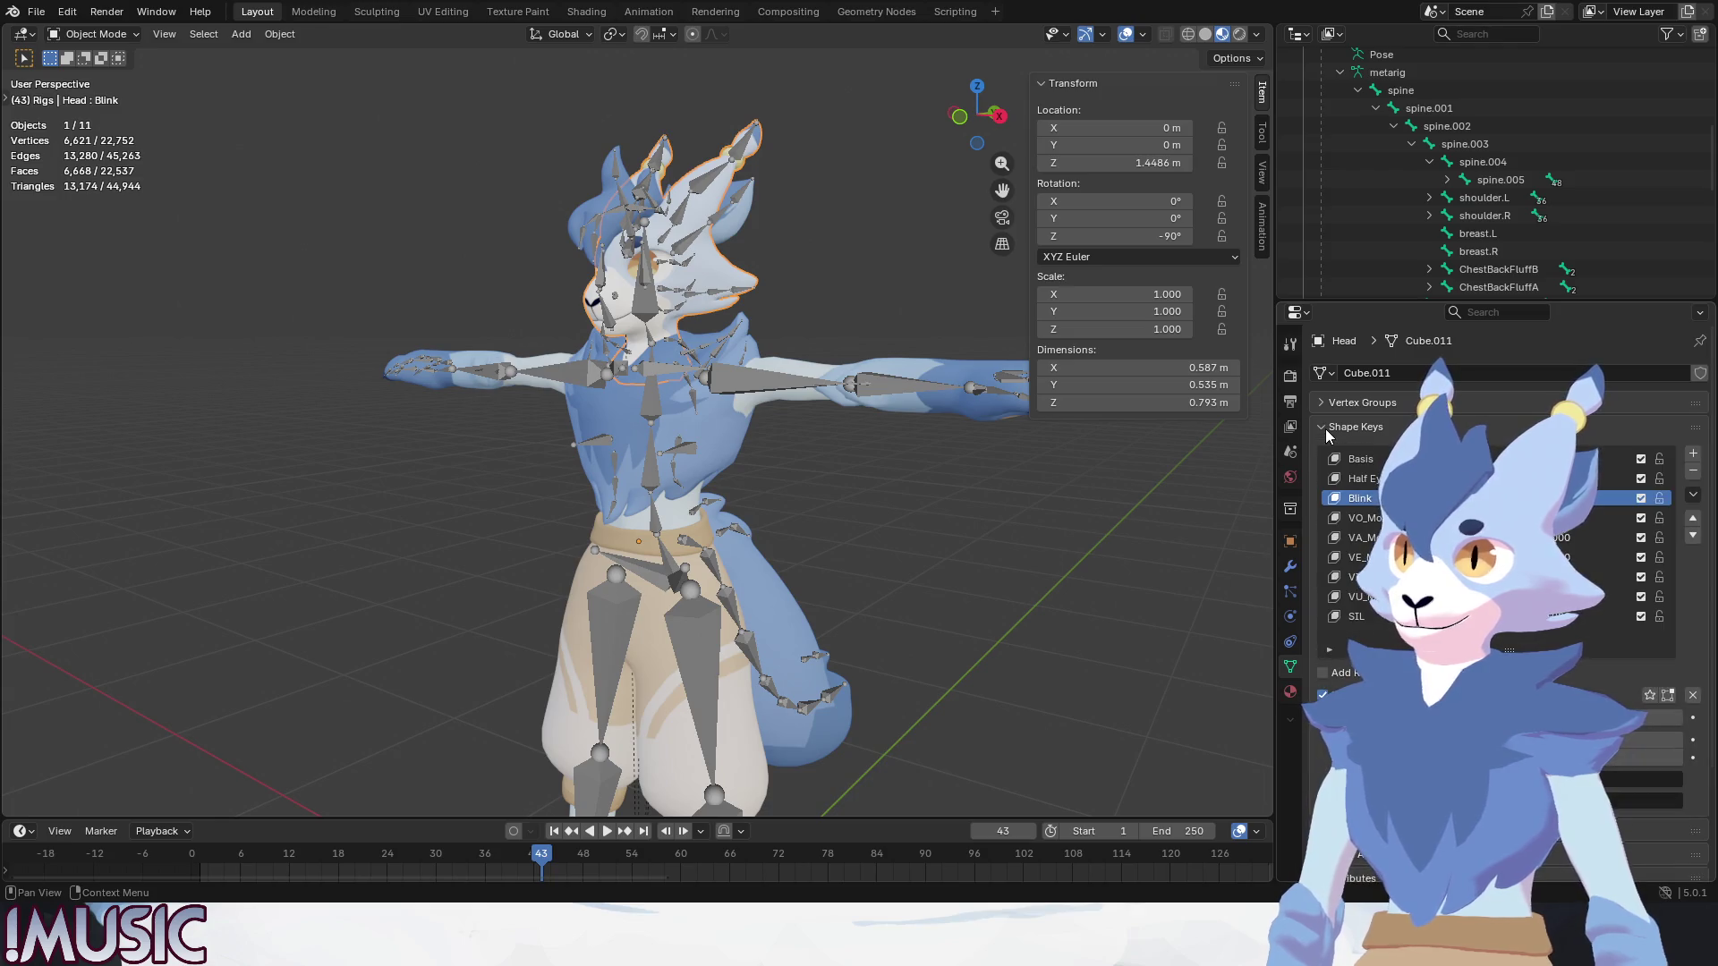
{"action": "scroll", "coordinate": [1326, 432], "scroll_direction": "down", "scroll_amount": 3}
{"action": "left_click_drag", "start_coordinate": [1474, 649], "coordinate": [1473, 648]}
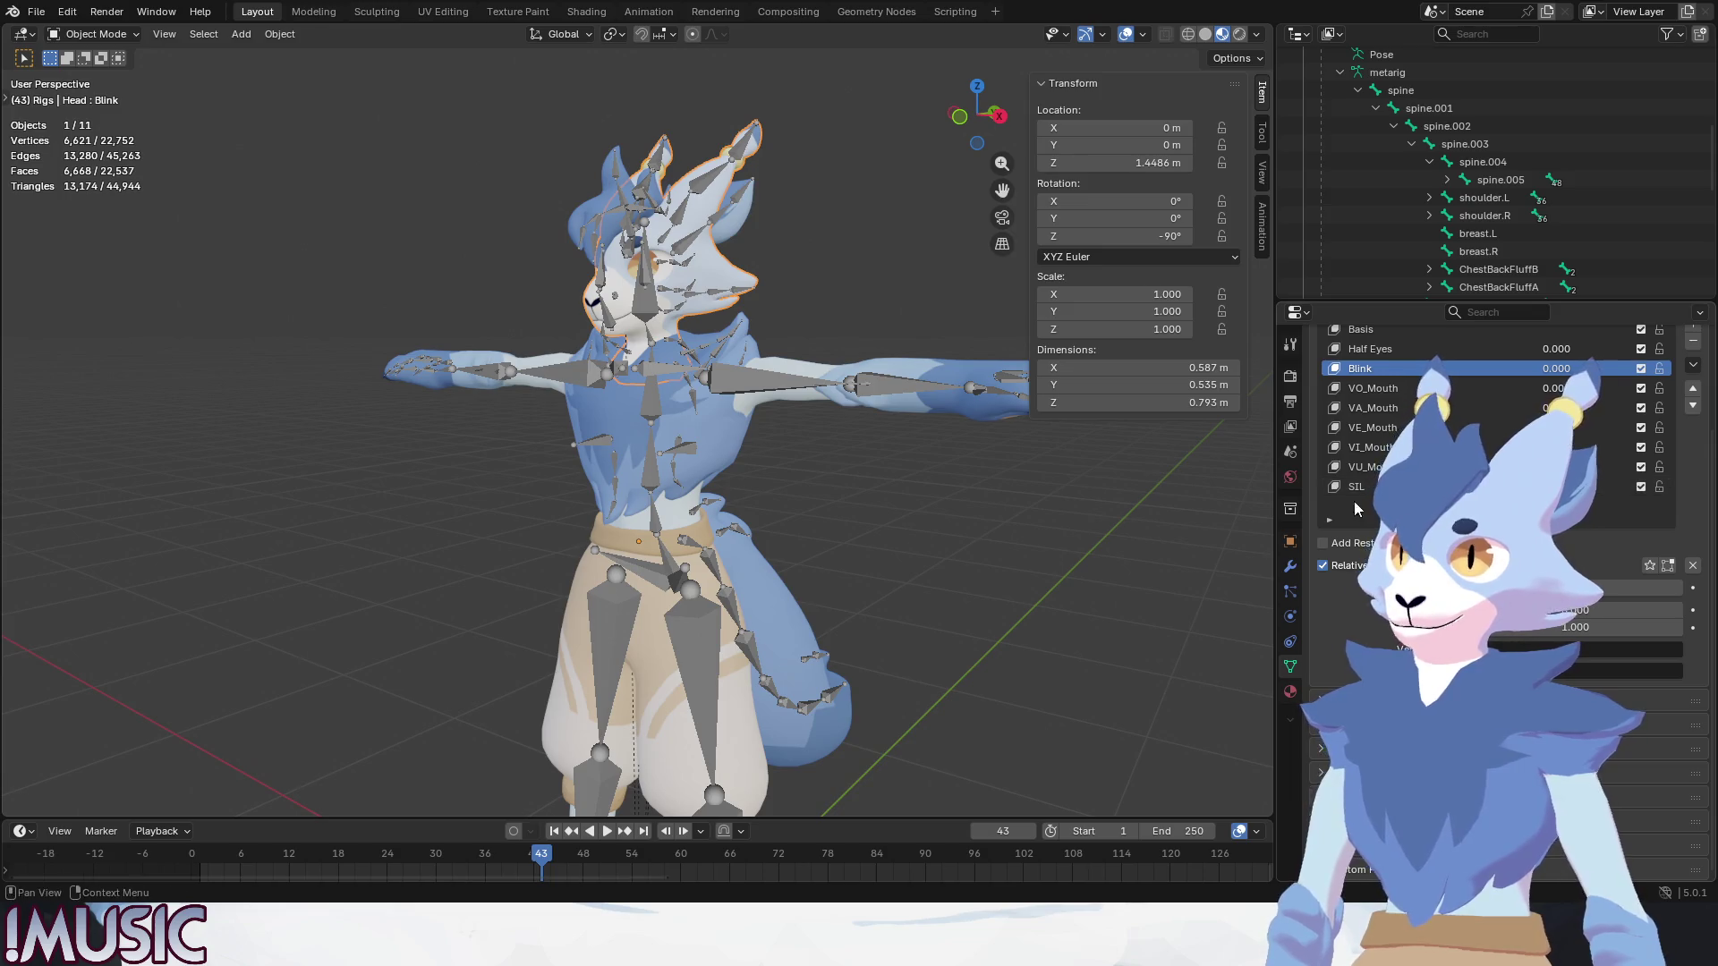
{"action": "scroll", "coordinate": [1477, 536], "scroll_direction": "up", "scroll_amount": 3}
{"action": "scroll", "coordinate": [795, 388], "scroll_direction": "up", "scroll_amount": 3}
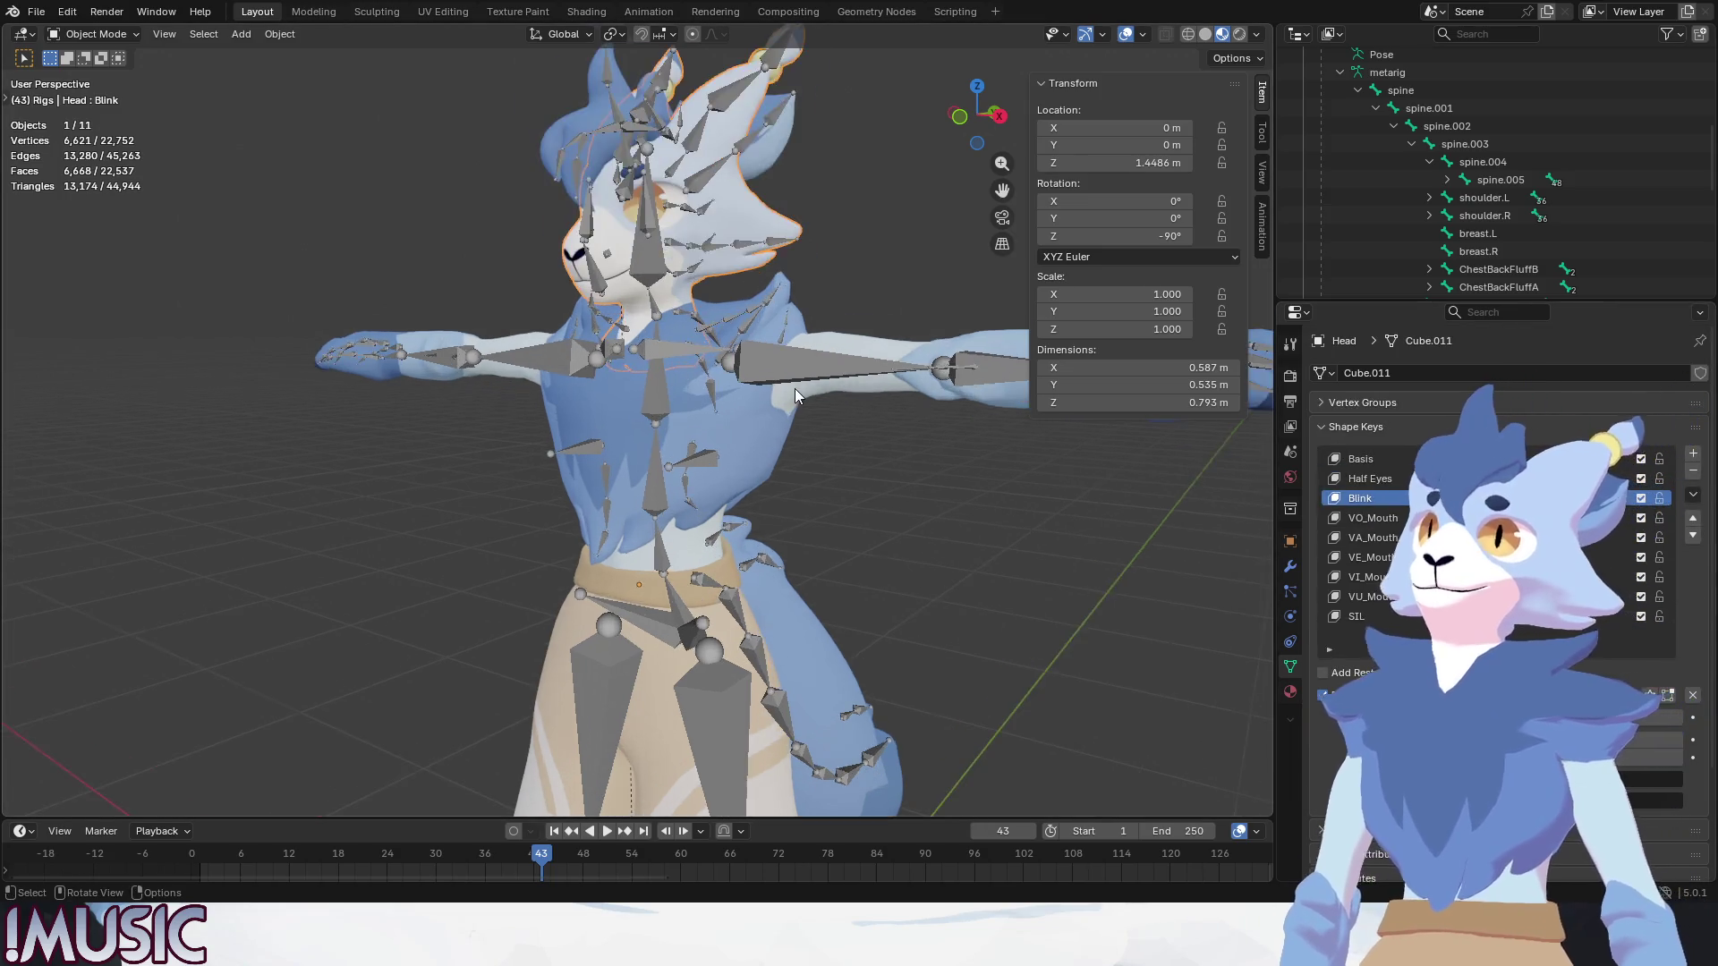
{"action": "scroll", "coordinate": [807, 382], "scroll_direction": "up", "scroll_amount": 3}
{"action": "scroll", "coordinate": [610, 544], "scroll_direction": "up", "scroll_amount": 3}
{"action": "mouse_move", "coordinate": [609, 544]}
{"action": "middle_mouse_down"}
{"action": "mouse_move", "coordinate": [960, 471]}
{"action": "mouse_move", "coordinate": [901, 473]}
{"action": "middle_mouse_up"}
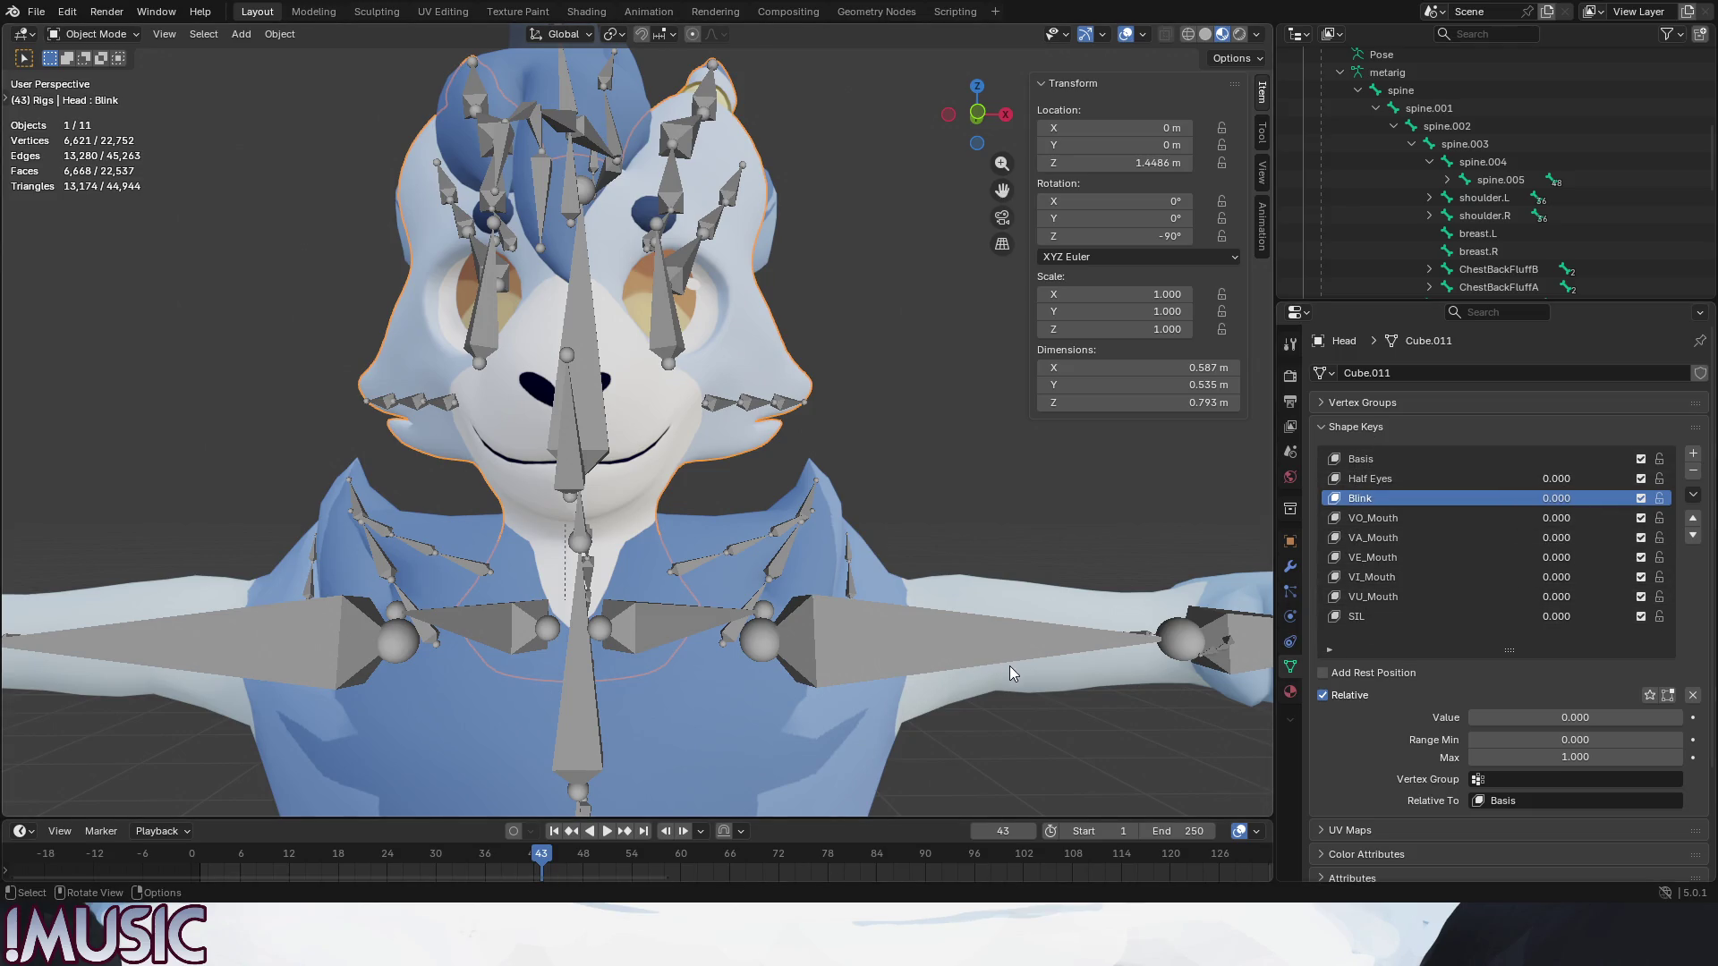
Select the SIL key and test Half Eyes closing the eyes, leaving it at 0.000.
{"action": "left_click", "coordinate": [1367, 616]}
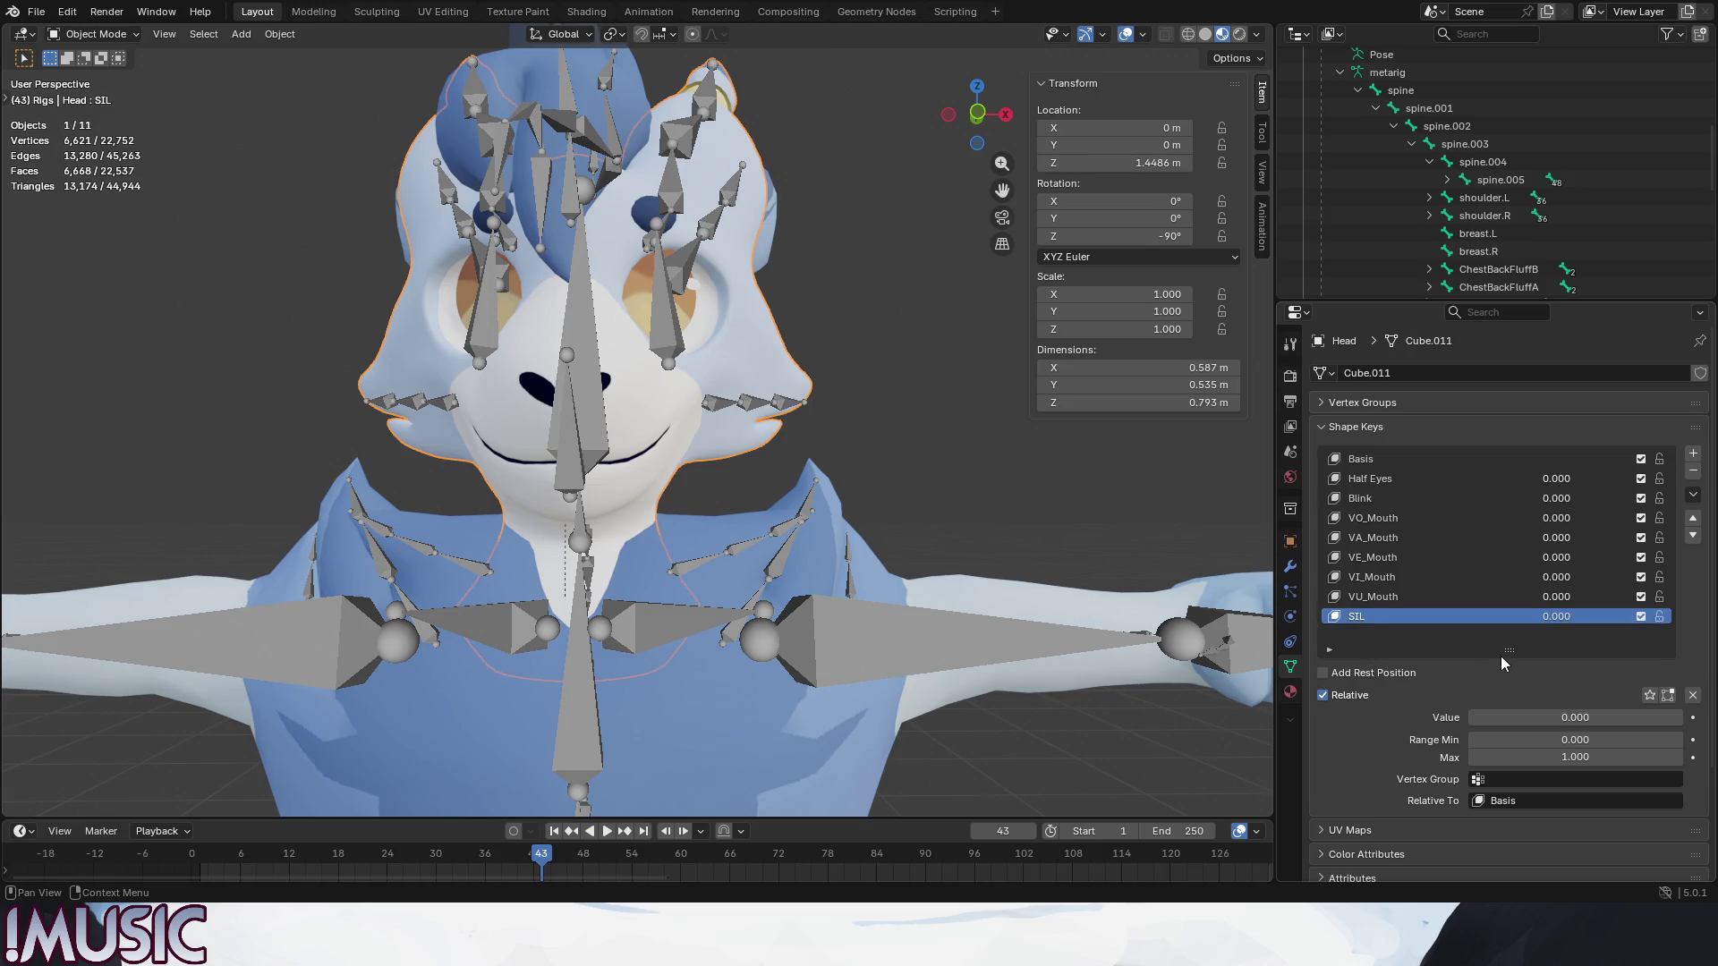
{"action": "left_click_drag", "start_coordinate": [1508, 649], "coordinate": [1514, 647]}
{"action": "left_click", "coordinate": [1122, 507]}
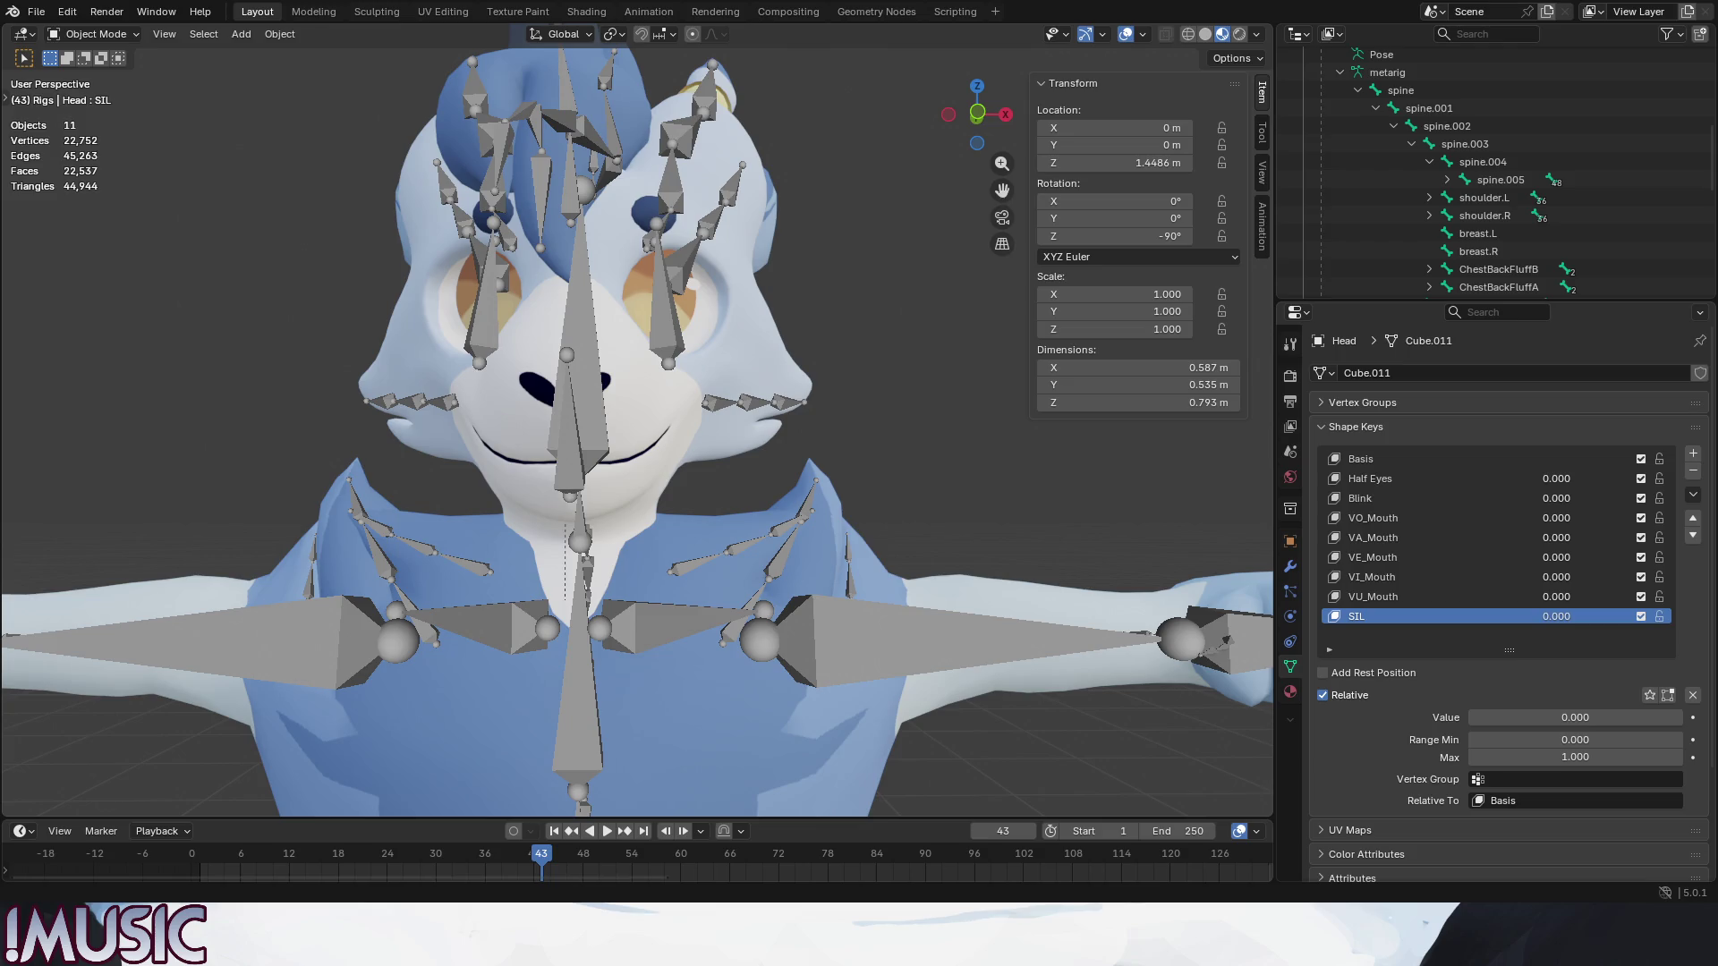
{"action": "left_click_drag", "start_coordinate": [1557, 480], "coordinate": [1558, 478]}
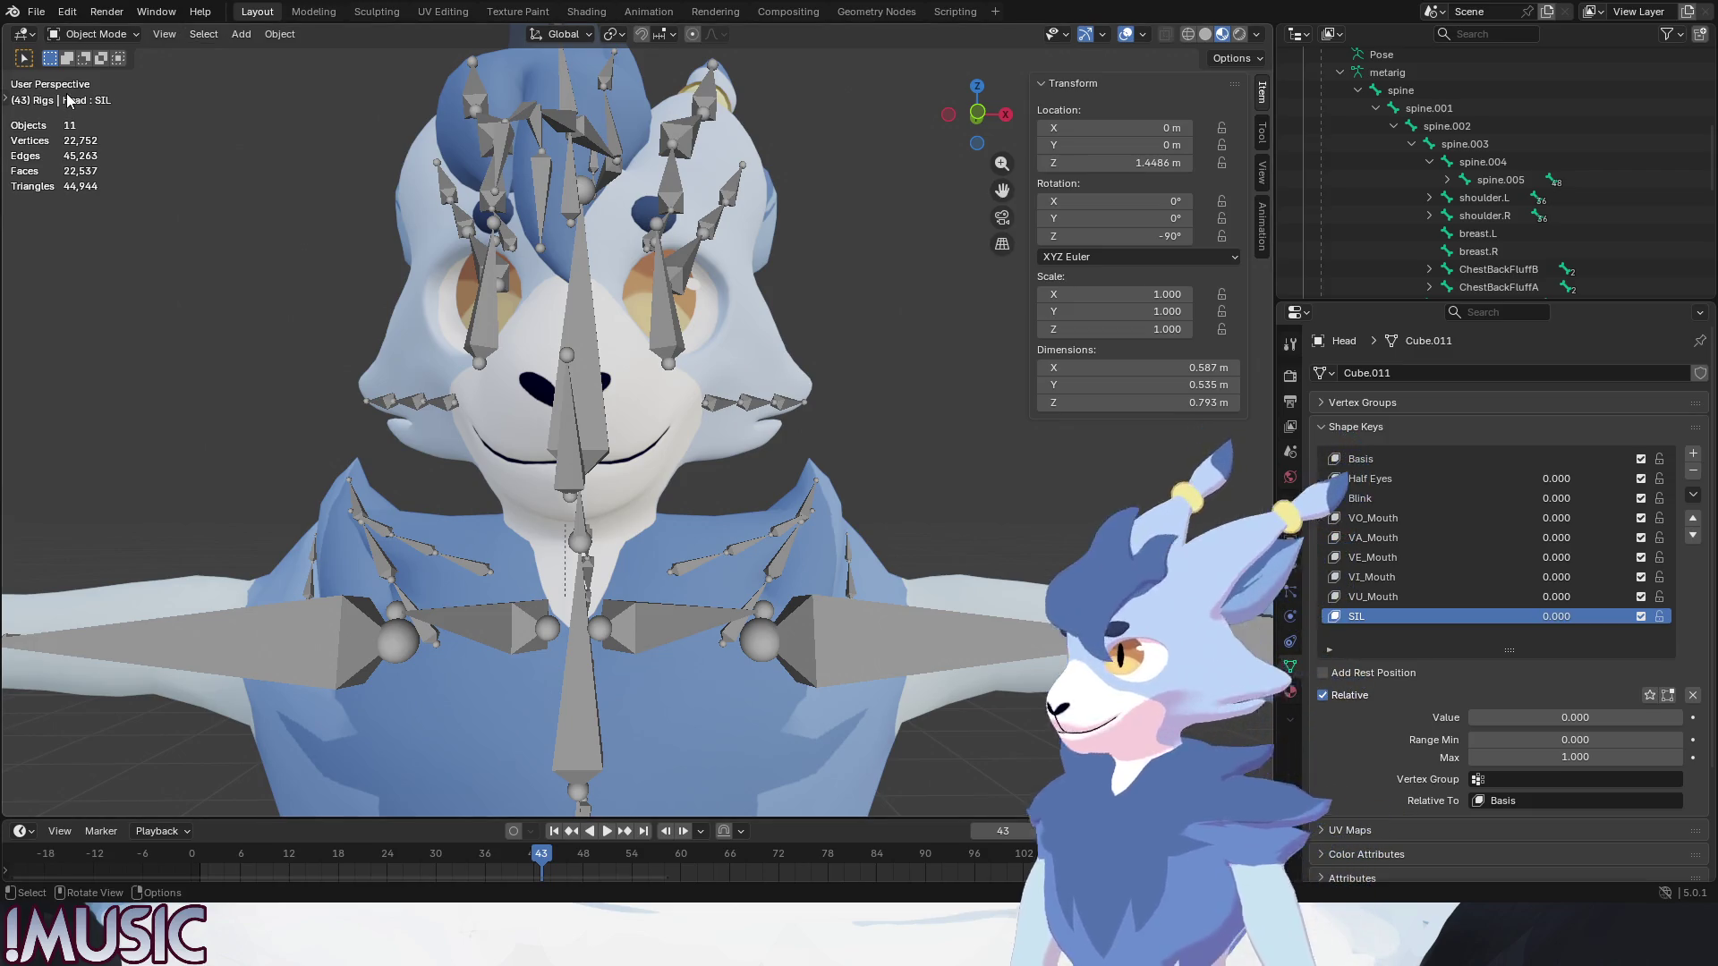
Bring up the File menu after reviewing the keys from Basis down to SIL.
{"action": "left_click", "coordinate": [35, 10]}
{"action": "mouse_move", "coordinate": [81, 68]}
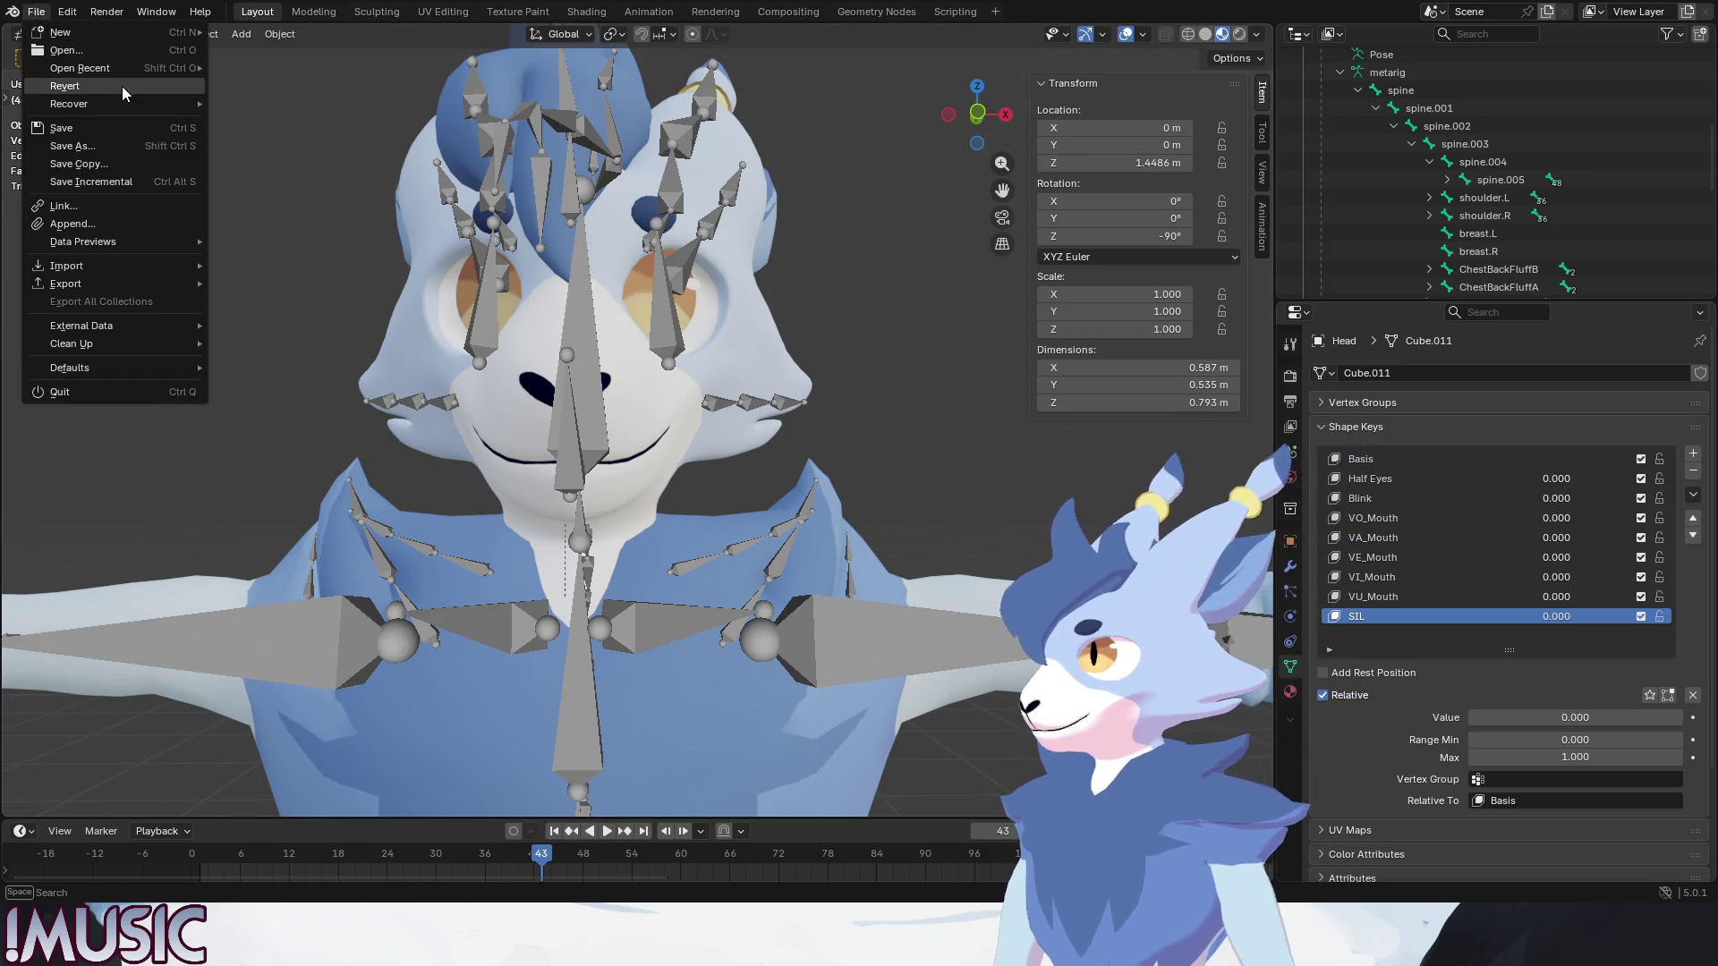
Save arky_nocape_edit_2026_0315_00.blend when prompted before opening another file.
{"action": "left_click", "coordinate": [83, 48]}
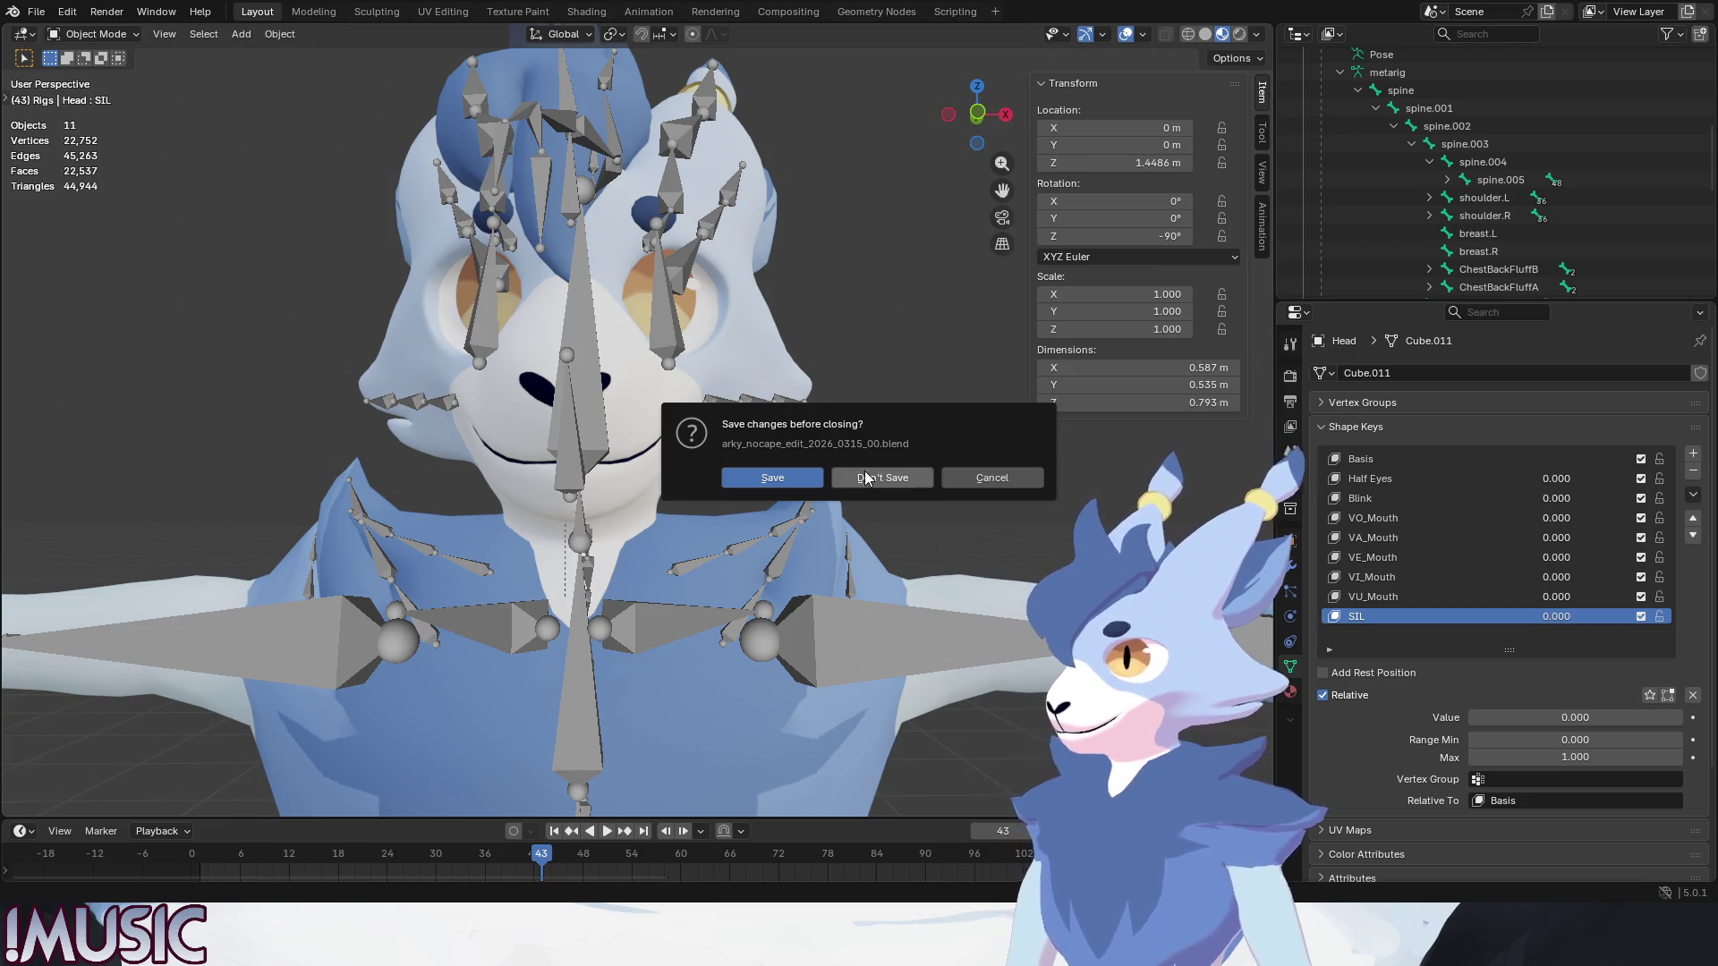
{"action": "left_click", "coordinate": [800, 476]}
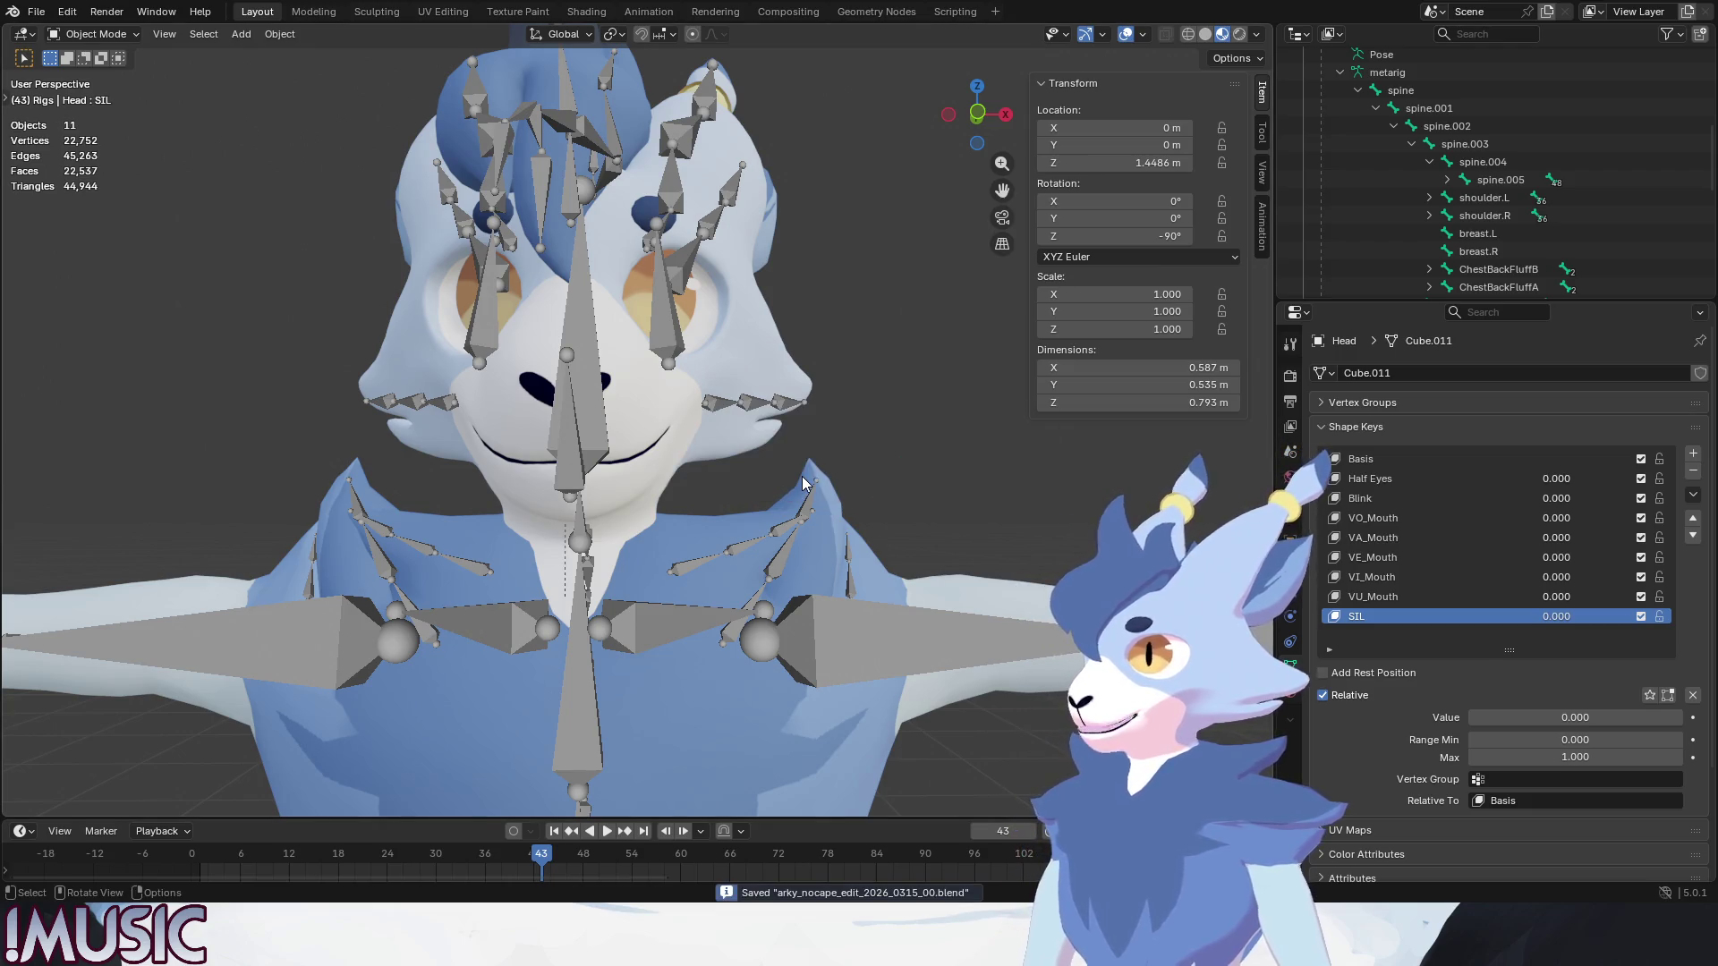